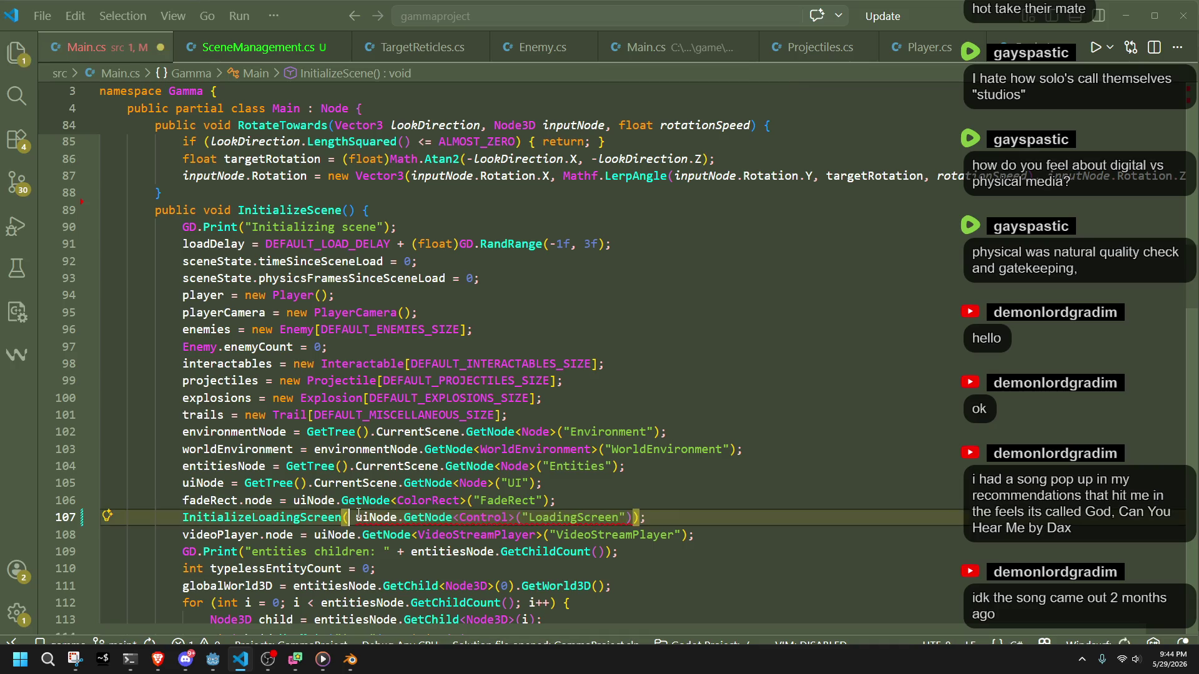
Remove 'ref' from the Control parameter in the InitializeLoadingScreen definition.
click(624, 567)
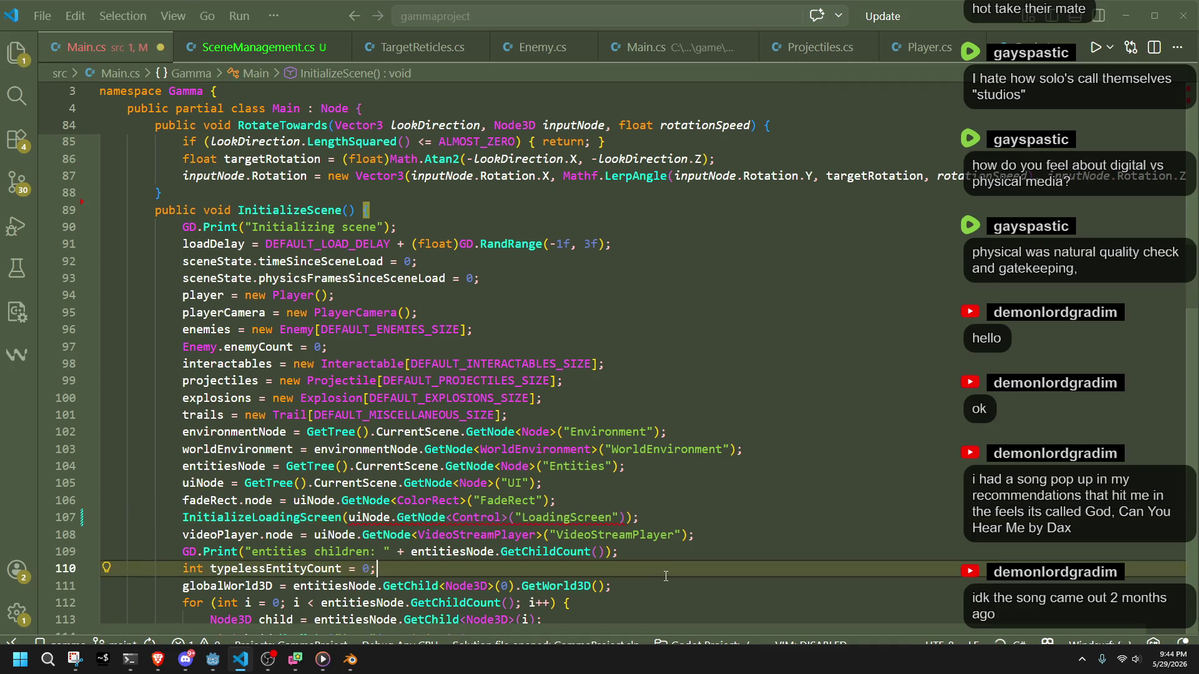
key(ctrl+z)
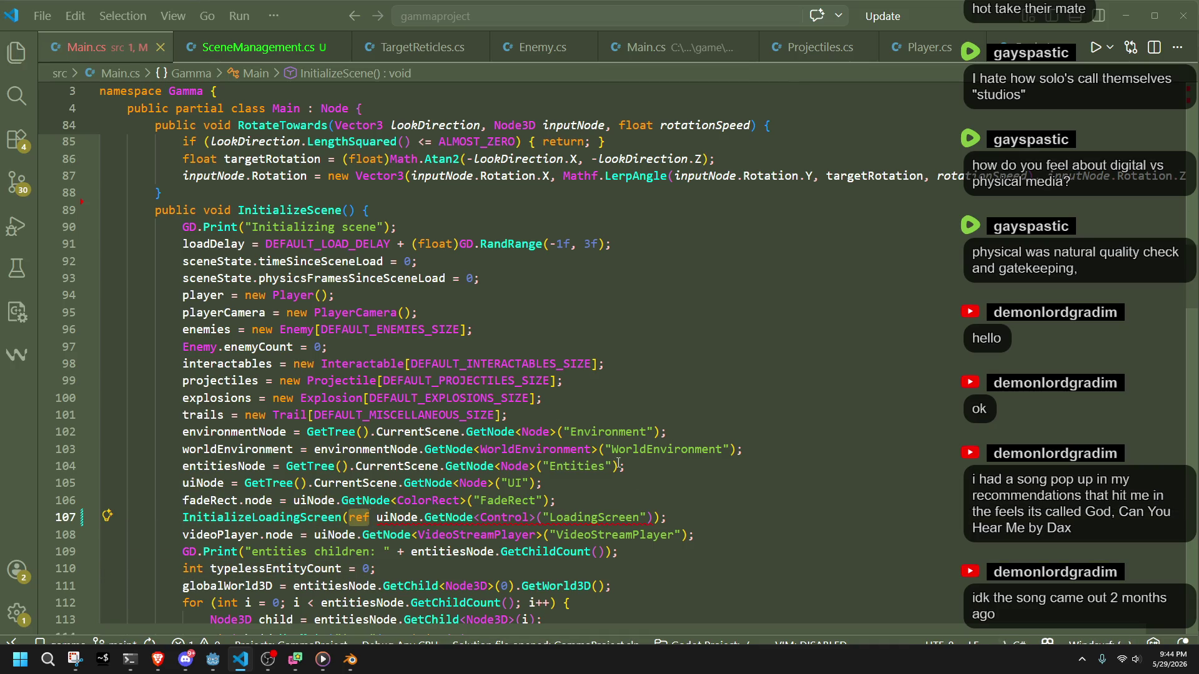
key(F12)
scroll(378, 490, up, 7)
scroll(377, 490, up, 5)
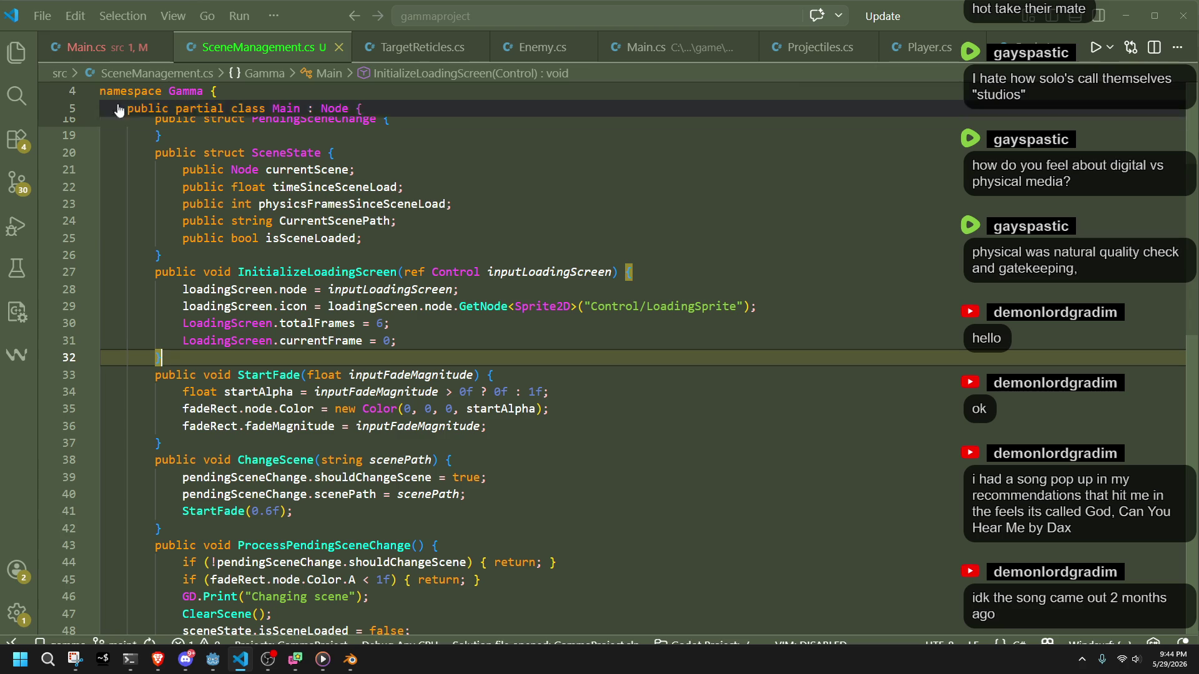
click(84, 56)
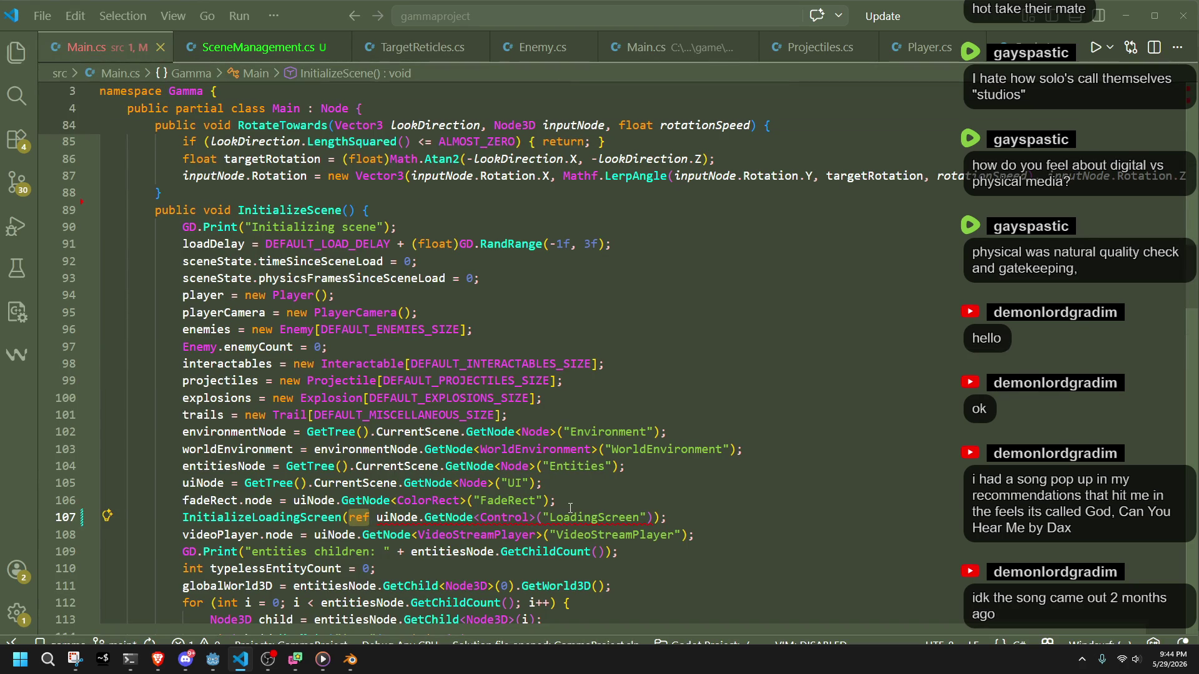
click(219, 54)
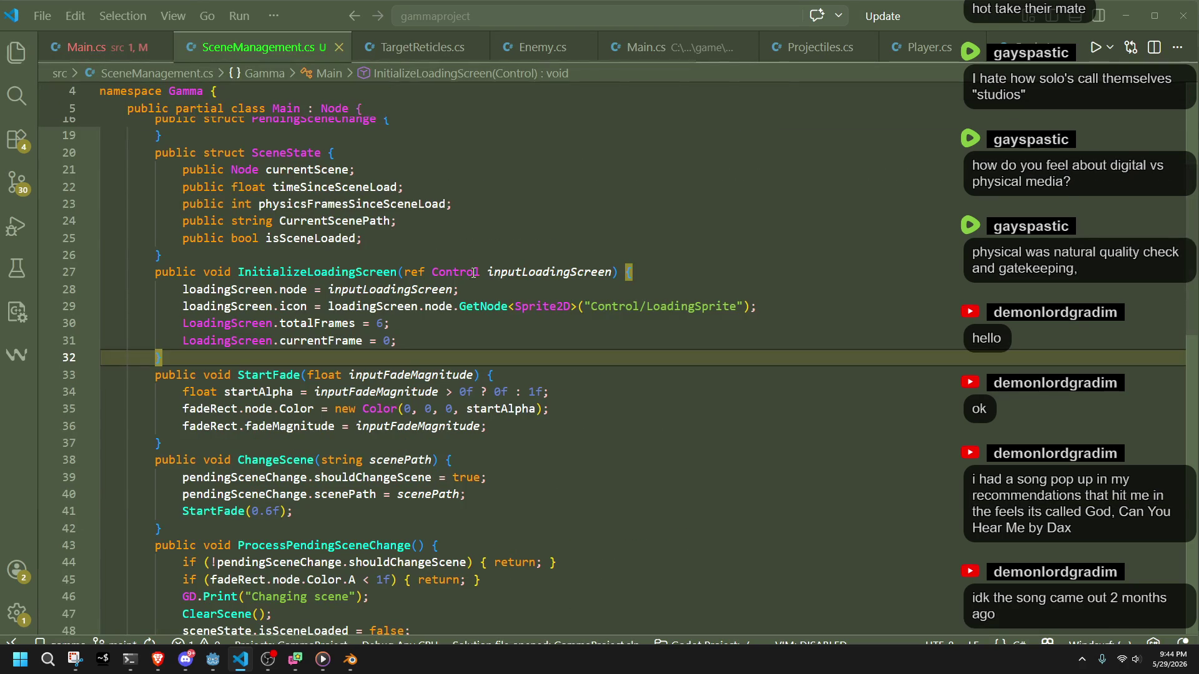
click(433, 268)
key(ctrl+BackSpace)
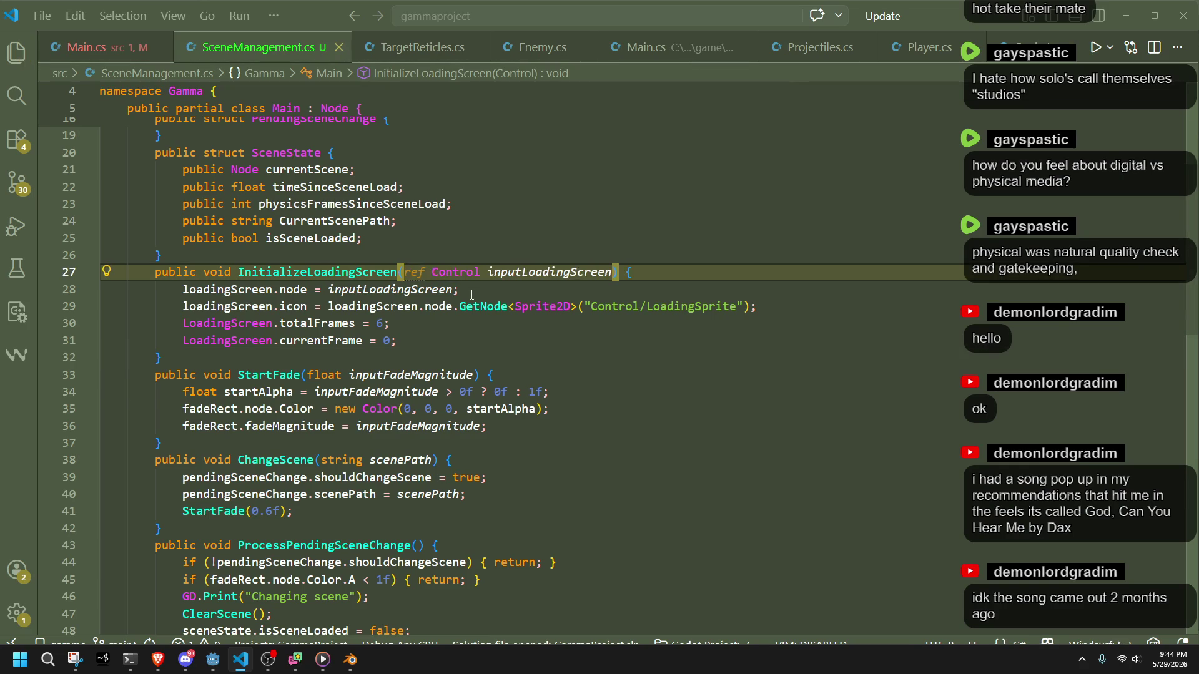
Delete 'ref' from the InitializeLoadingScreen call in Main.cs and save the file.
key(alt+Left)
key(alt+Left)
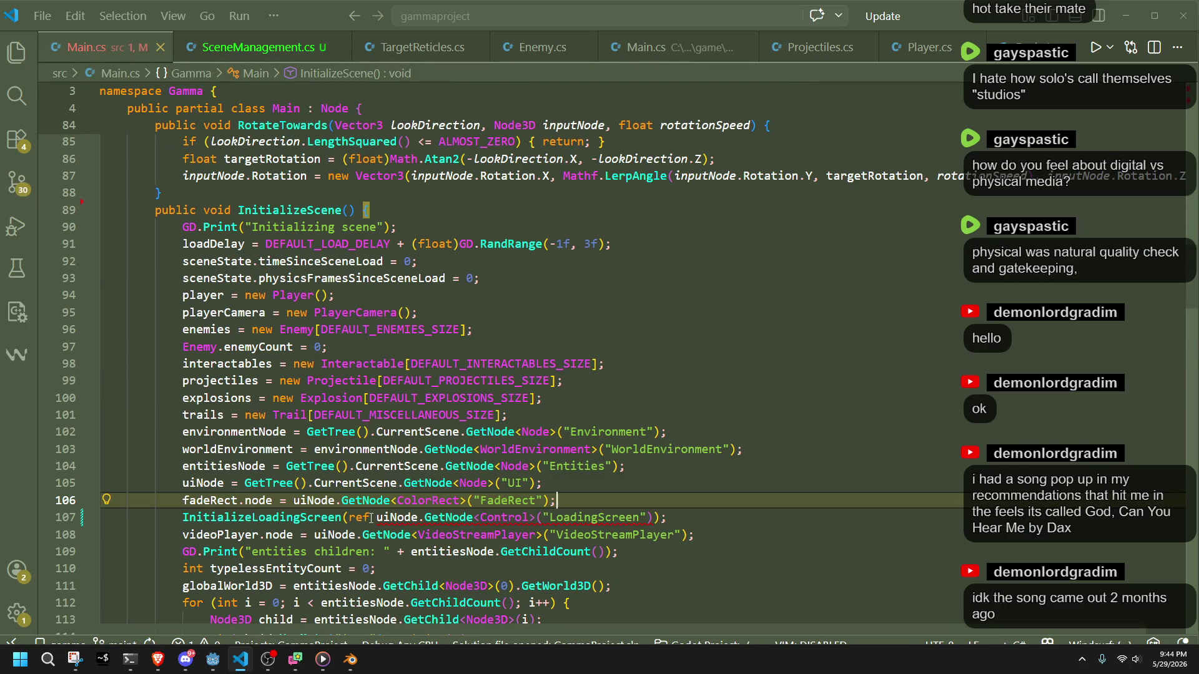
click(371, 518)
key(ctrl+BackSpace)
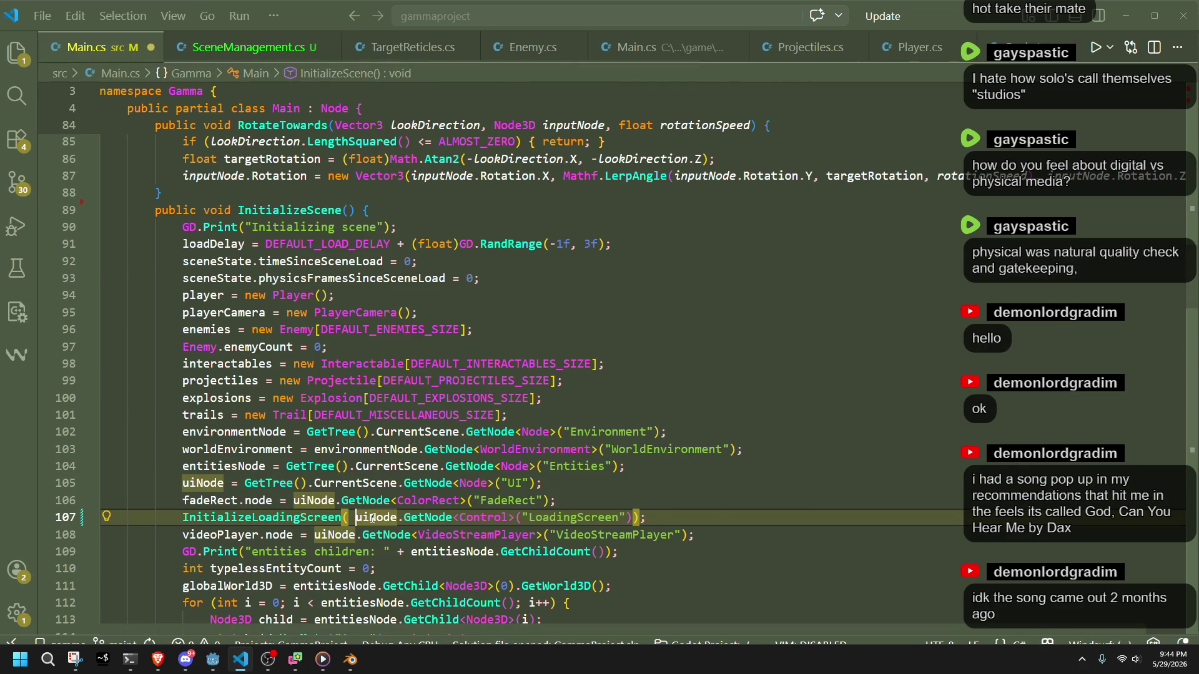
key(Delete)
key(ctrl+s)
click(494, 552)
click(496, 571)
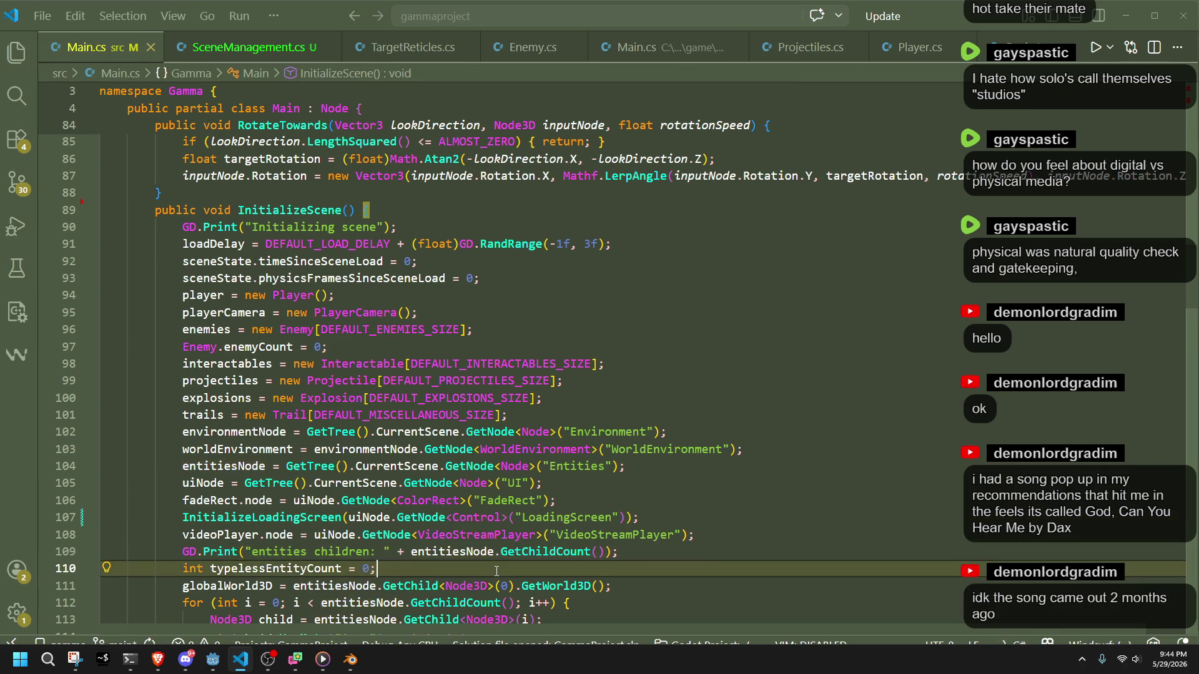
Check SceneManagement.cs and the Godot editor, ending back on SceneManagement.cs.
click(210, 58)
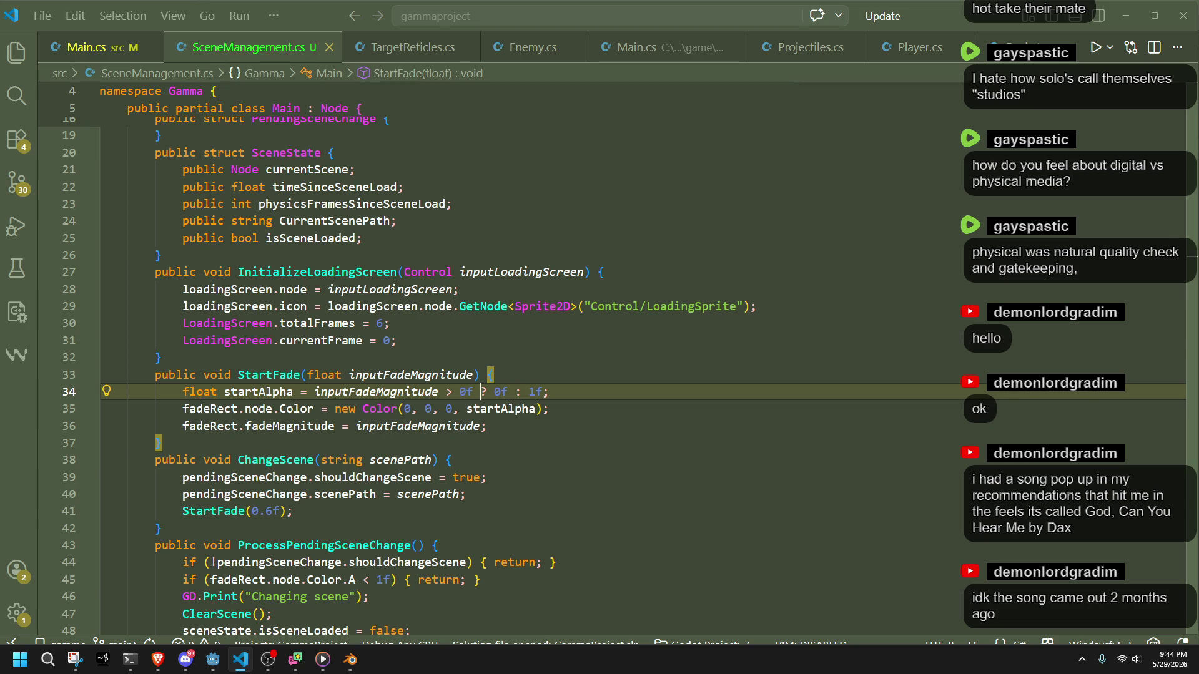
key(ctrl+Tab)
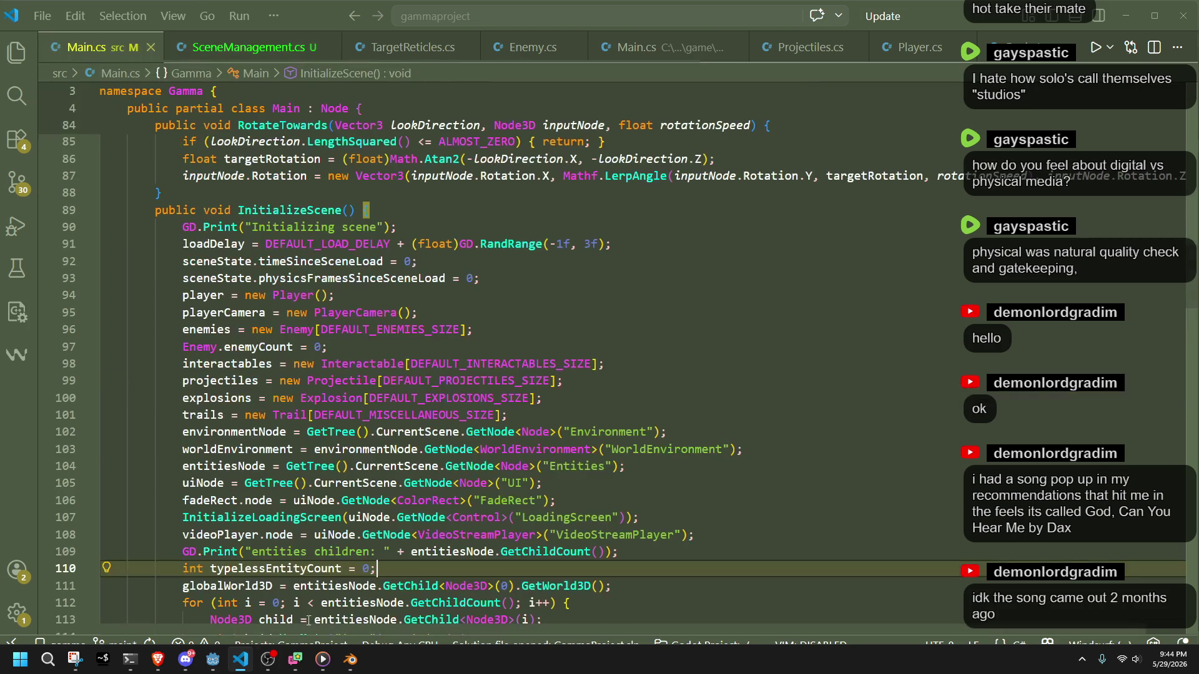
click(218, 665)
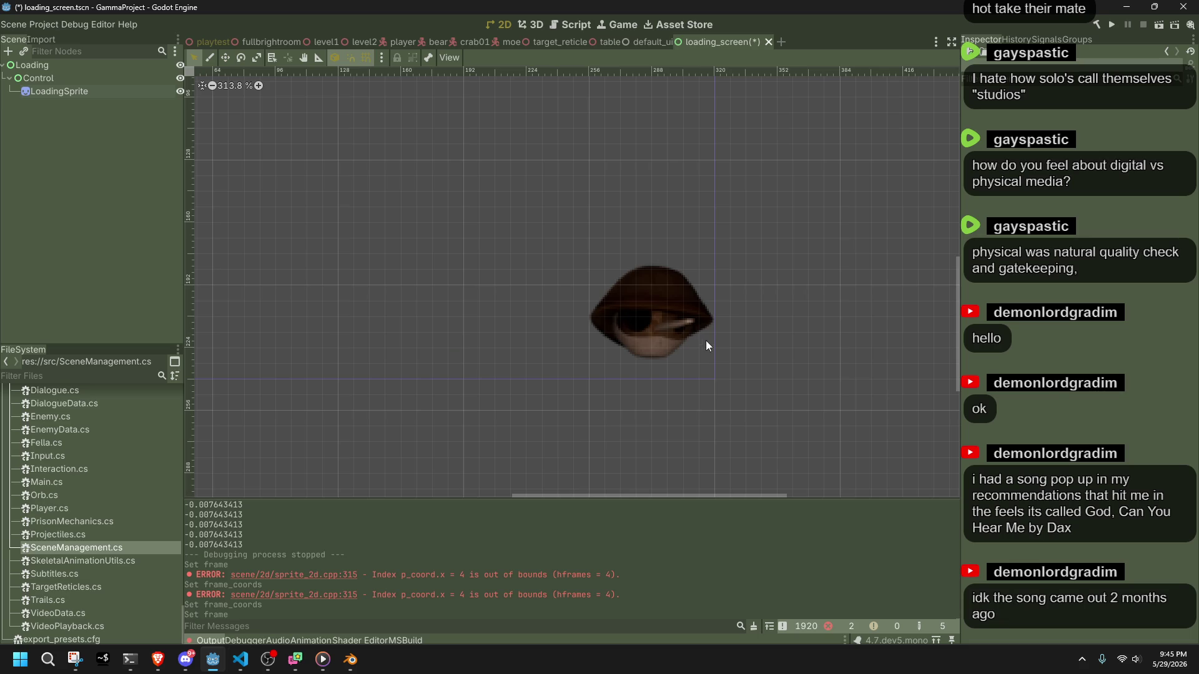
key(alt+Tab)
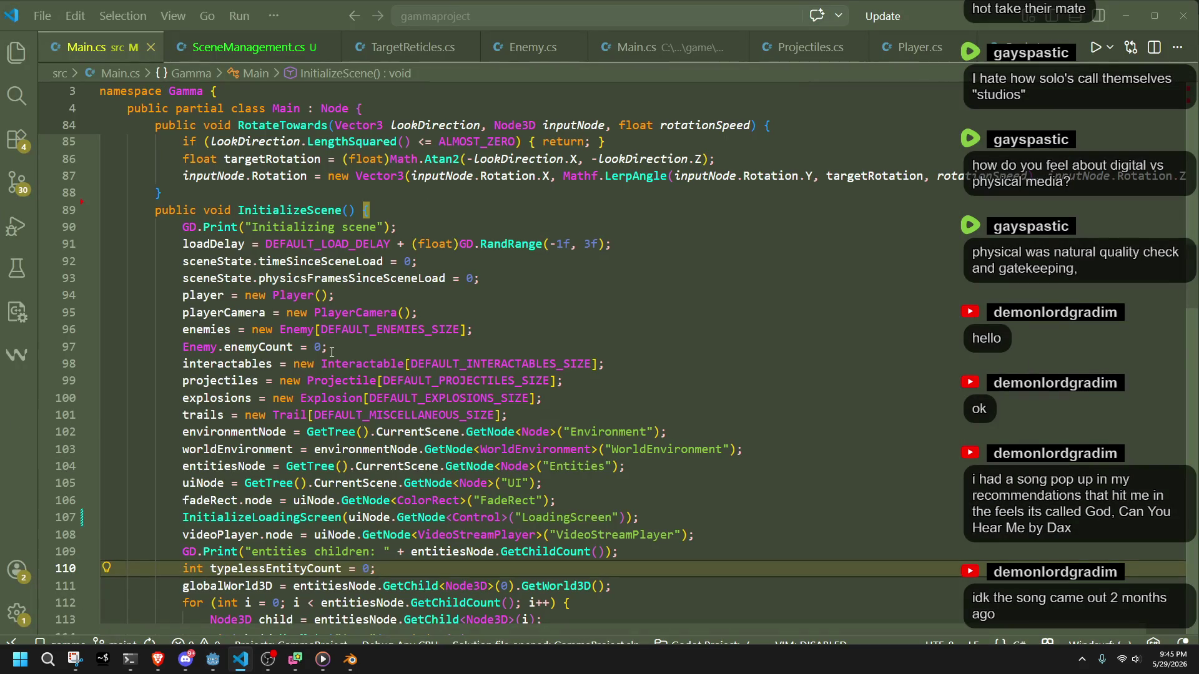
click(250, 47)
Look up the UpdateLoadingScreen method name in SceneManagement.cs, then return to Main.cs.
scroll(569, 457, down, 6)
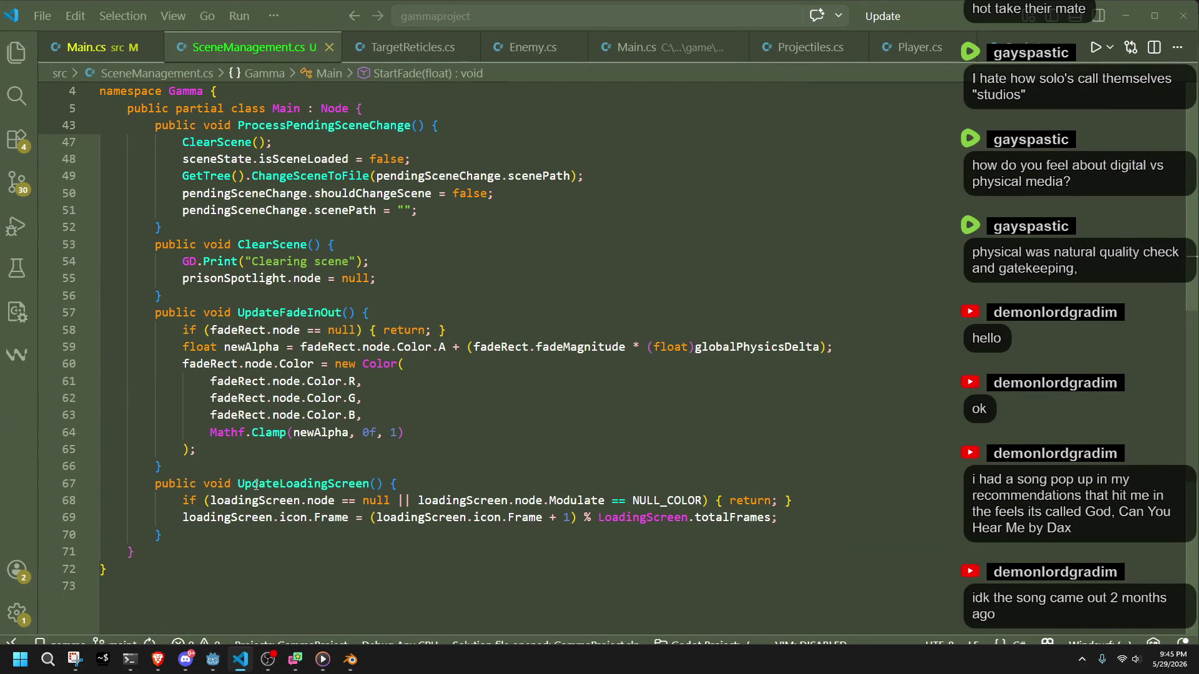
double_click(251, 485)
key(ctrl+Tab)
scroll(387, 415, down, 5)
scroll(399, 418, down, 4)
scroll(400, 418, up, 10)
click(266, 50)
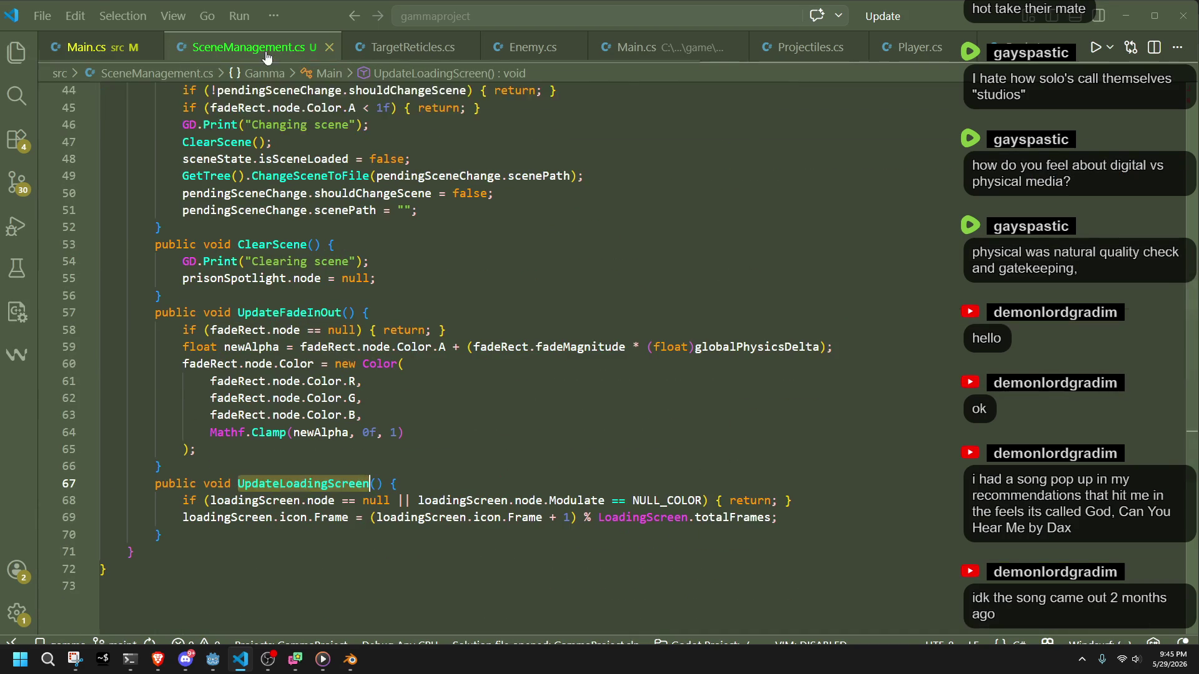
click(93, 58)
Replace 'GD.Print(loadDelay);' with 'UpdateLoadingScreen();' in _PhysicsProcess, save Main.cs, and switch to Godot.
click(366, 445)
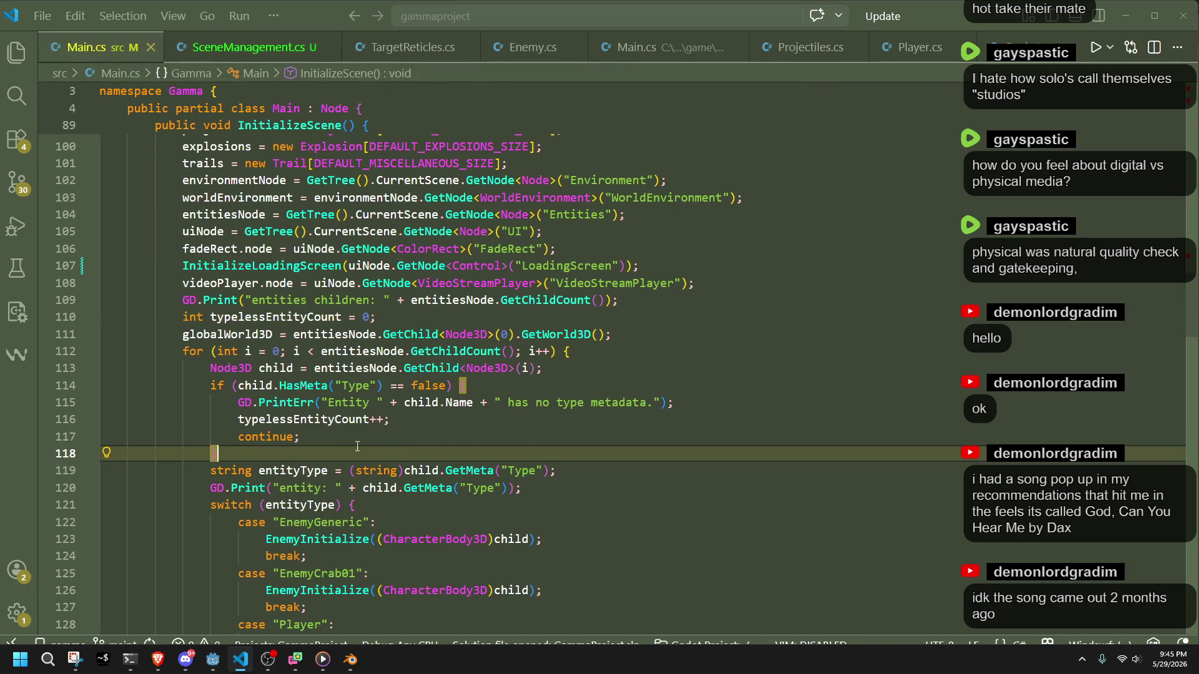
scroll(349, 446, down, 15)
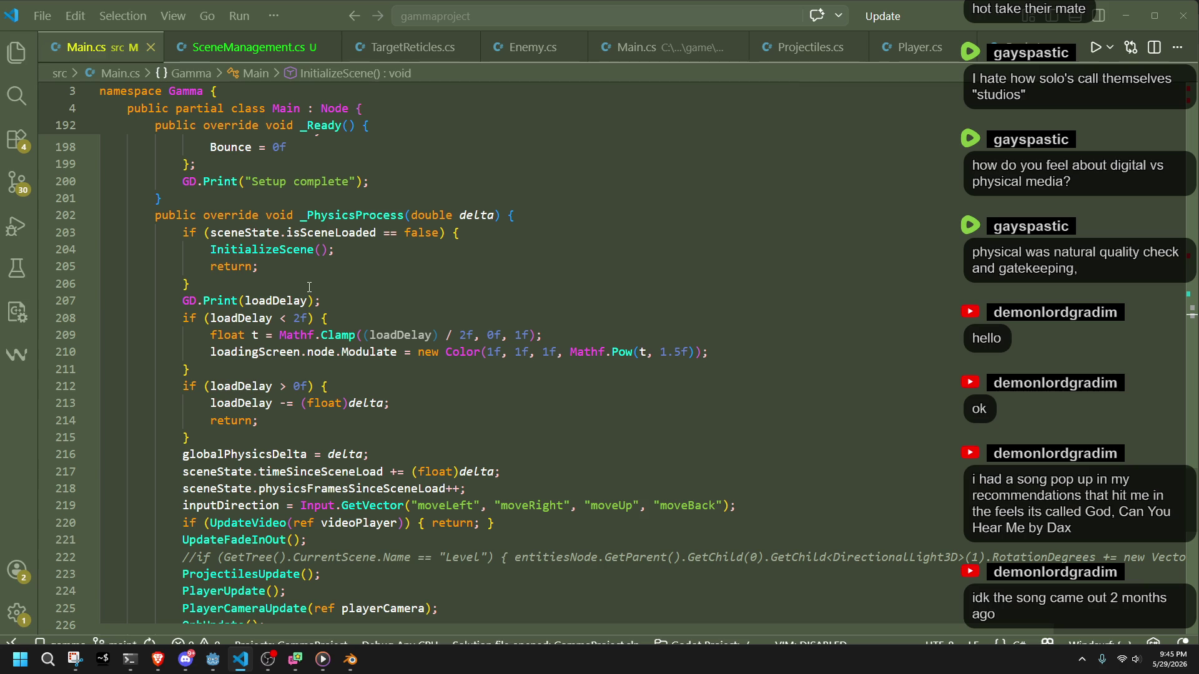
click(335, 297)
click(341, 314)
drag(331, 301, 182, 298)
text(UpdateLoadingScreen();)
key(Down)
key(ctrl+s)
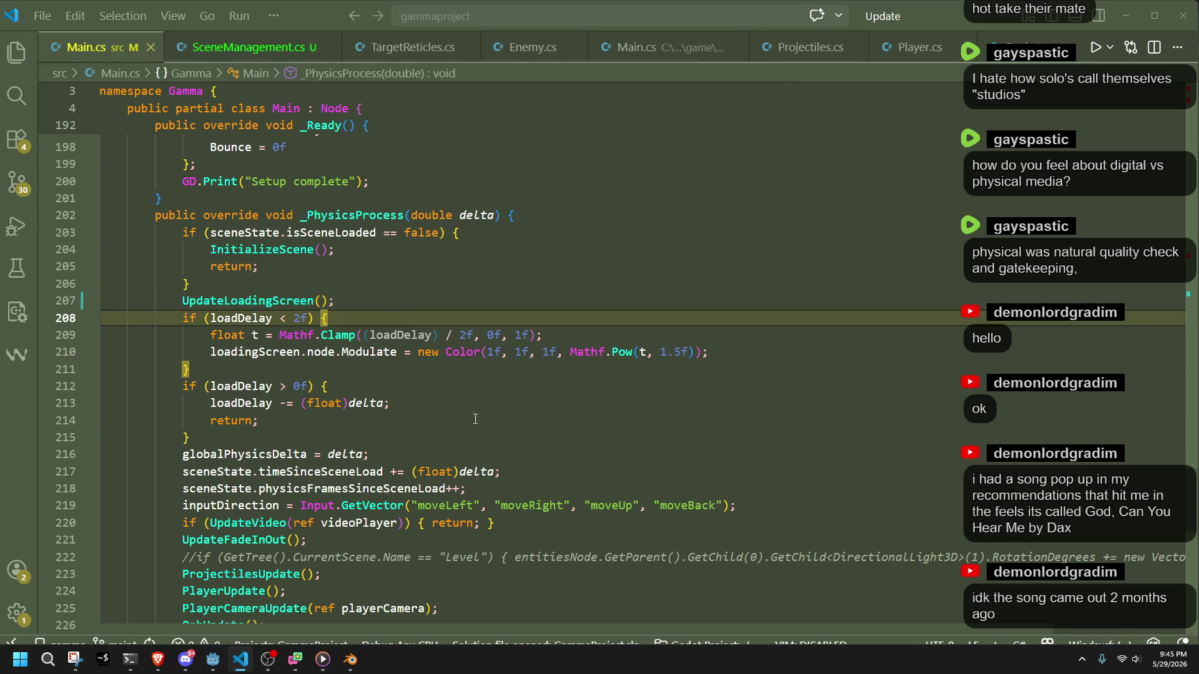
click(475, 419)
click(213, 659)
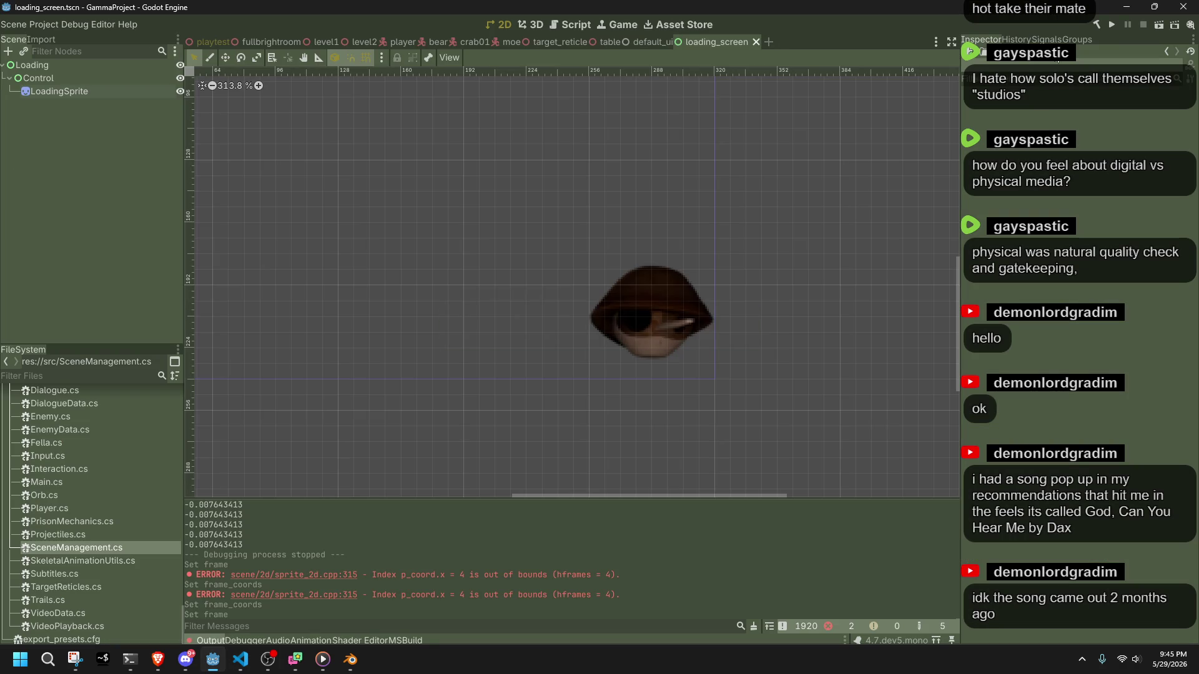
Run GammaProject from Godot, stop it with F8, and return to VS Code.
click(1110, 26)
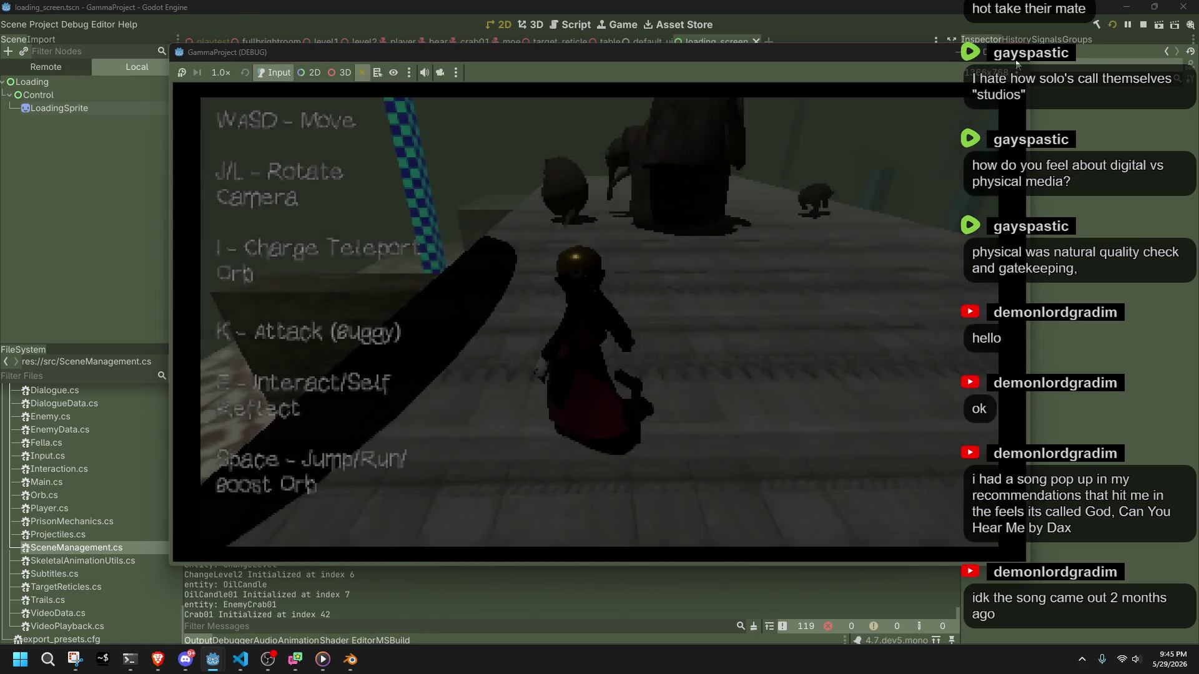
key(F8)
key(alt+Tab)
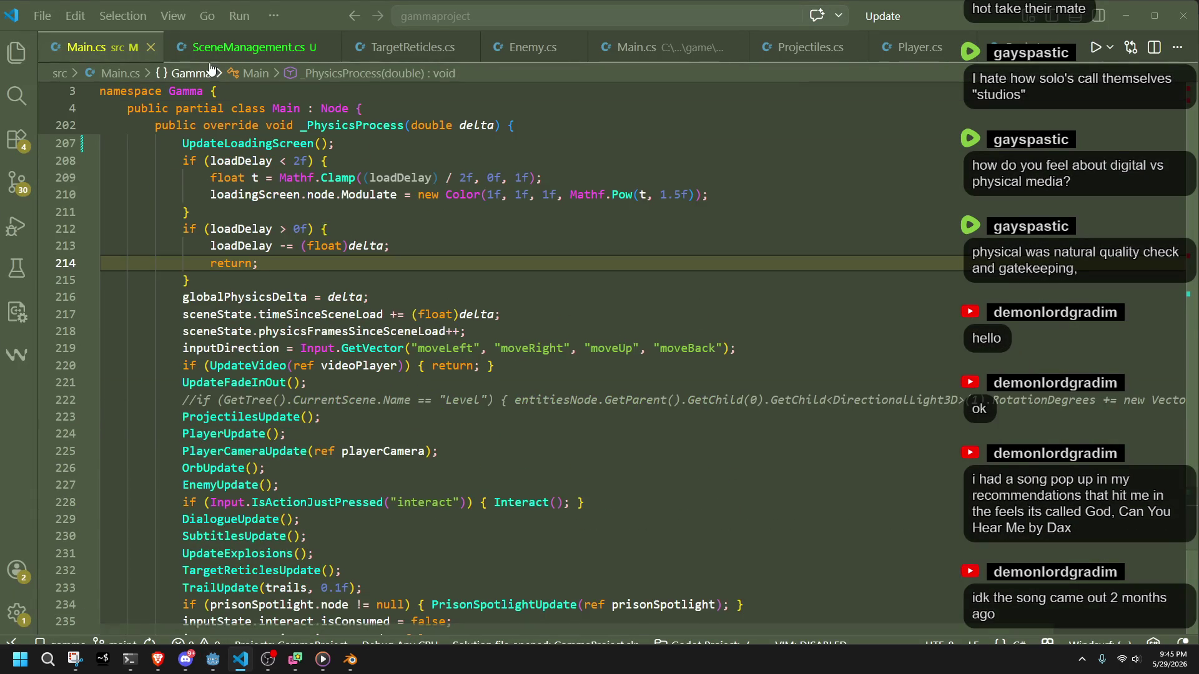
Open SceneManagement.cs and go to the UpdateLoadingScreen method at the end of the file.
click(191, 73)
click(250, 47)
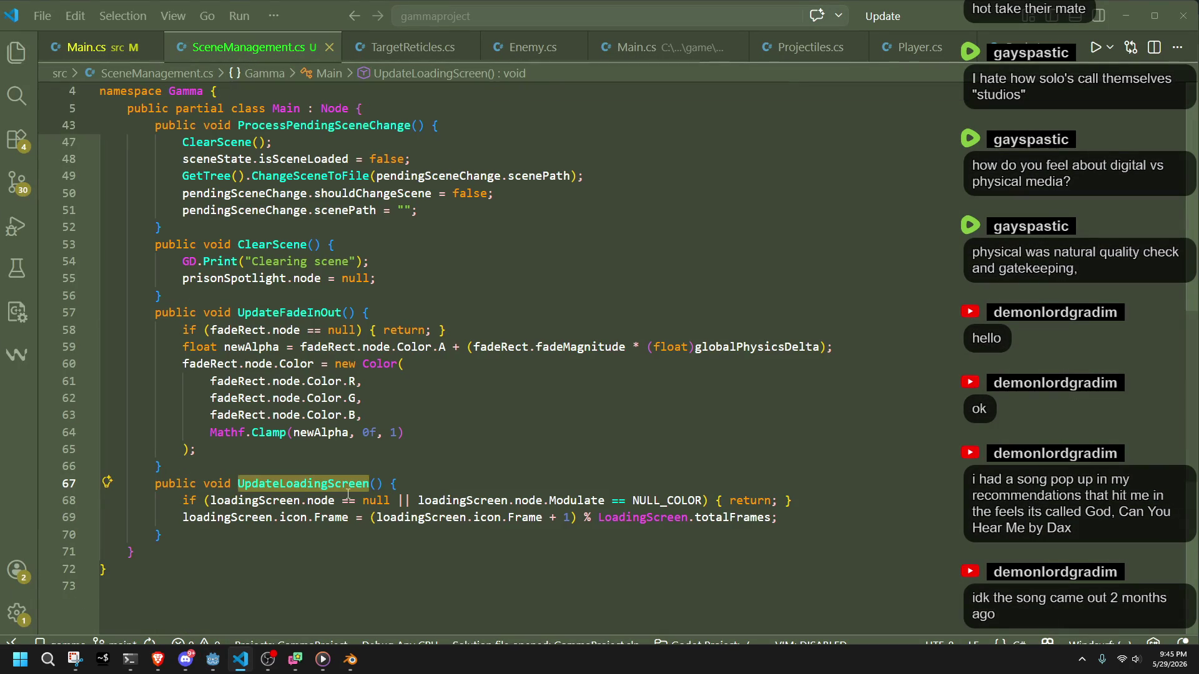
click(278, 585)
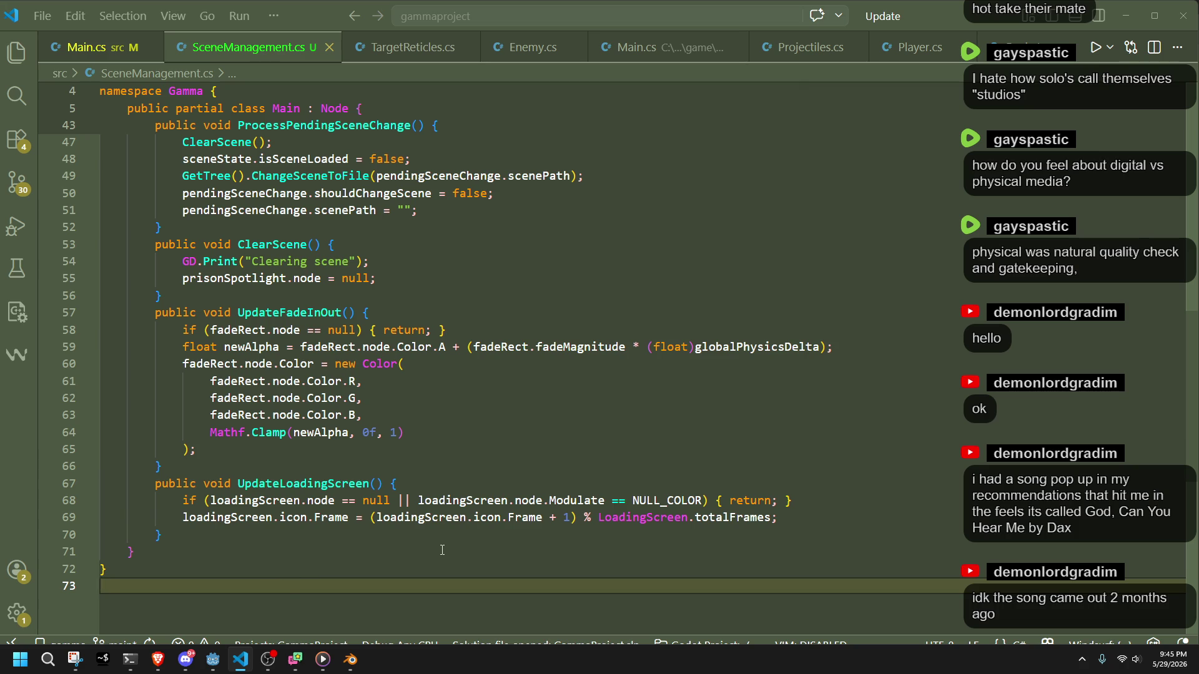
click(485, 529)
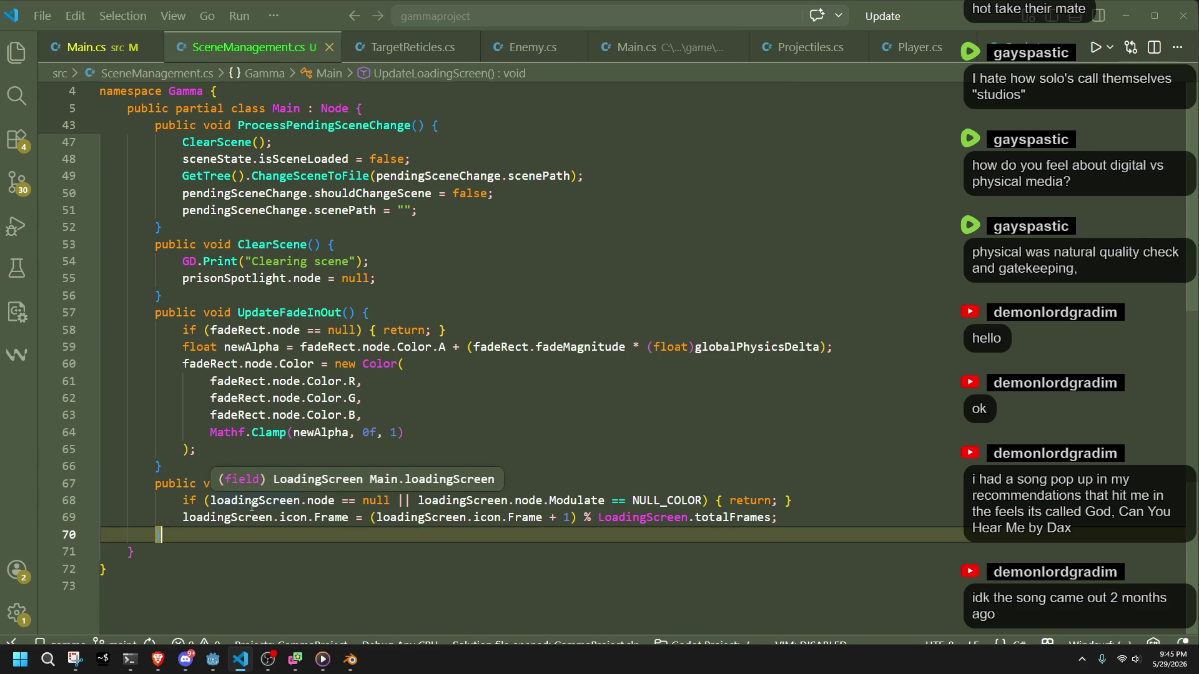
key(Down)
key(Down)
key(Down)
key(Up)
key(Up)
key(Up)
key(Down)
click(525, 589)
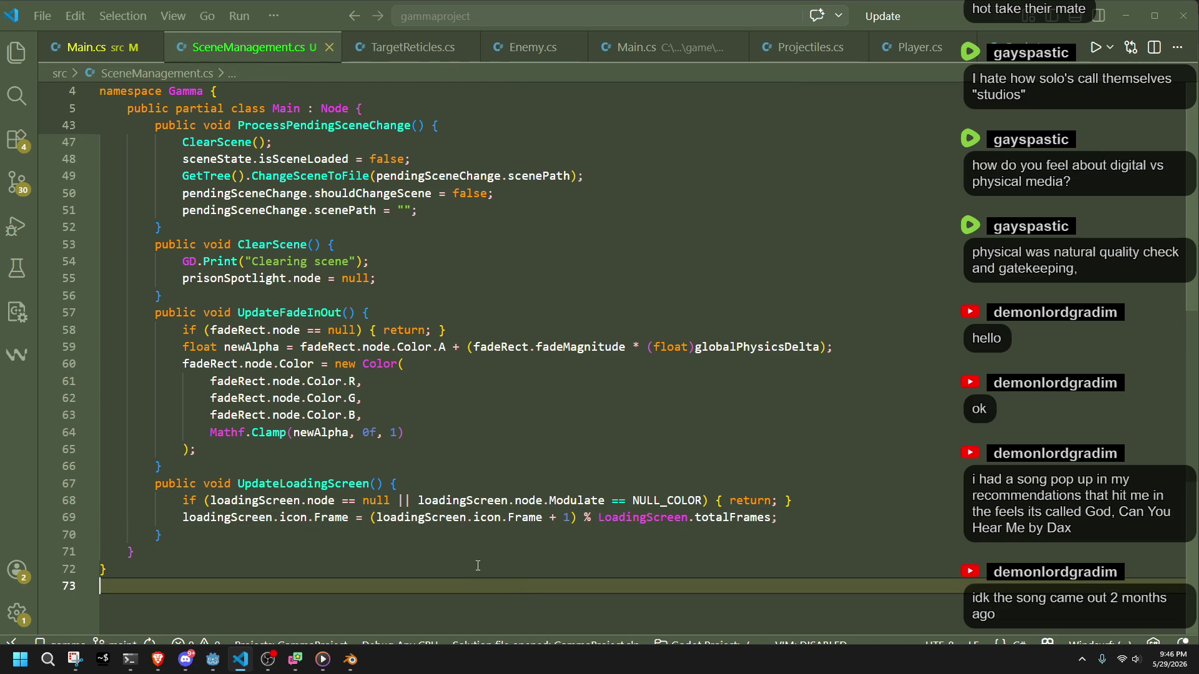
Select and review the UpdateLoadingScreen method block, then run the game in Godot.
click(437, 517)
drag(437, 551, 370, 472)
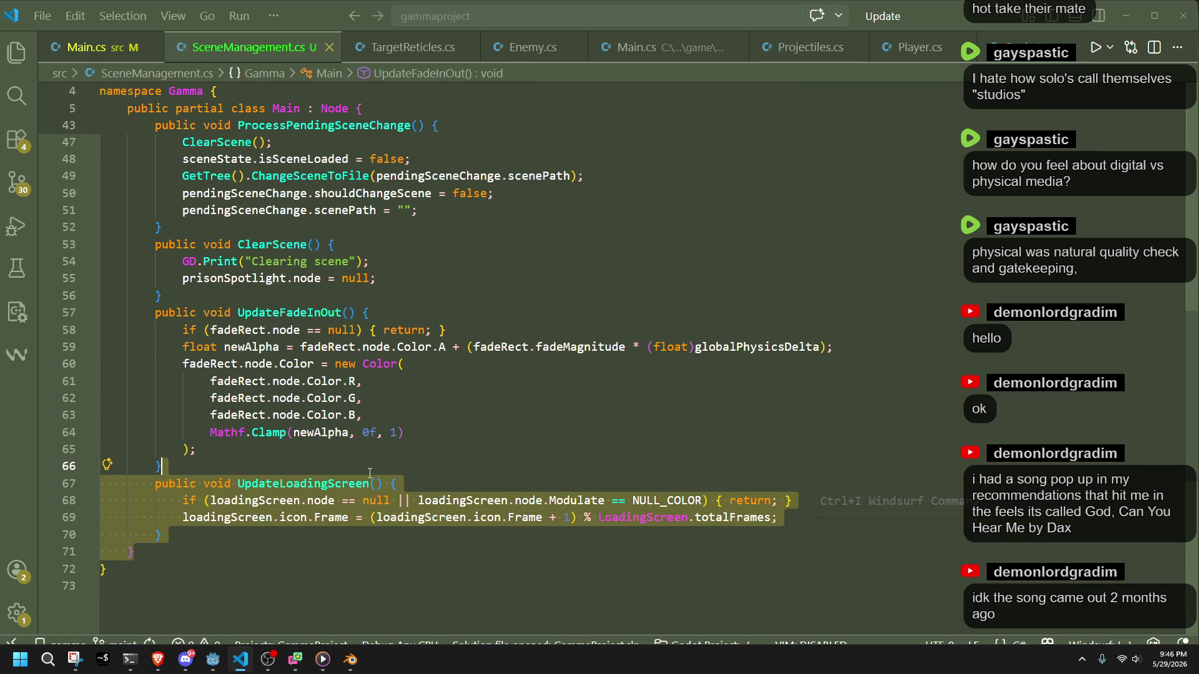
drag(187, 535, 168, 466)
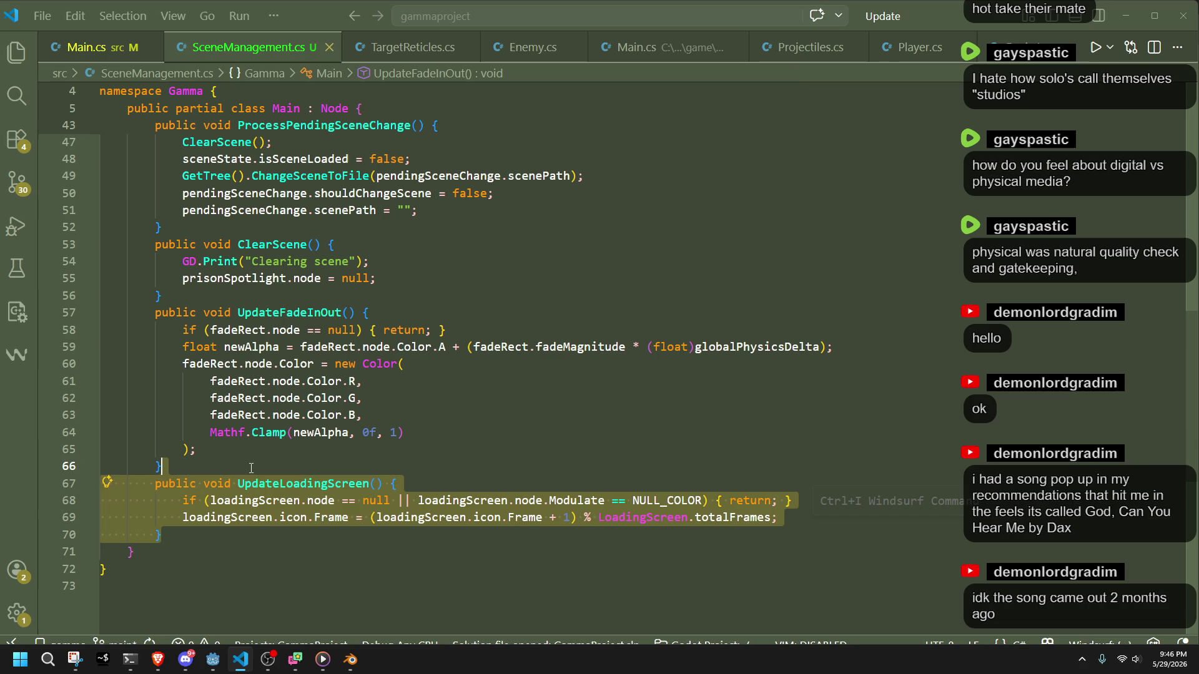
click(284, 532)
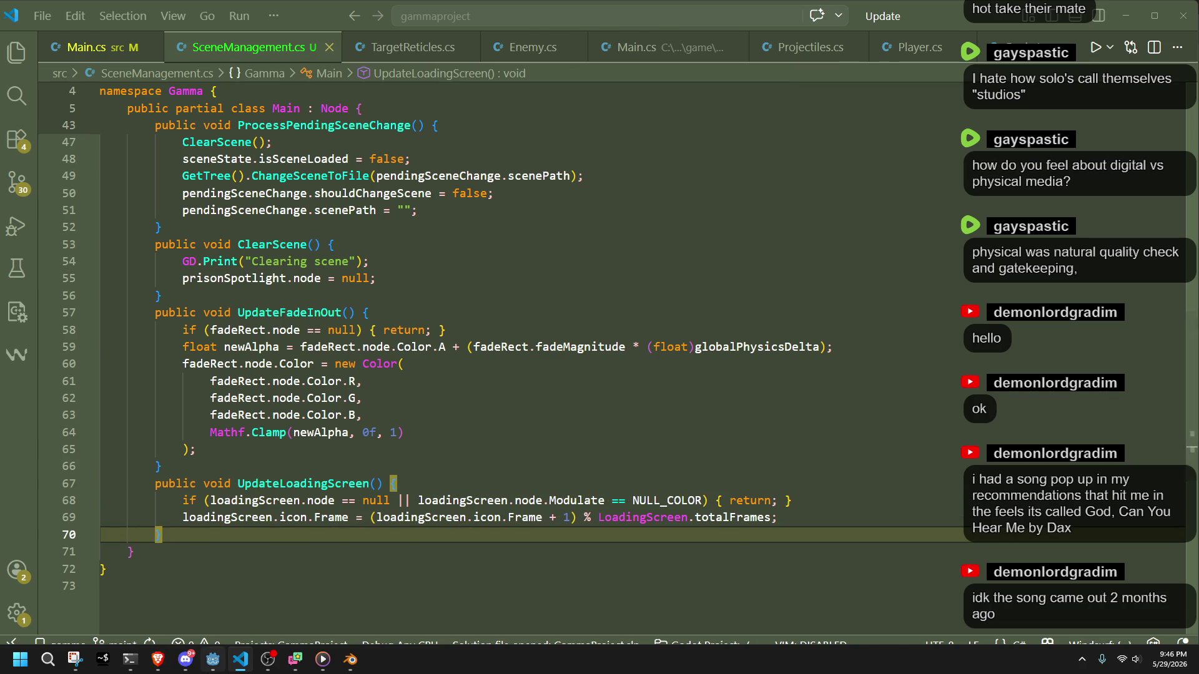
click(213, 659)
click(1113, 26)
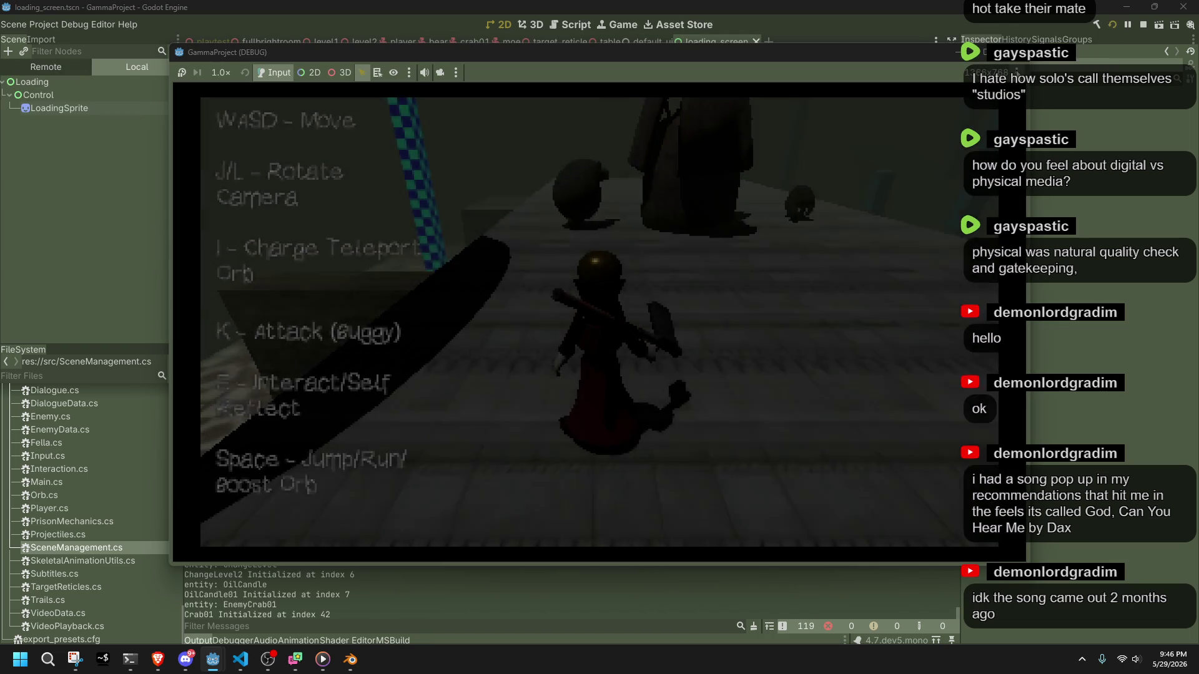
Stop the Godot test run and return to Visual Studio Code.
click(1020, 54)
click(240, 659)
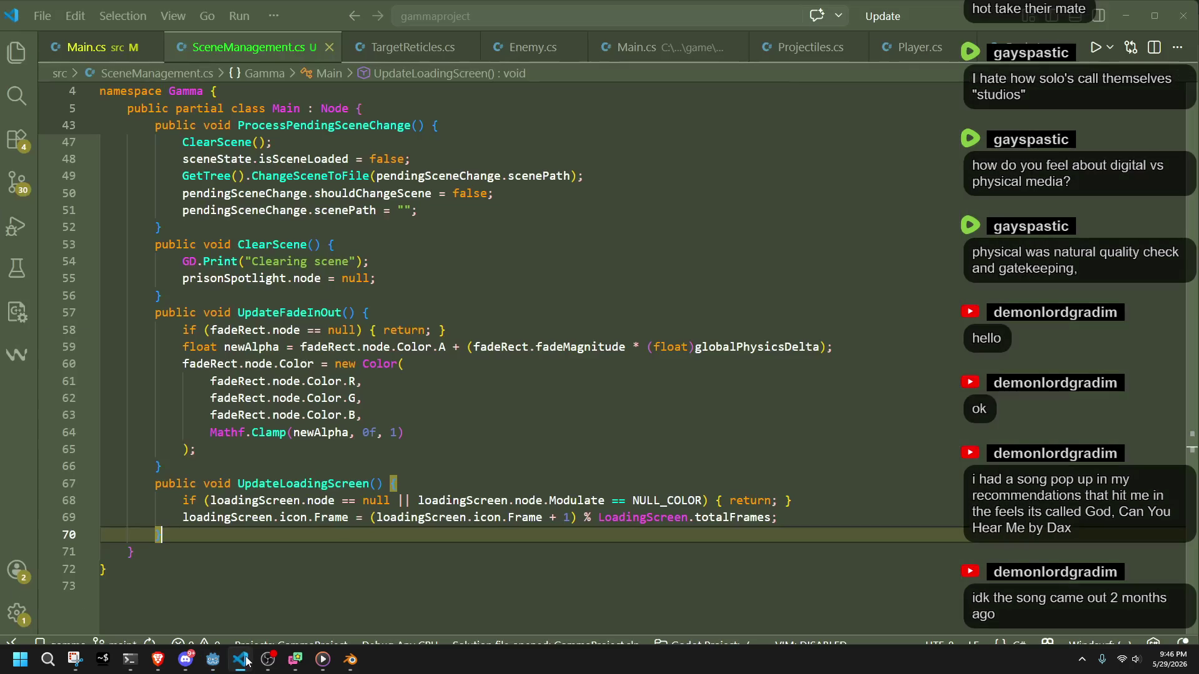
Return to Main.cs and locate the early-return block in _PhysicsProcess.
click(94, 47)
scroll(231, 188, down, 4)
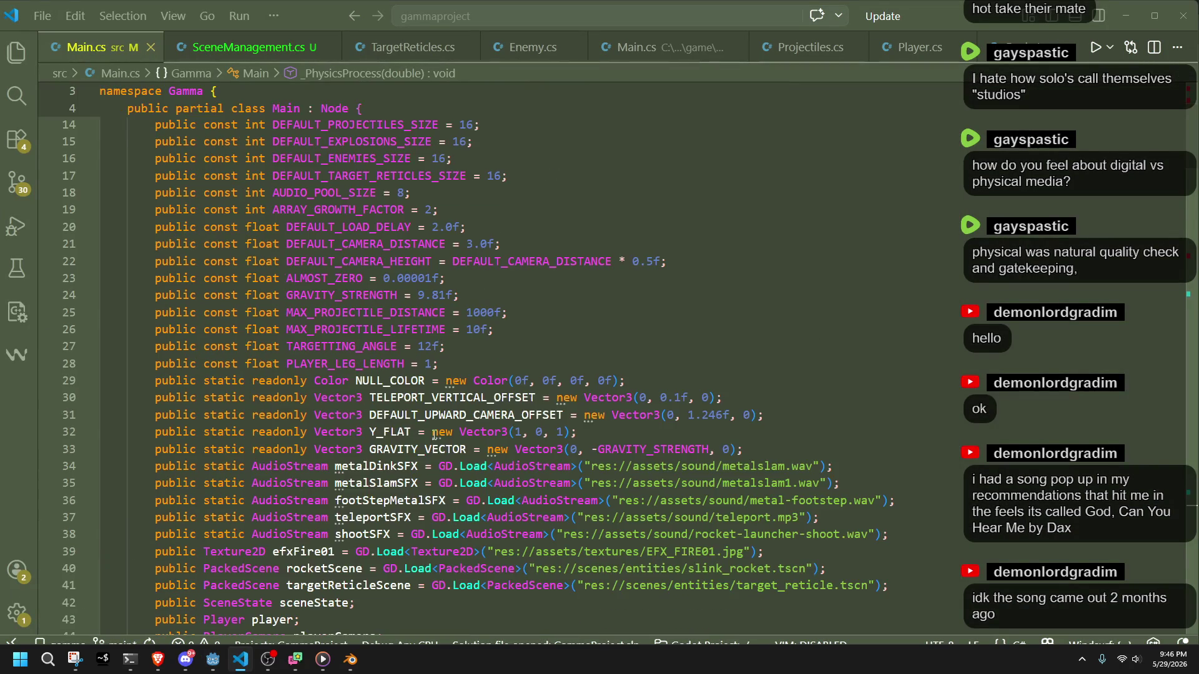
click(230, 59)
click(103, 50)
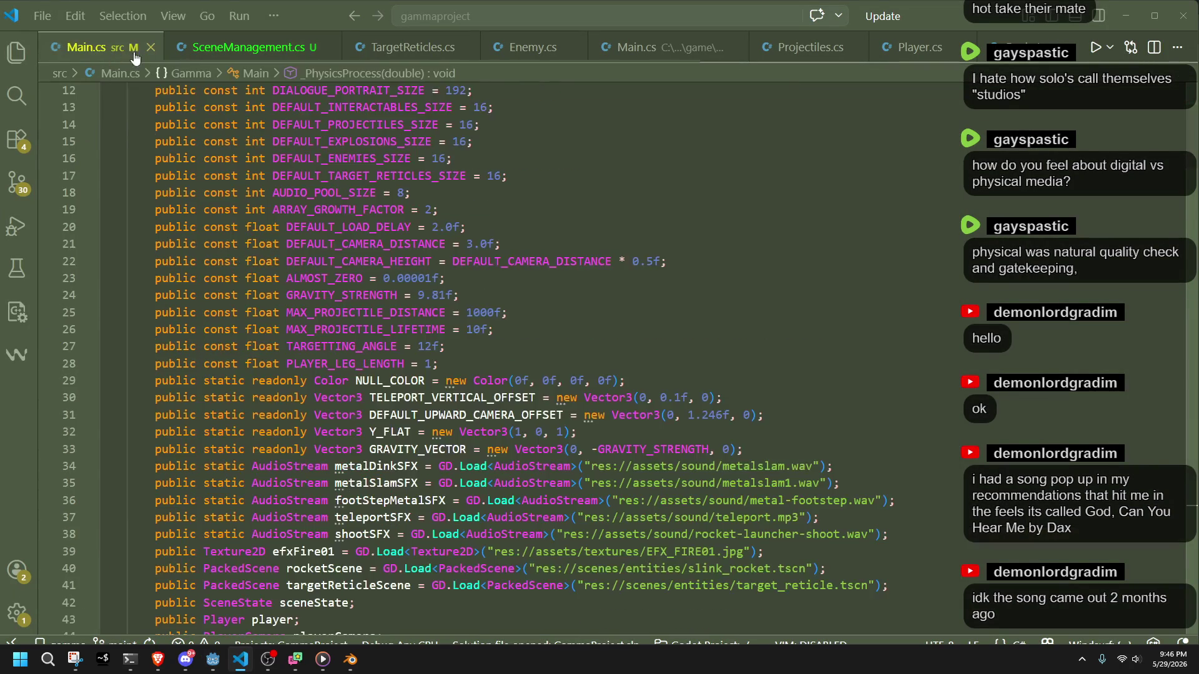
scroll(1173, 437, down, 20)
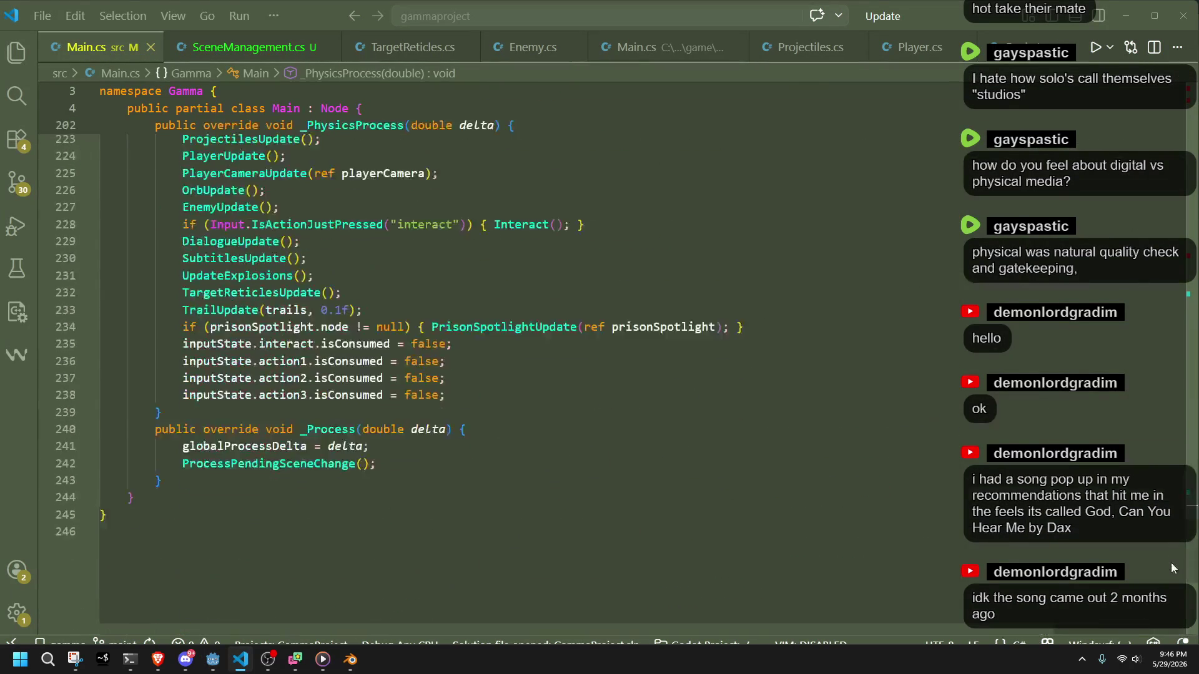
scroll(1166, 527, up, 4)
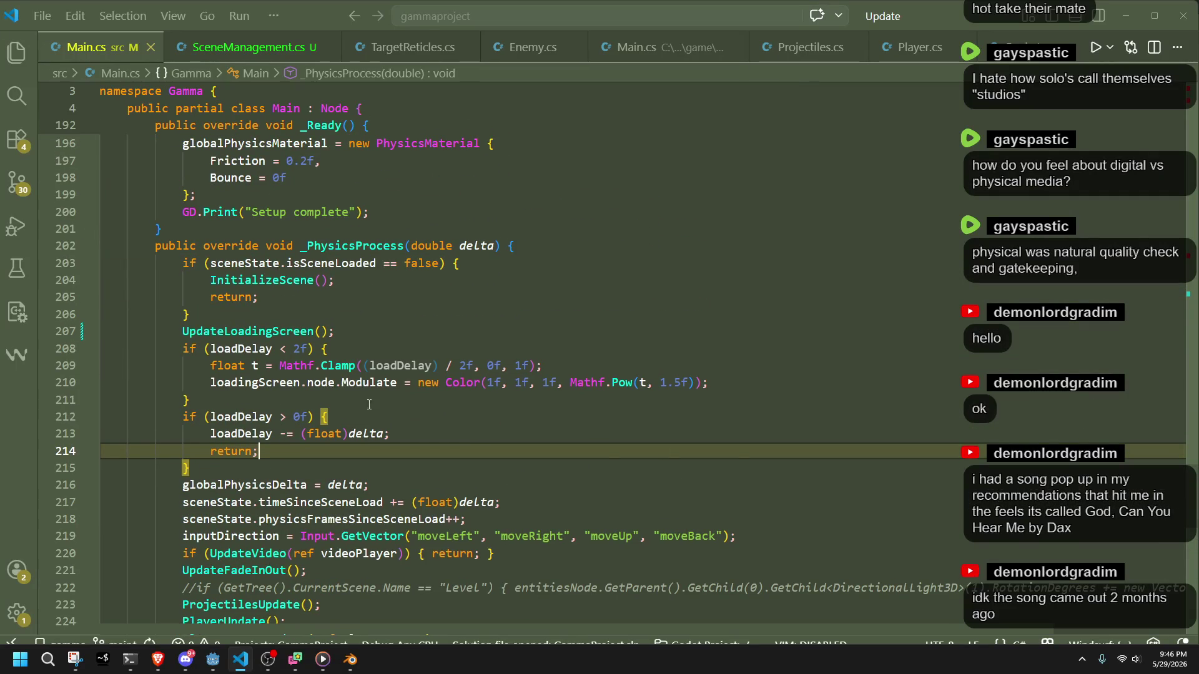
click(300, 399)
click(247, 297)
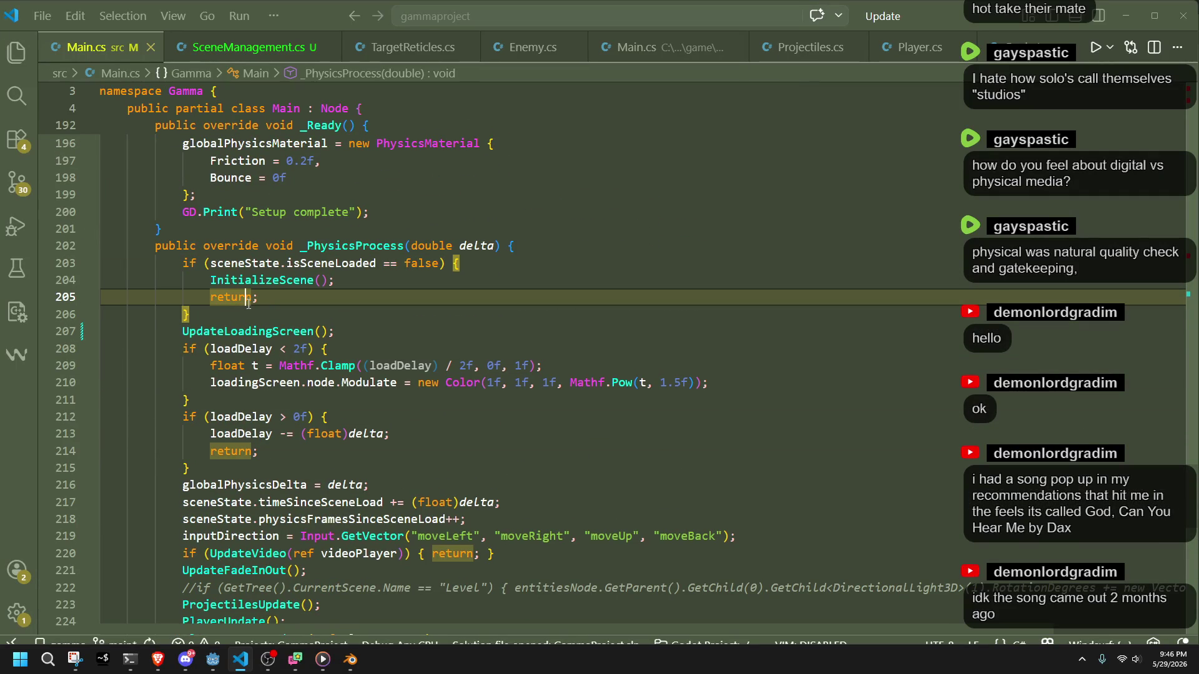
click(275, 318)
Add the comment '//once every 4 frames' above the UpdateLoadingScreen() call.
key(Return)
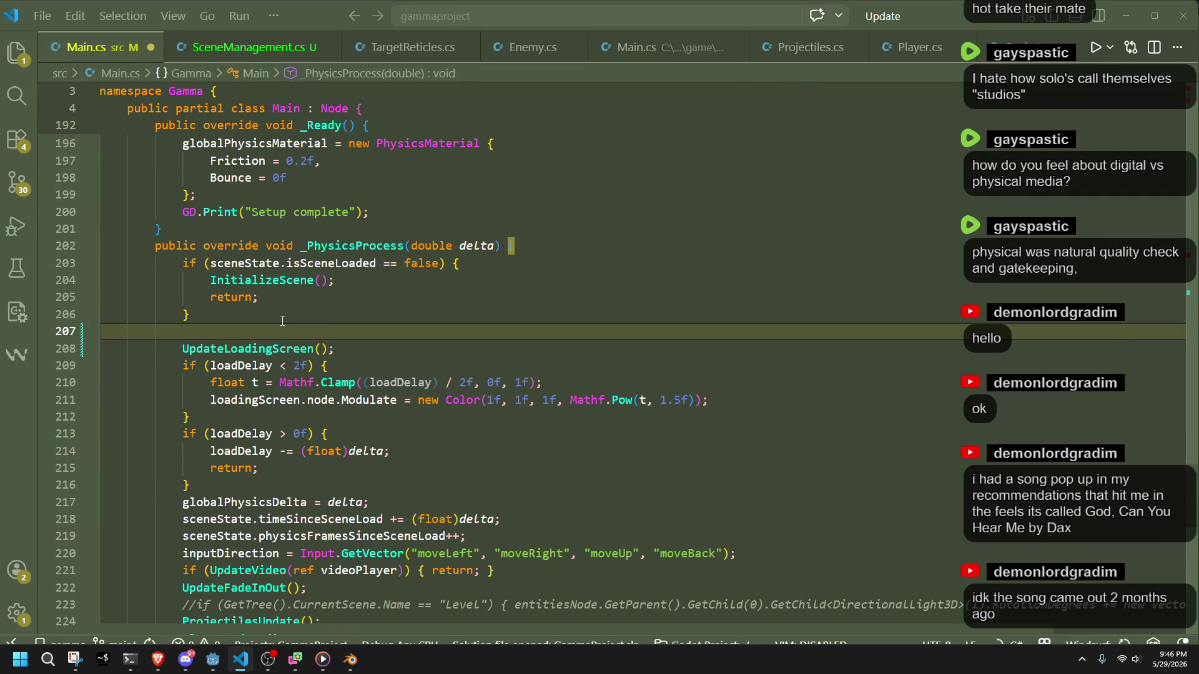
key(Down)
key(BackSpace)
key(BackSpace)
key(BackSpace)
key(Tab)
key(Tab)
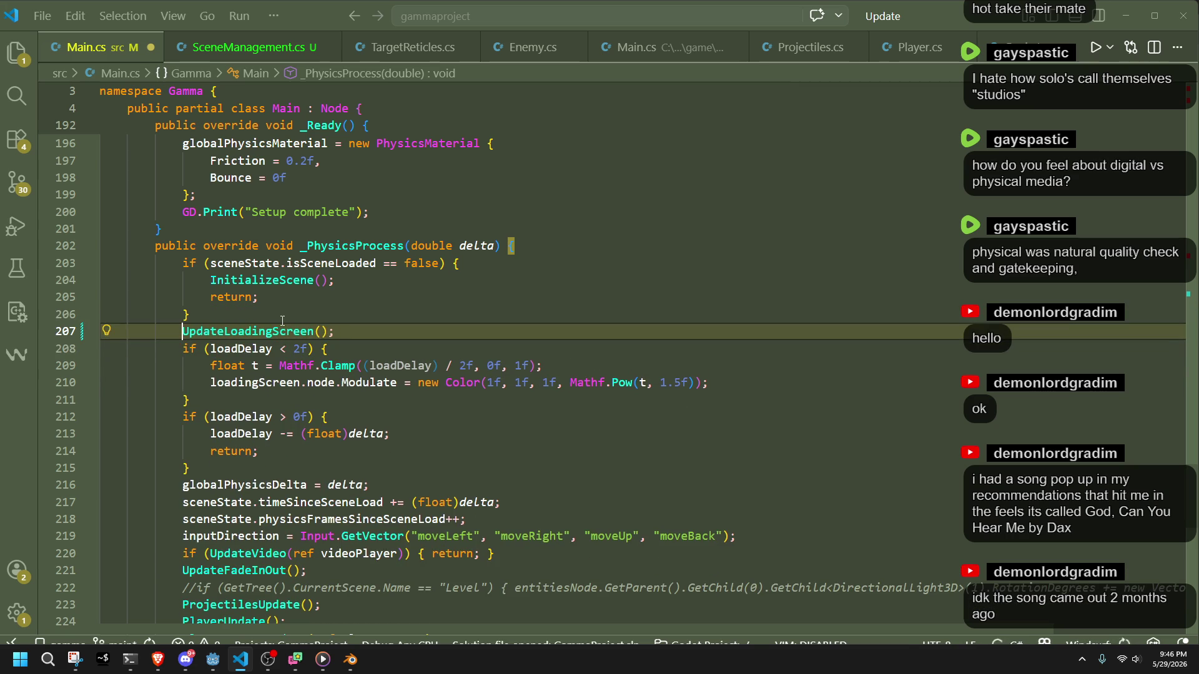
key(Return)
key(Up)
text(//once every )
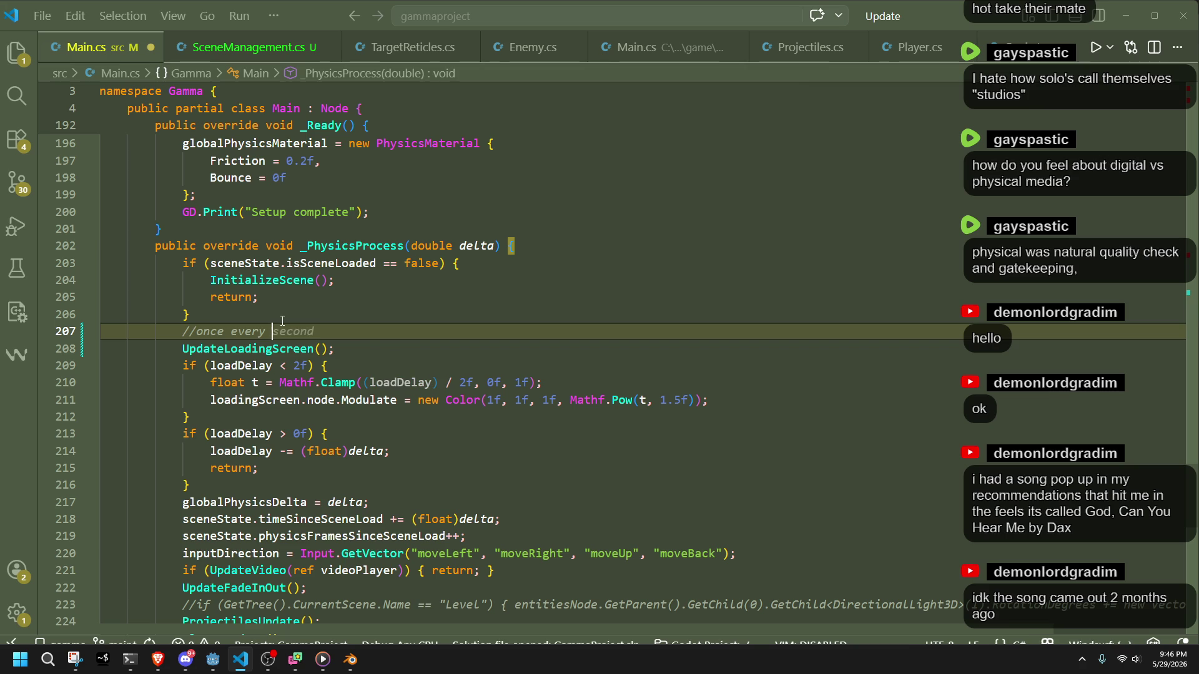
text(4 frames)
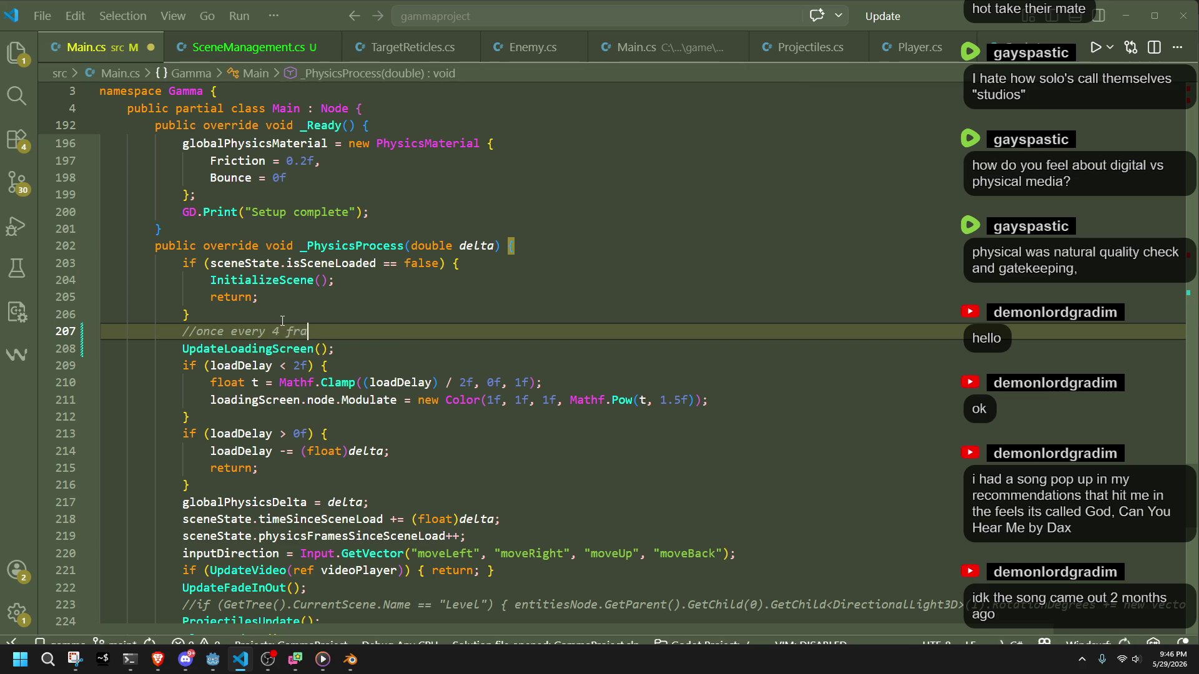
key(Return)
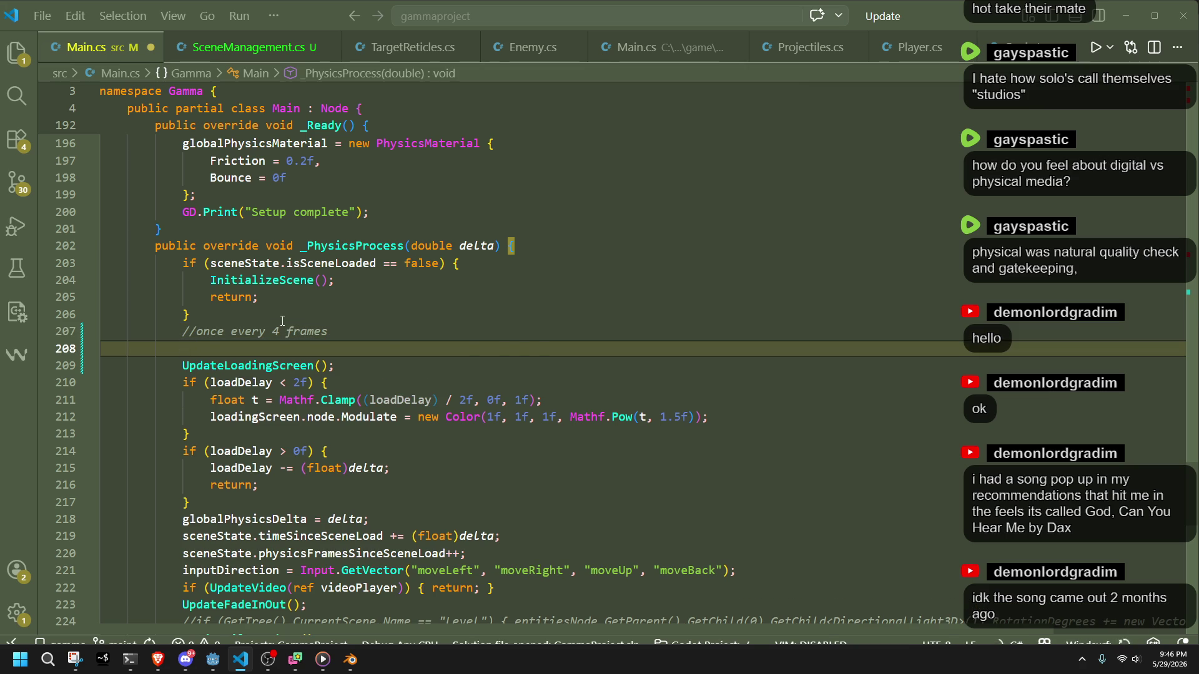
Wrap UpdateLoadingScreen() in an if on physicsFramesSinceSceneLoad % 4, save Main.cs, and run the game.
text(if)
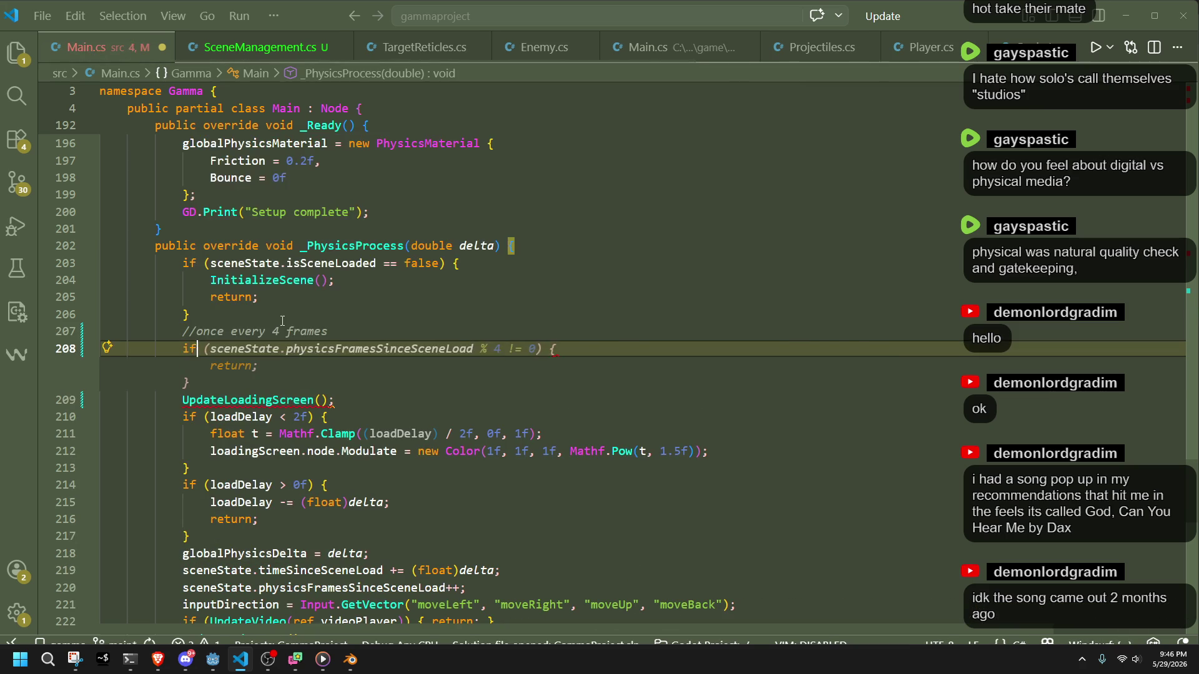
key(Tab)
key(Tab)
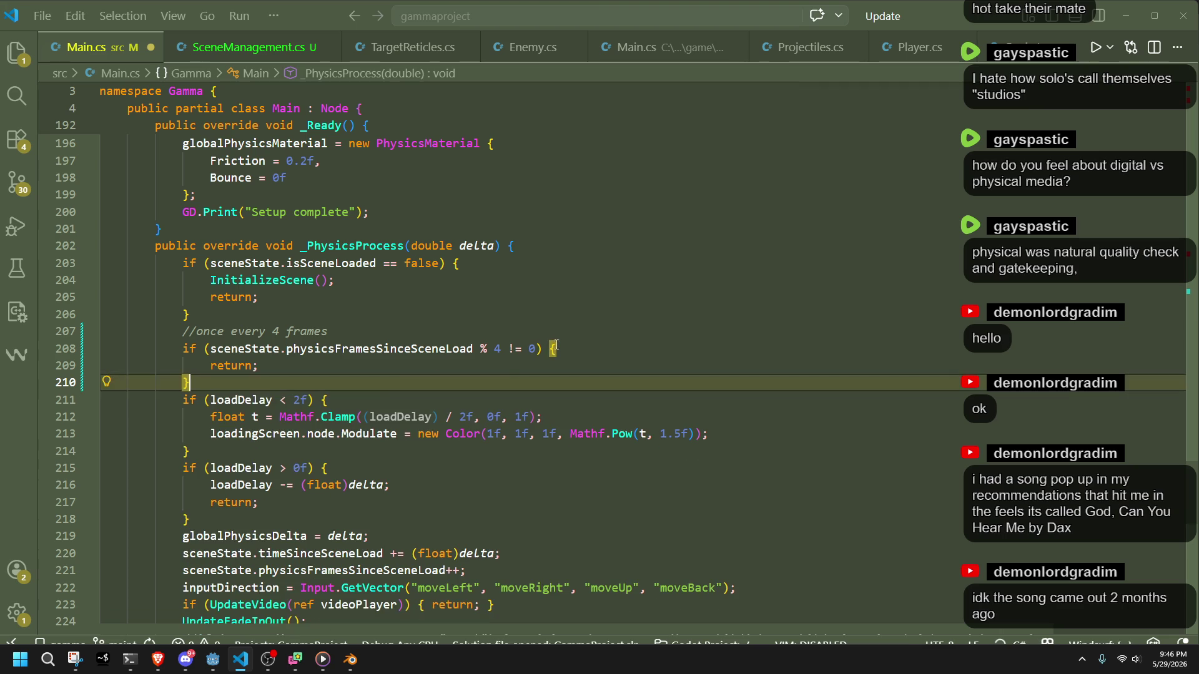
text(UpdateLoadingScreen())
key(Tab)
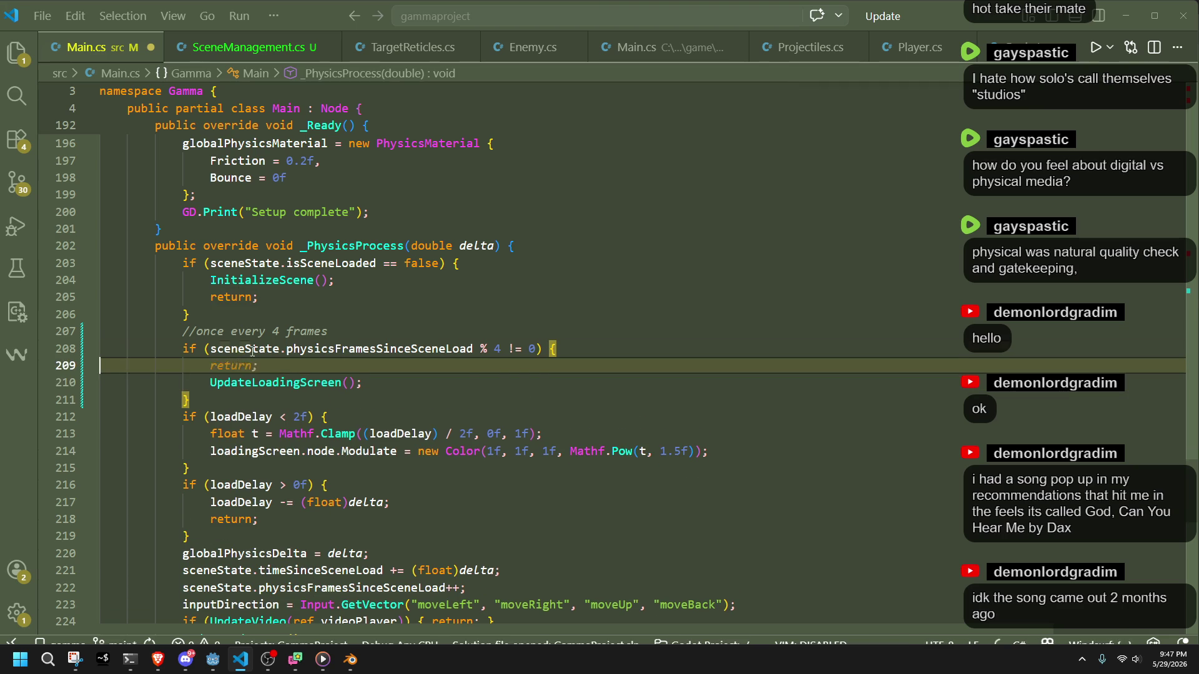
key(Tab)
drag(331, 331, 339, 315)
key(BackSpace)
key(Down)
key(Down)
key(Down)
key(ctrl+s)
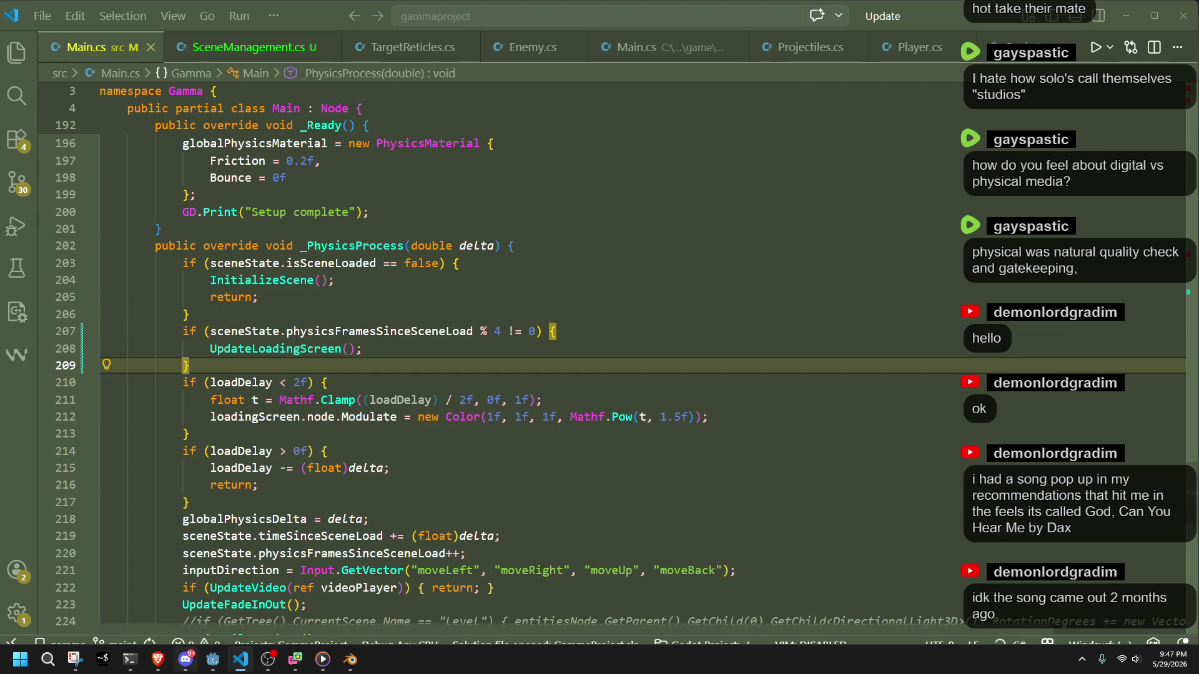
click(212, 659)
click(1112, 24)
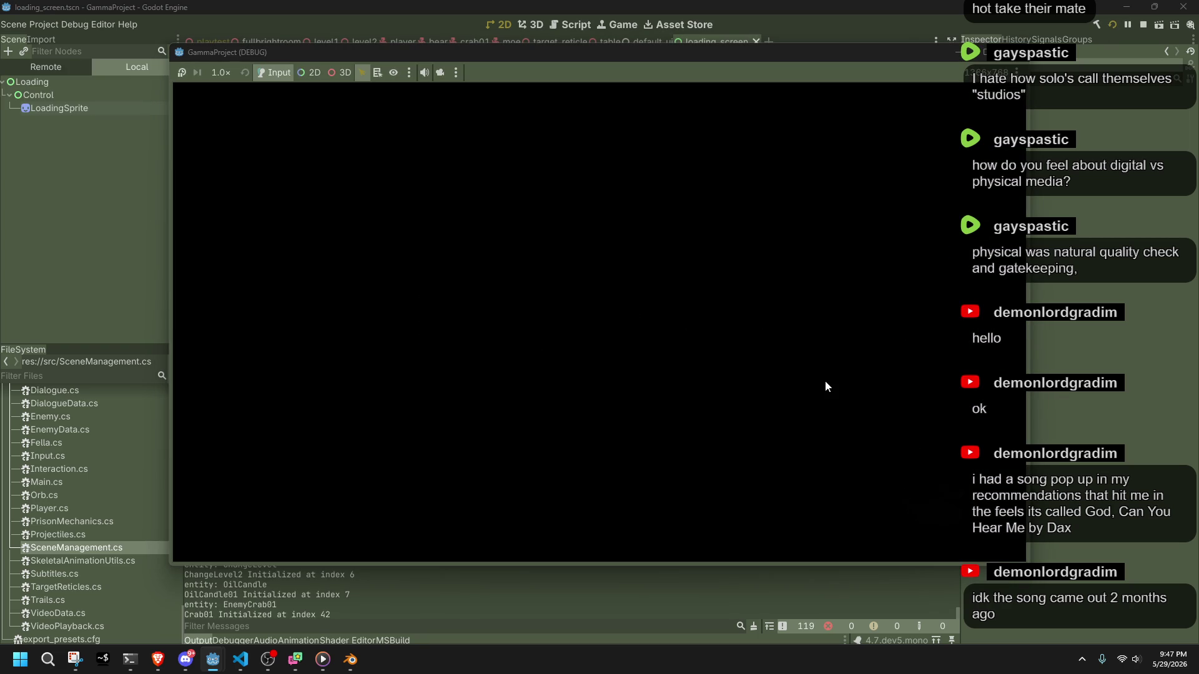
Stop the game with F8, place the caret on line 208 in VS Code, and return to Godot.
key(F8)
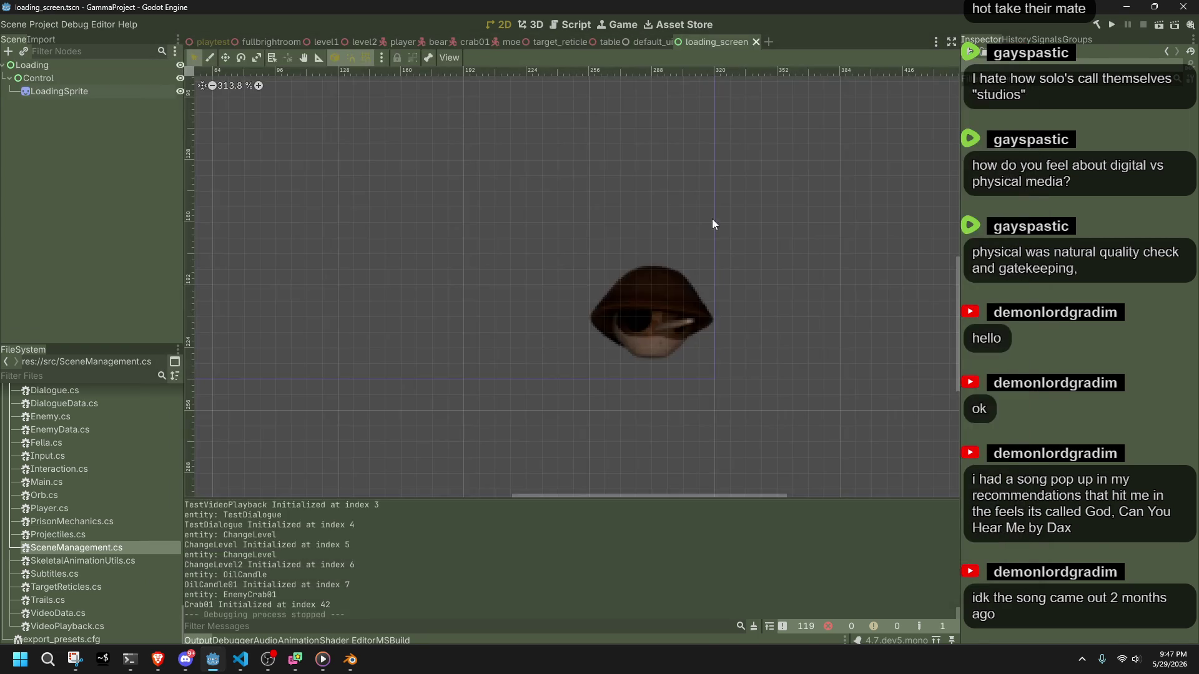
key(alt+Tab)
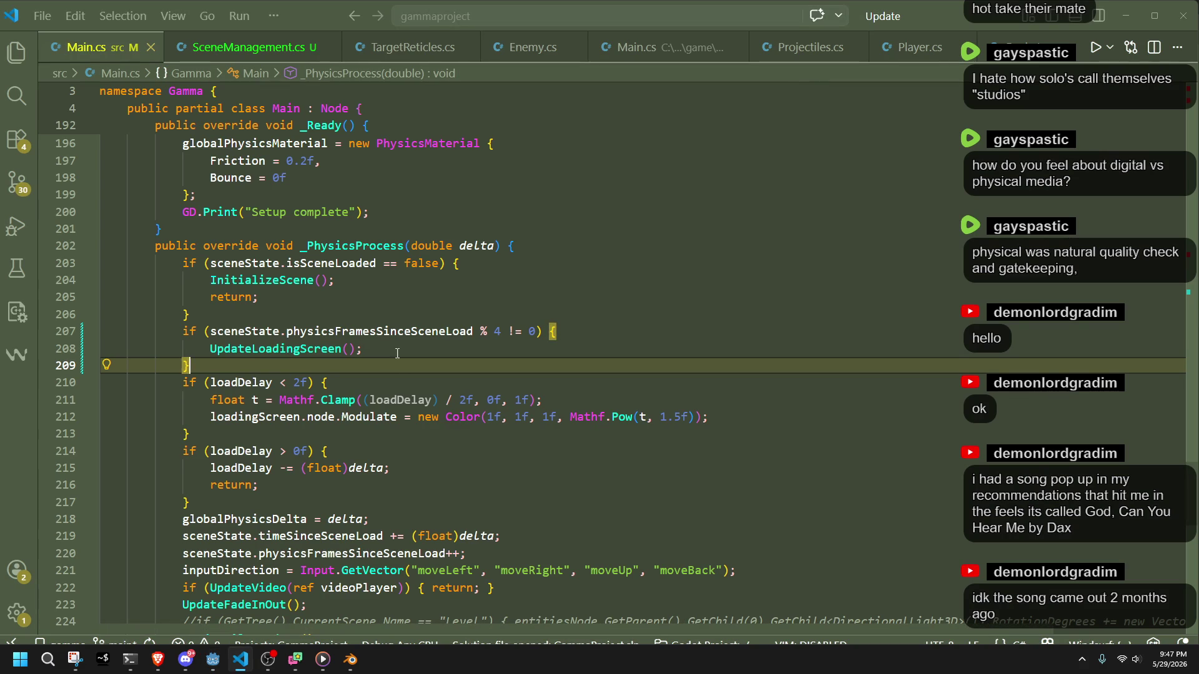
click(394, 355)
click(213, 659)
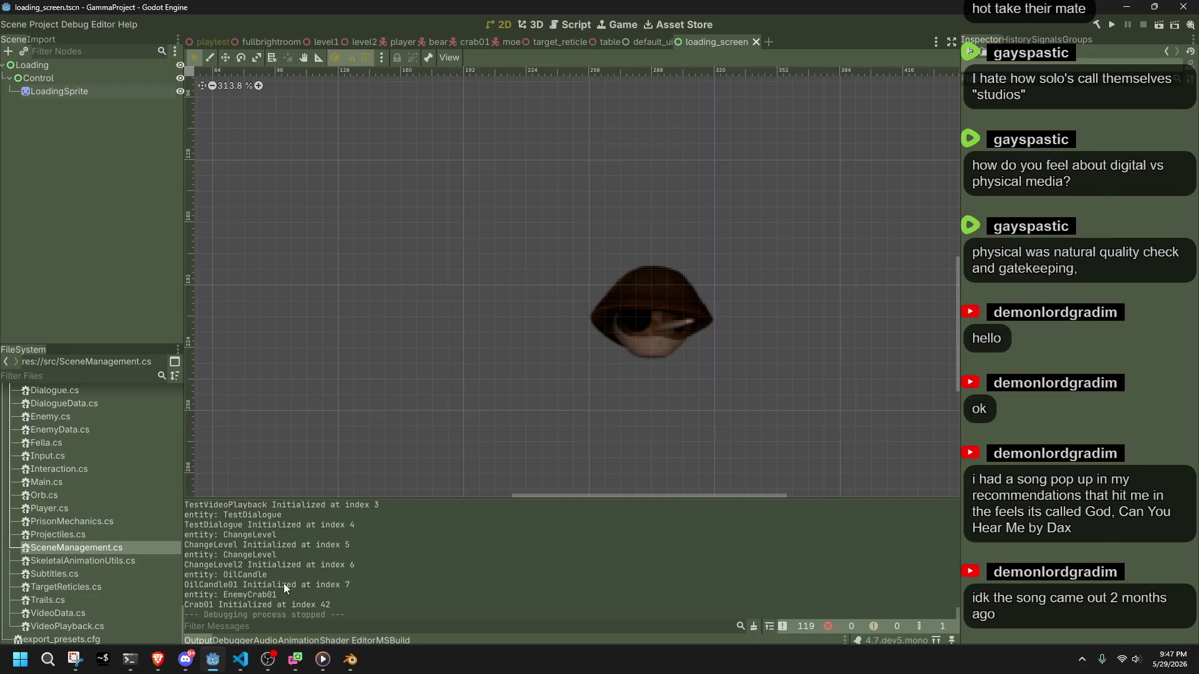
Change DEFAULT_LOAD_DELAY to 20.0f and run the game in Godot to watch the loading sprite.
key(alt+Tab)
drag(1195, 478, 1156, 111)
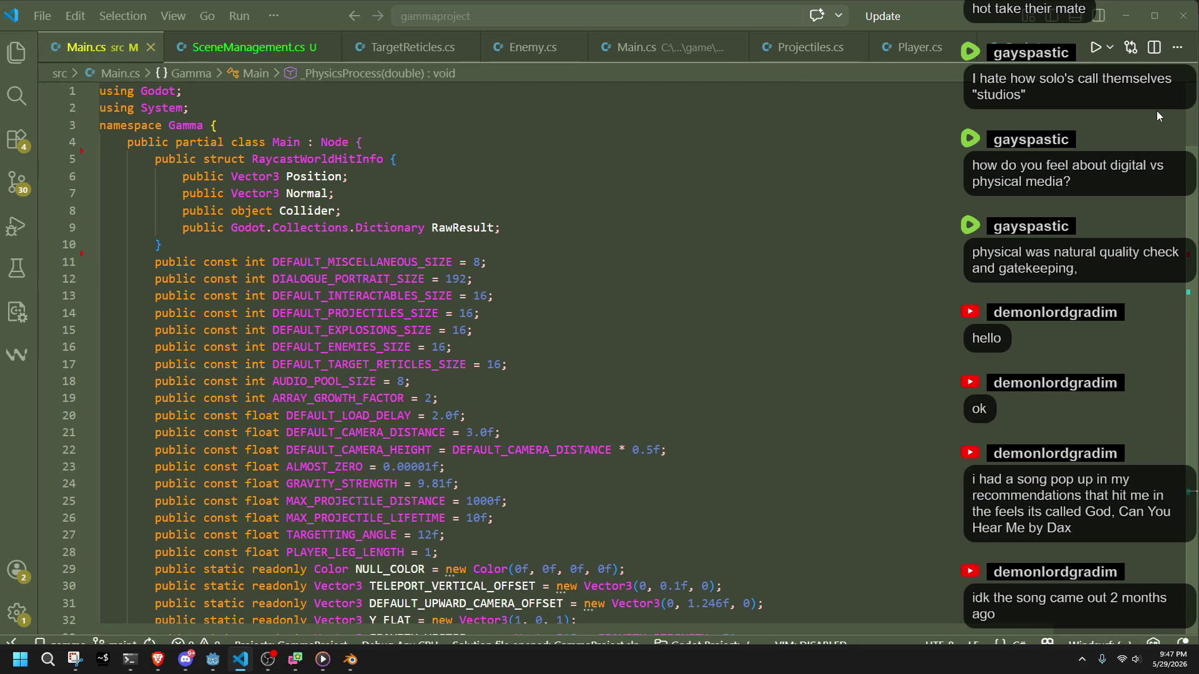
drag(1157, 110, 1156, 122)
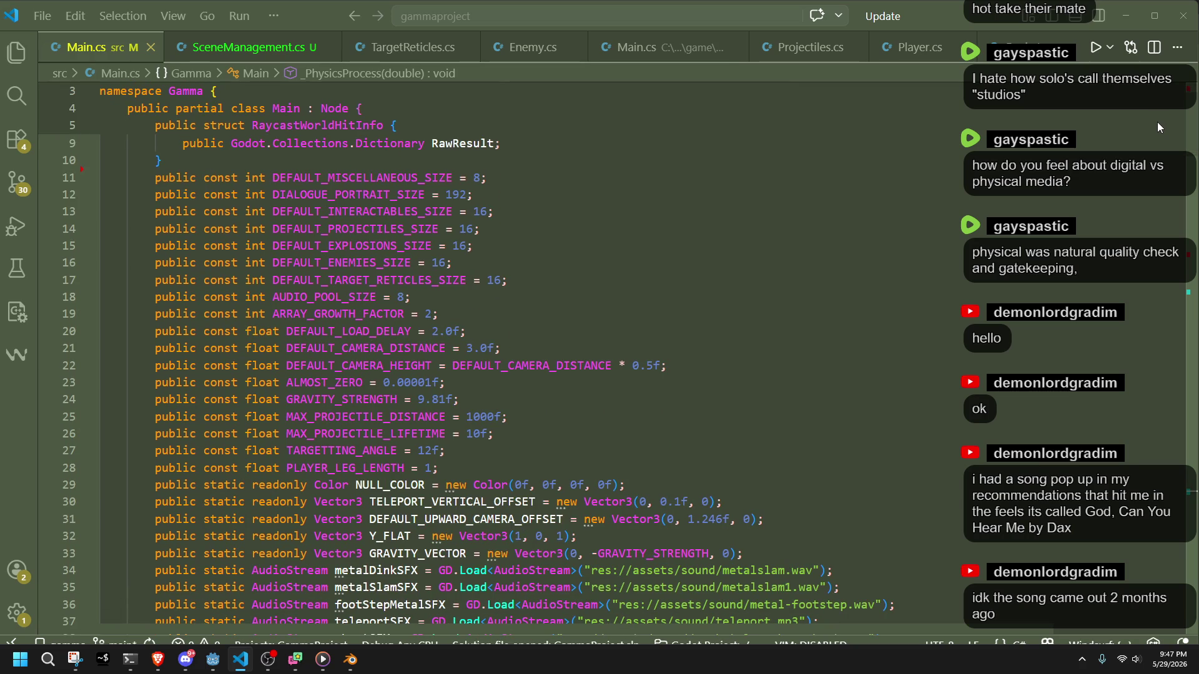
click(438, 331)
text(0)
key(alt+Tab)
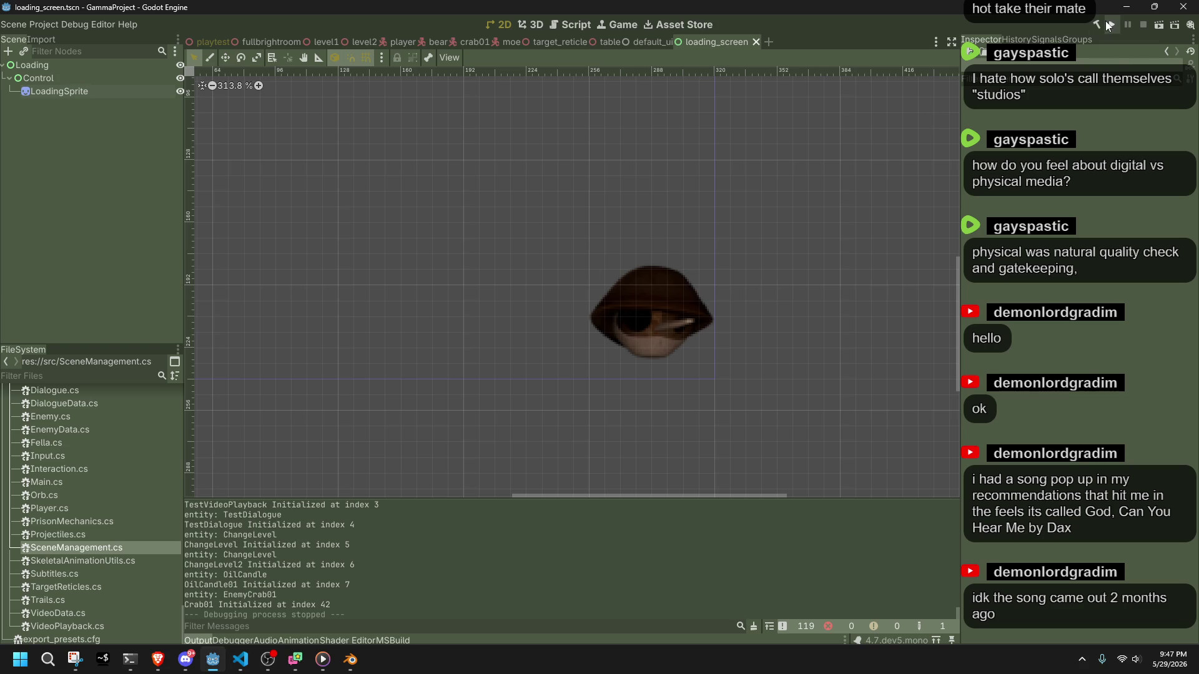
click(1108, 24)
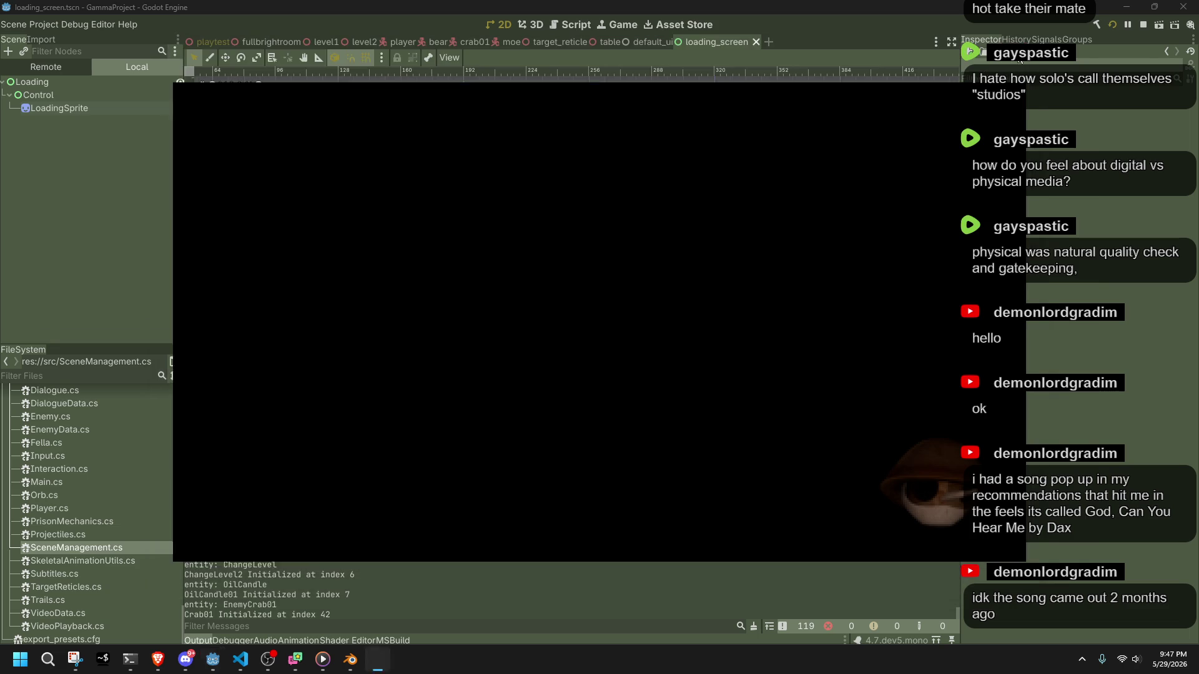
Cut the three frame-timing lines following the loadDelay check in _PhysicsProcess.
key(alt+Tab)
drag(1170, 152, 1171, 492)
drag(524, 581, 189, 531)
key(ctrl+c)
key(BackSpace)
click(541, 275)
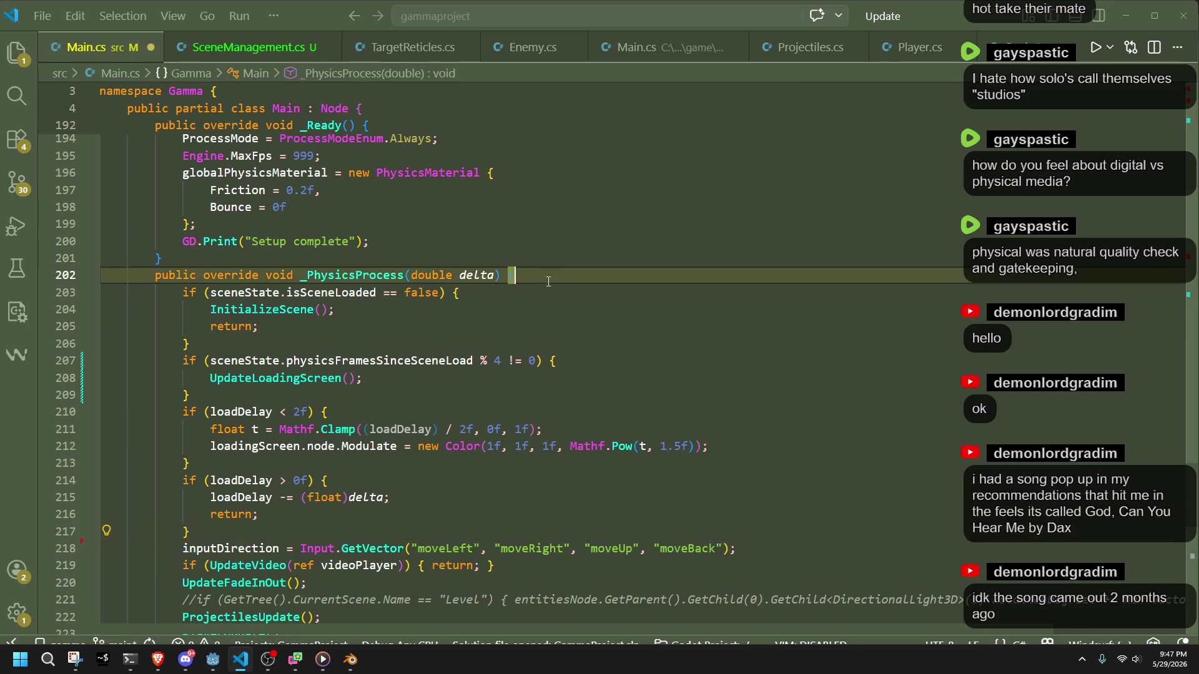
Paste the globalPhysicsDelta, timeSinceSceneLoad and physicsFramesSinceSceneLoad++ lines at the top of _PhysicsProcess.
key(ctrl+v)
click(562, 389)
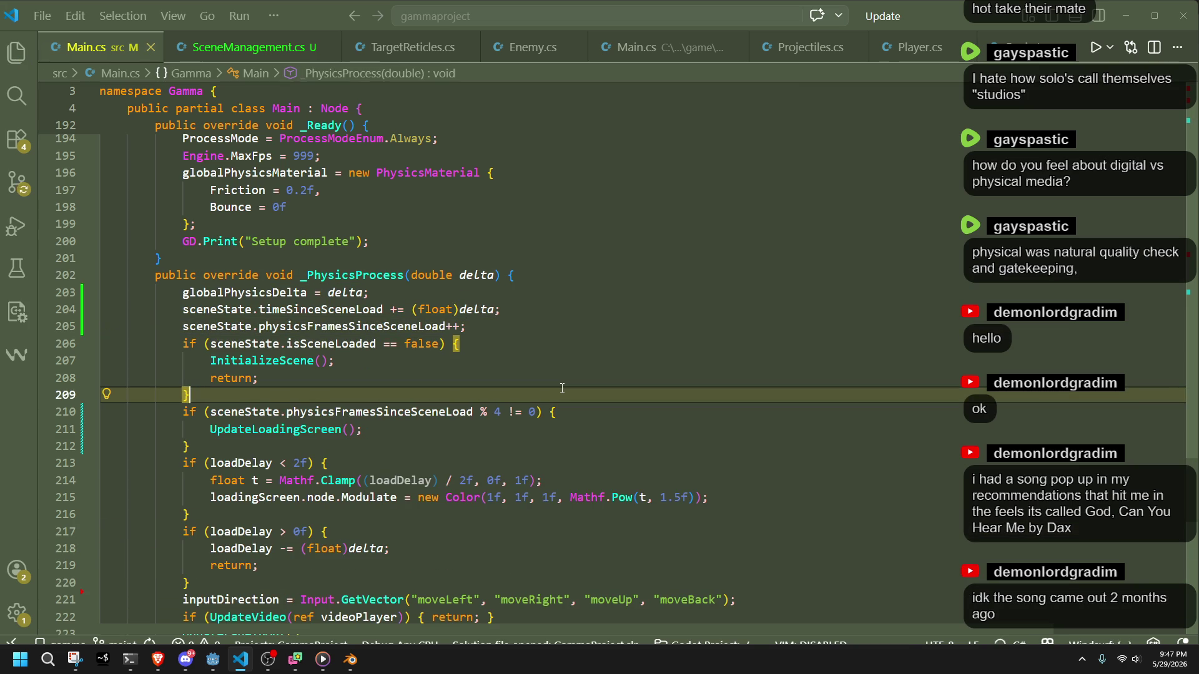
key(ctrl+z)
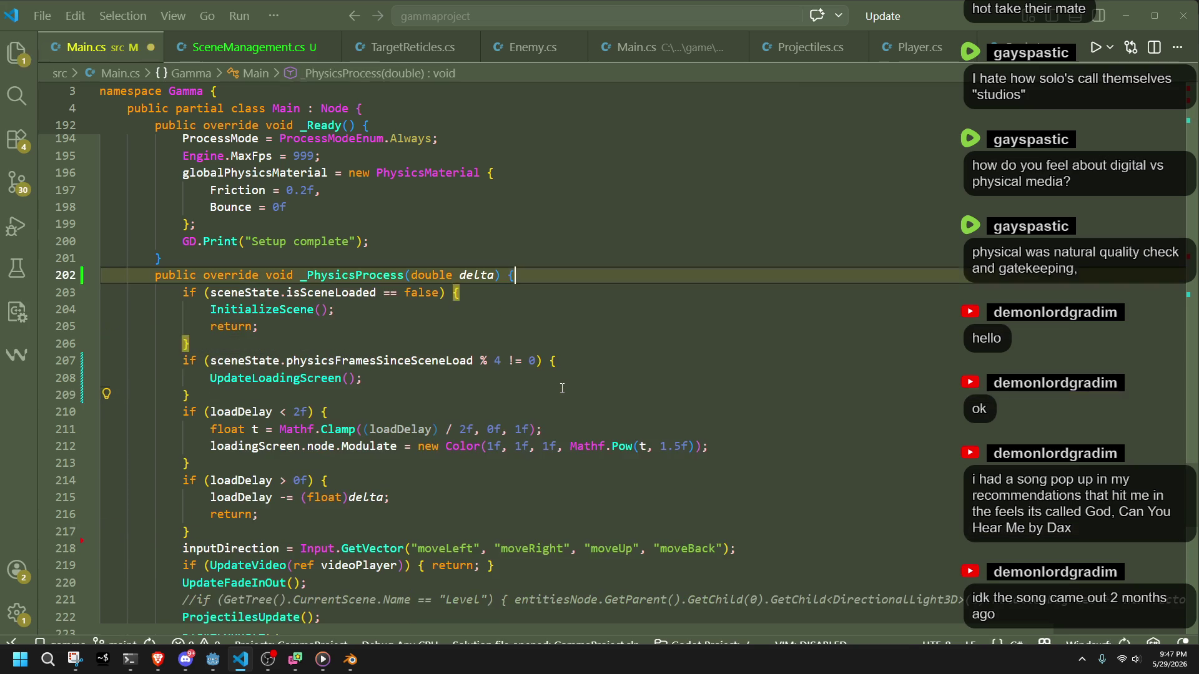
click(461, 338)
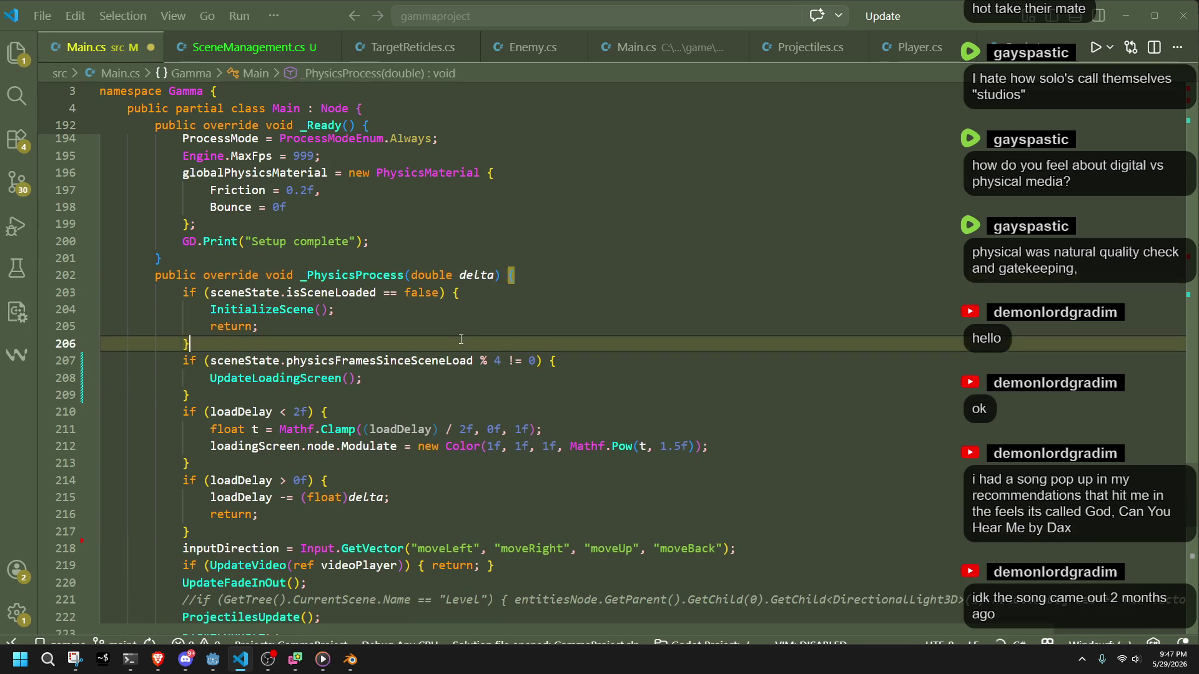
key(ctrl+y)
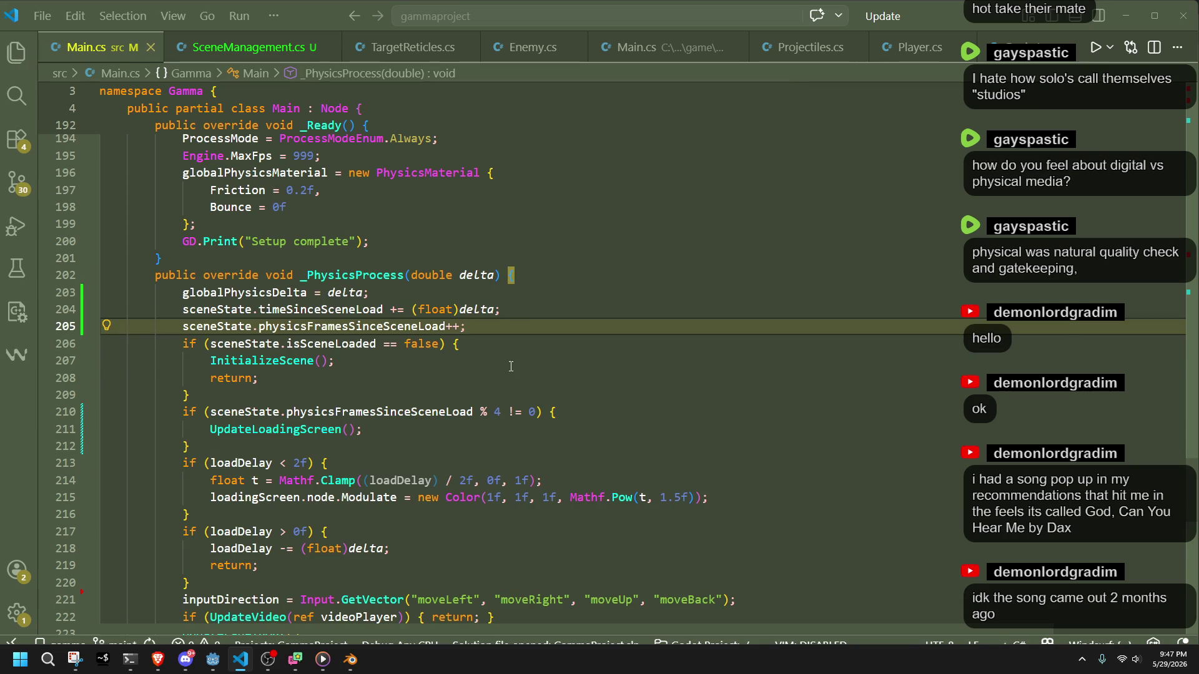
key(Down)
key(Down)
Test-run the game, change the line-210 modulo from 4 to 8, and run it again.
click(225, 653)
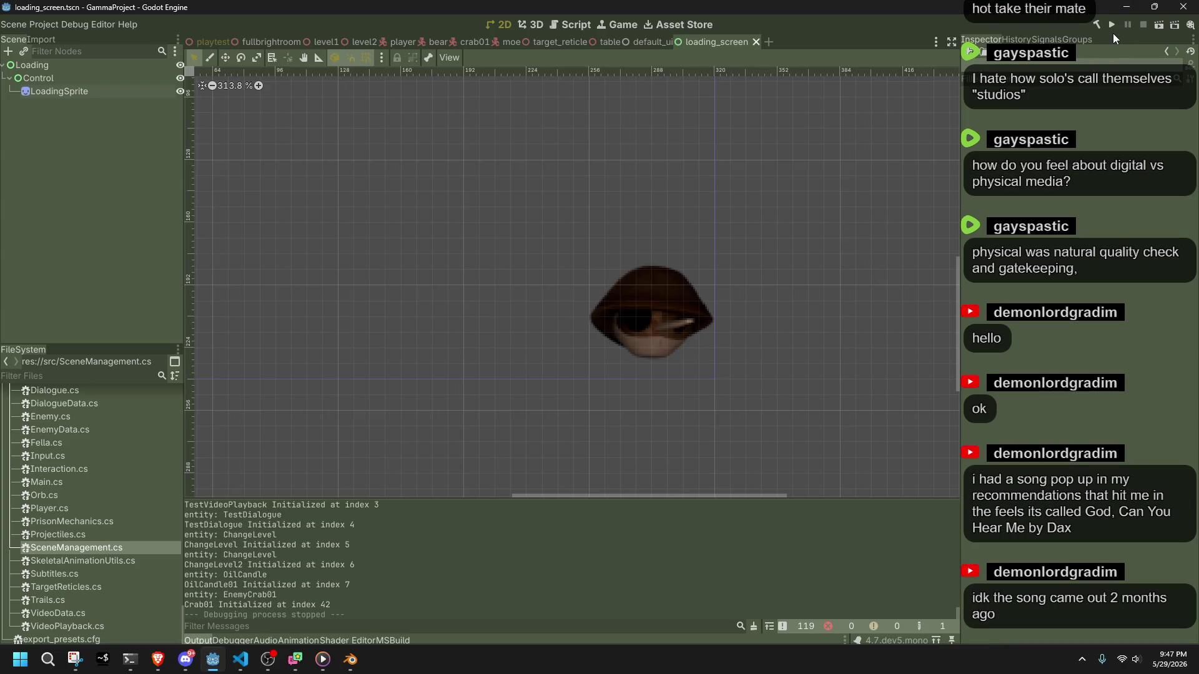
key(F5)
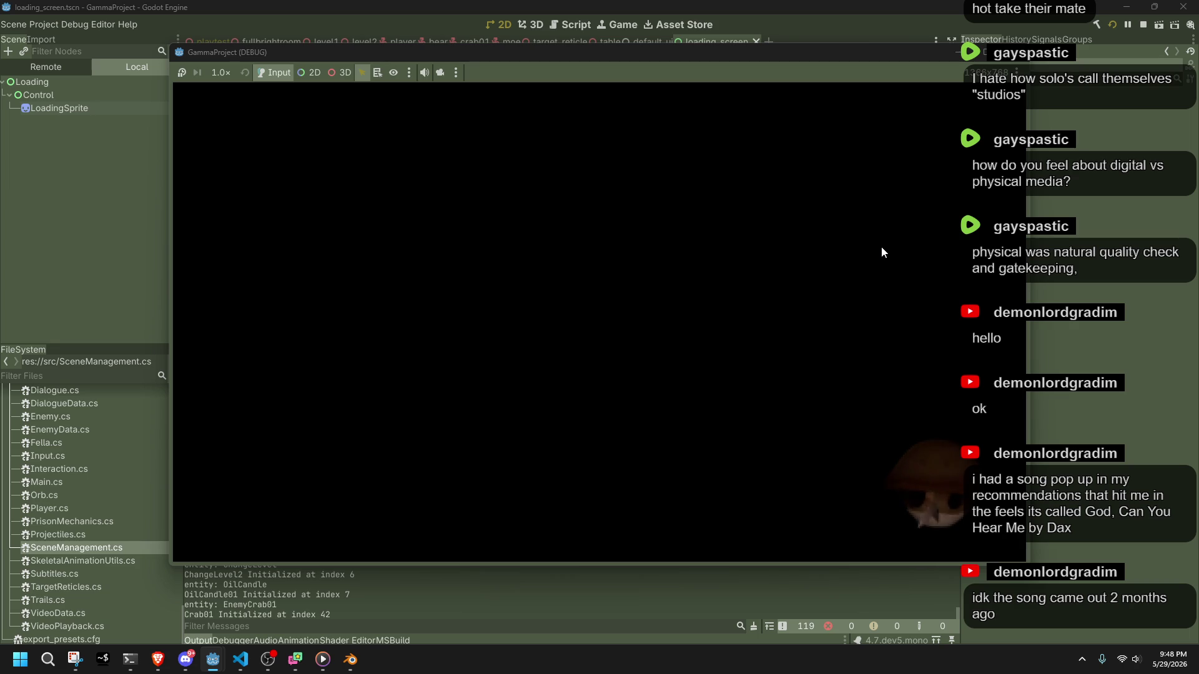
click(1012, 52)
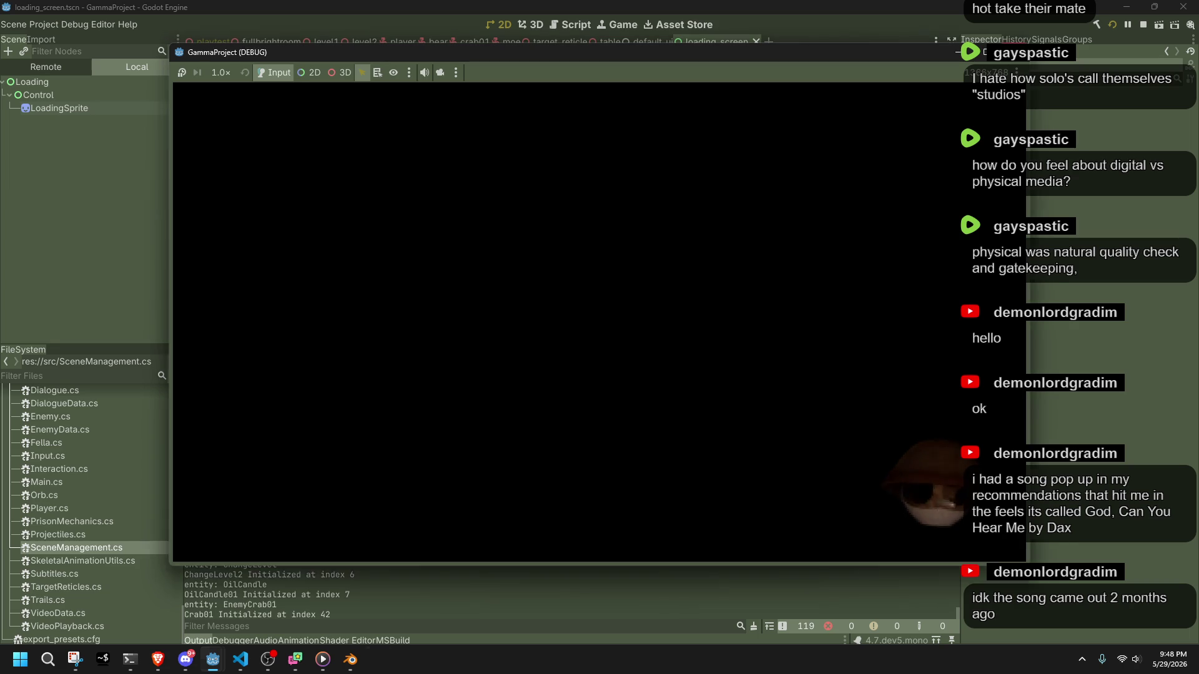
key(alt+Tab)
click(501, 412)
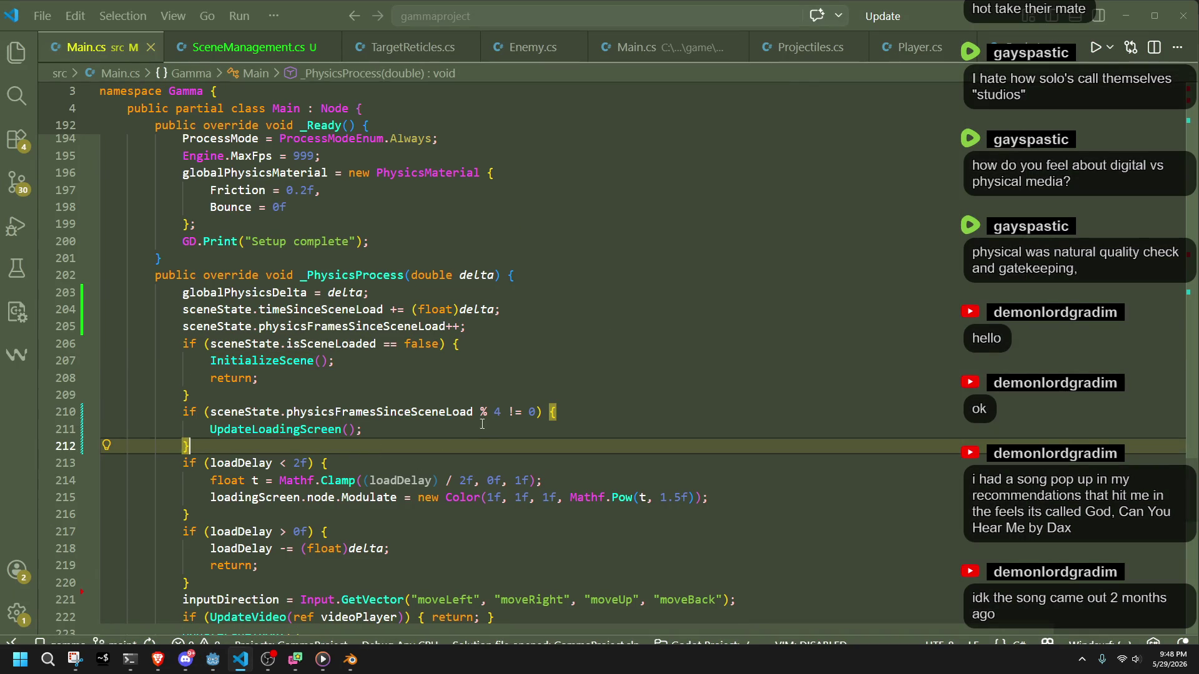
key(alt+Tab)
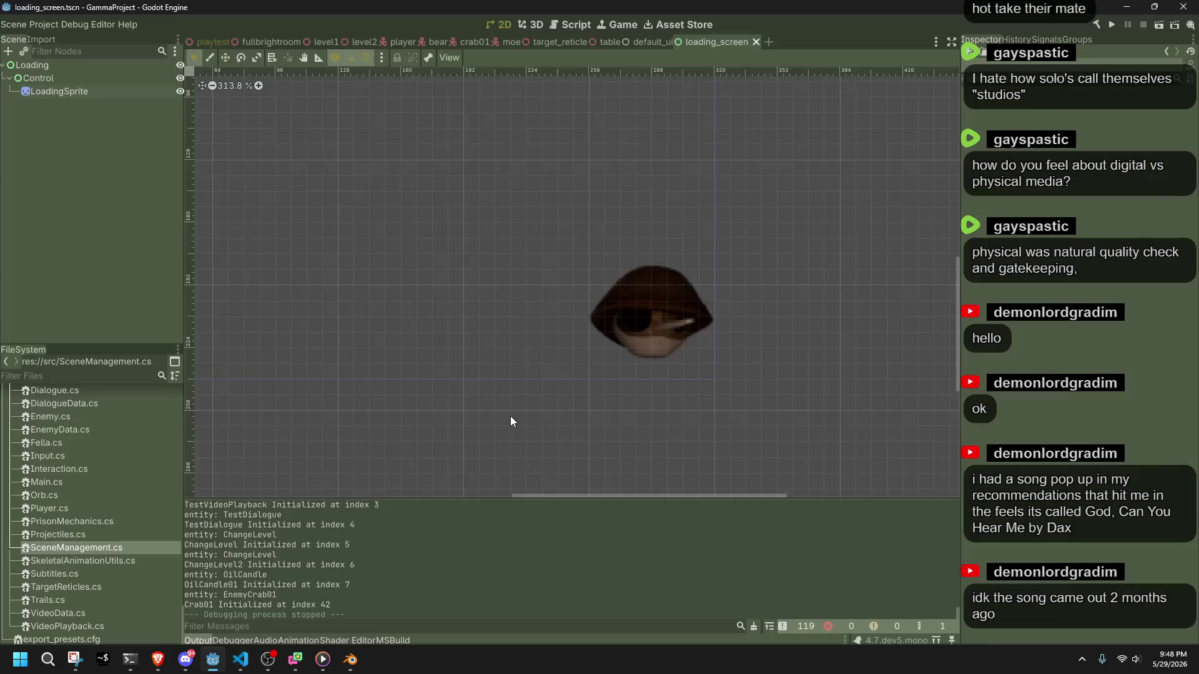
click(1108, 24)
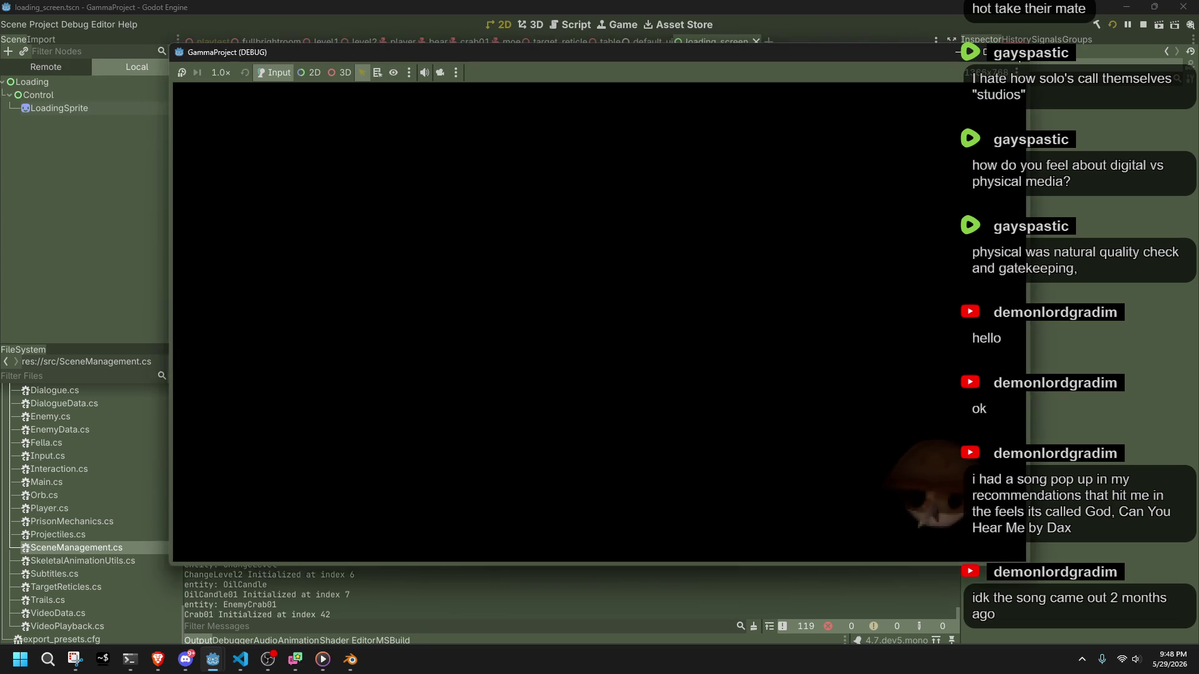
key(alt+Tab)
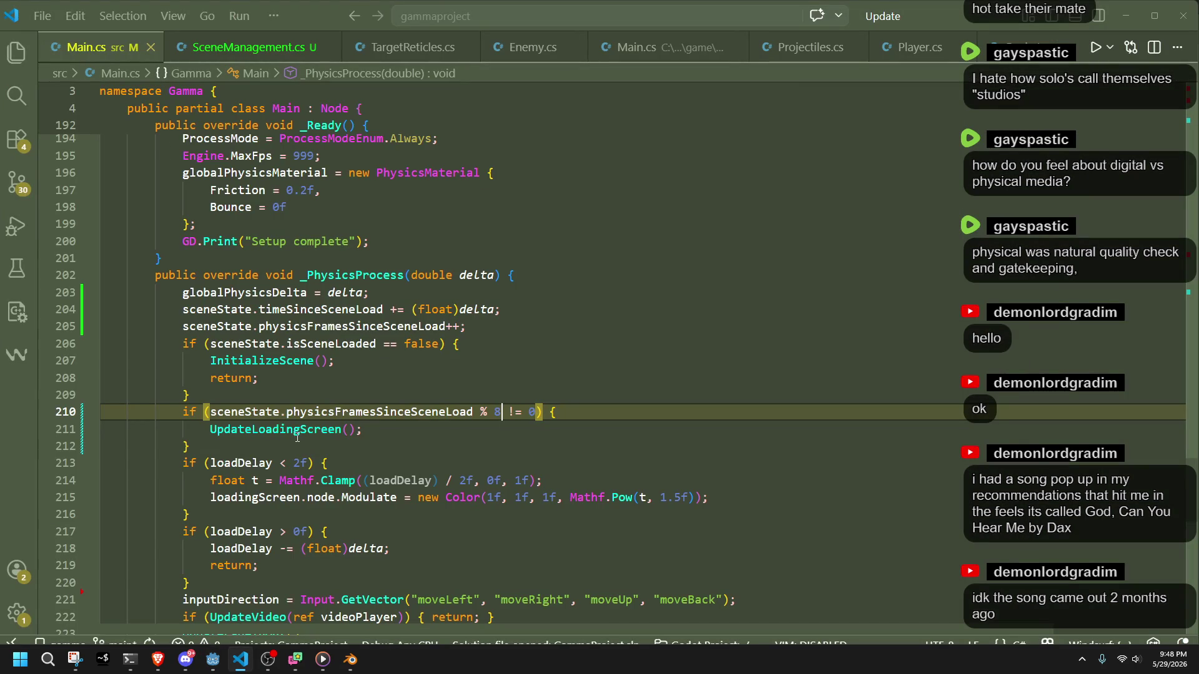
Review UpdateLoadingScreen and its Frame update on line 69 in SceneManagement.cs.
click(278, 55)
click(445, 466)
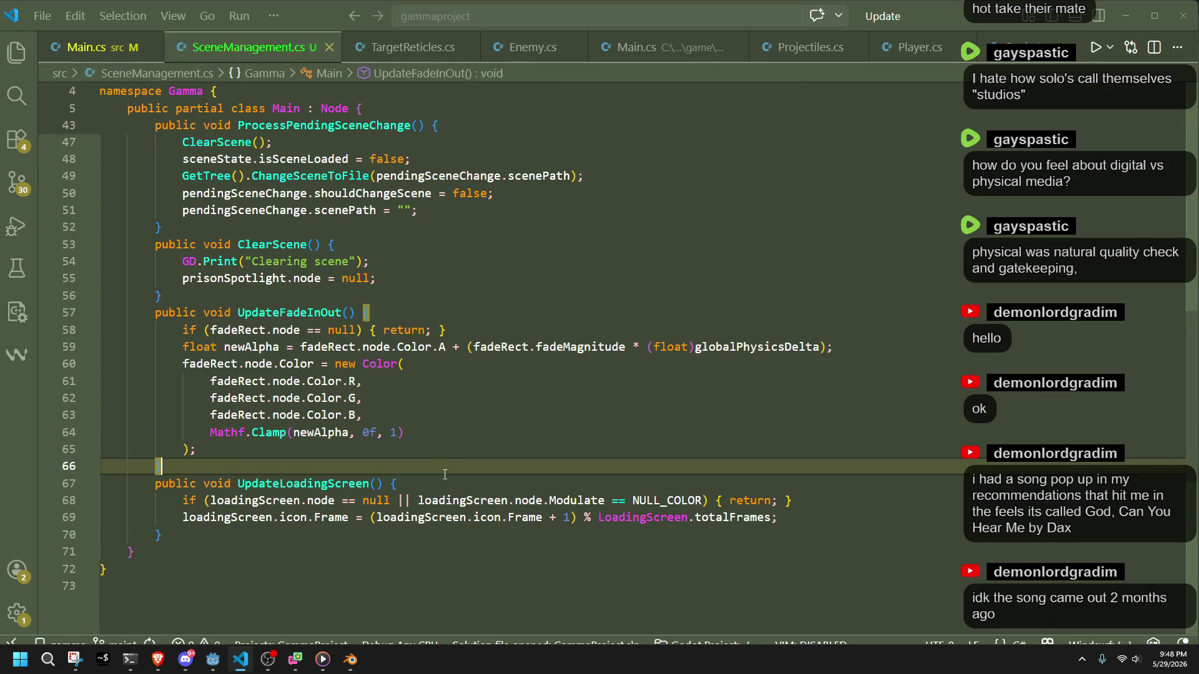
click(466, 517)
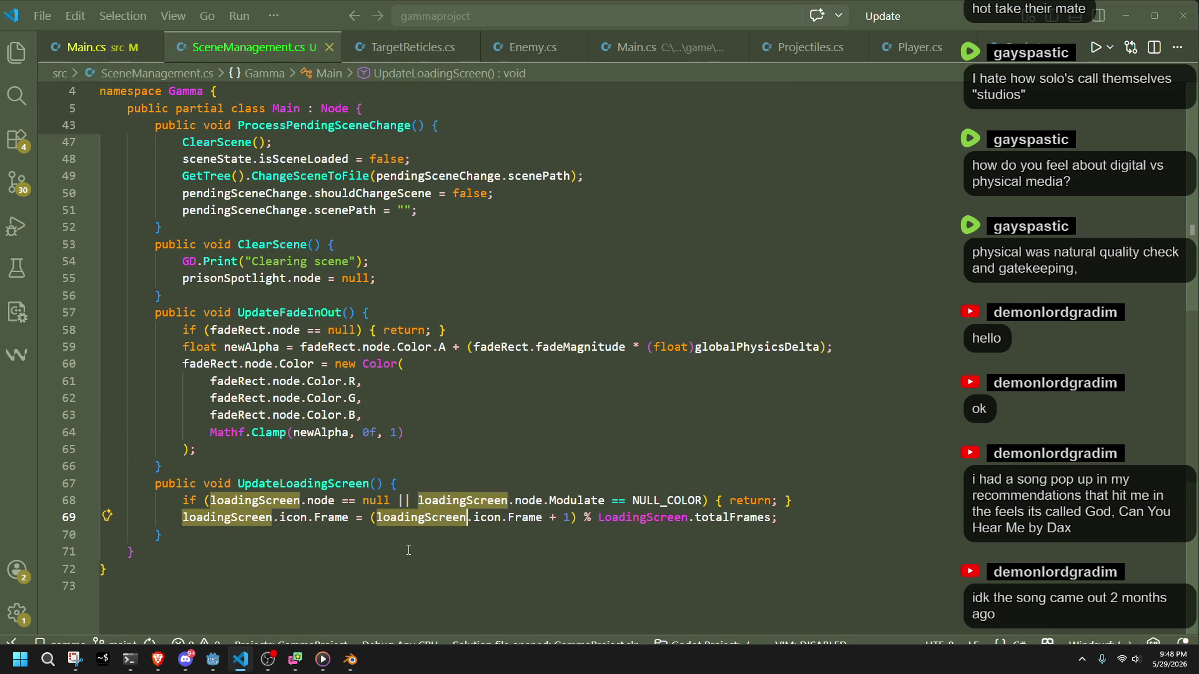
click(535, 523)
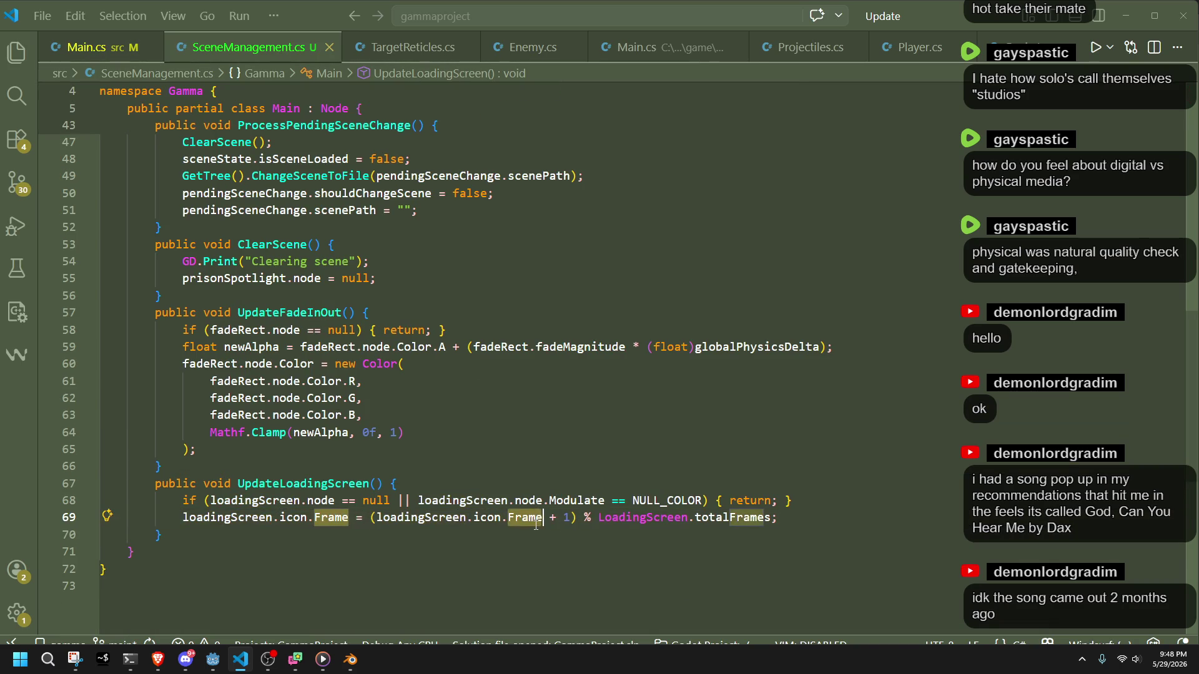
click(500, 553)
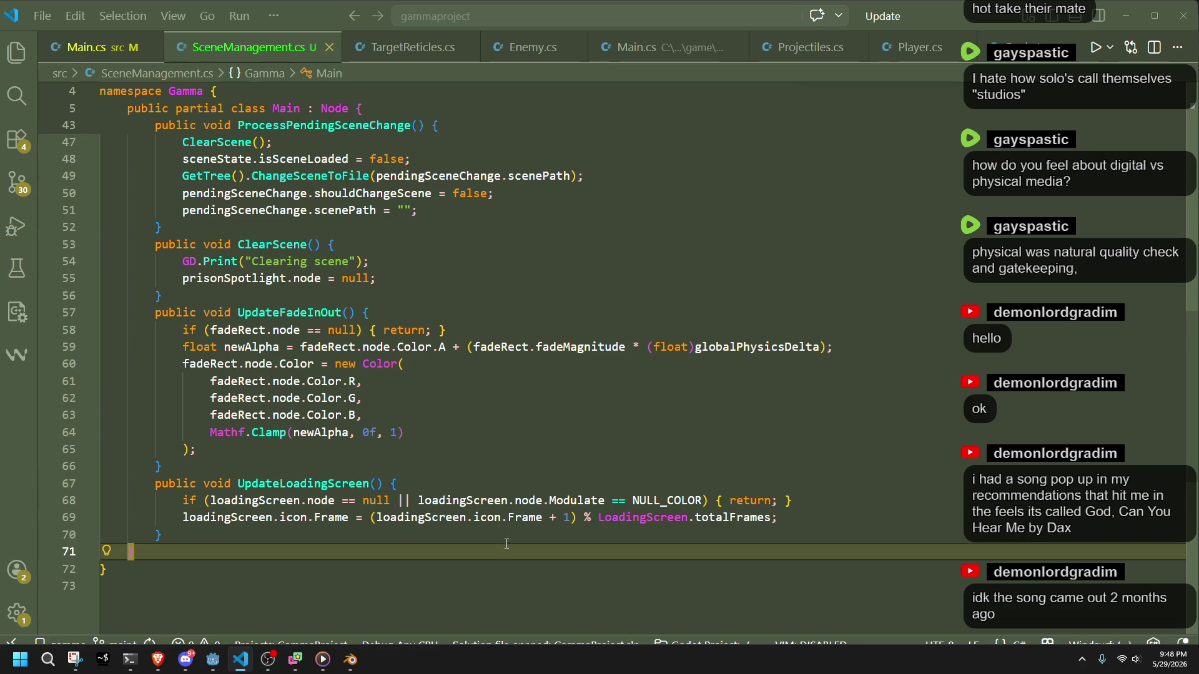
click(584, 537)
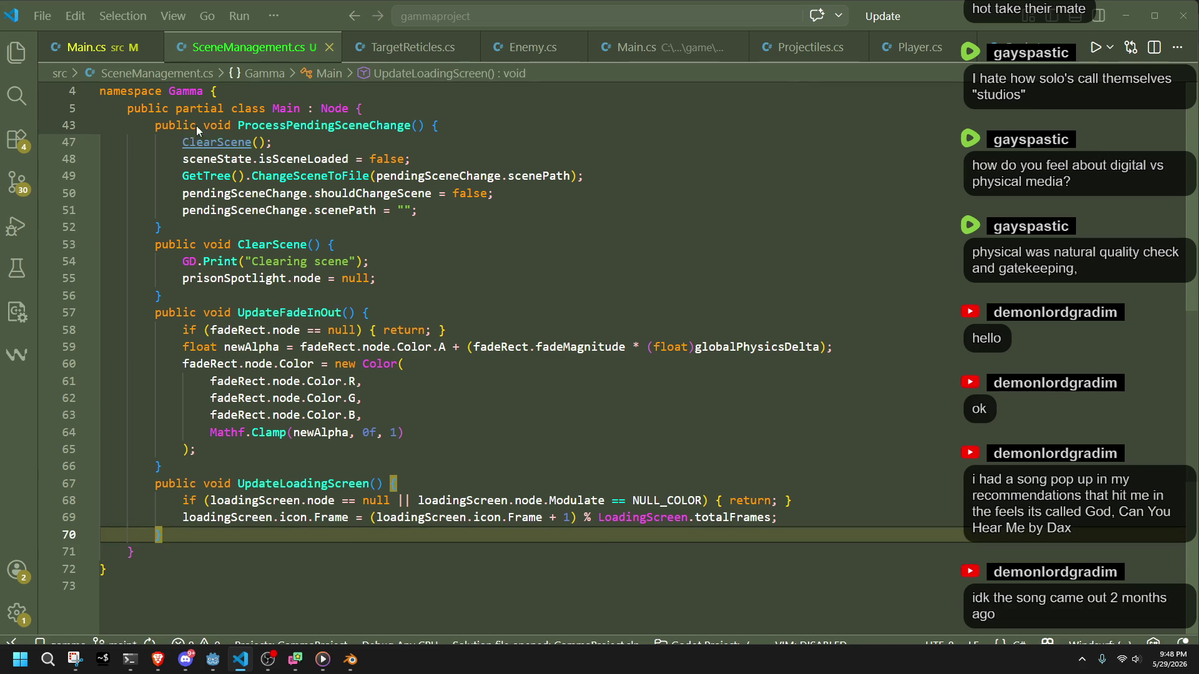
Delete the modulo check on lines 210–212 of Main.cs, save, and rebuild the game in Godot.
click(94, 47)
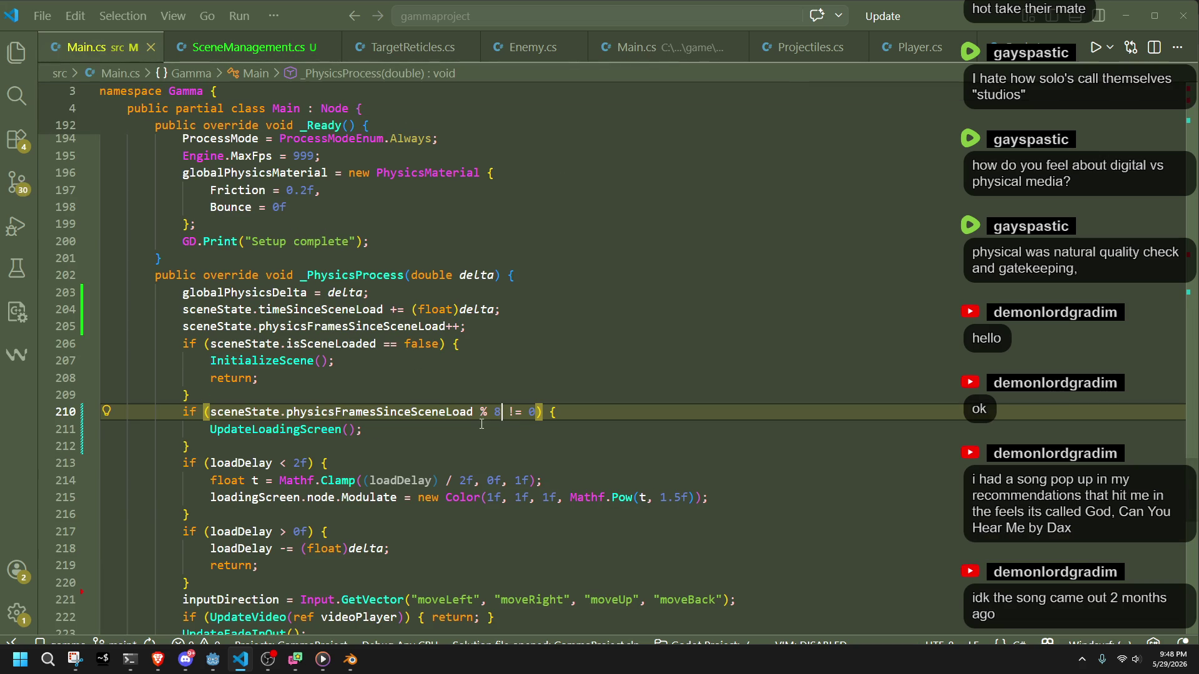
key(Down)
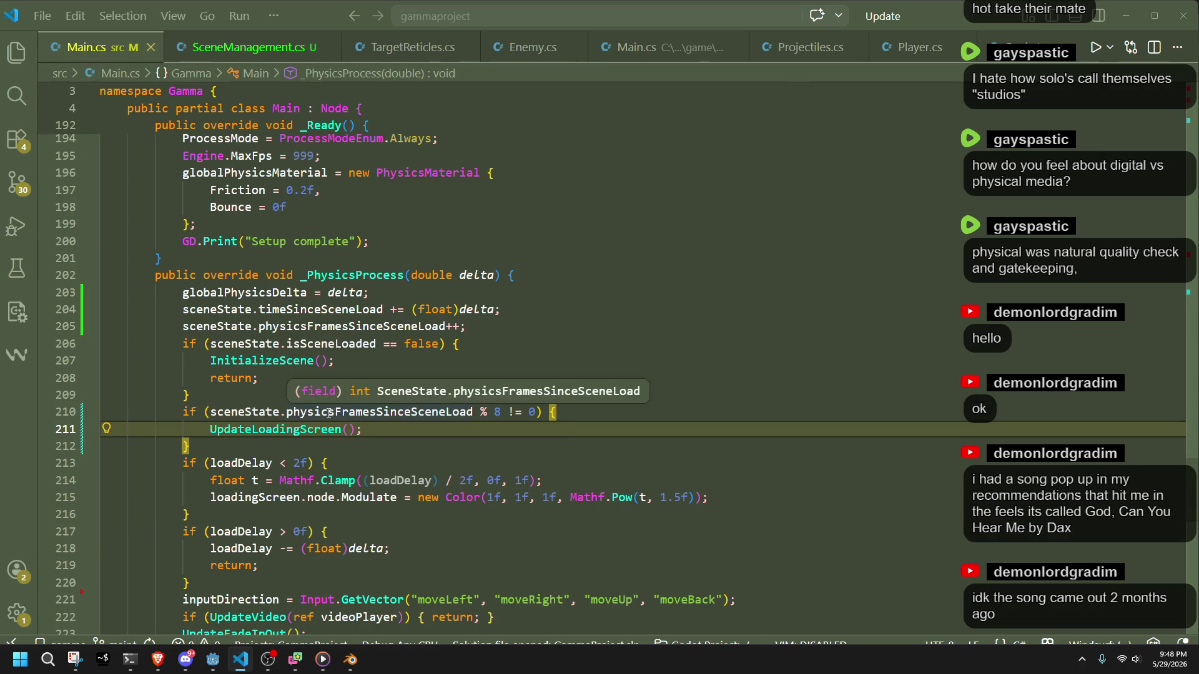
drag(379, 444, 377, 399)
key(Delete)
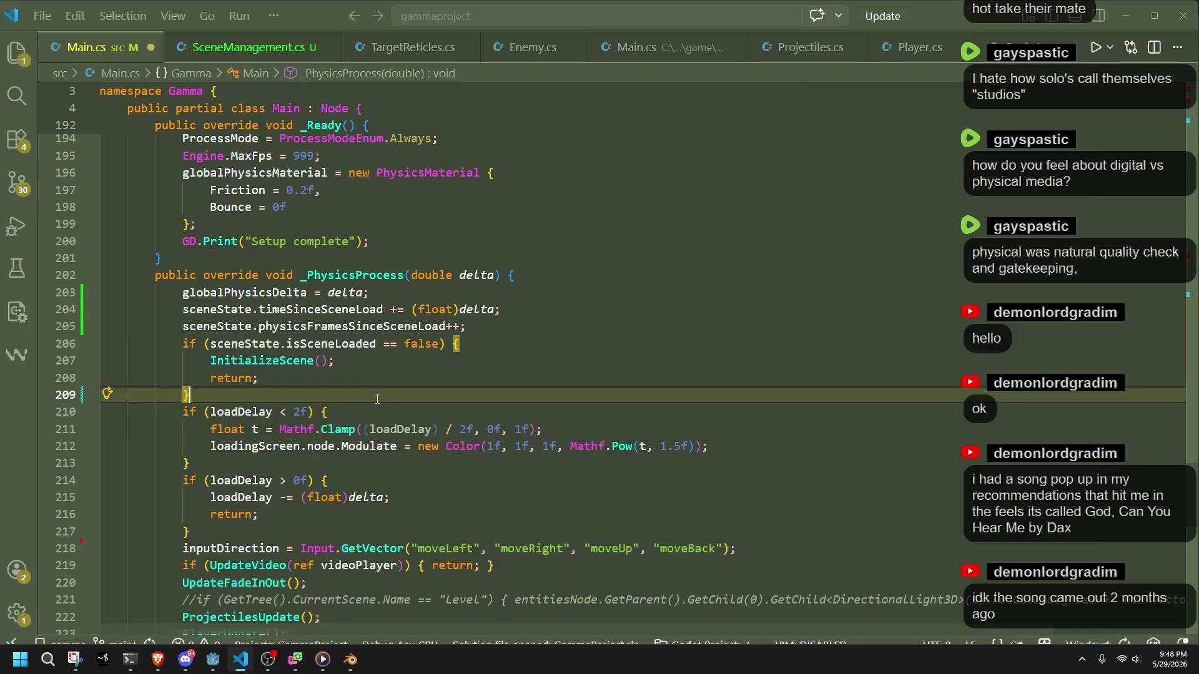
key(ctrl+s)
key(alt+Tab)
click(1113, 25)
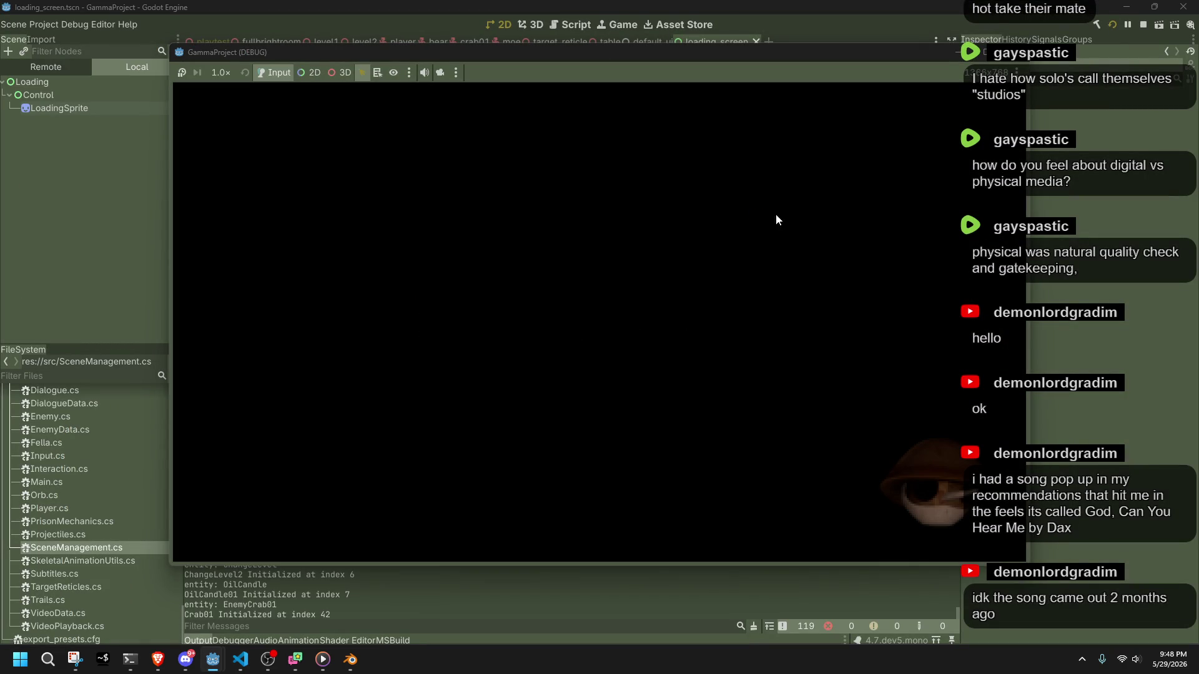
Stop the test run, reset LoadingSprite's Frame to 0, and paste the copied lines into Main.cs.
click(1016, 60)
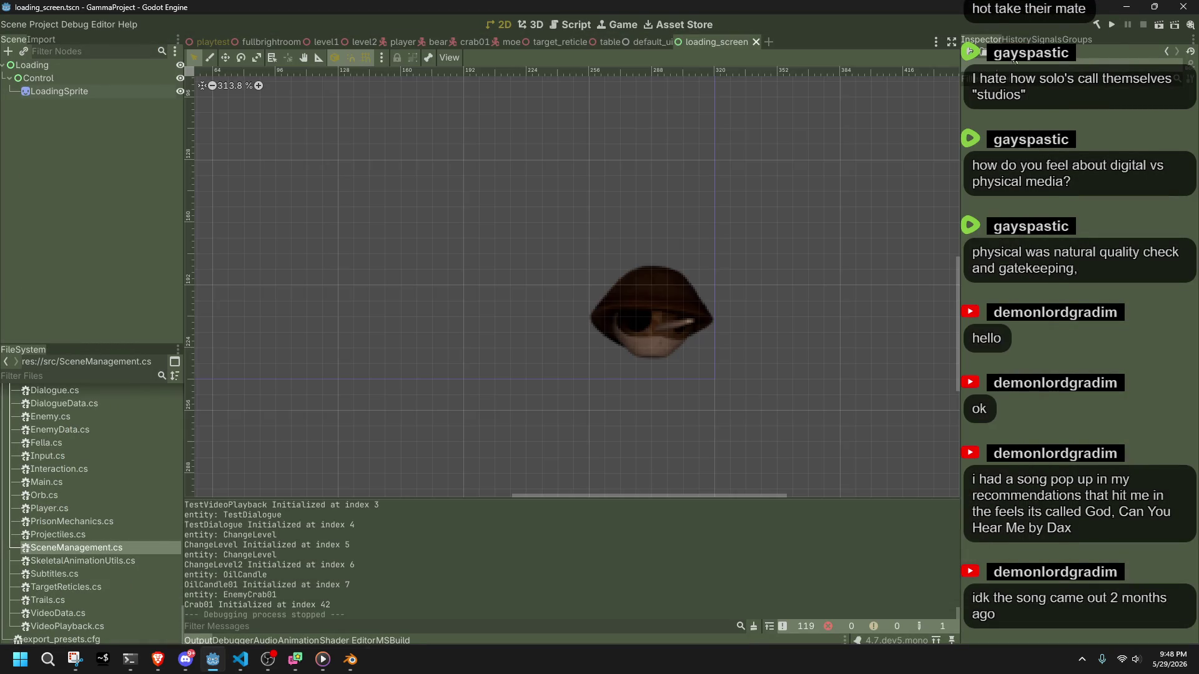
click(59, 91)
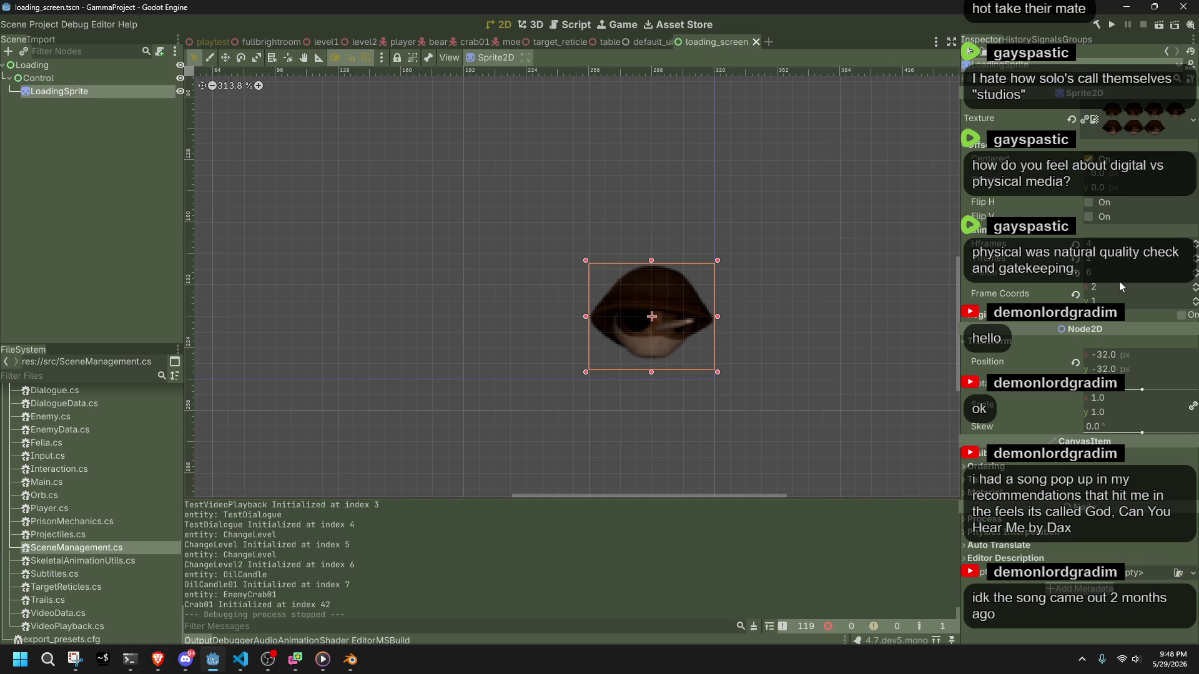
click(1195, 276)
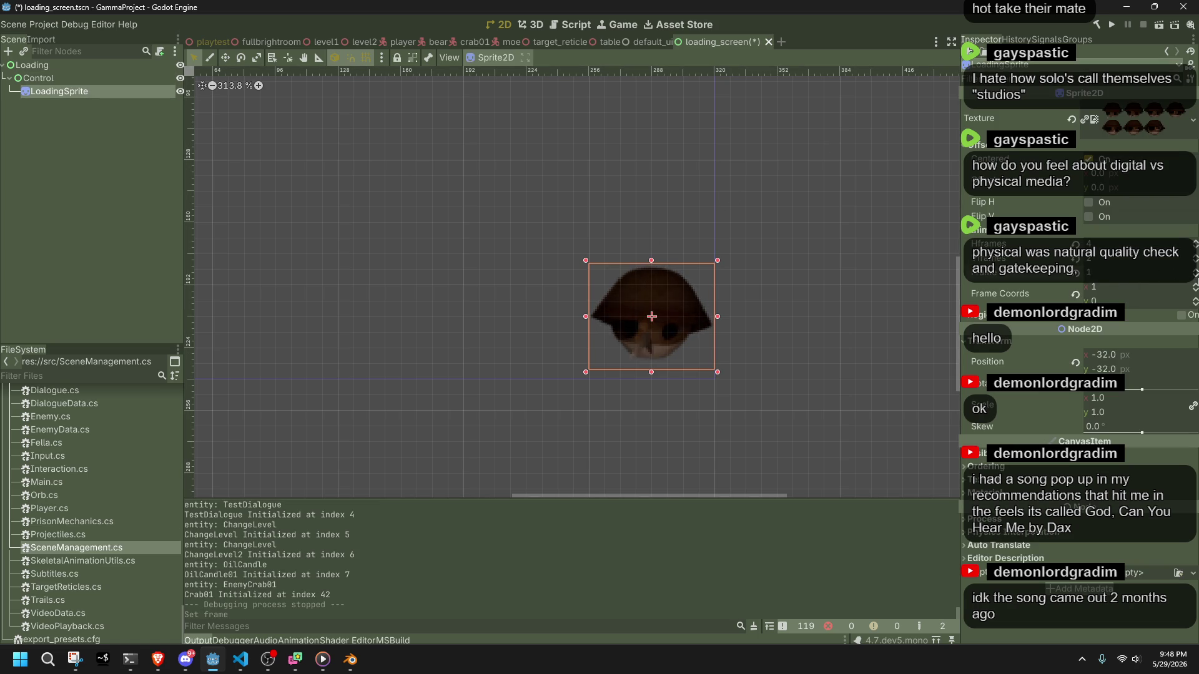
click(805, 313)
key(alt+Tab)
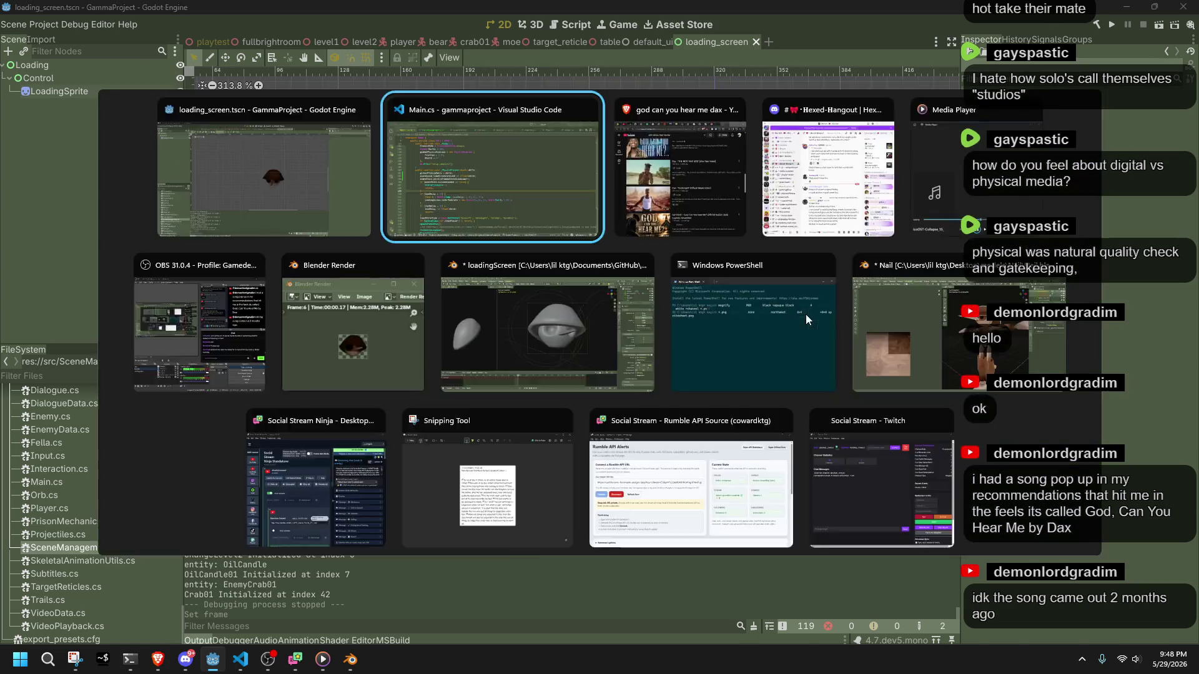
text(globalPhysicsDelta = delta; sceneState.timeSinceSceneLoad += (float)delta; sceneState.physicsFramesSinceSceneLoad++;)
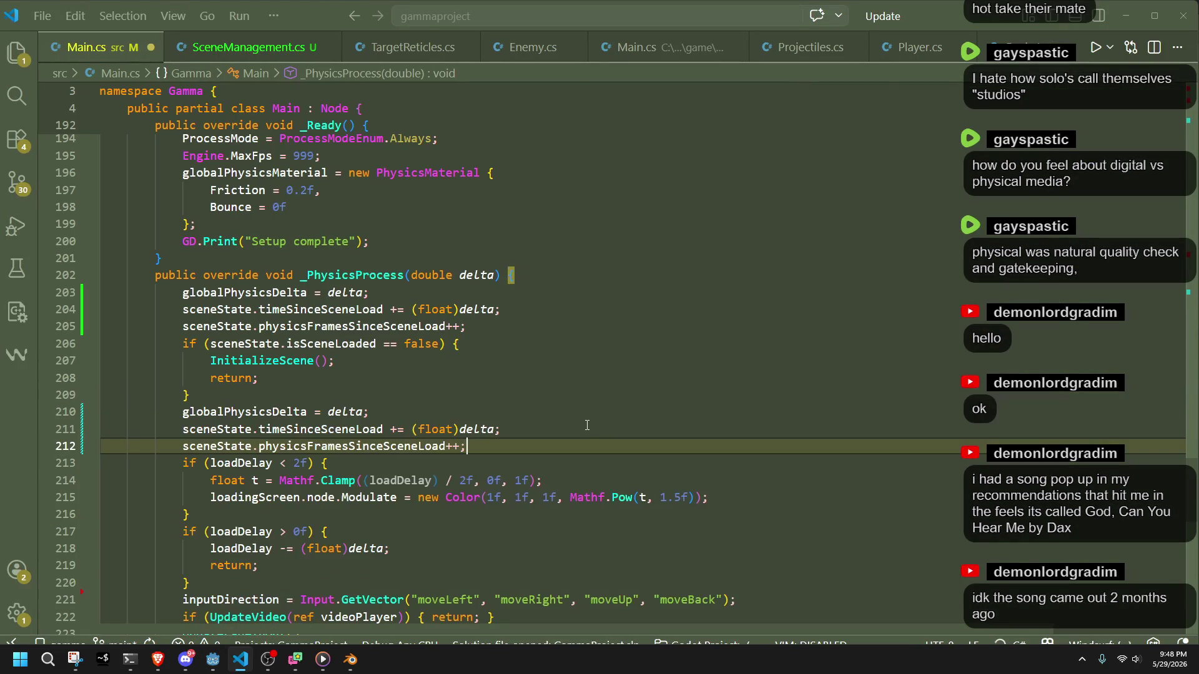
key(ctrl+z)
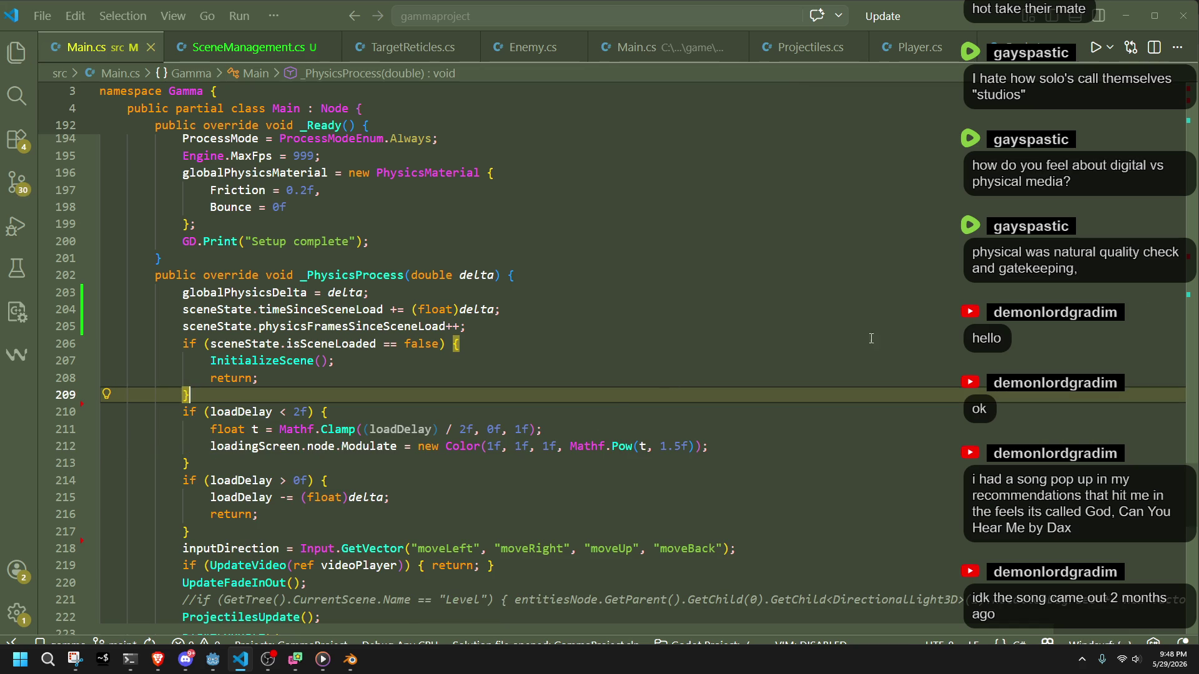
key(alt+Tab)
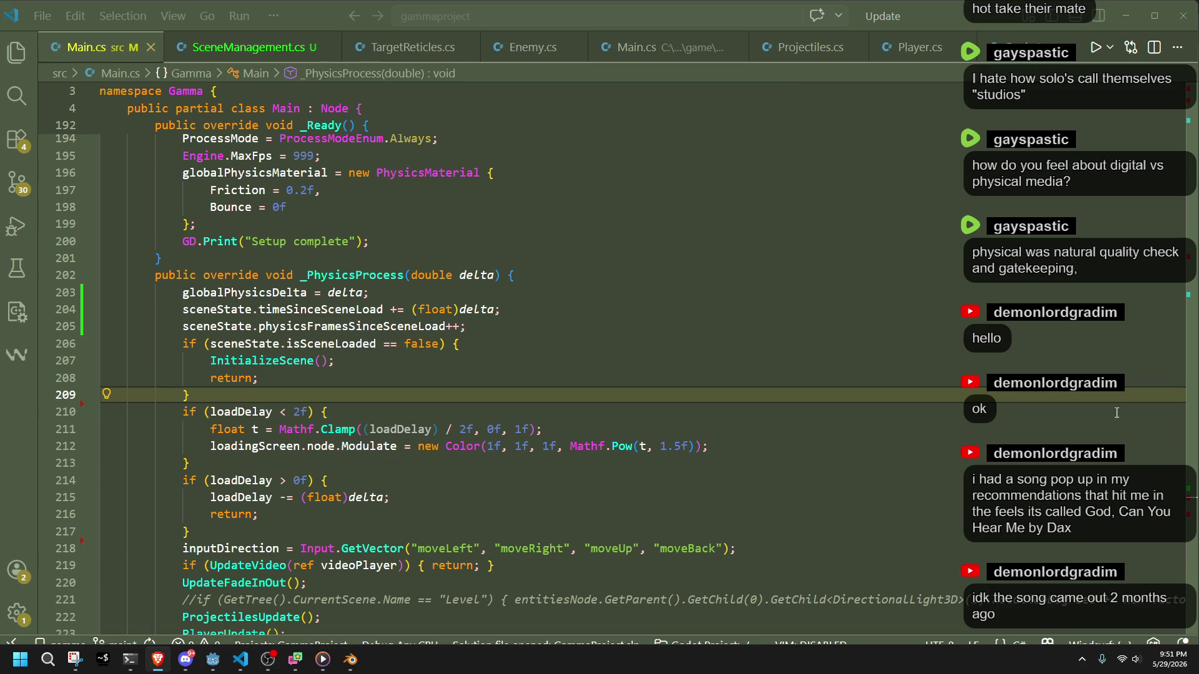
Restore the deleted UpdateLoadingScreen check on lines 210–212 with undo.
click(800, 423)
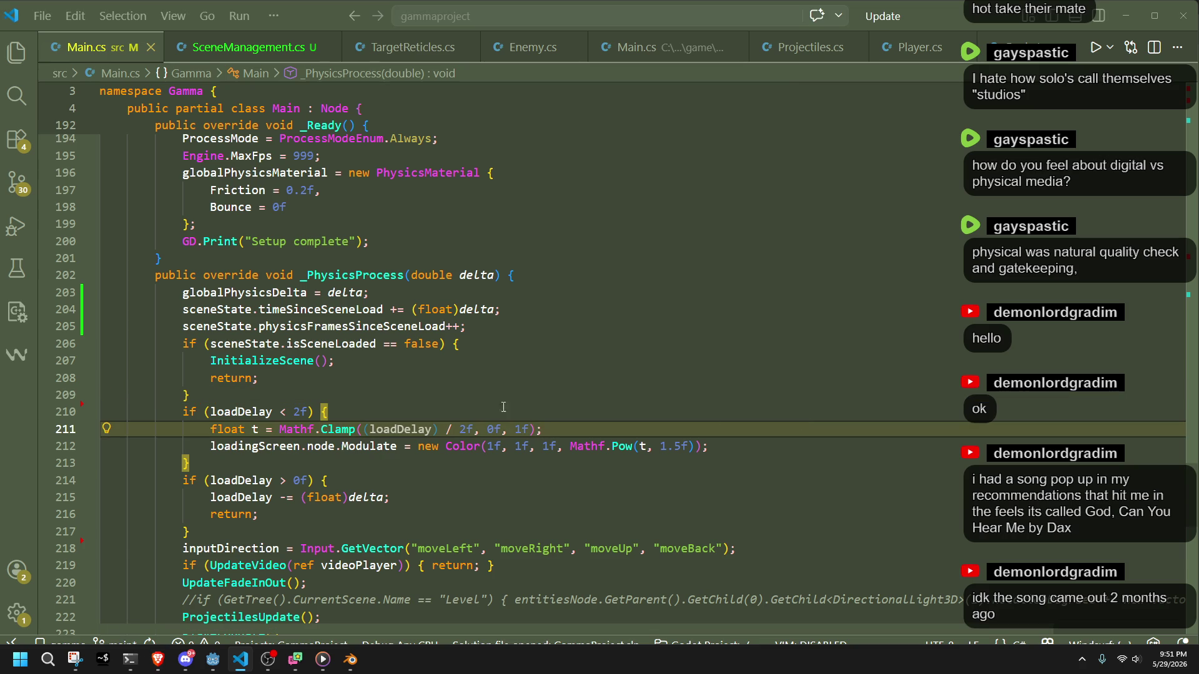
click(297, 398)
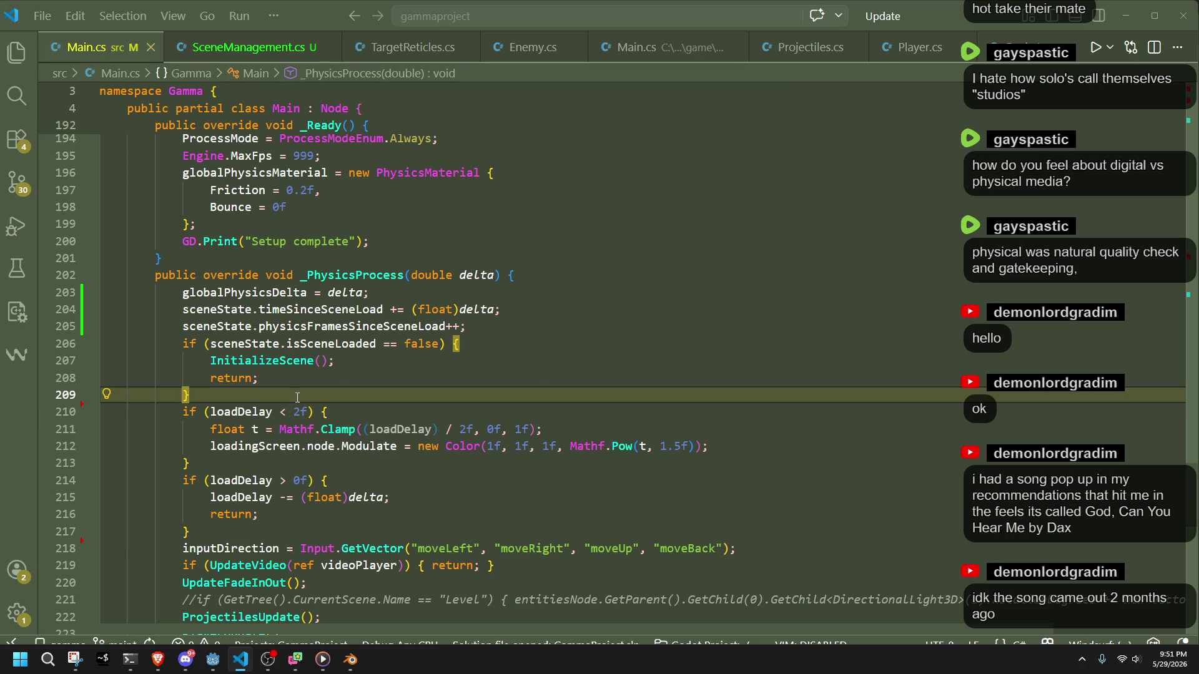
key(ctrl+z)
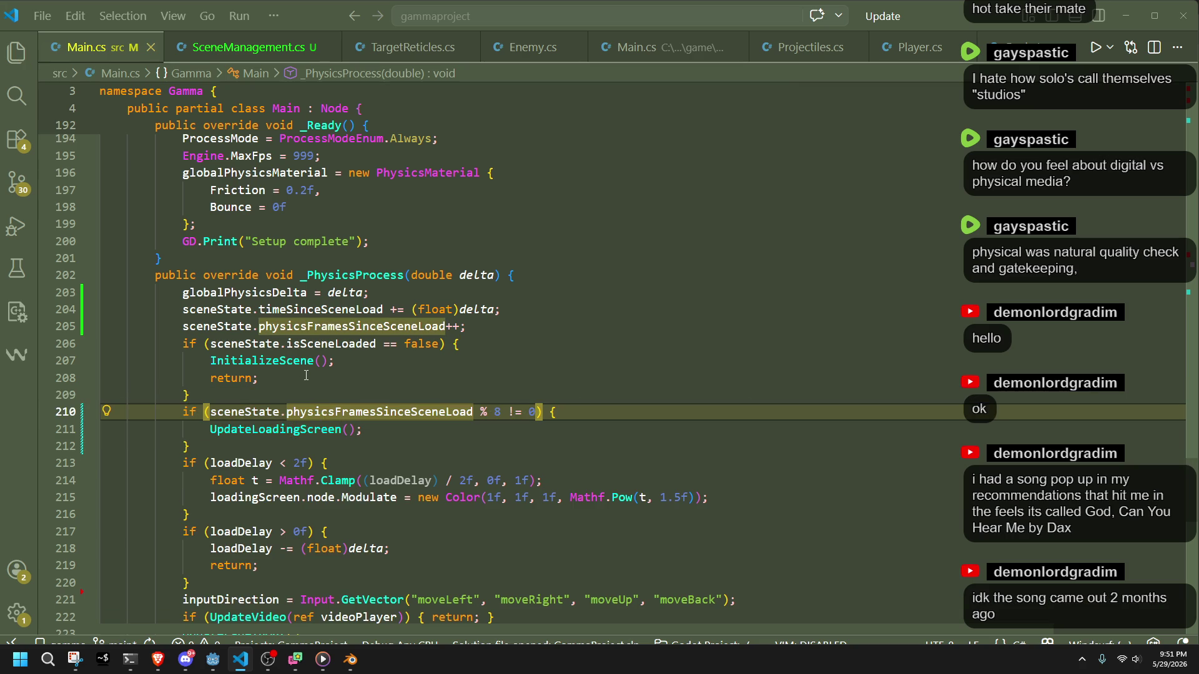
double_click(392, 414)
scroll(397, 417, down, 4)
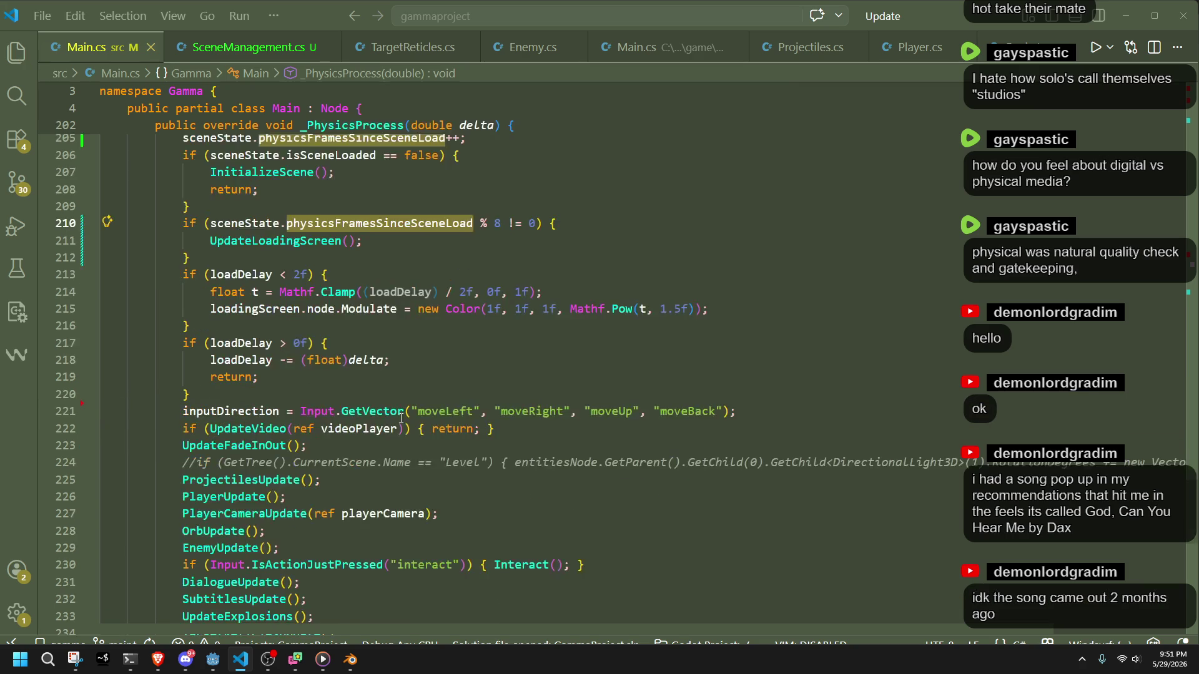
scroll(404, 452, up, 4)
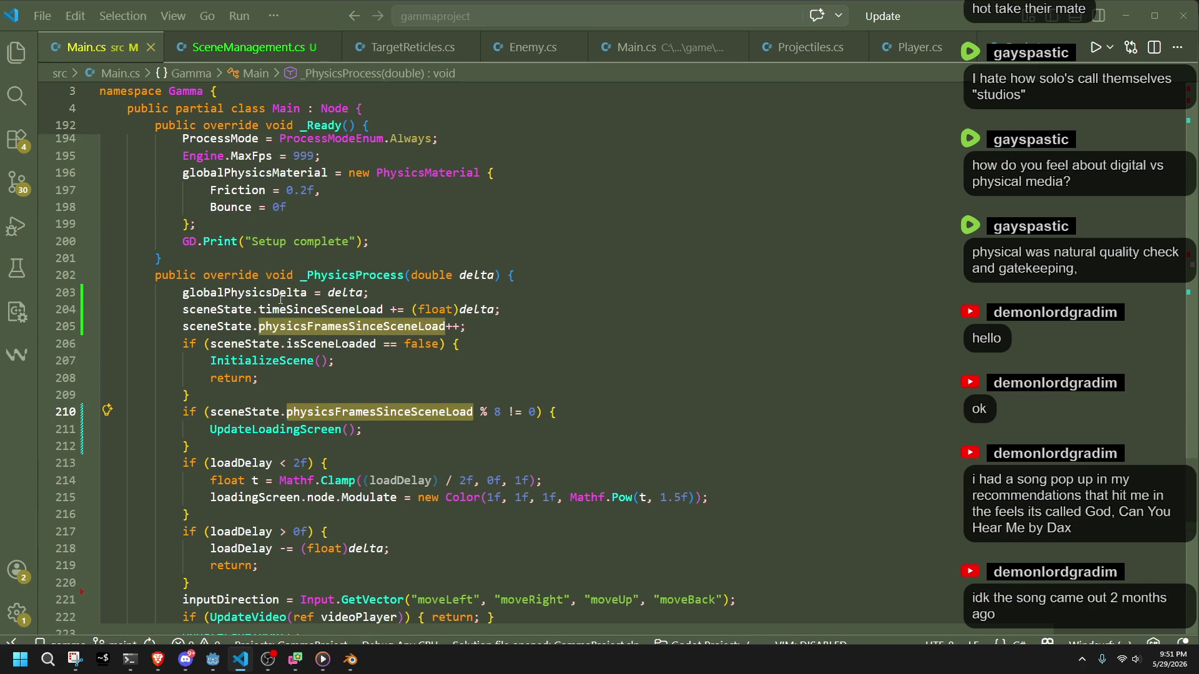
Change the modulo divisor in the line 210 check from 8 to 80.
click(300, 275)
click(308, 292)
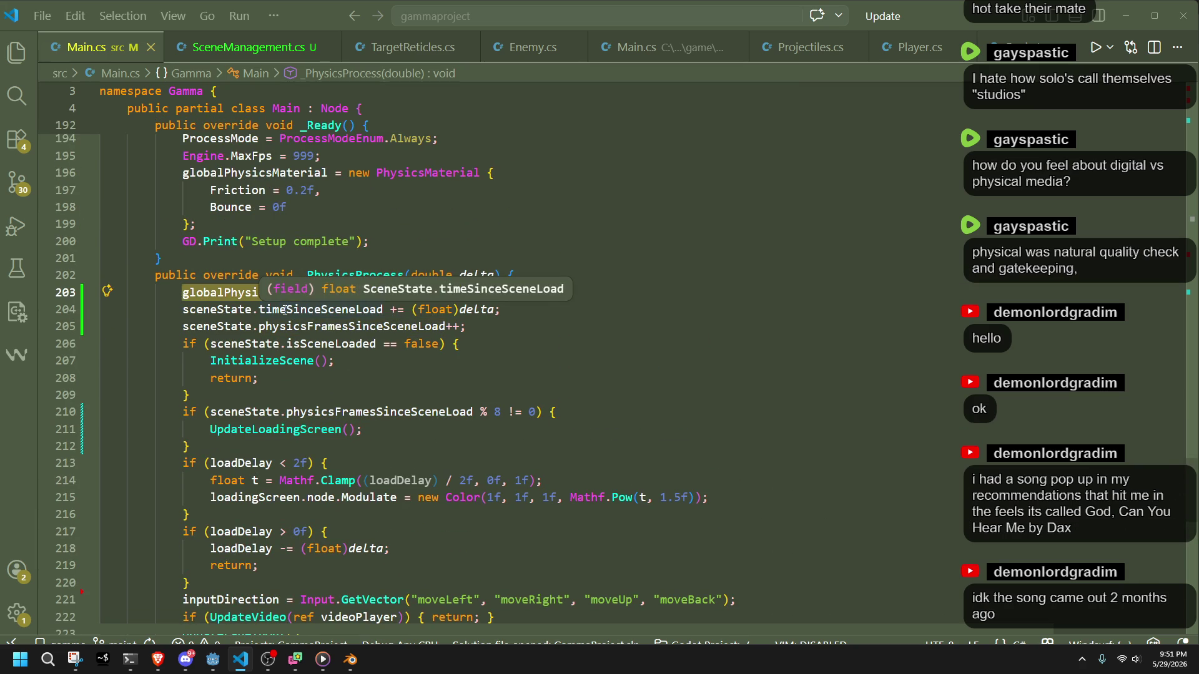
double_click(363, 412)
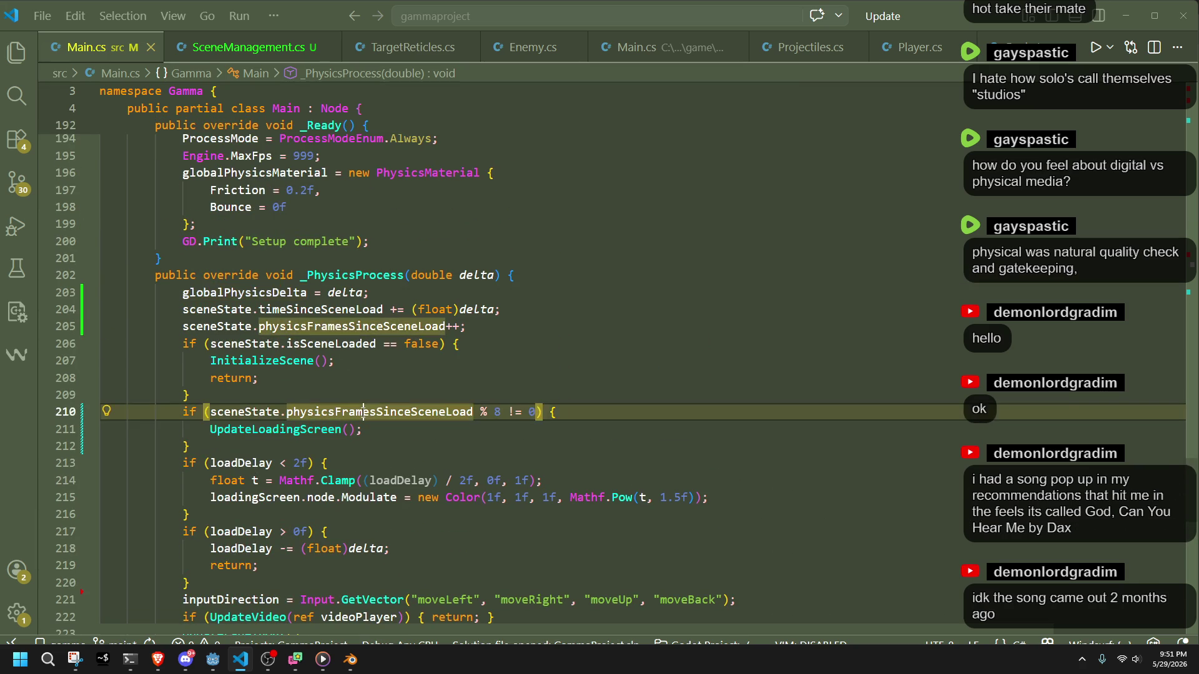
click(537, 429)
click(536, 412)
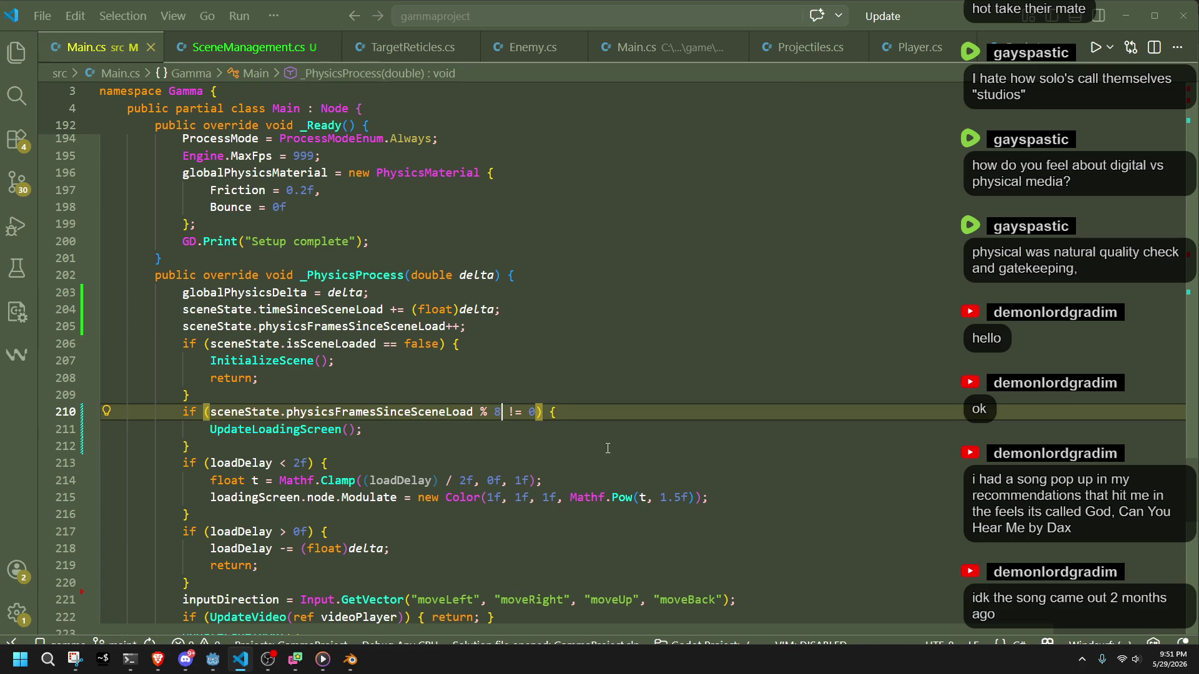
key(Left)
key(Left)
key(Left)
text(0)
Build and run the game in Godot to test the new interval.
click(607, 448)
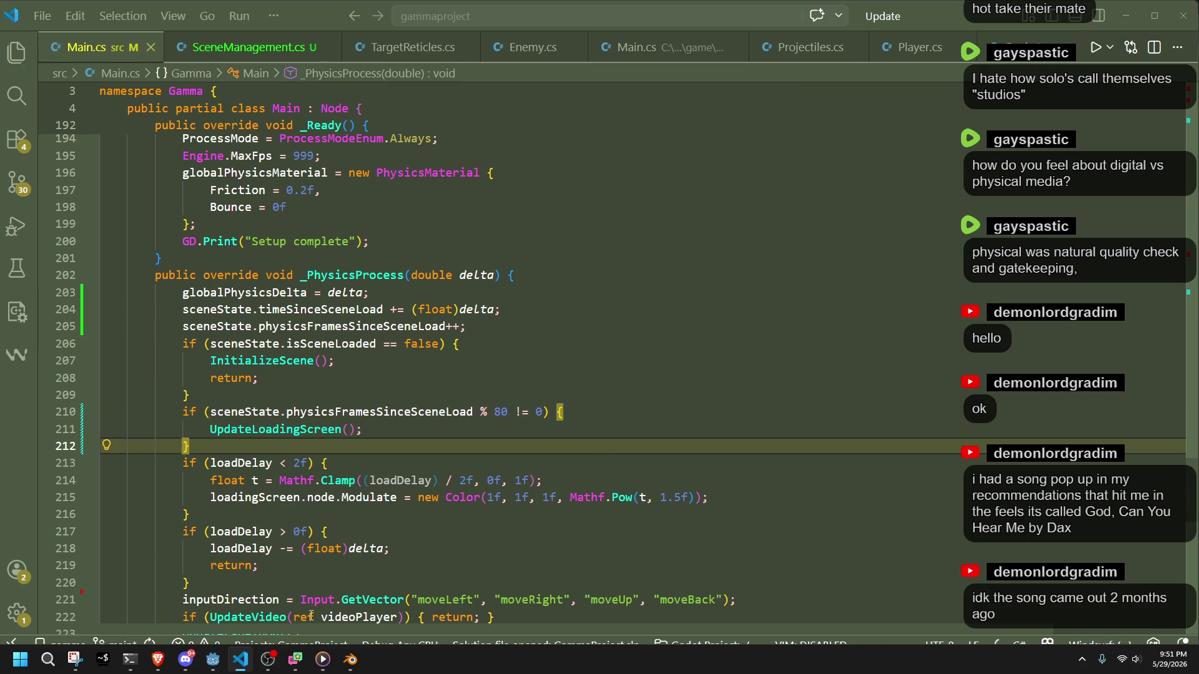
click(213, 659)
click(1109, 24)
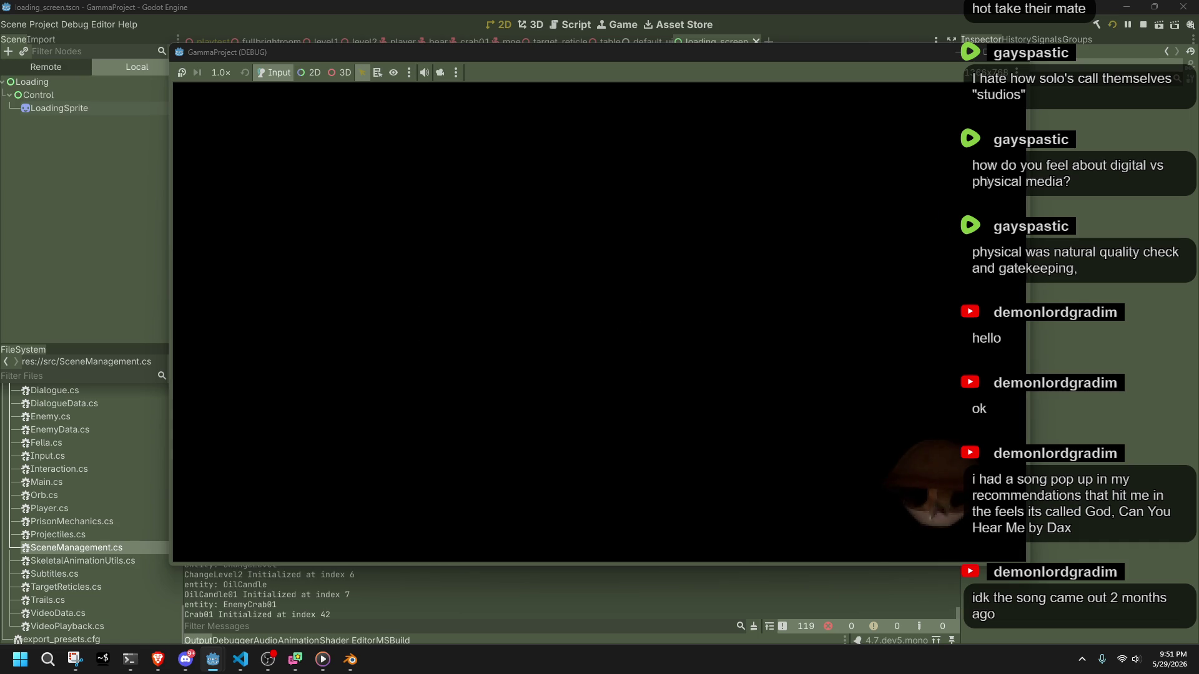
Switch from the running Godot game back to Main.cs in VS Code.
key(alt+Tab)
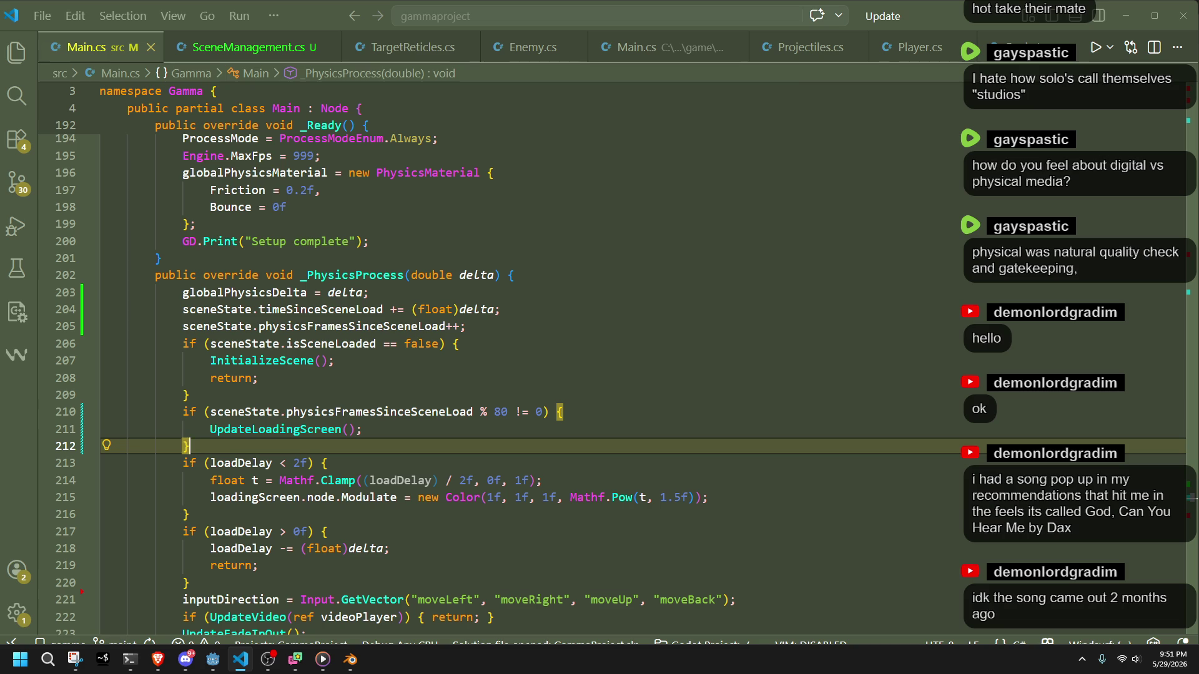
Shorten the loading-screen update interval on line 210 from 80 to 8.
click(509, 412)
key(BackSpace)
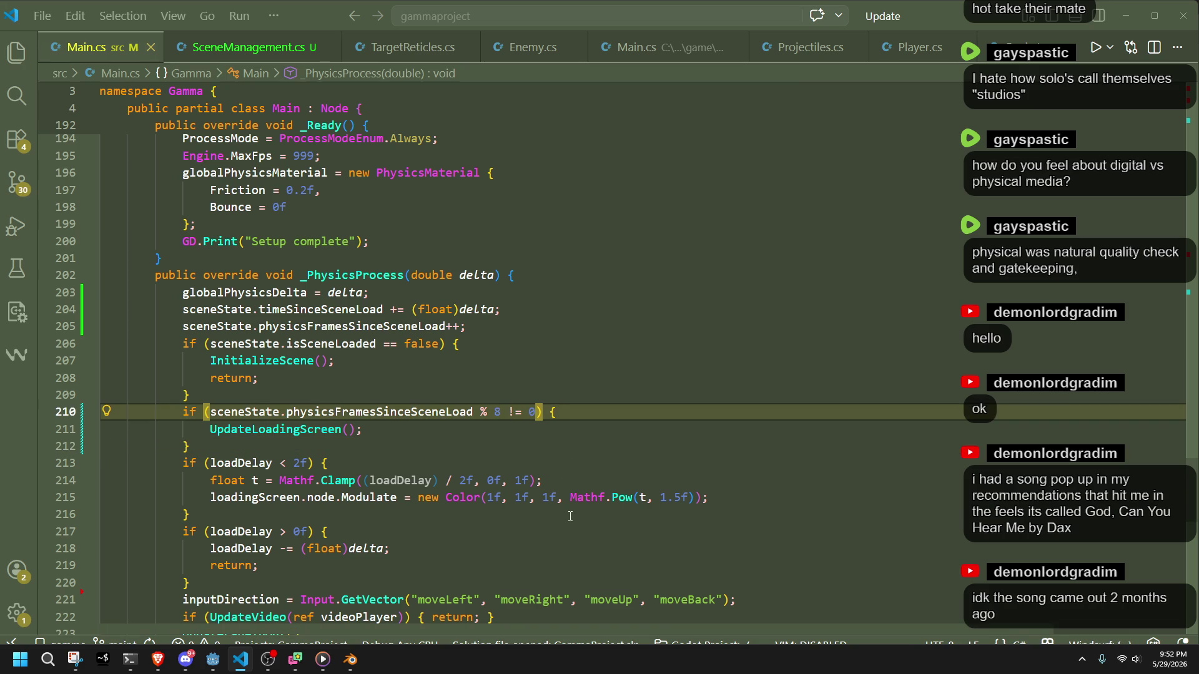
click(455, 441)
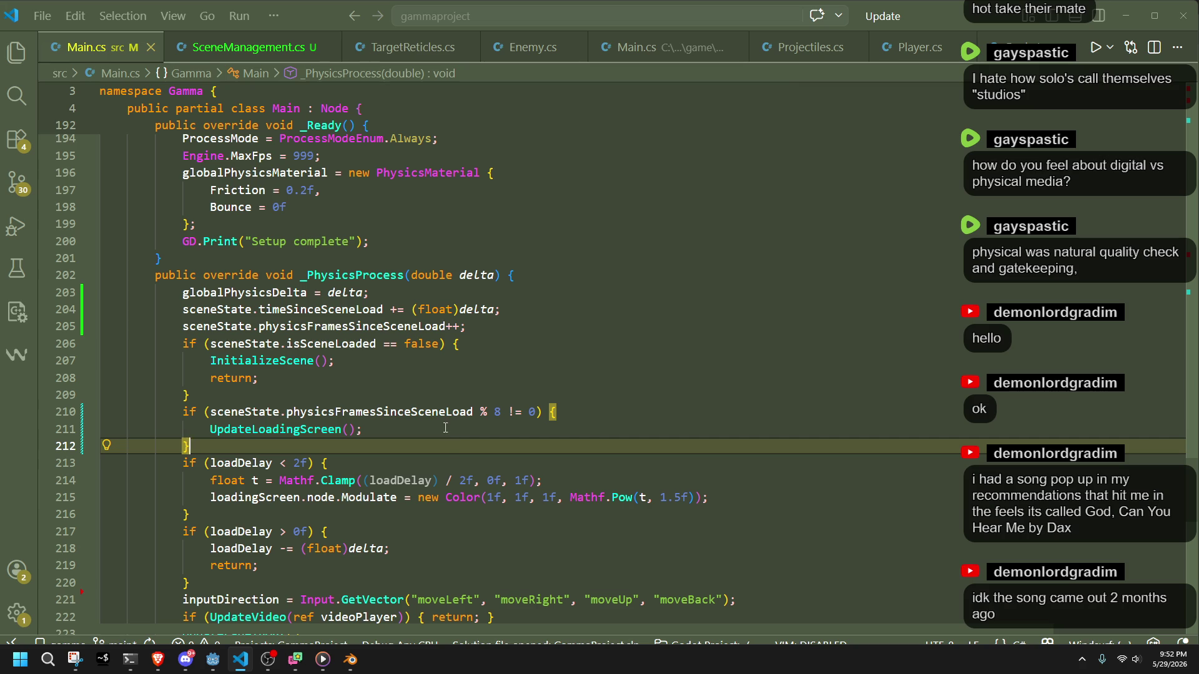
click(445, 428)
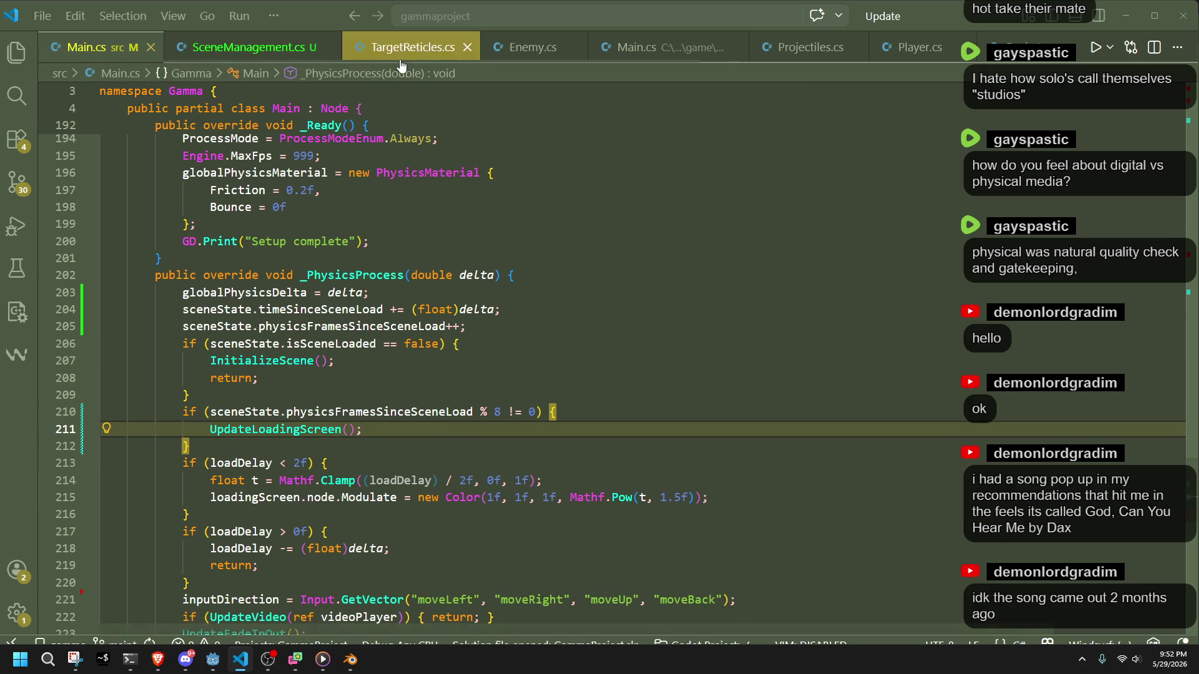
Open TargetReticles.cs and inspect targetReticleTotalFrames on line 21.
click(401, 50)
scroll(741, 482, down, 3)
scroll(741, 482, up, 2)
scroll(741, 482, down, 1)
scroll(741, 482, up, 2)
click(631, 334)
double_click(380, 276)
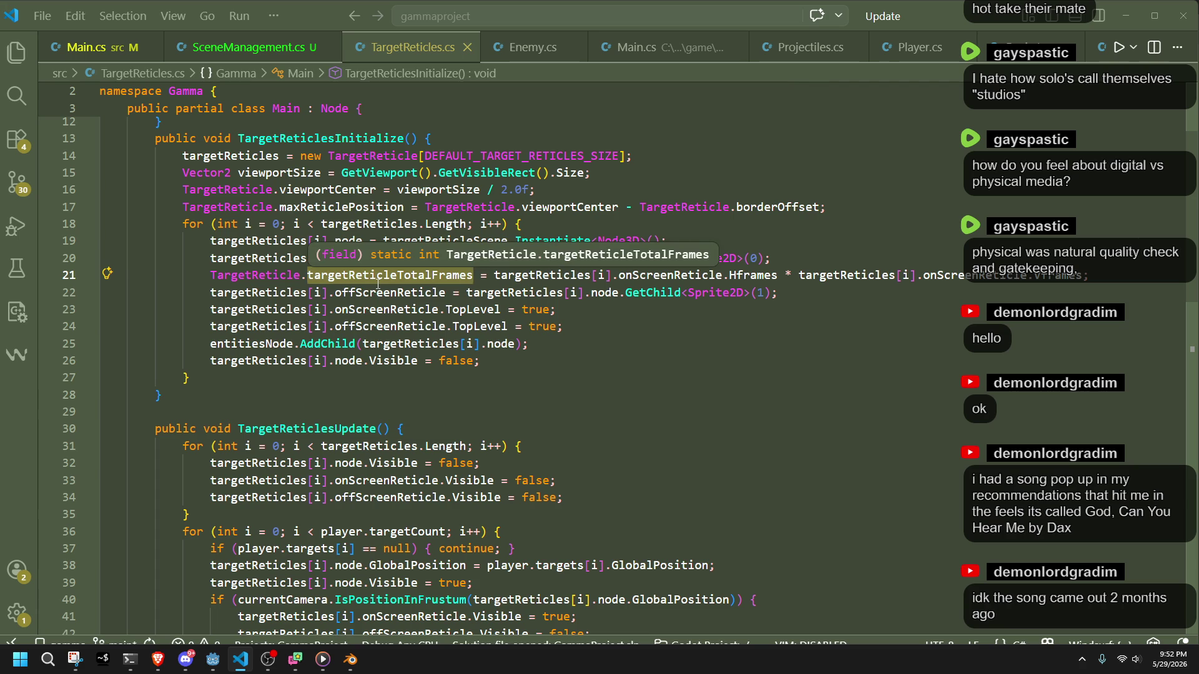
click(693, 411)
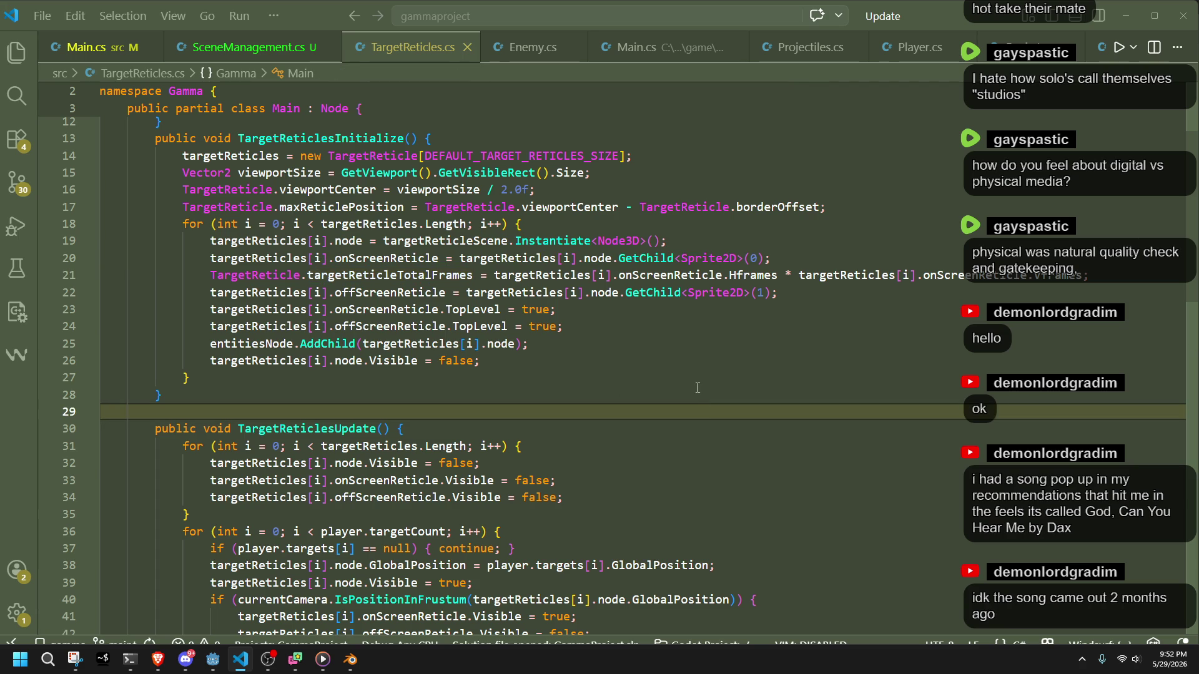
double_click(411, 275)
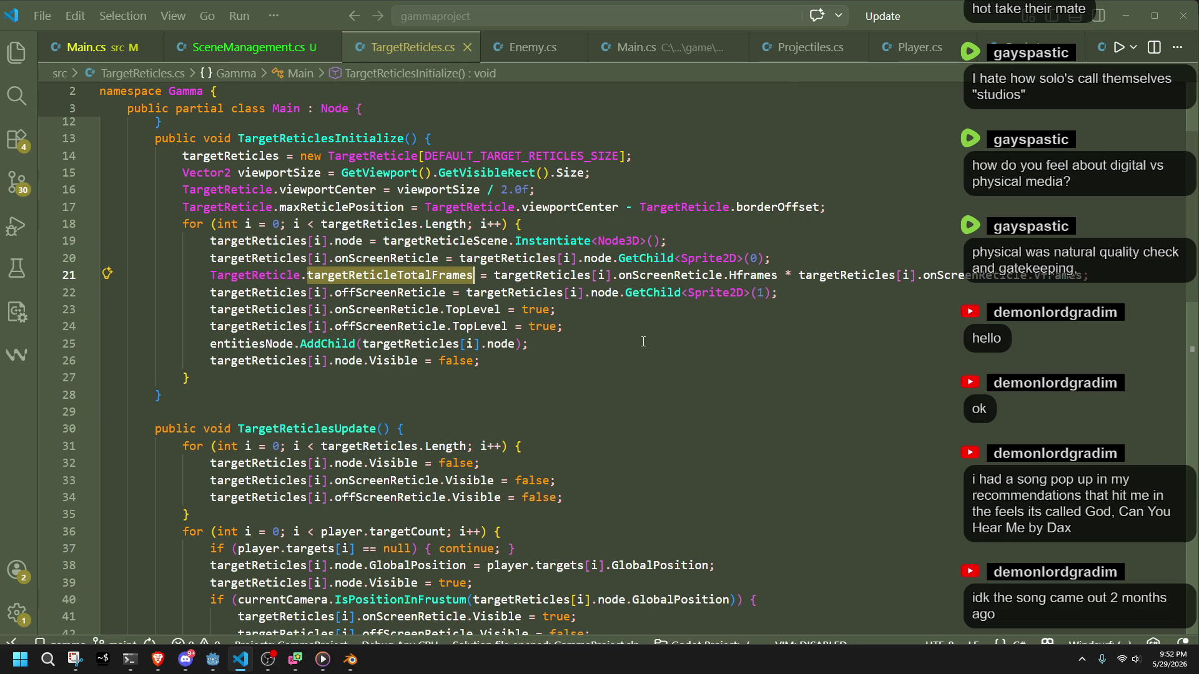
Scroll down to the reticle frame-cycling code around line 52.
scroll(431, 374, down, 3)
scroll(432, 373, down, 3)
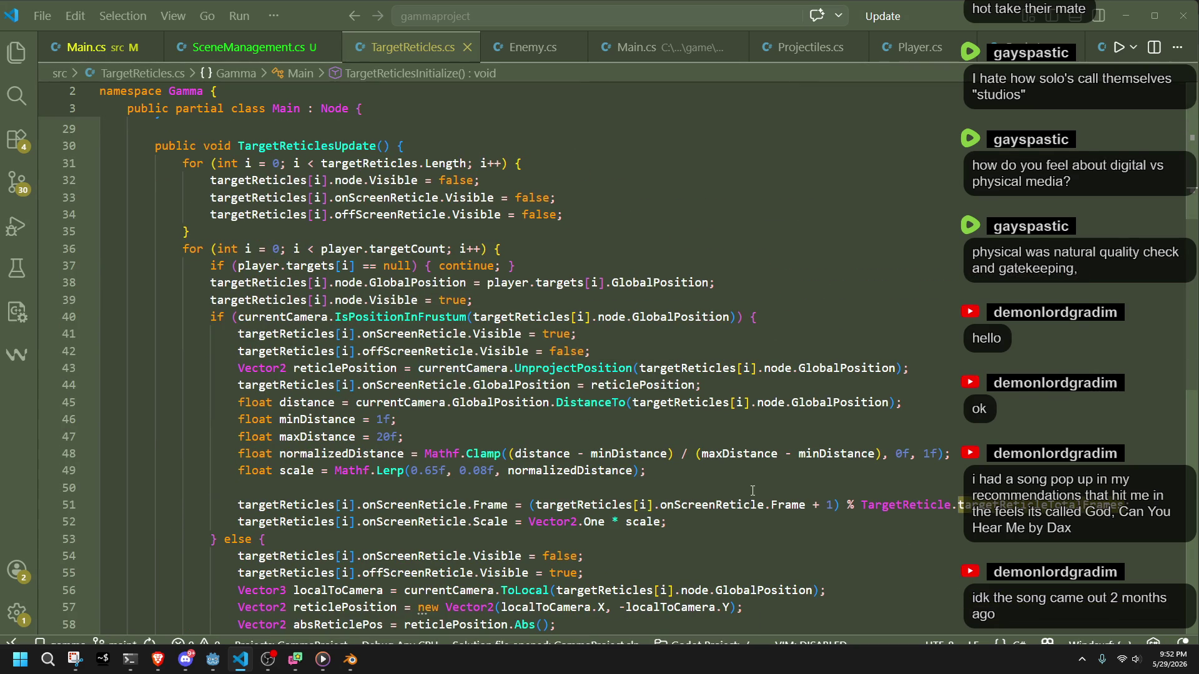
click(711, 524)
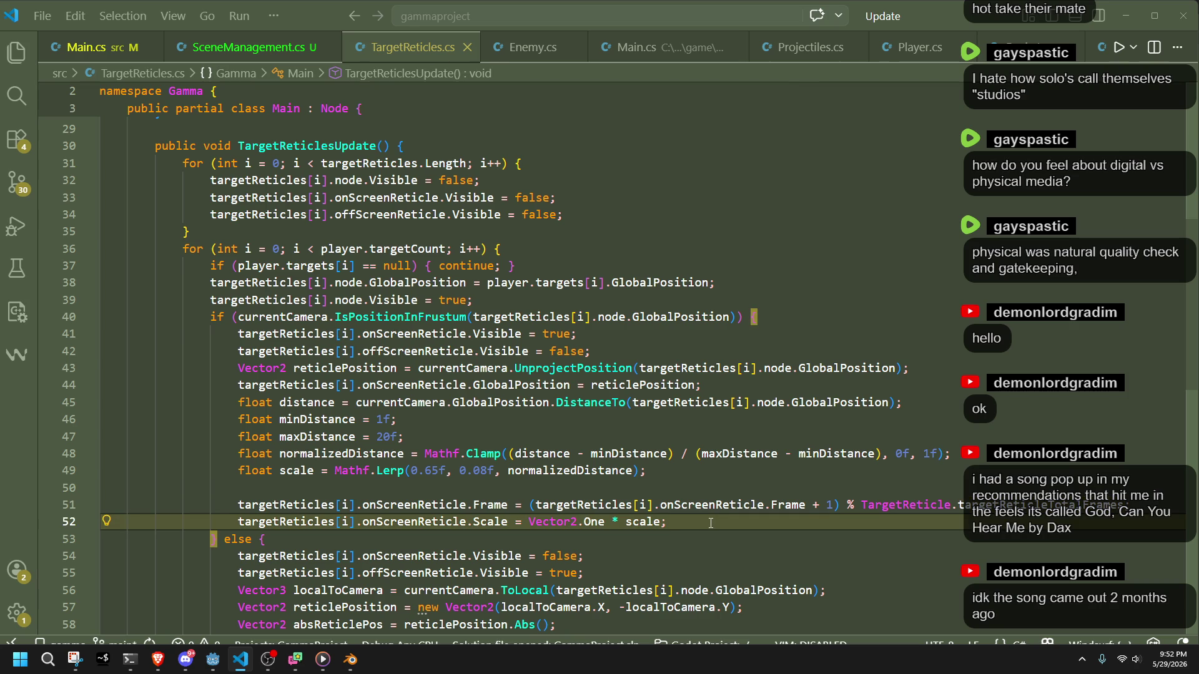
key(Down)
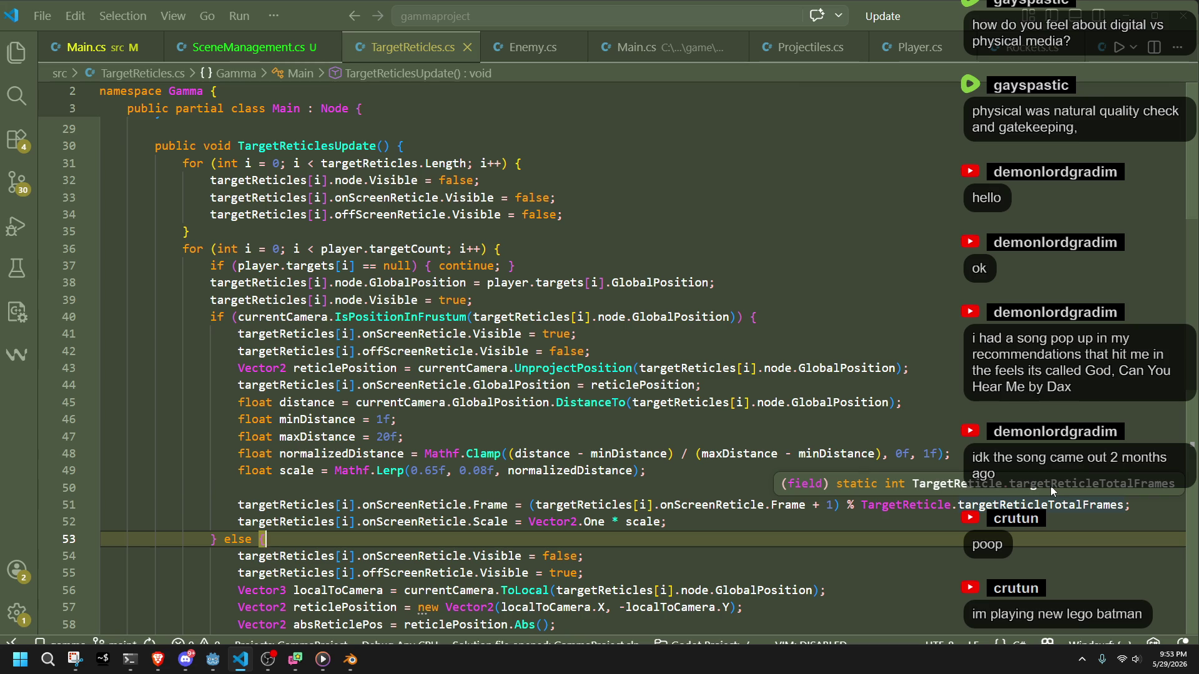
click(291, 504)
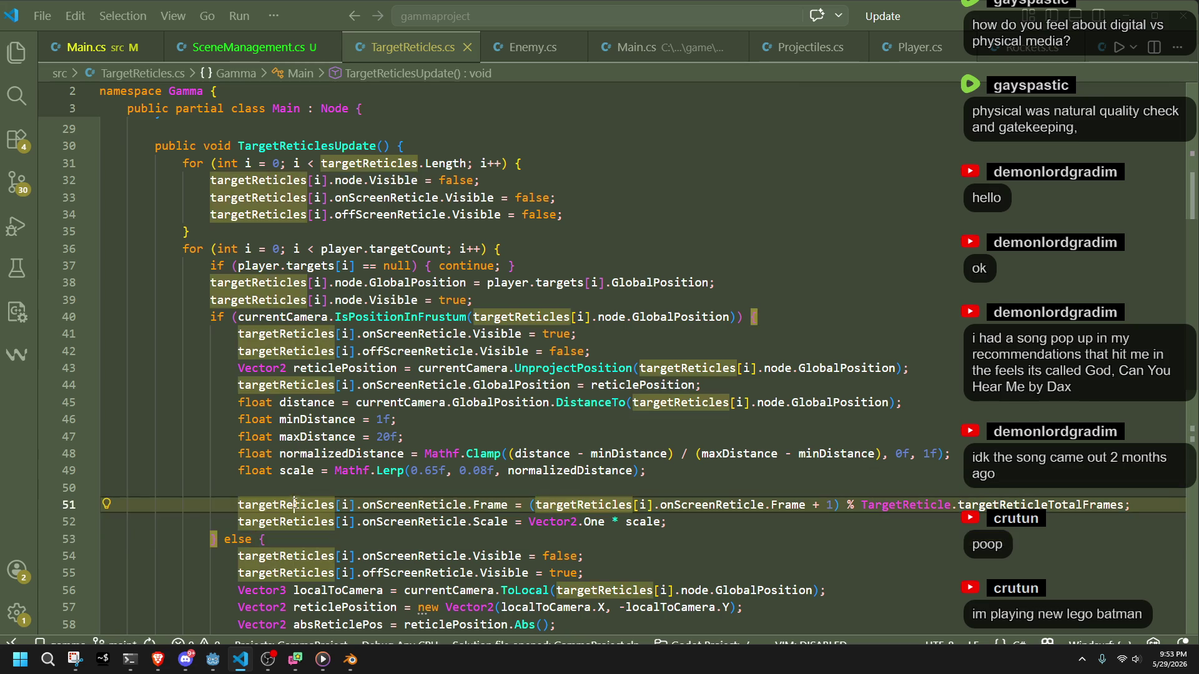
Delete empty line 50 in TargetReticles.cs and save the file.
click(291, 484)
key(BackSpace)
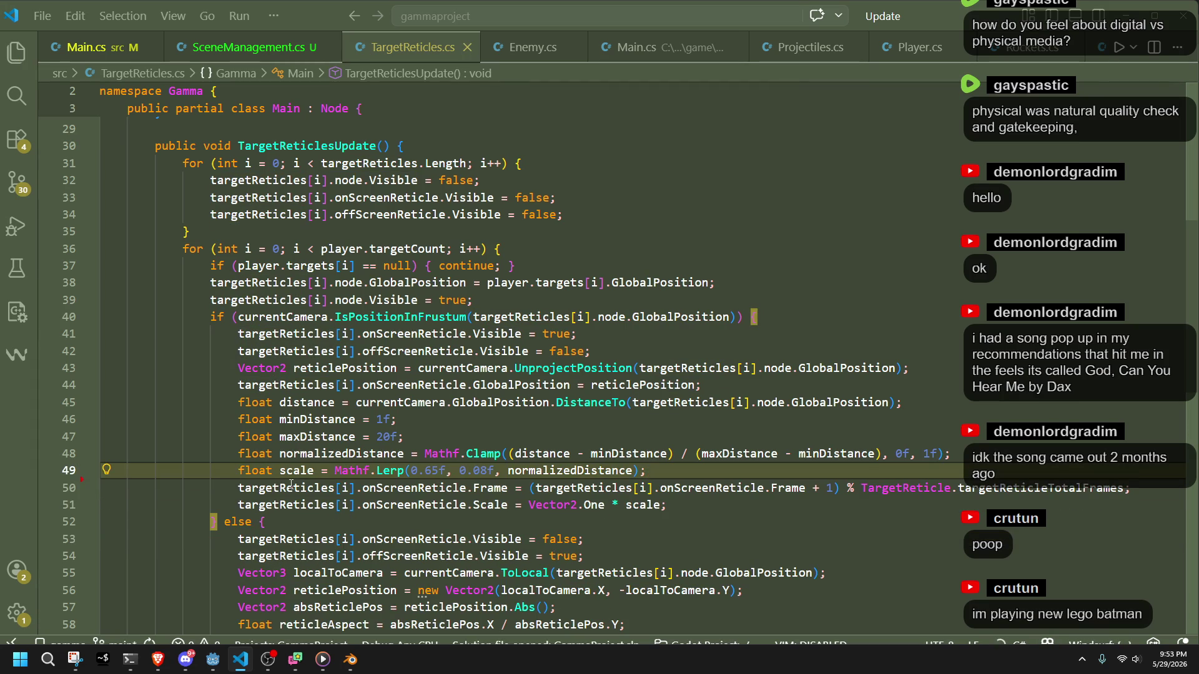
key(ctrl+s)
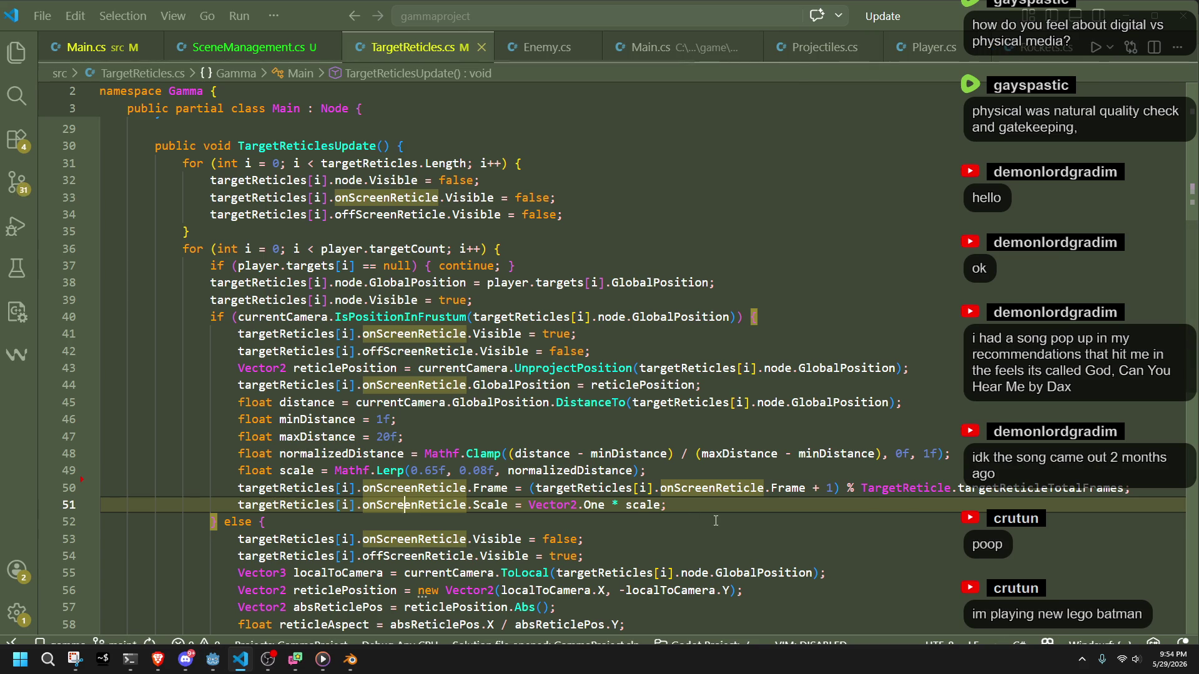
click(716, 521)
key(Up)
click(764, 488)
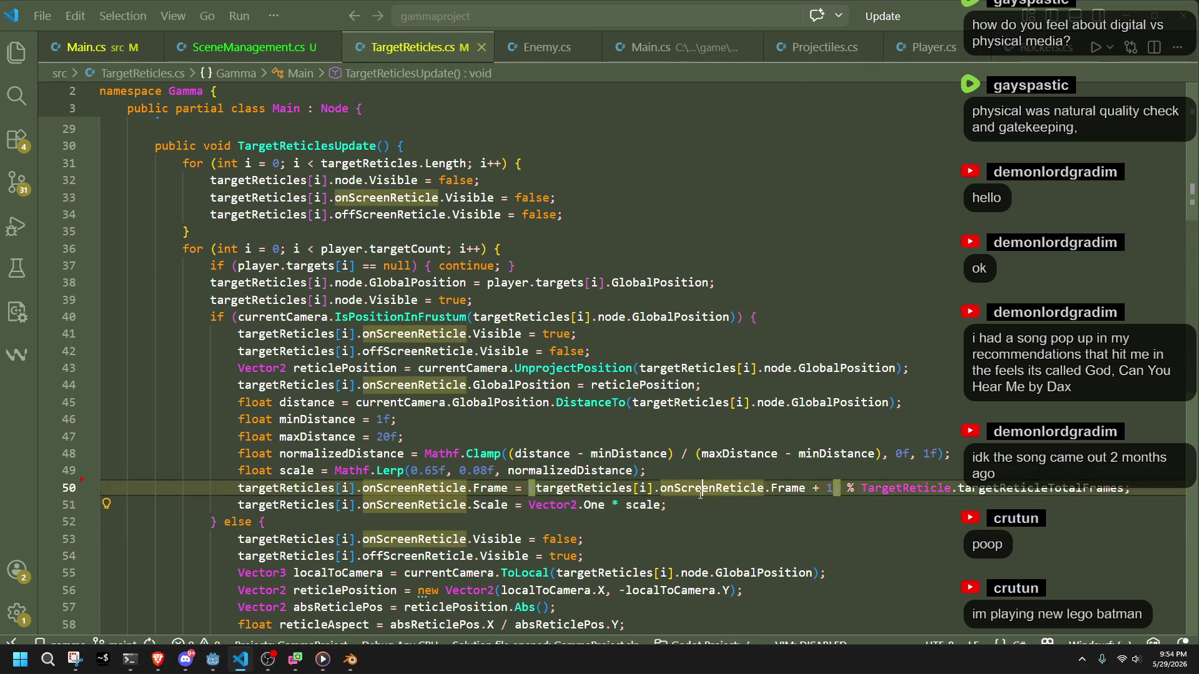
Review LoadingScreen.totalFrames in SceneManagement.cs's UpdateLoadingScreen, then return to Main.cs.
click(249, 47)
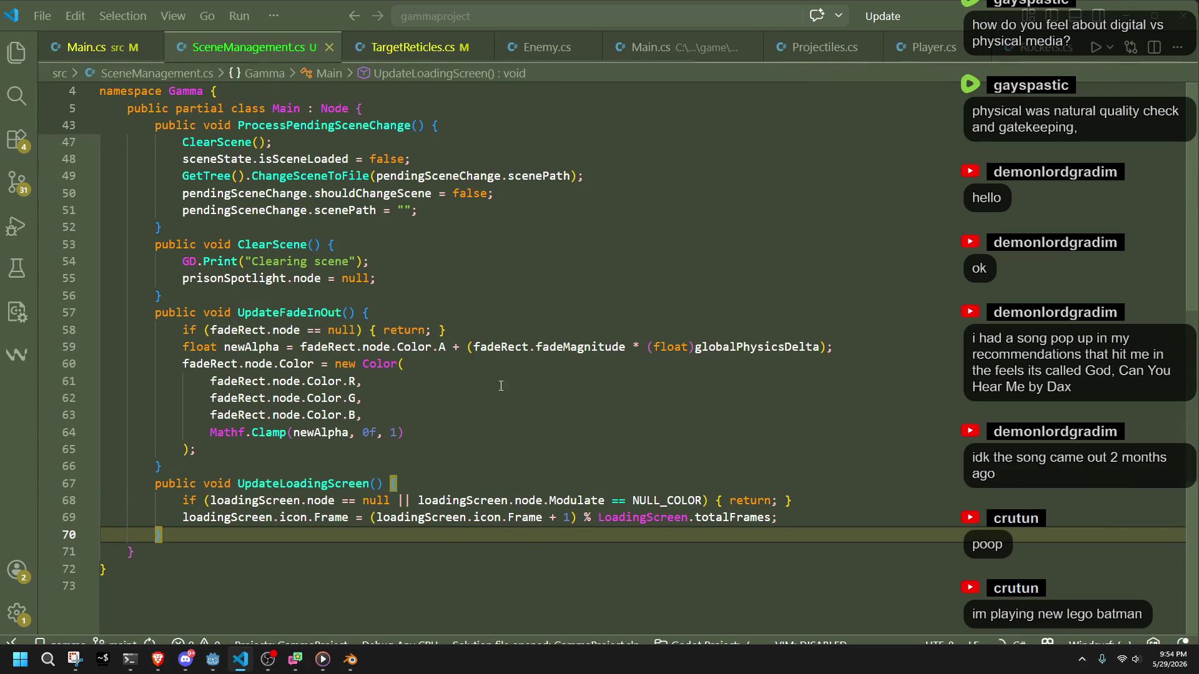
key(Up)
key(Up)
key(Down)
key(Down)
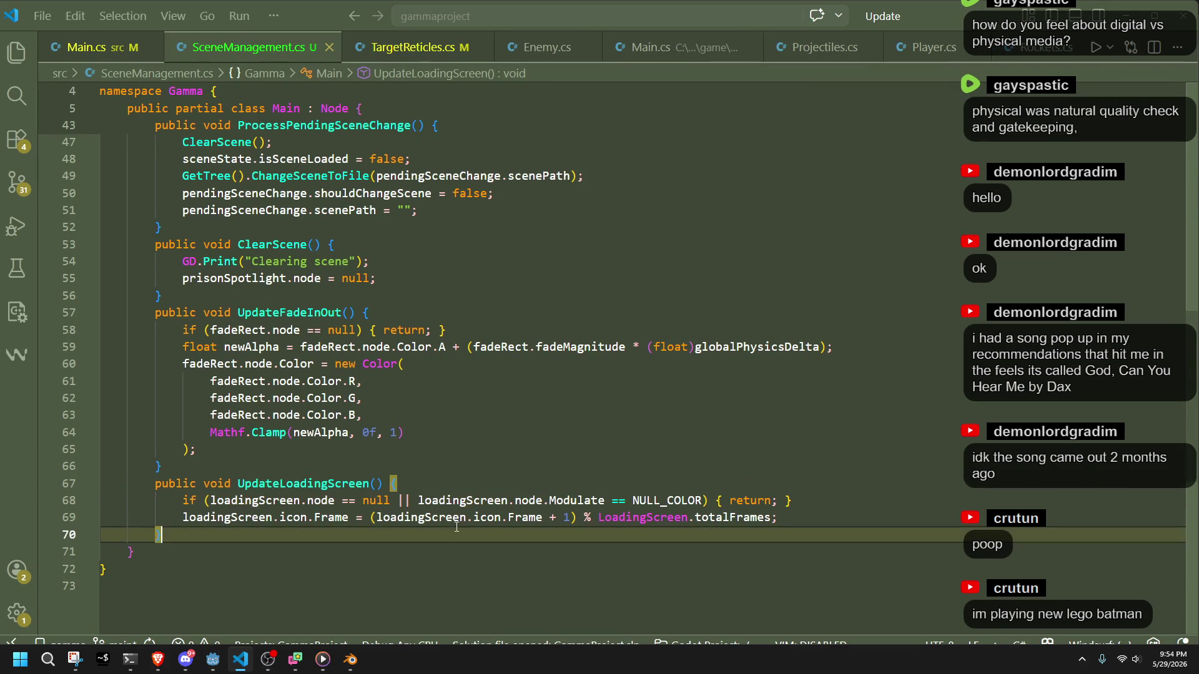
mouse_move(348, 517)
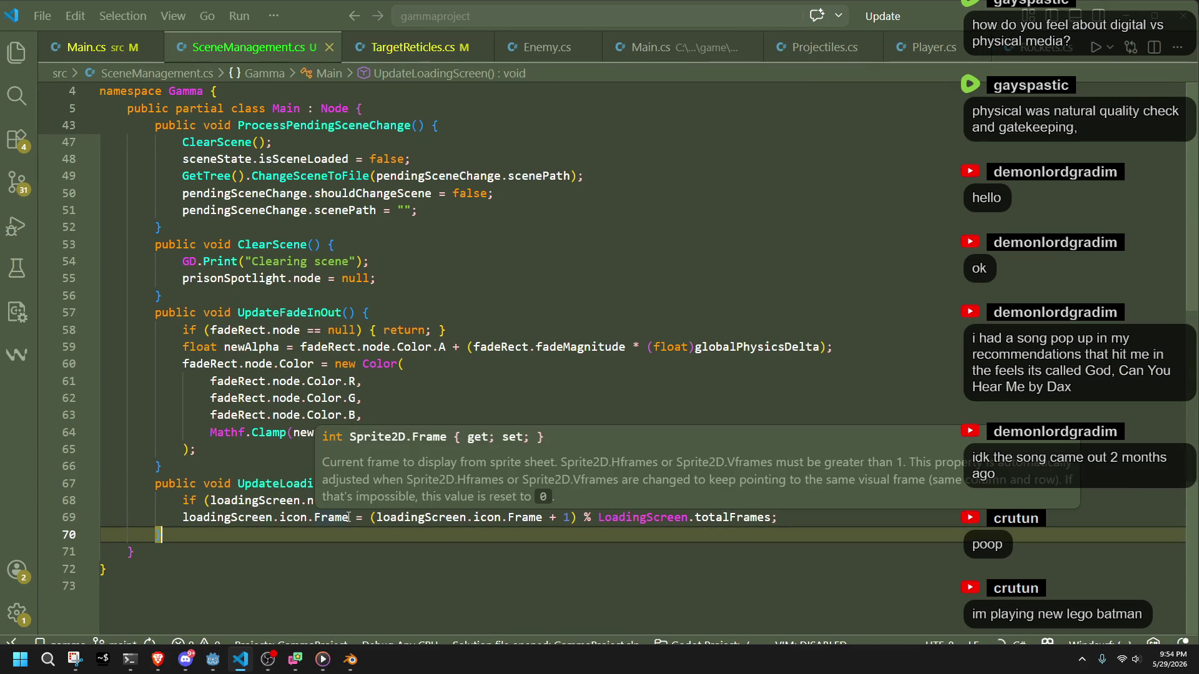
double_click(643, 517)
double_click(751, 519)
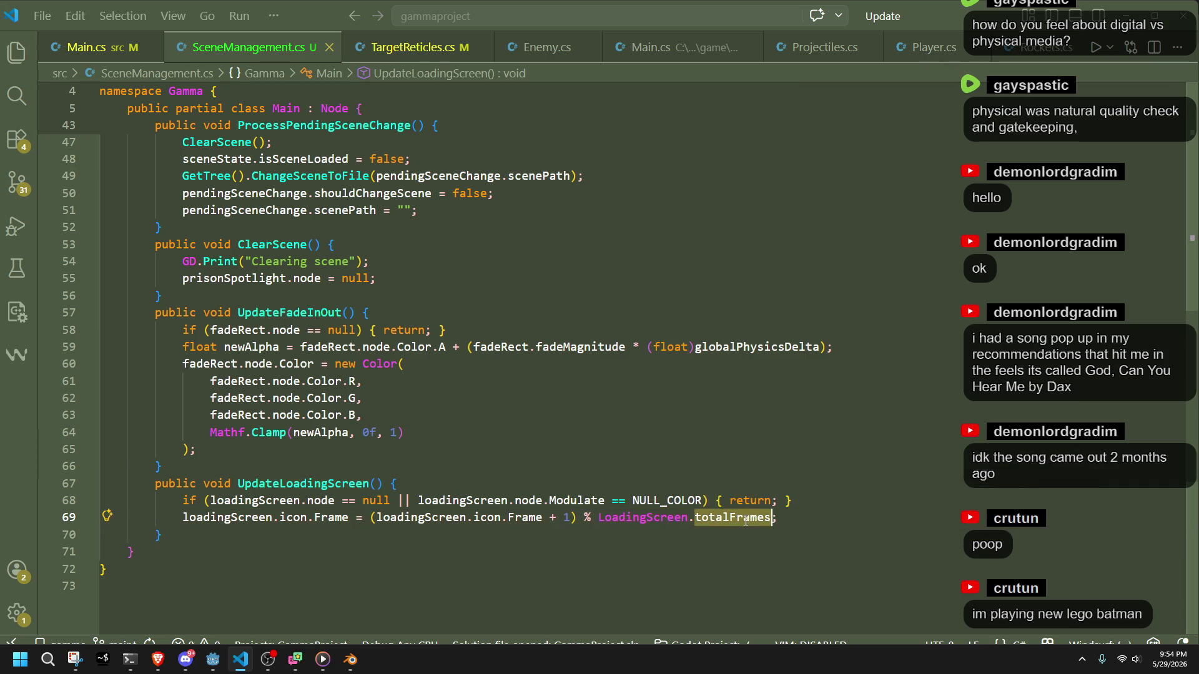
key(Down)
key(Down)
ctrl+click(306, 483)
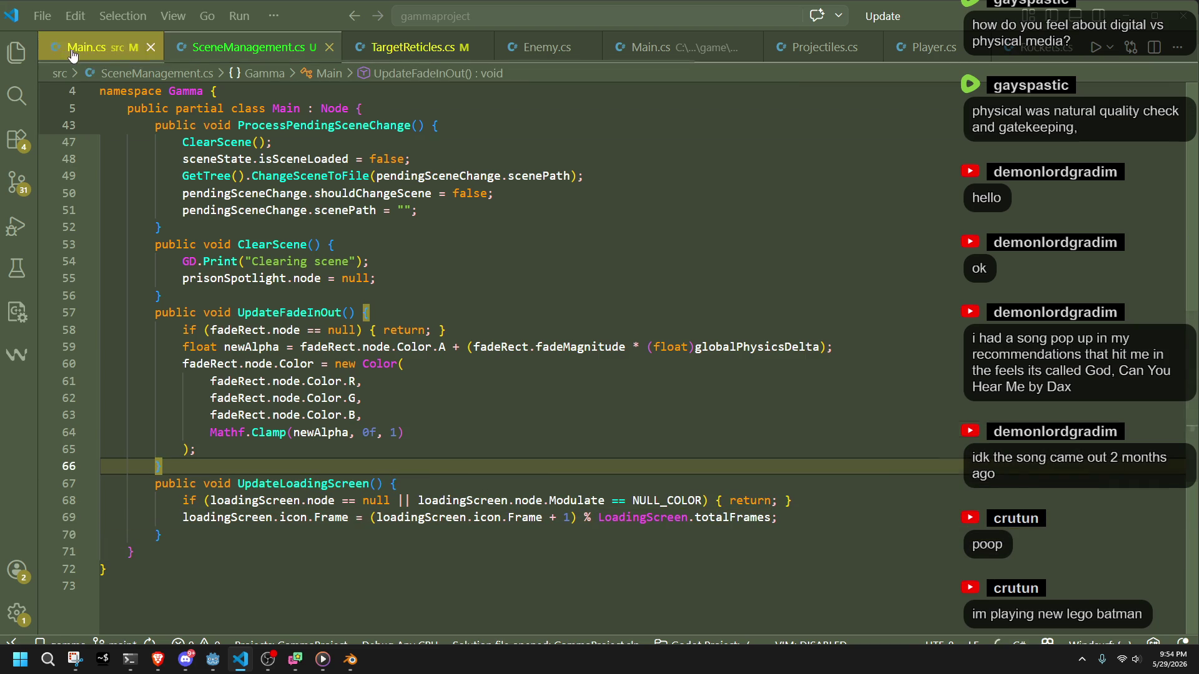
click(383, 513)
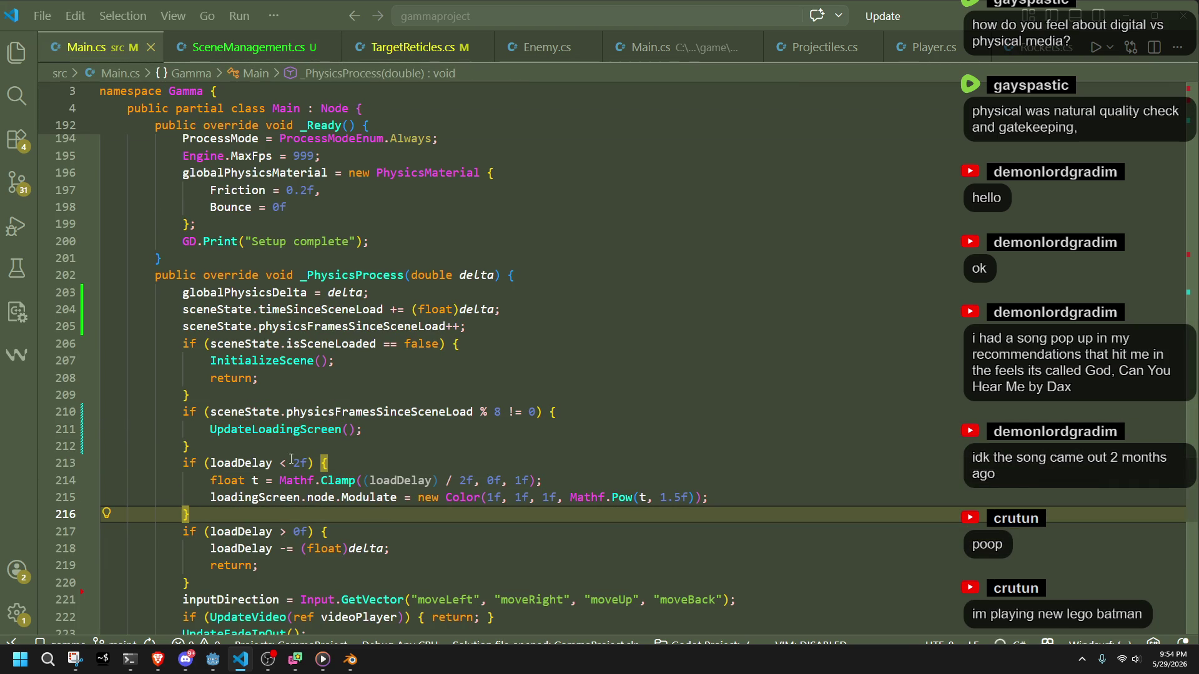
Type 1 over the interval value 8 in the frame-count check on line 210.
click(250, 411)
click(472, 411)
double_click(497, 411)
text(1)
click(569, 414)
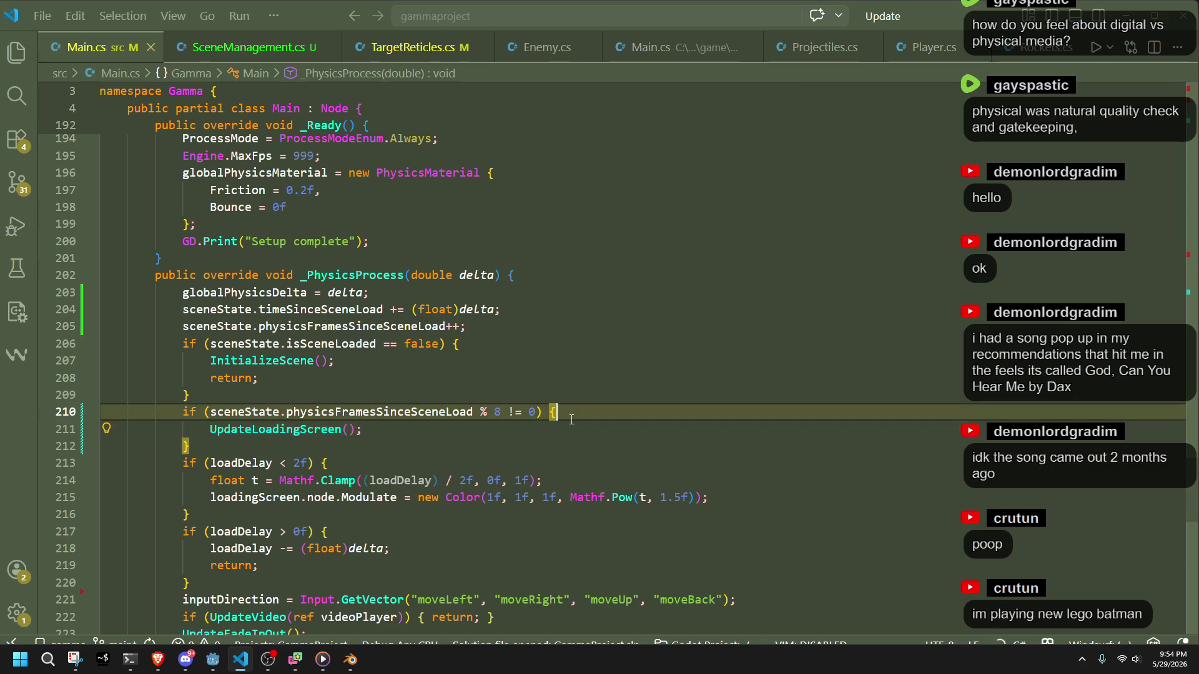
key(Return)
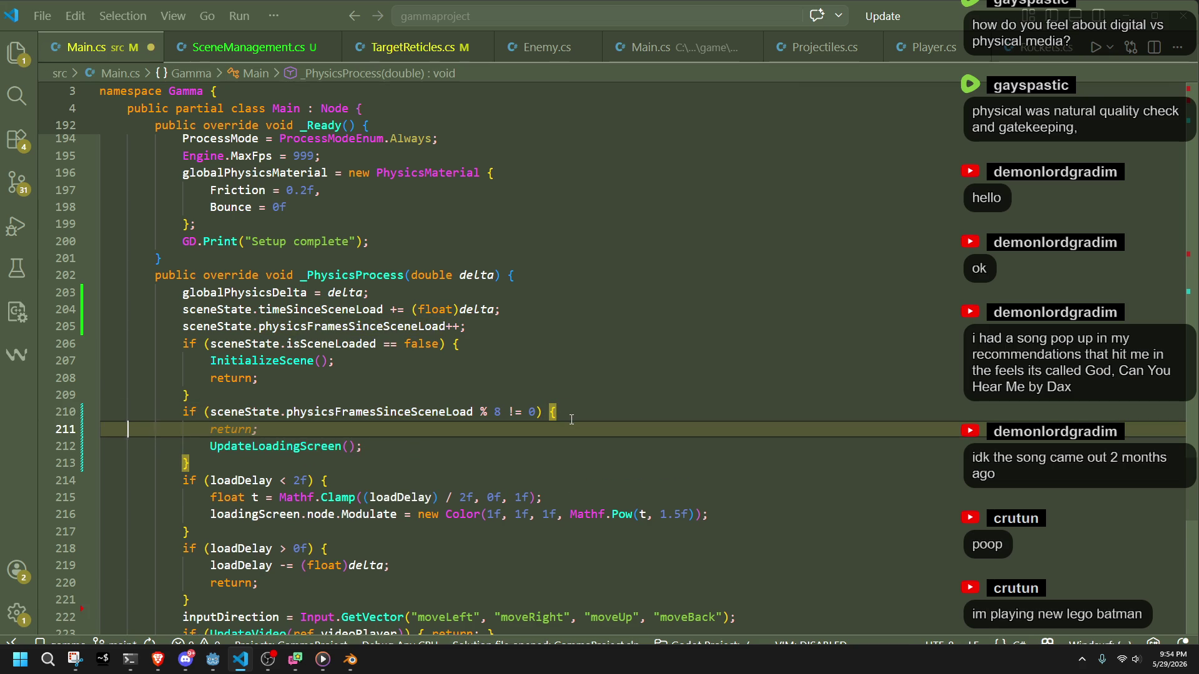
key(BackSpace)
Search Main.cs for physicsFramesSinceSceneLoad to locate the per-frame update lines.
double_click(395, 329)
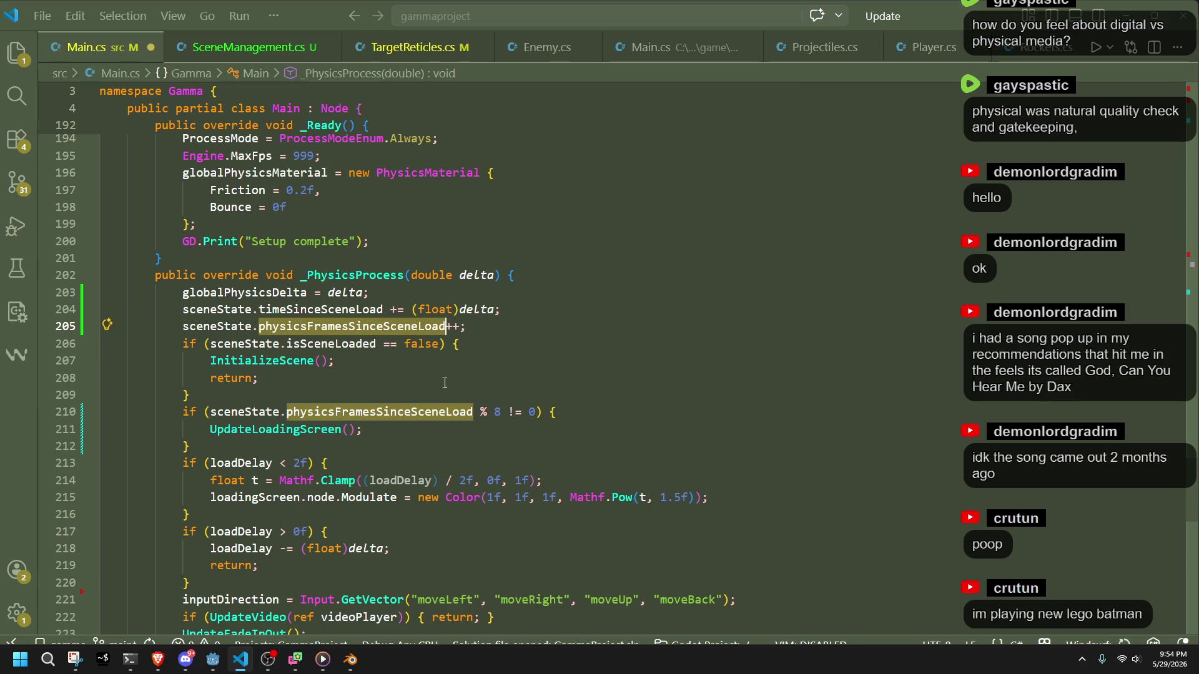
key(ctrl+f)
click(1116, 101)
click(1115, 100)
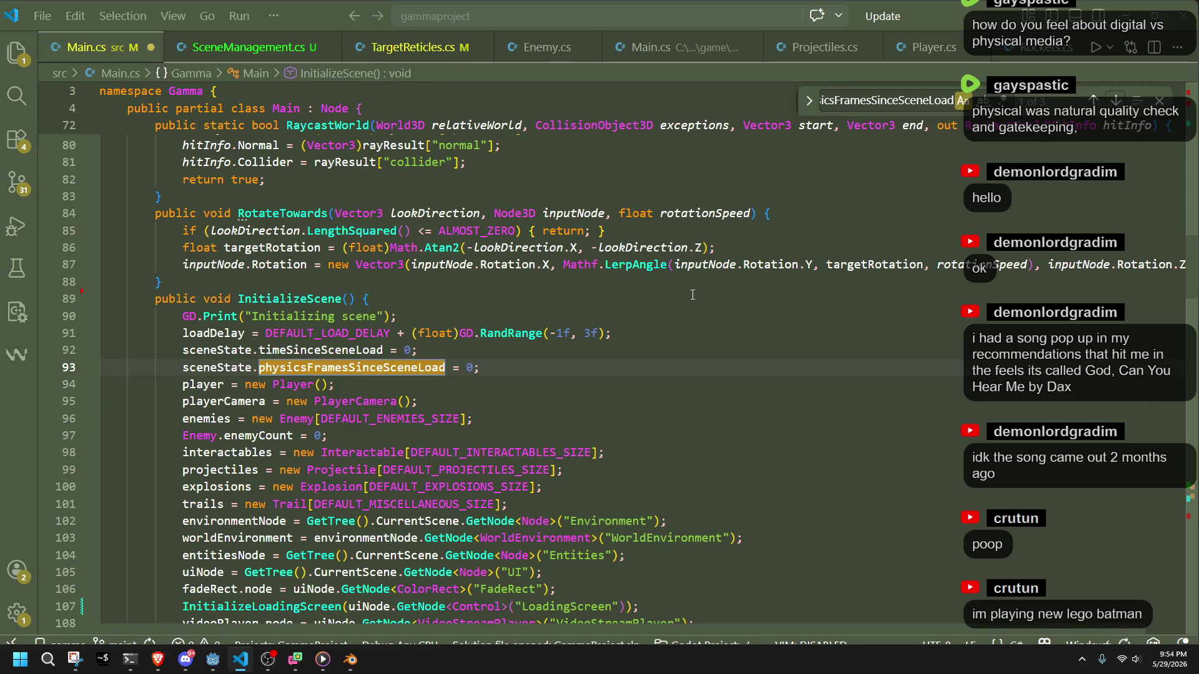
key(Return)
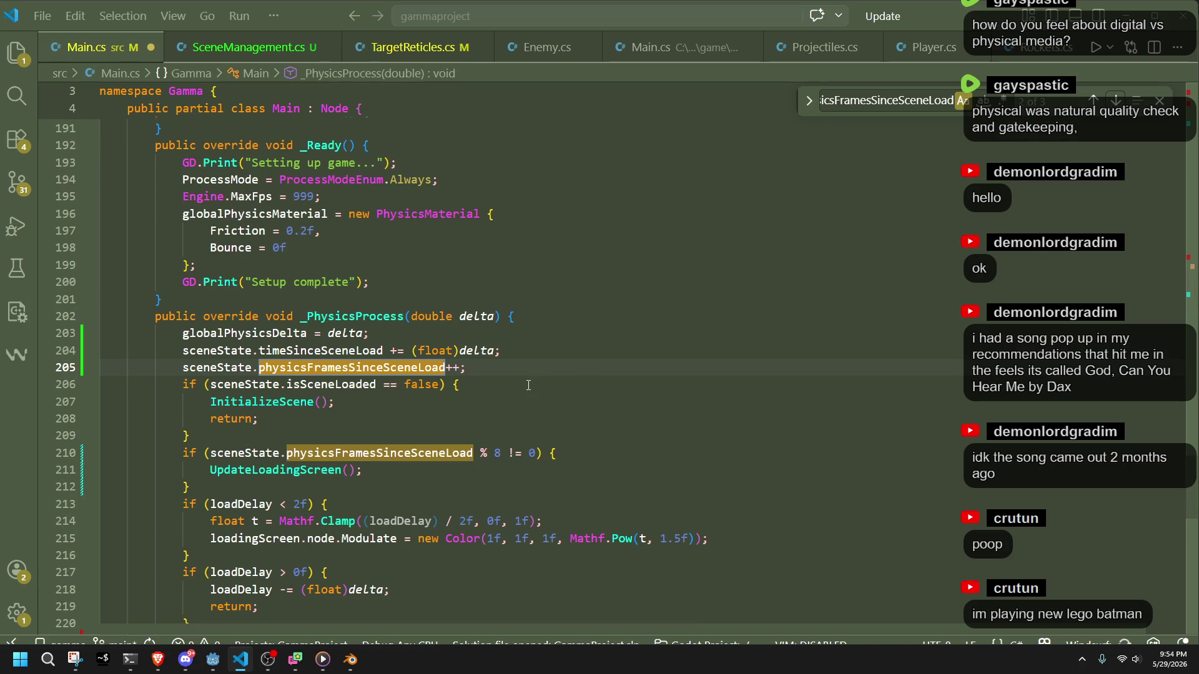
key(Down)
key(Down)
key(Down)
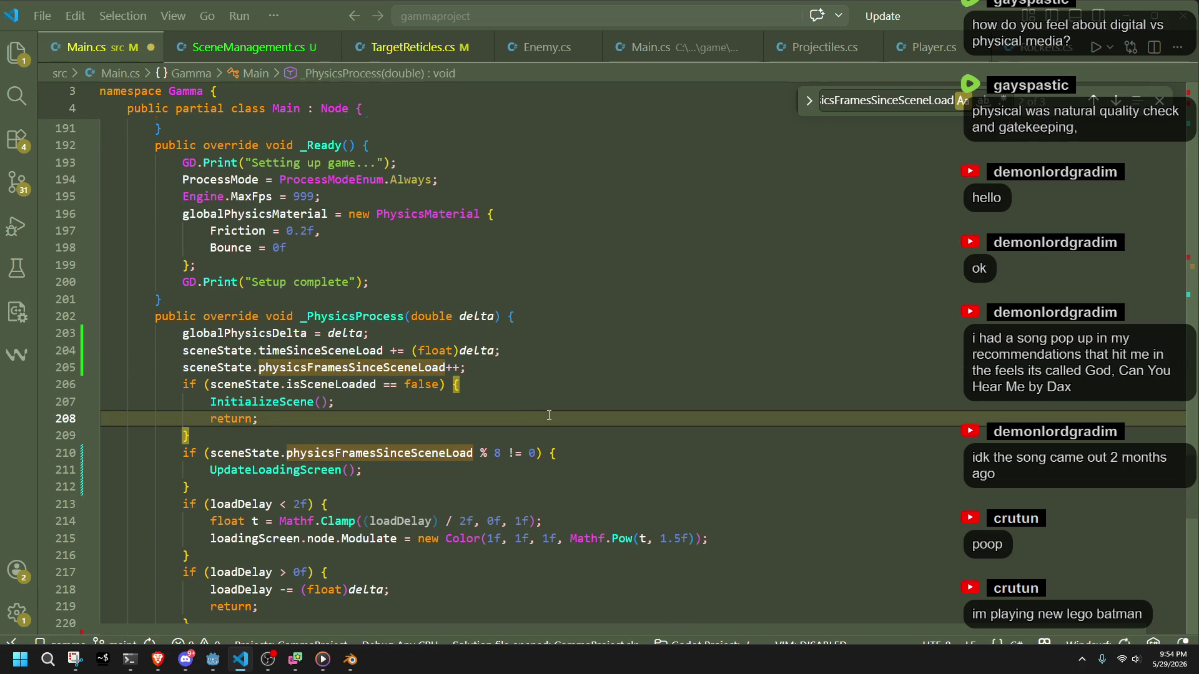
Move lines 203–205 below the isSceneLoaded check and run the game in Godot.
click(522, 368)
key(shift+Up)
key(shift+Up)
key(shift+Up)
key(BackSpace)
click(270, 392)
text(globalPhysicsDelta = delta;             sceneState.timeSinceSceneLoad += (float)delta;             sceneState.physicsFramesSinceSceneLoad++;)
key(Up)
key(Up)
key(Up)
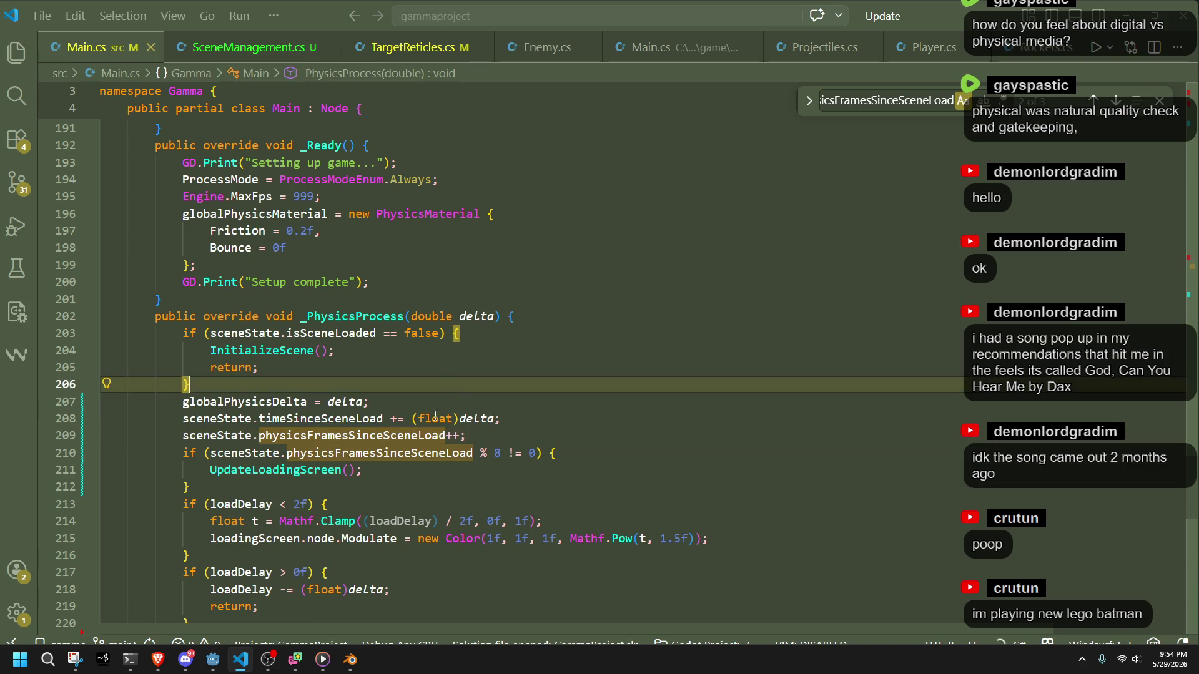
click(216, 661)
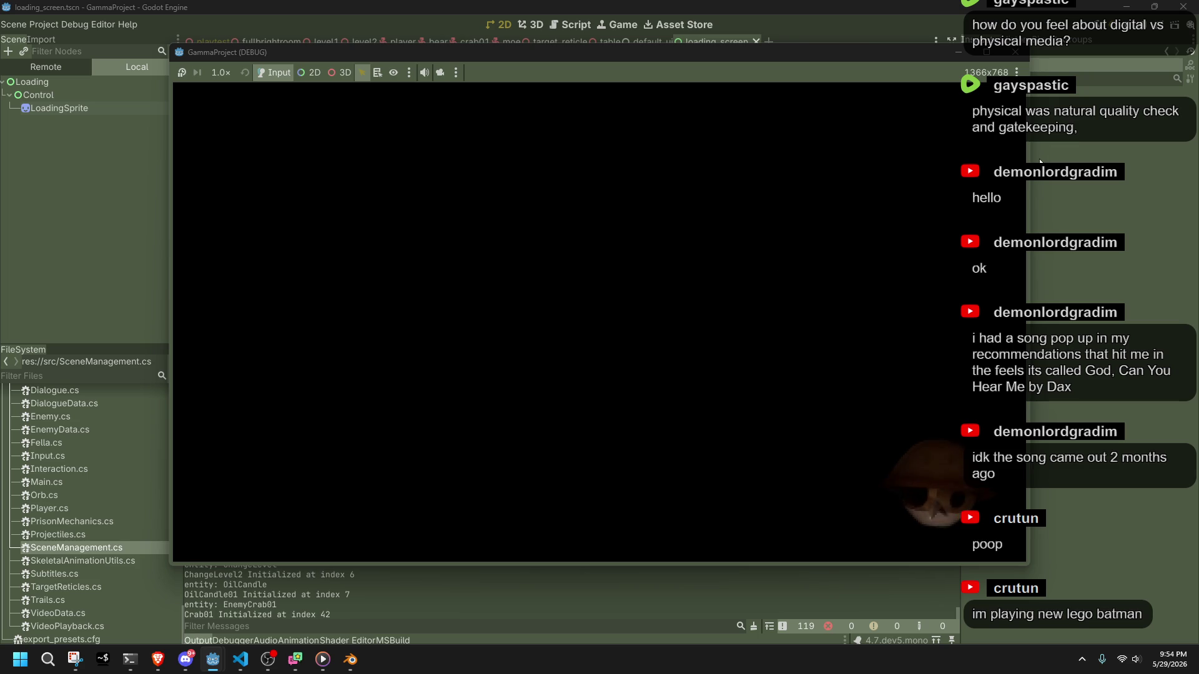
Stop the game, return to Main.cs, and select the interval value 8 on line 210.
click(1014, 52)
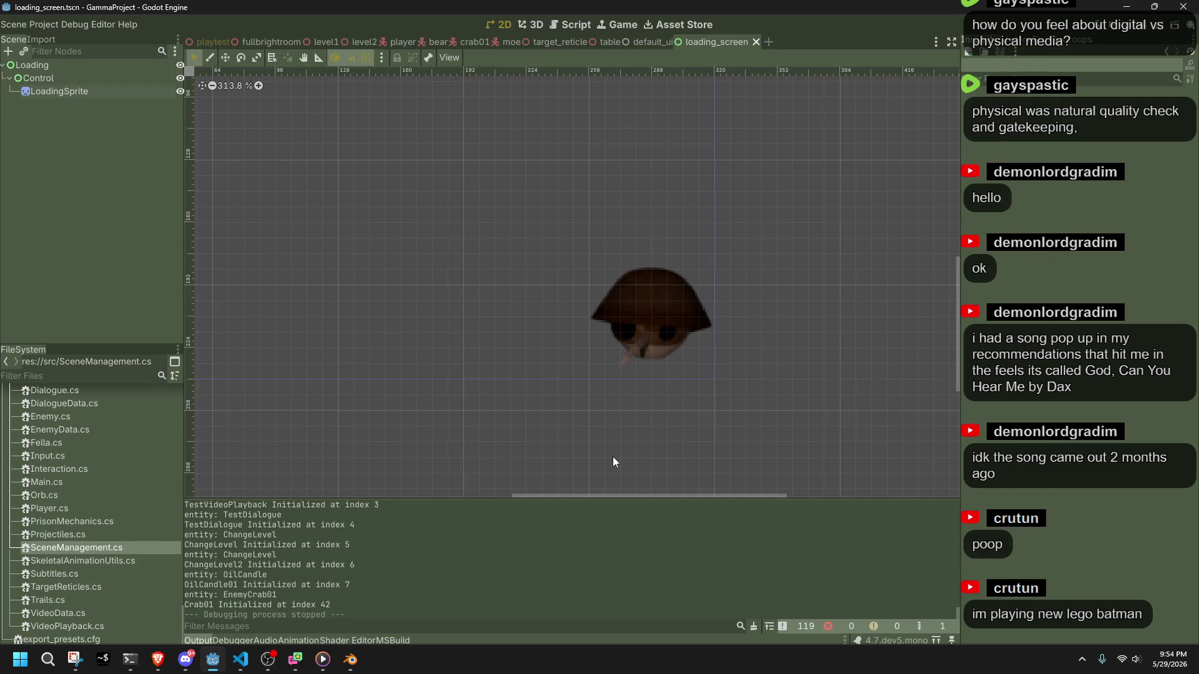
key(alt+Tab)
click(496, 462)
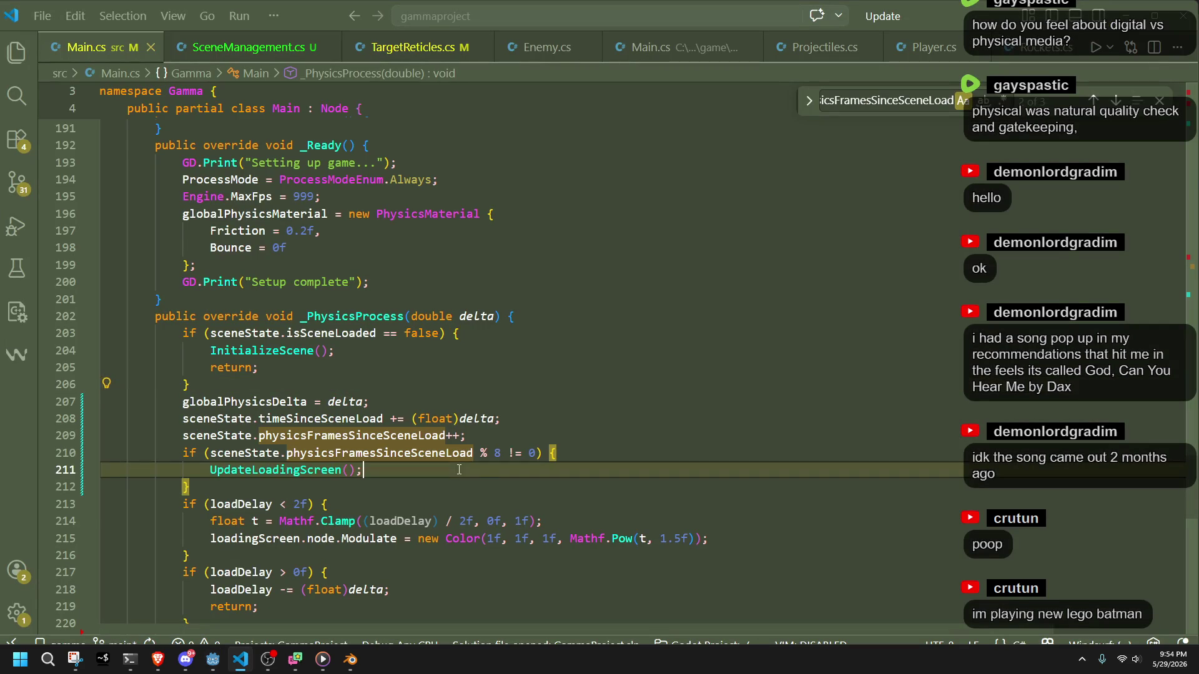
double_click(497, 453)
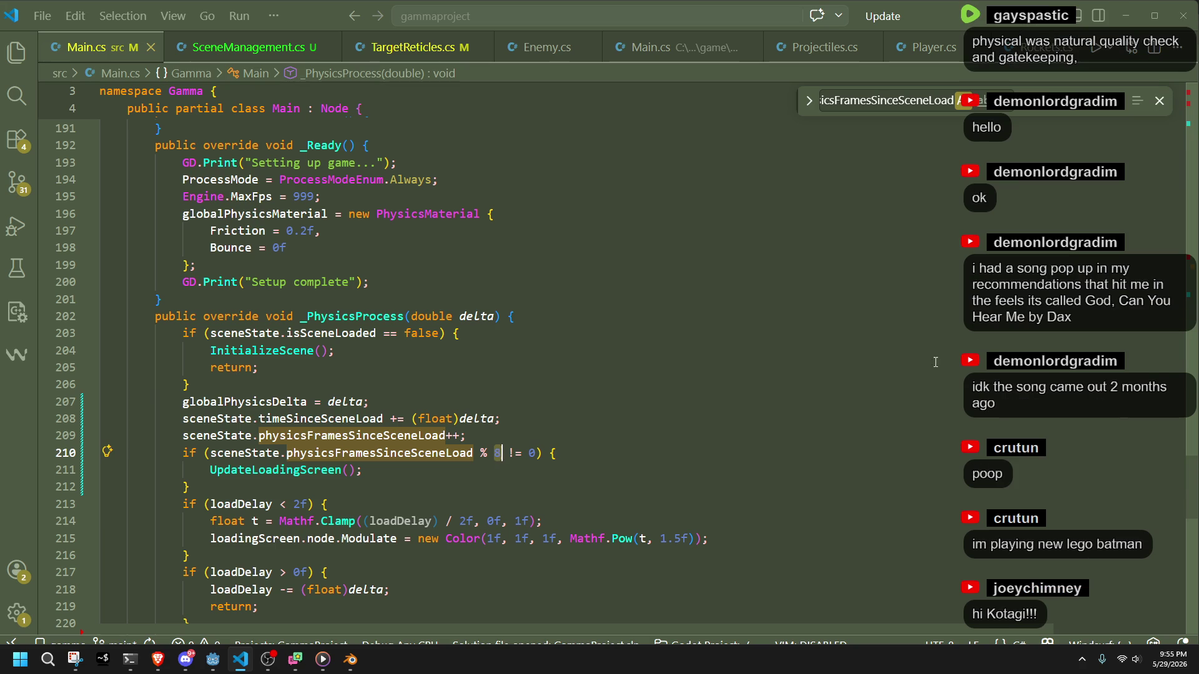
key(alt+Tab)
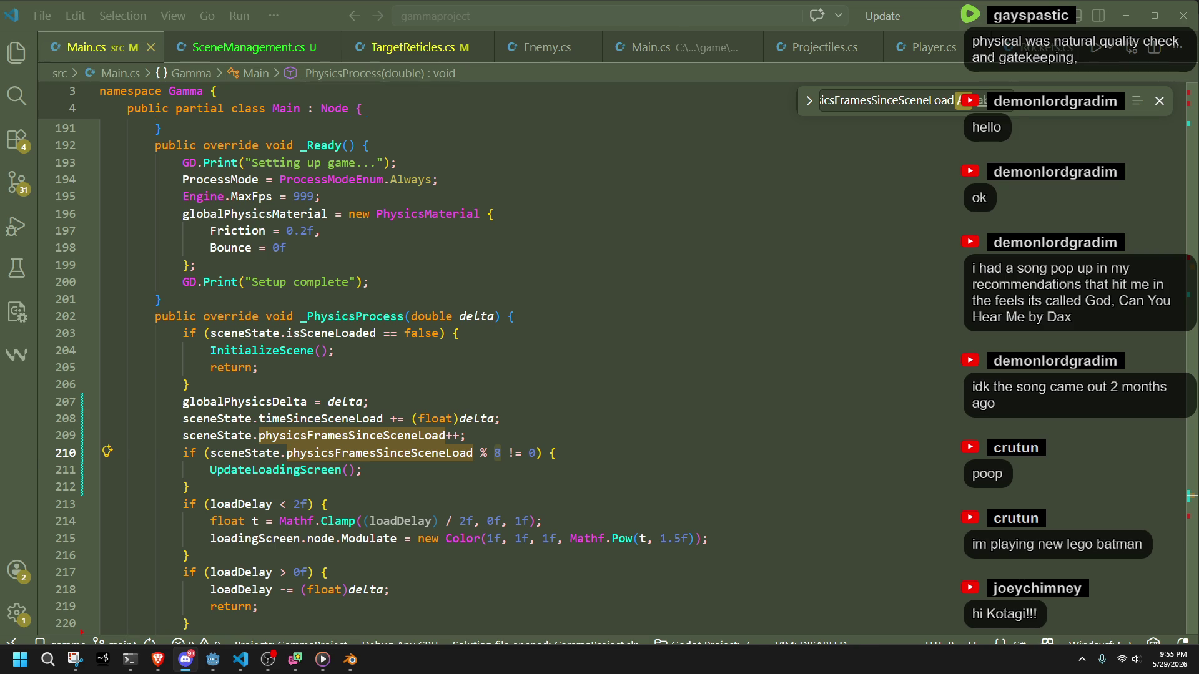
key(alt+Tab)
scroll(582, 397, up, 4)
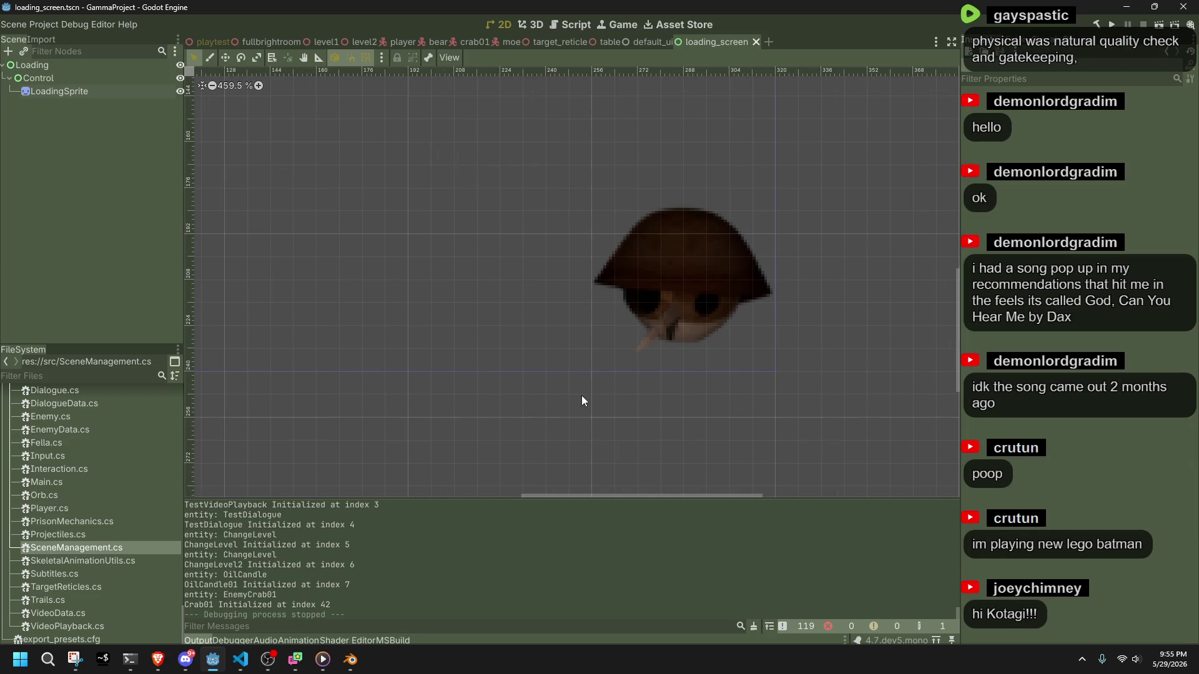
click(63, 92)
scroll(858, 281, up, 3)
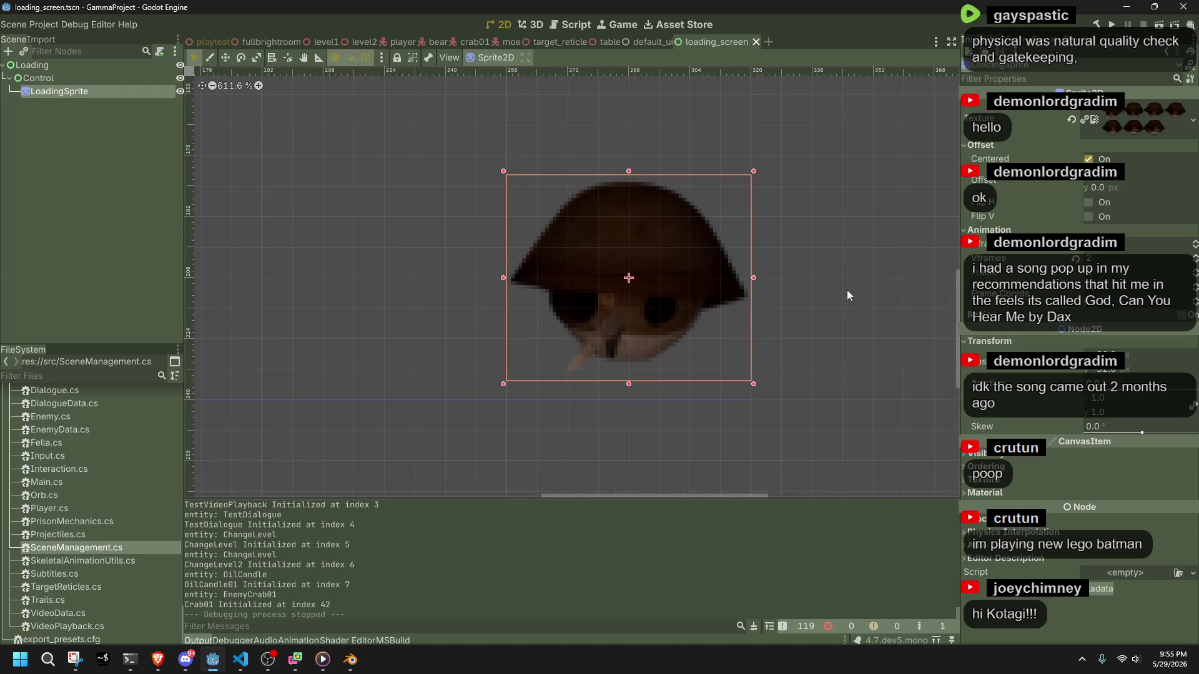
scroll(592, 298, up, 4)
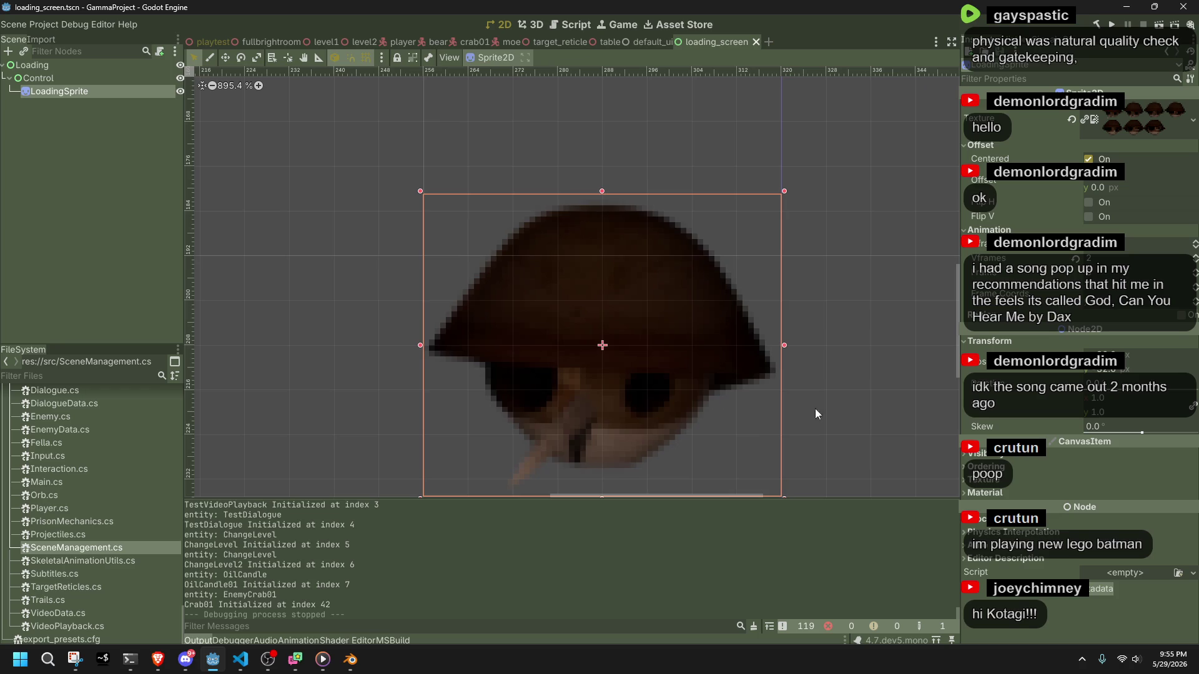
scroll(692, 414, down, 7)
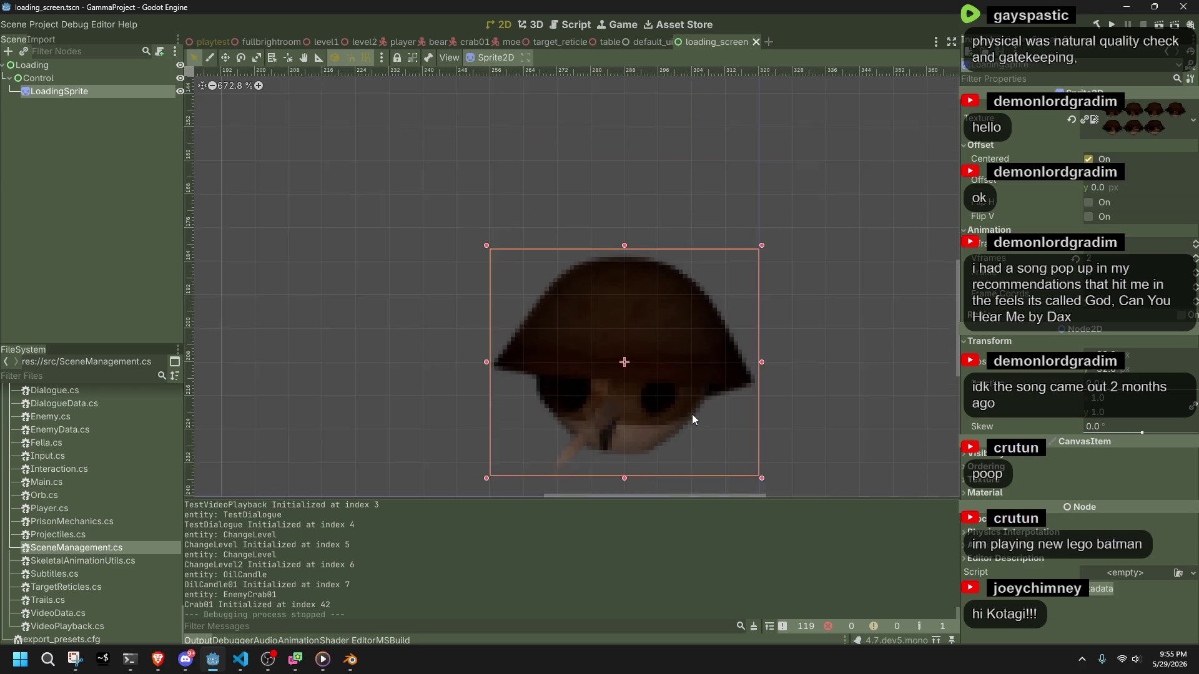
scroll(692, 414, up, 8)
scroll(828, 415, down, 3)
middle_drag(798, 405, 719, 377)
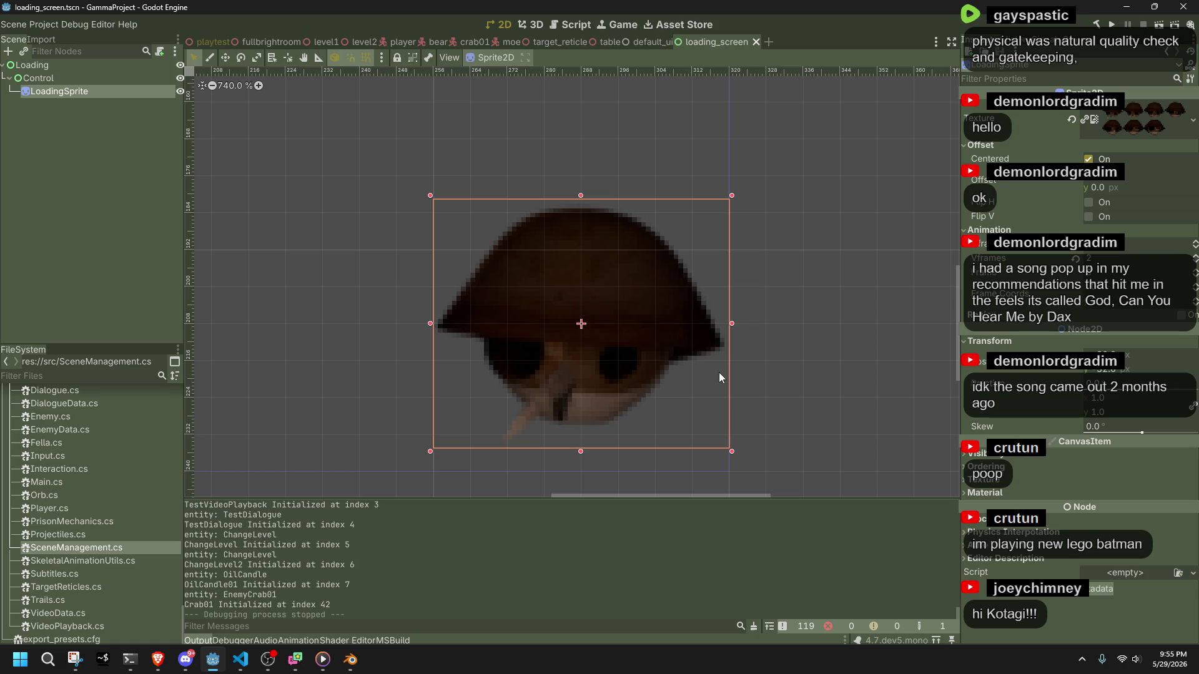
click(232, 667)
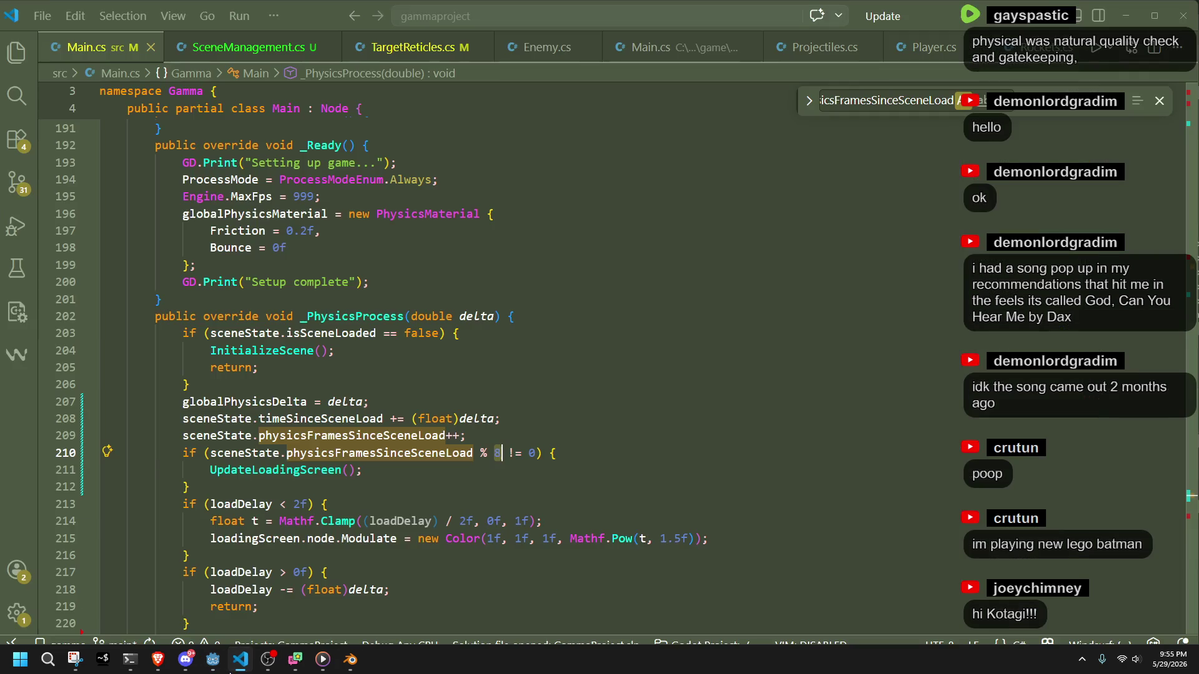
Change '!= 0' to '== 0' on line 210 and test-run the game in Godot.
click(502, 453)
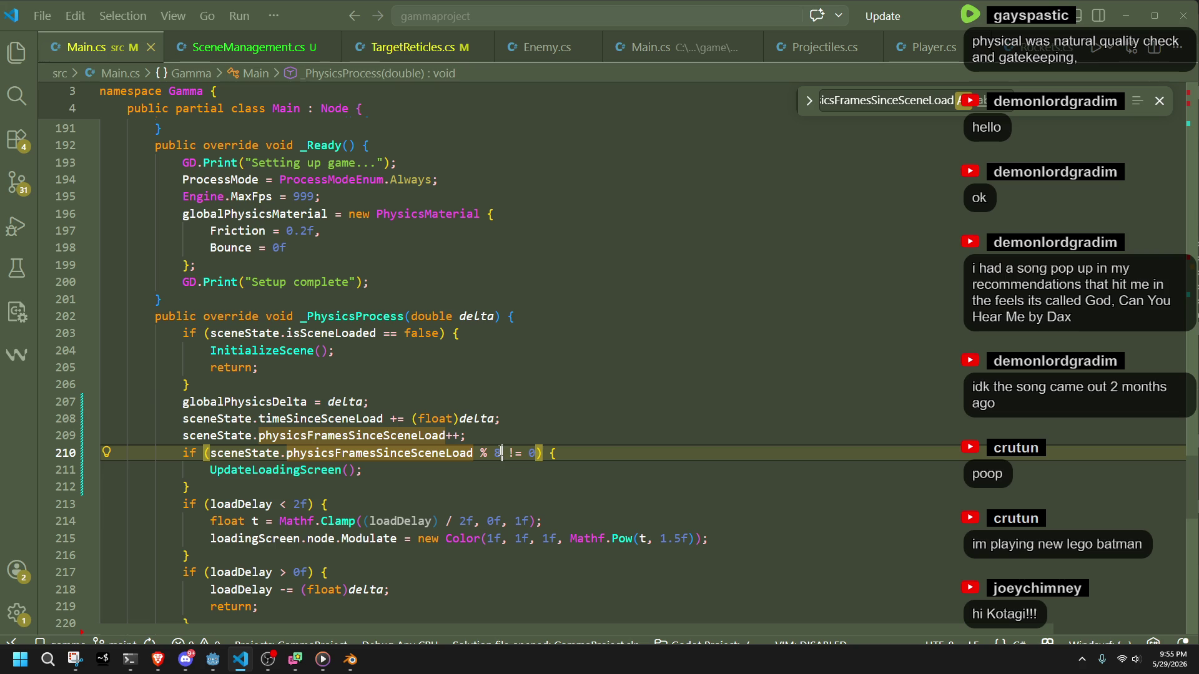
key(Down)
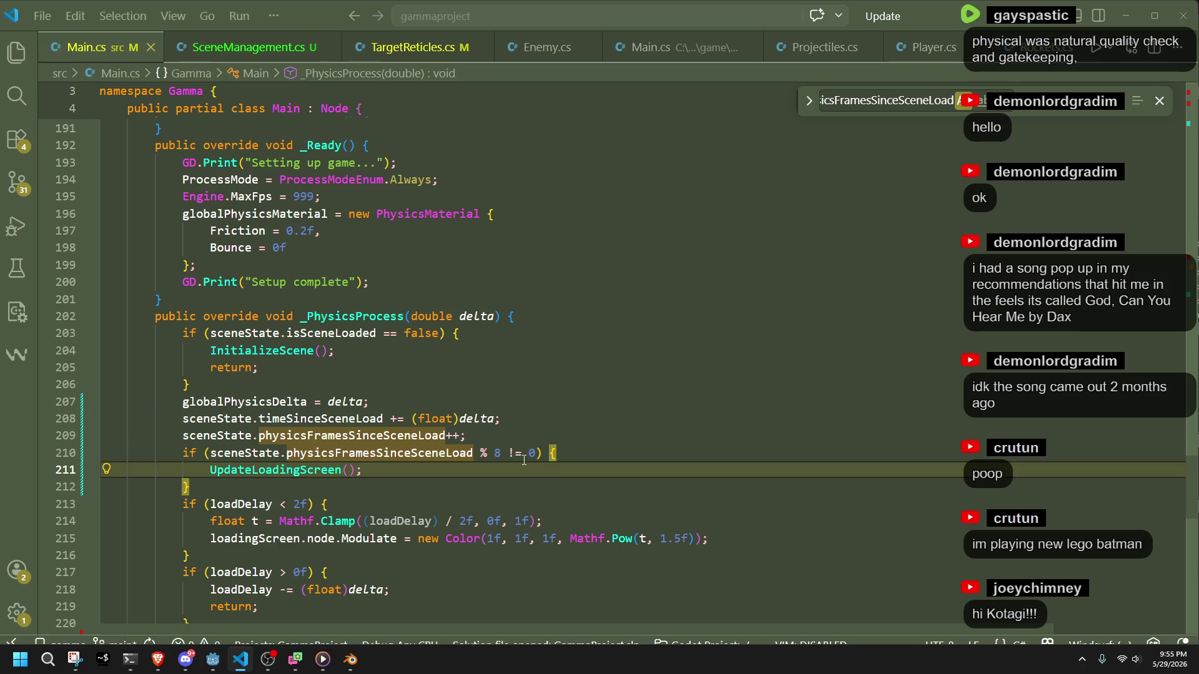
click(514, 460)
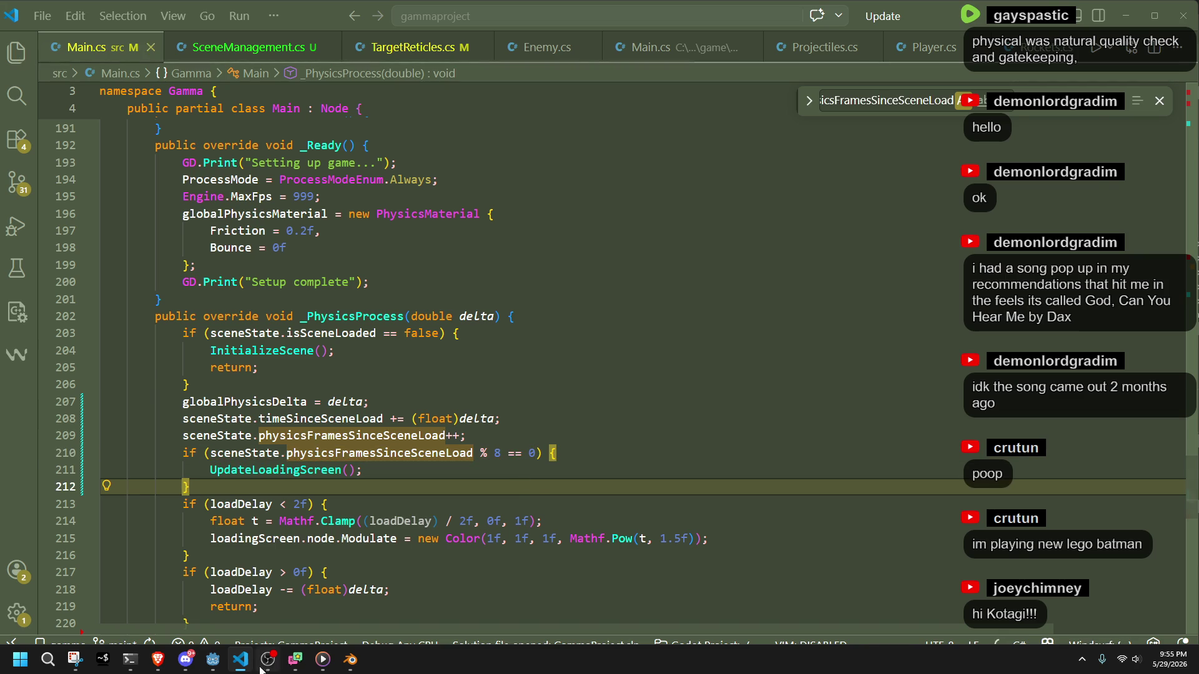
click(212, 661)
click(1113, 25)
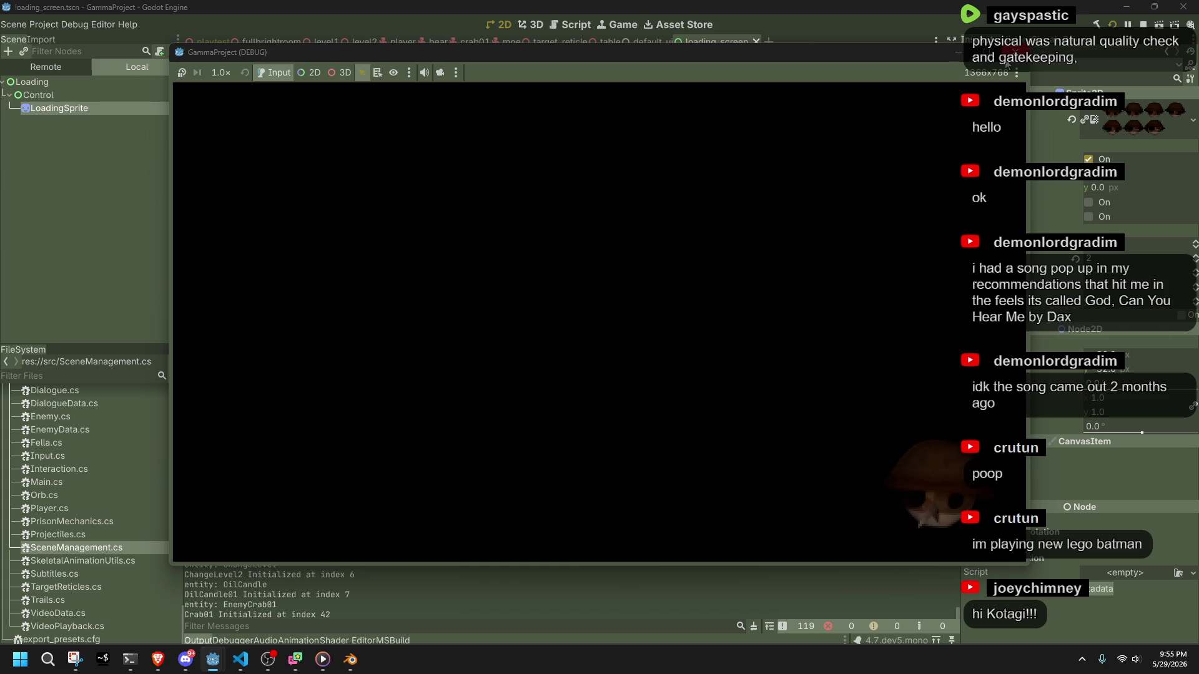
click(1014, 50)
Return to VS Code and bring up SceneManagement.cs at line 64.
key(alt+Tab)
key(ctrl+Tab)
click(543, 431)
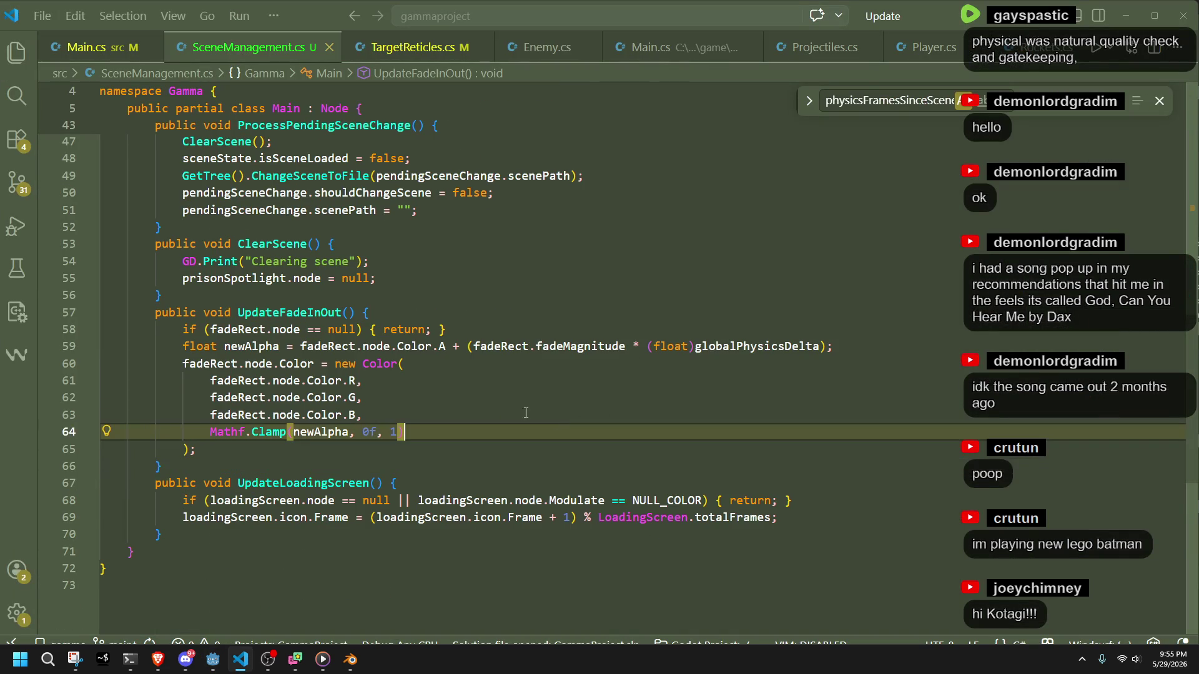
Replace UpdateLoadingScreen's body with the ping-pong frame code copied from the browser.
key(alt+Tab)
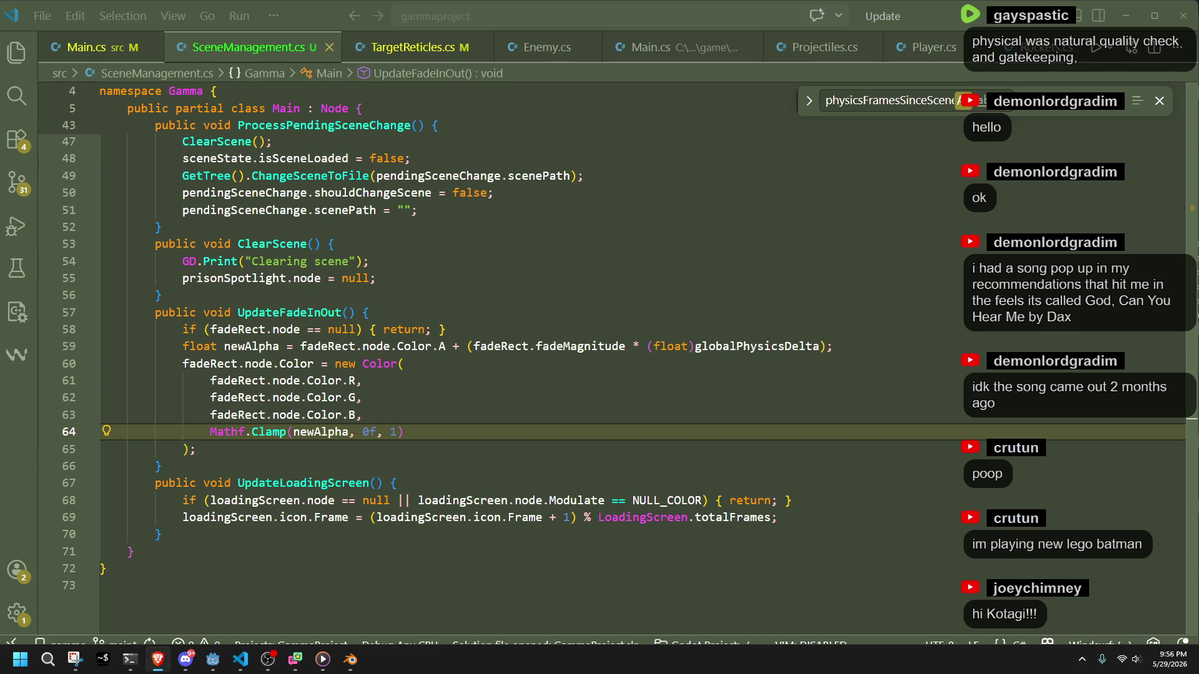
click(438, 463)
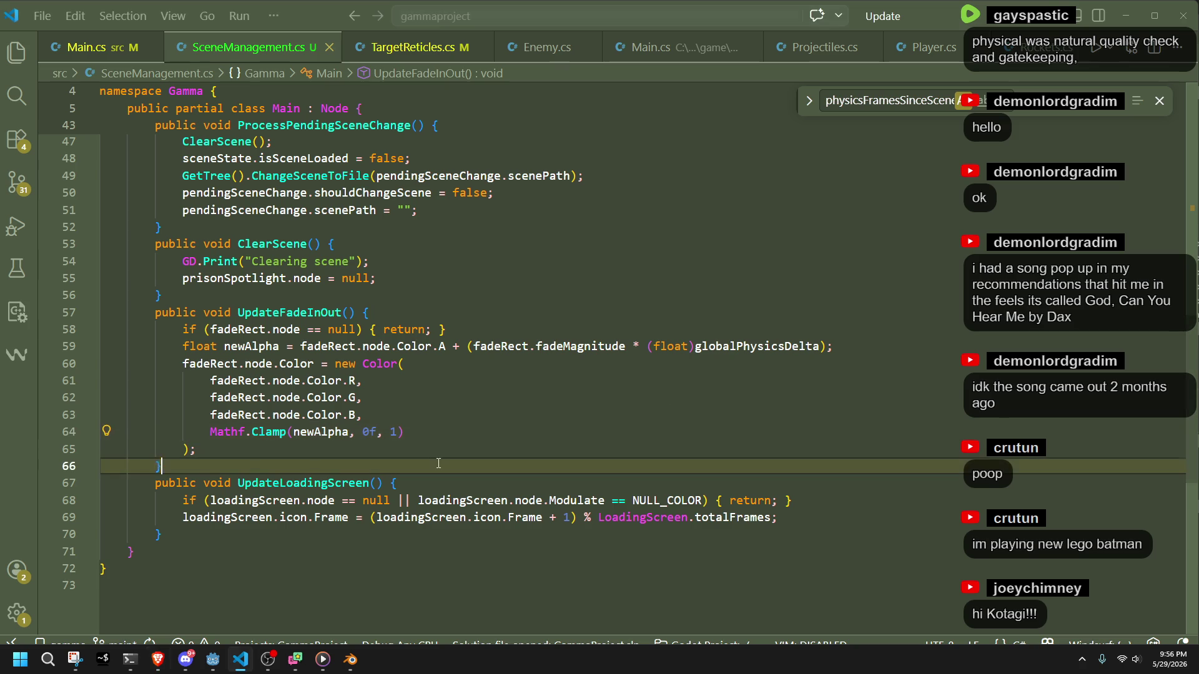
key(alt+Tab)
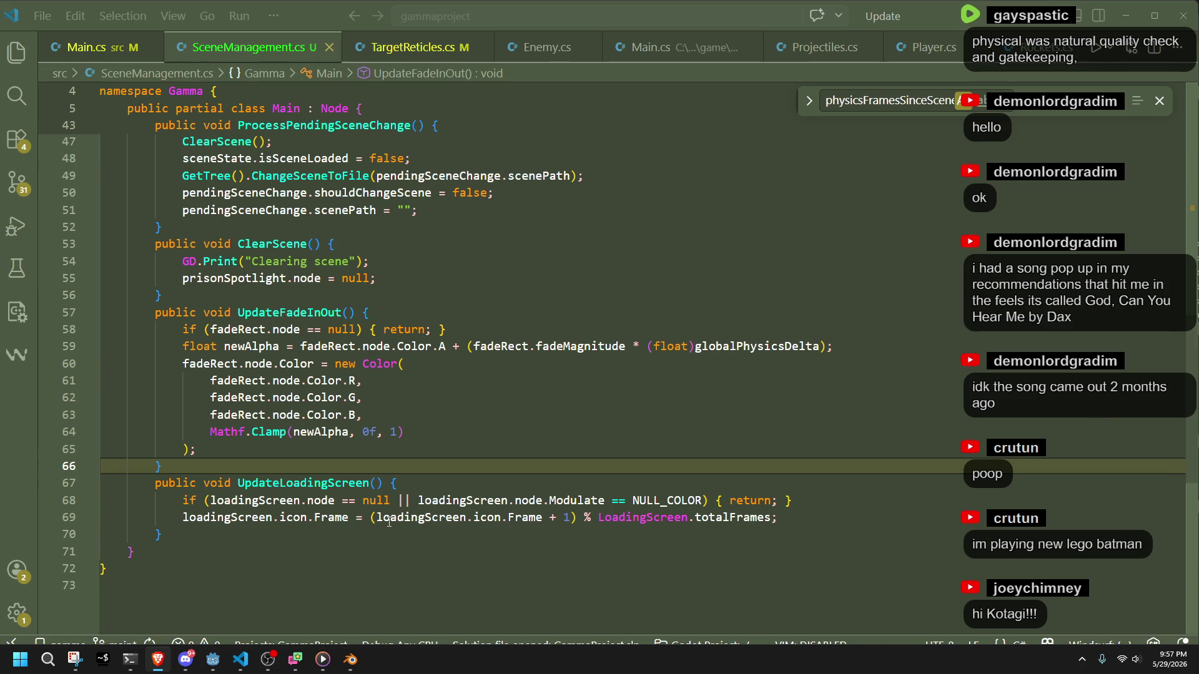
drag(203, 535, 102, 483)
text(public void UpdateLoadingScreen() {     if (loadingScreen.node == null || loadingScreen.node.Modulate == NULL_COLOR) { return; }     LoadingScreen.currentFrame++;     int period = 2 * (LoadingScreen.totalFrames - 1);     int pos = LoadingScreen.currentFrame % period;     loadingScreen.icon.Frame = pos < LoadingScreen.totalFrames ? pos : period - pos;)
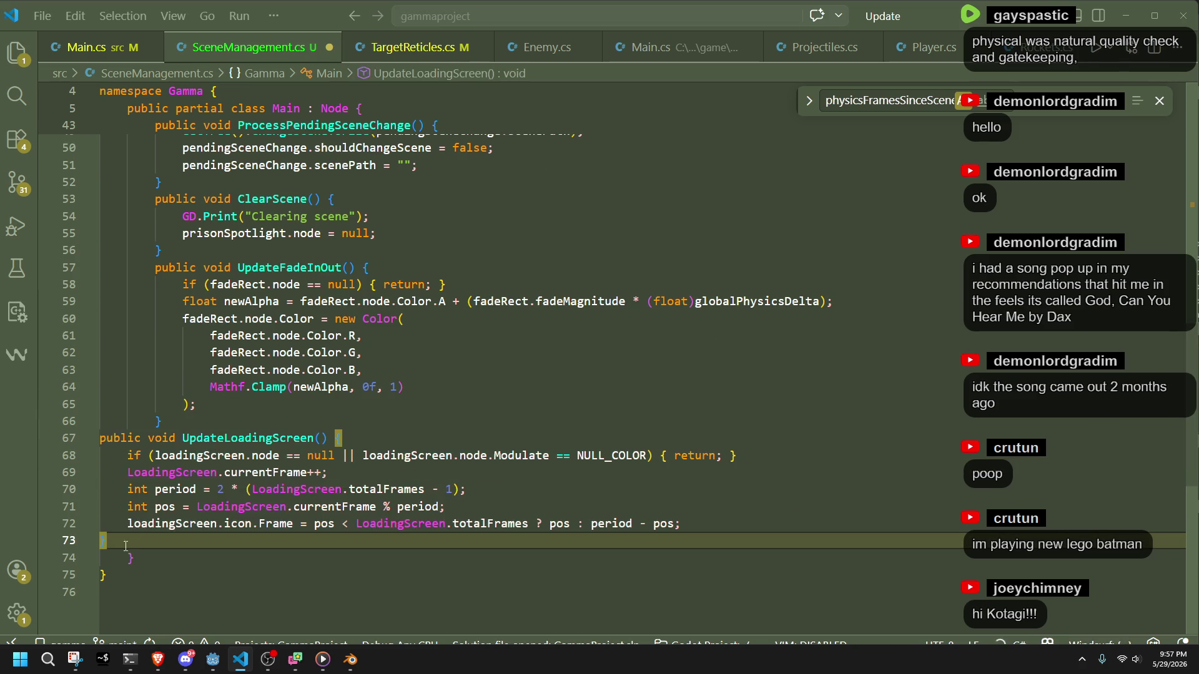
Indent the pasted UpdateLoadingScreen block and save SceneManagement.cs.
drag(102, 541, 95, 458)
key(shift+Up)
key(Tab)
key(Tab)
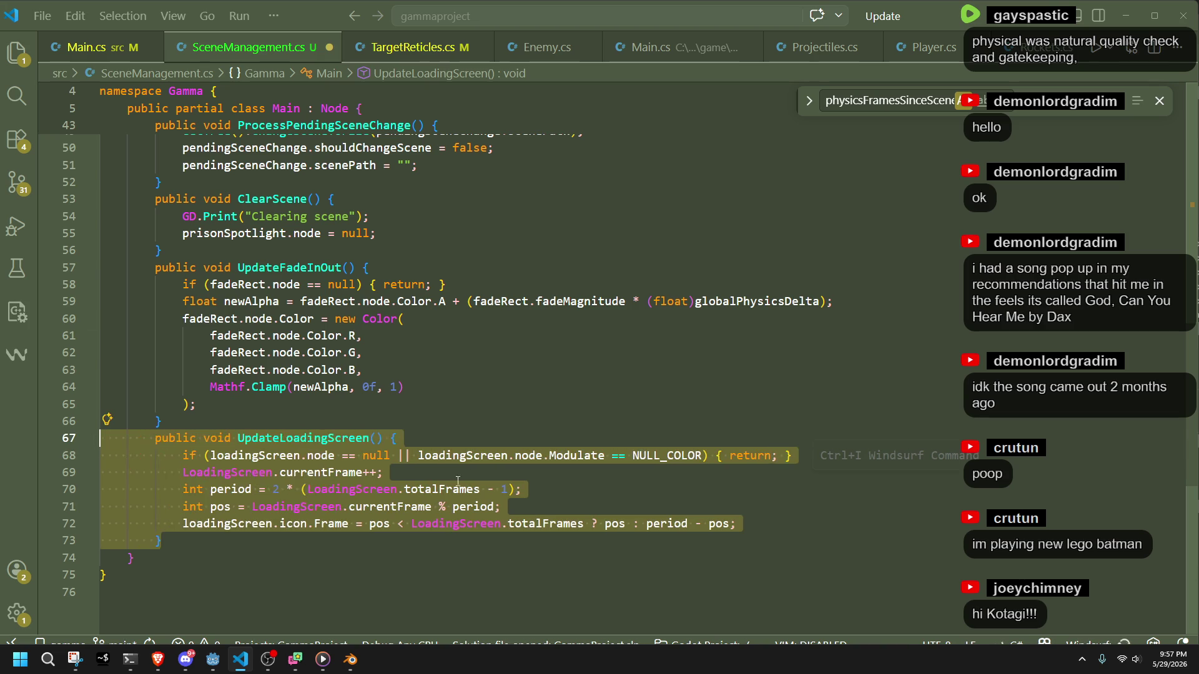
click(470, 476)
key(ctrl+s)
Rename the variable pos to position throughout UpdateLoadingScreen.
click(217, 509)
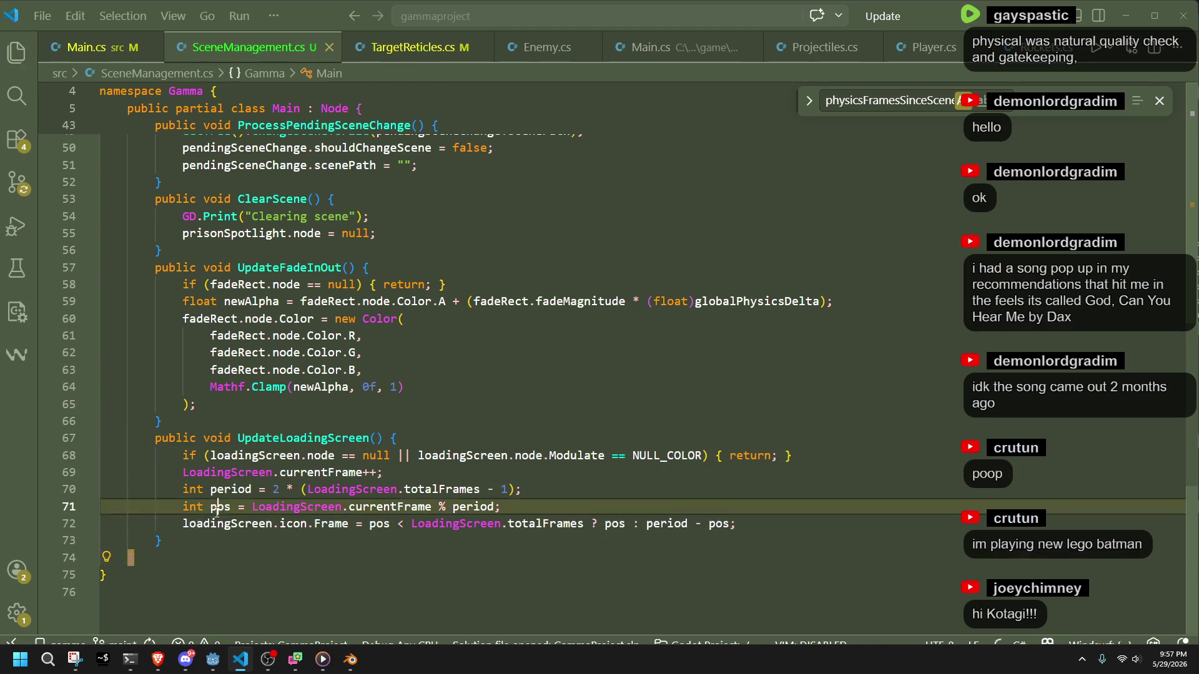
key(F2)
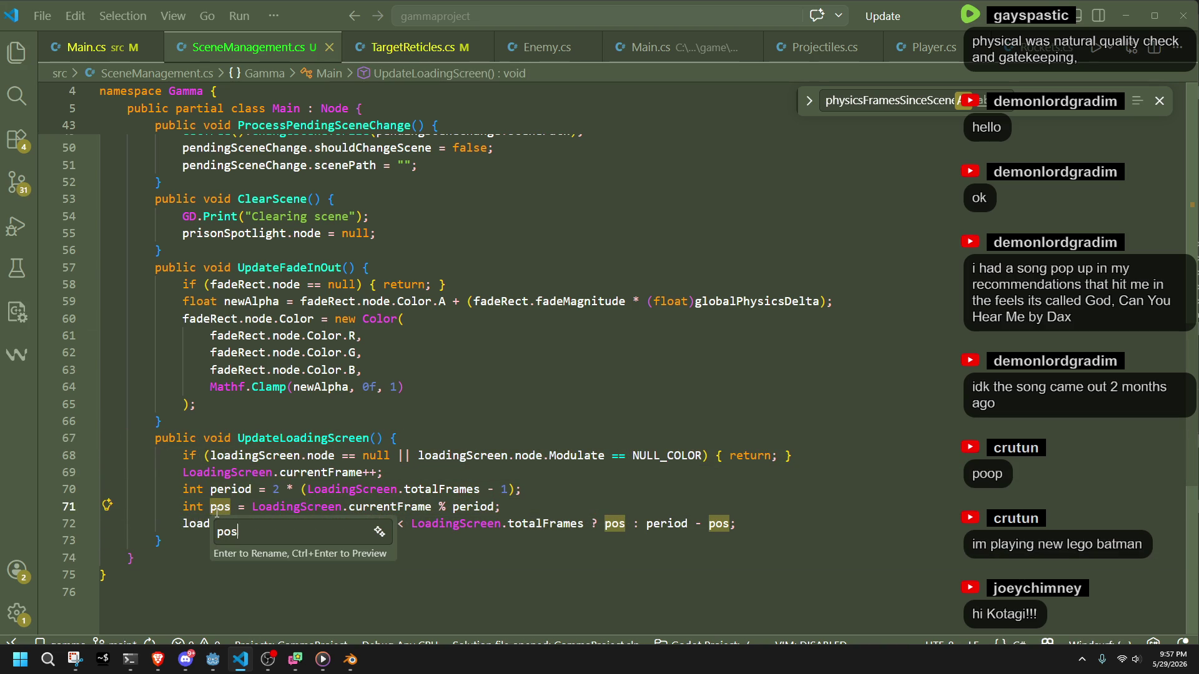
text(position)
key(Return)
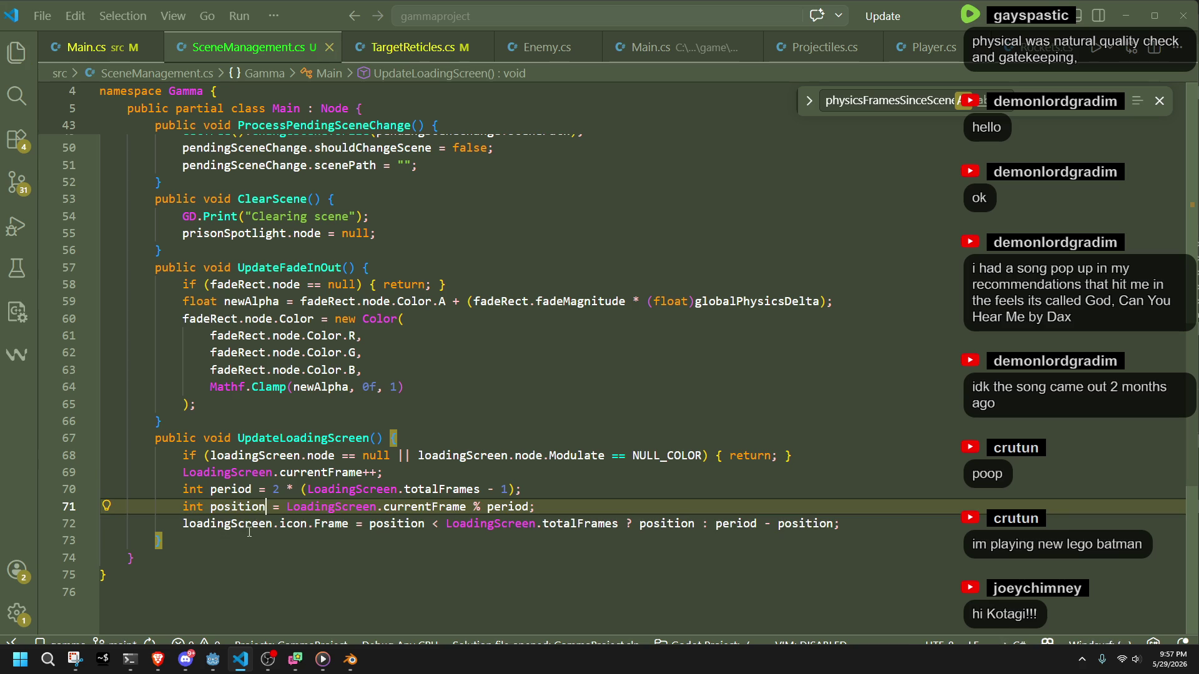
click(213, 659)
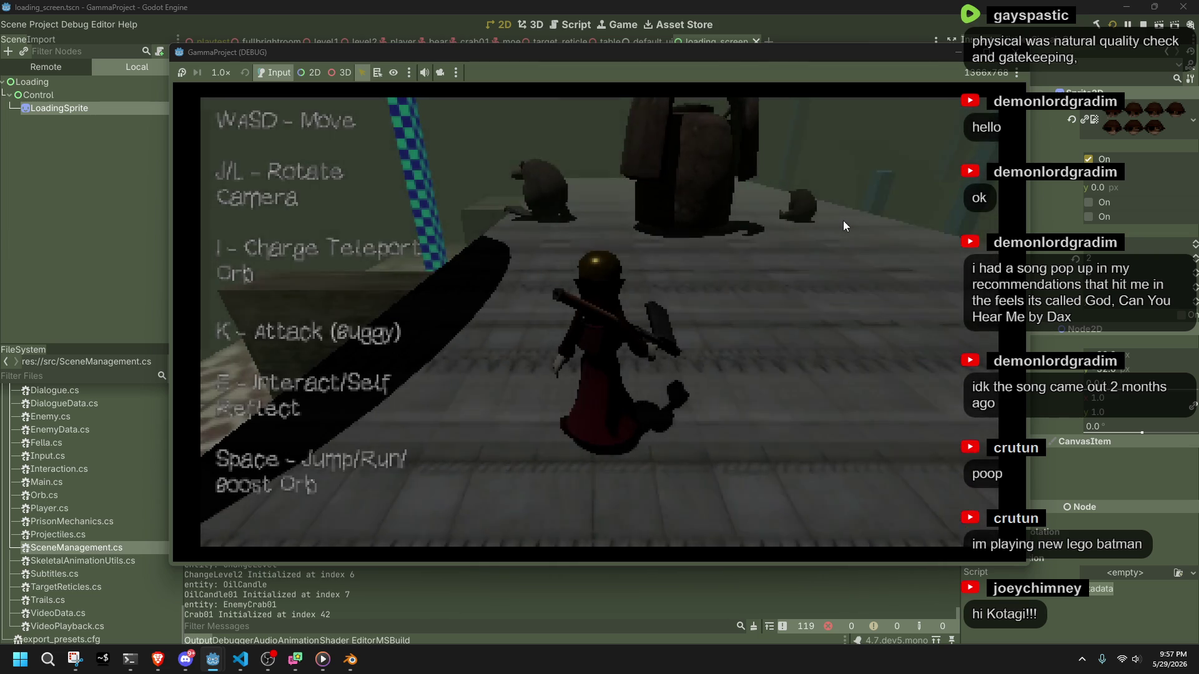
key(alt+F4)
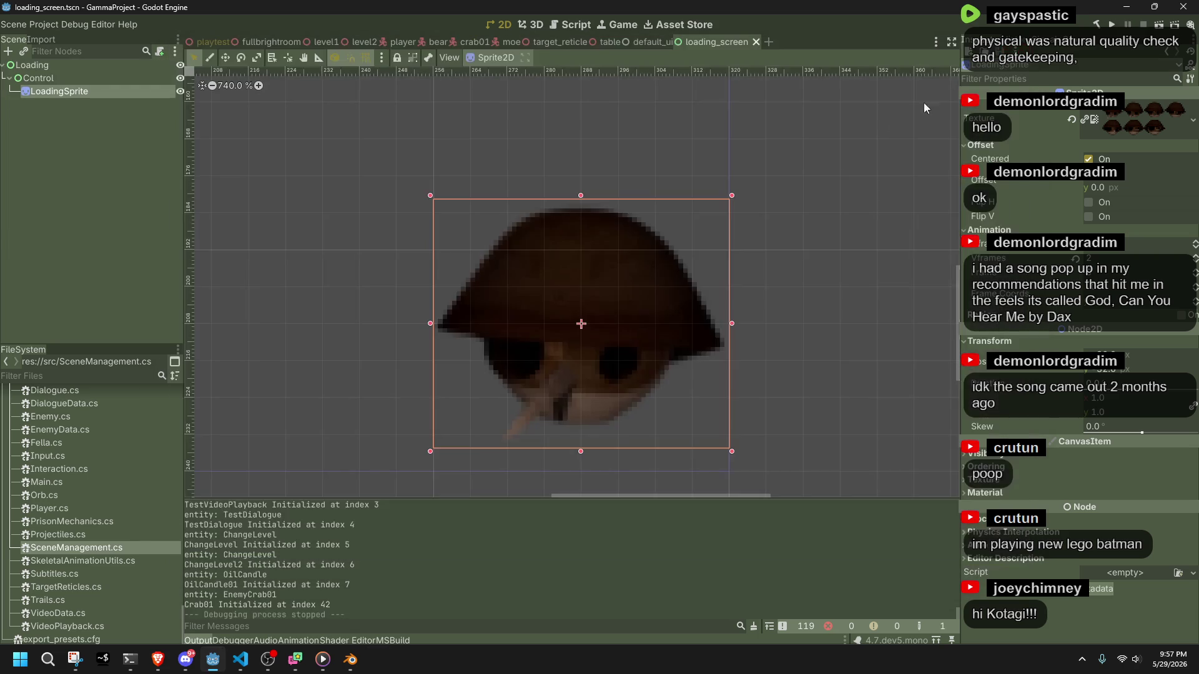
Review the frame-skip logic in Main.cs's _PhysicsProcess around lines 205-212, then close the search box.
click(240, 659)
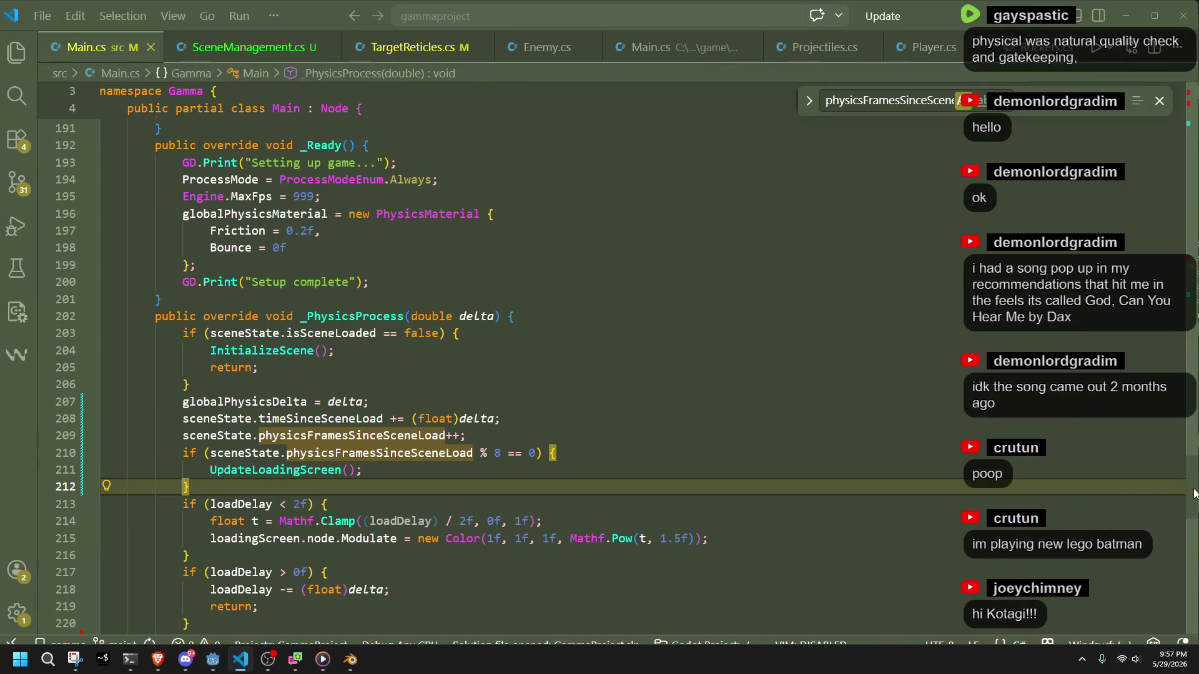
key(Up)
key(Up)
key(Up)
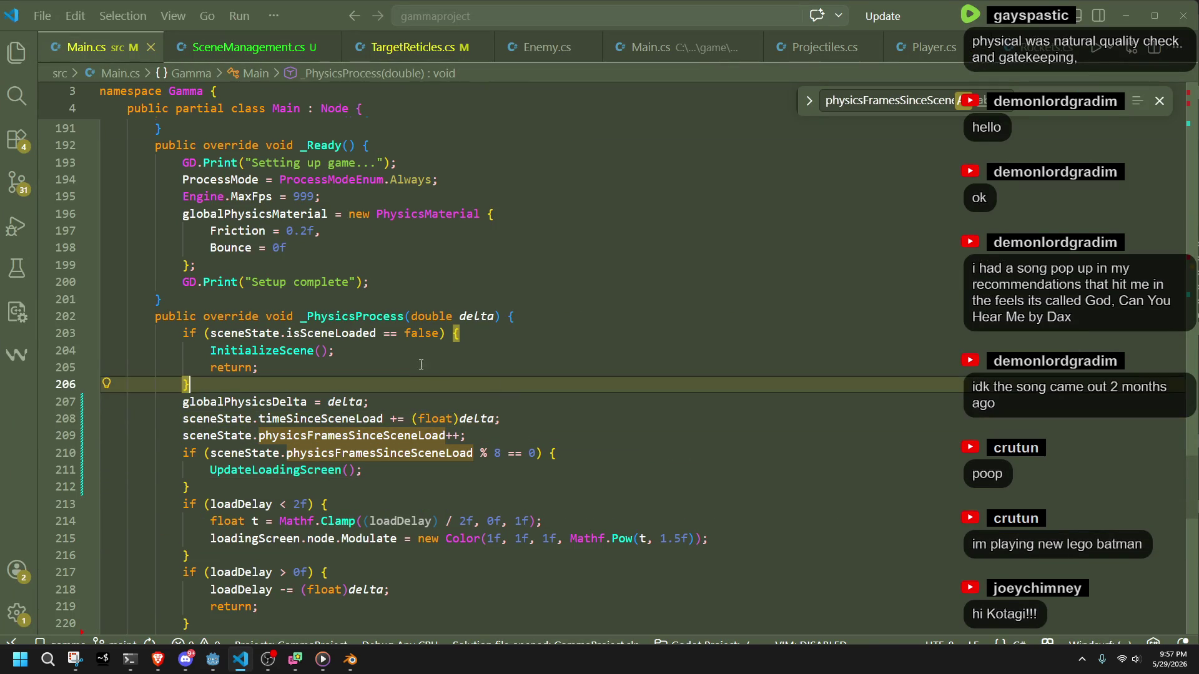
click(429, 368)
click(509, 432)
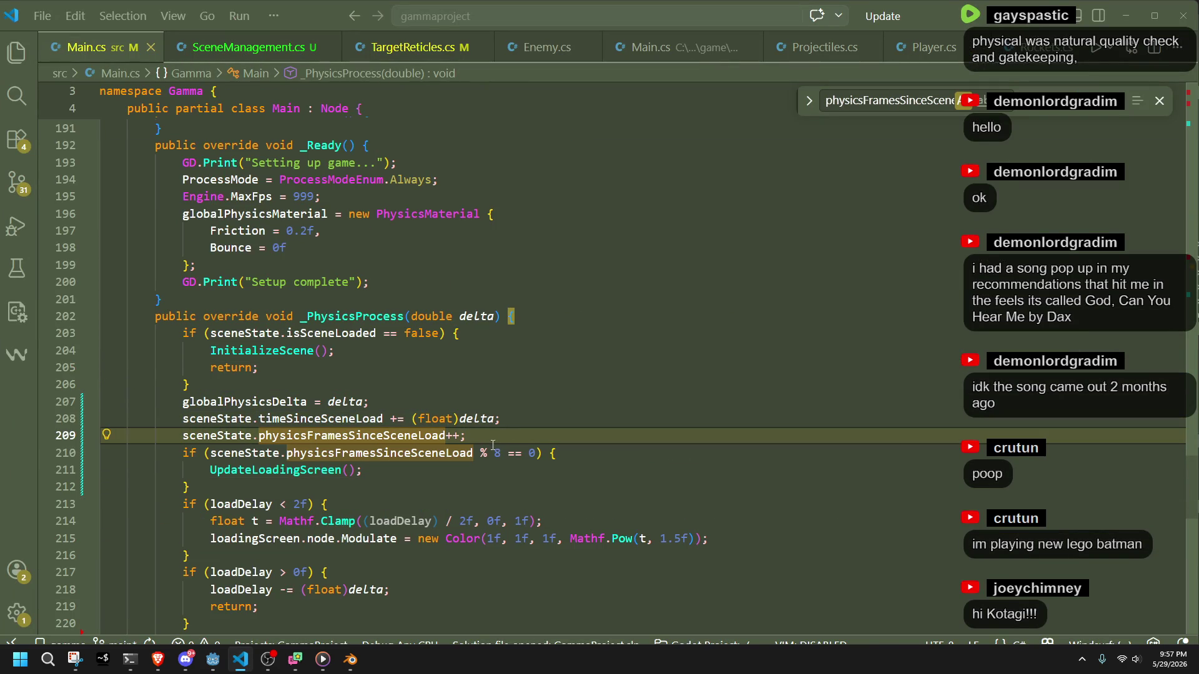
click(499, 455)
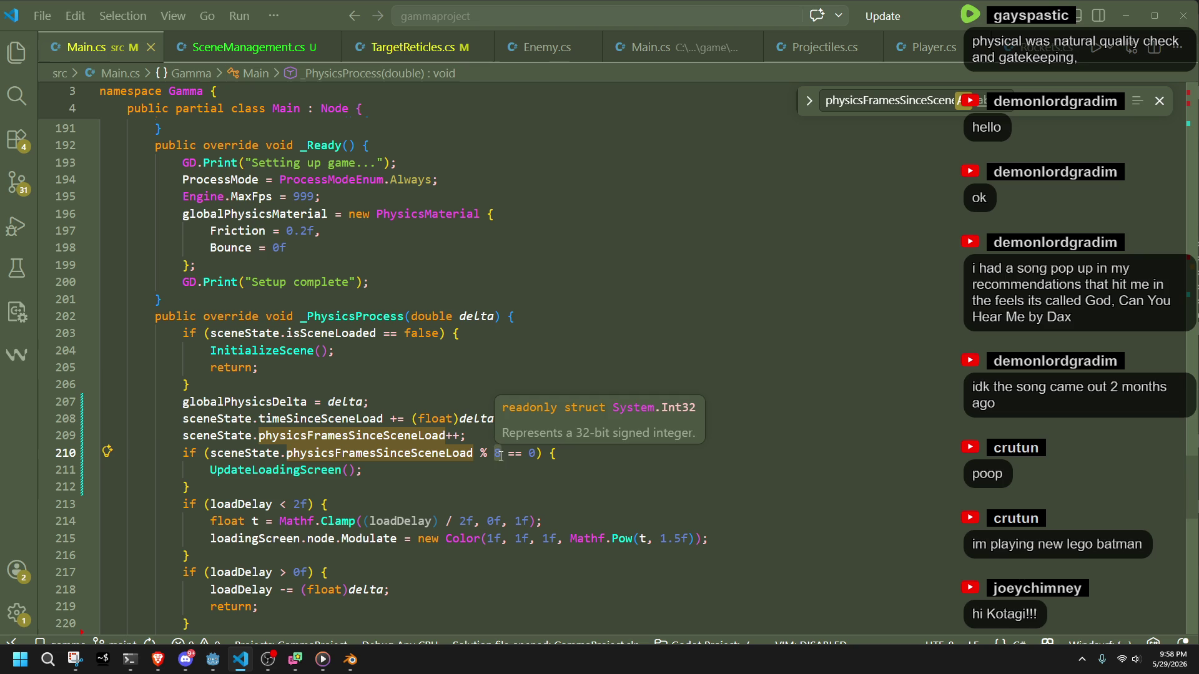
click(564, 487)
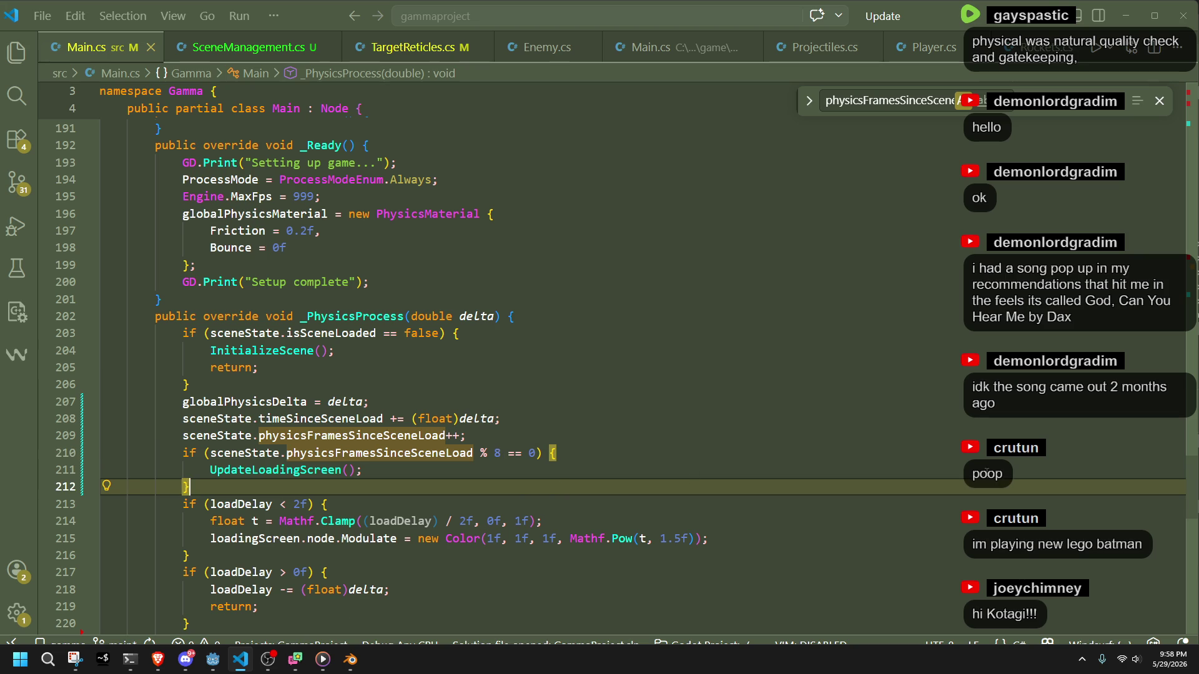
scroll(1173, 133, up, 20)
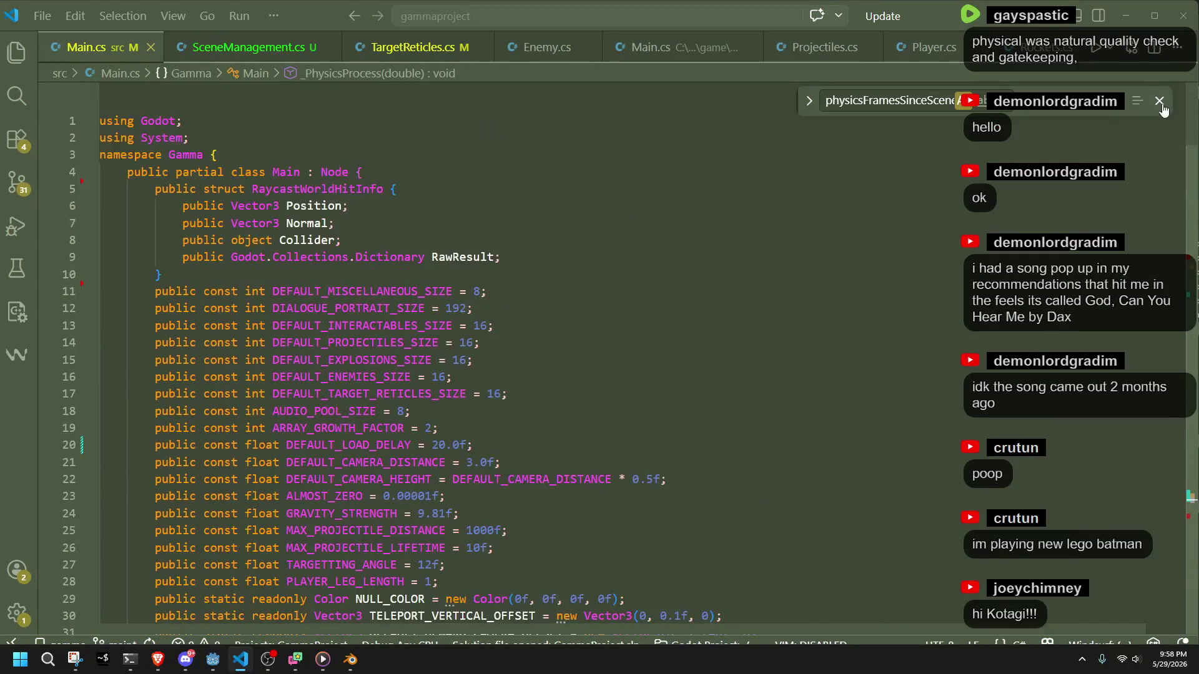
click(1159, 100)
Look over the constants and the RaycastWorldHitInfo struct near the top of Main.cs.
click(683, 279)
click(472, 244)
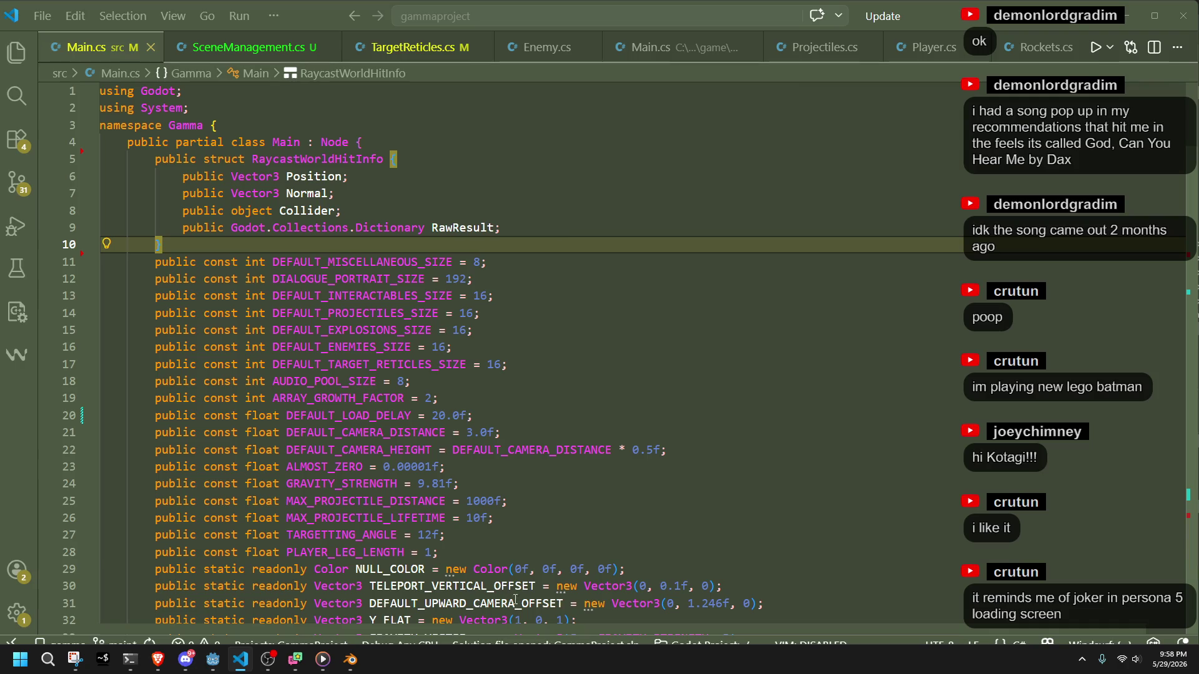
click(495, 552)
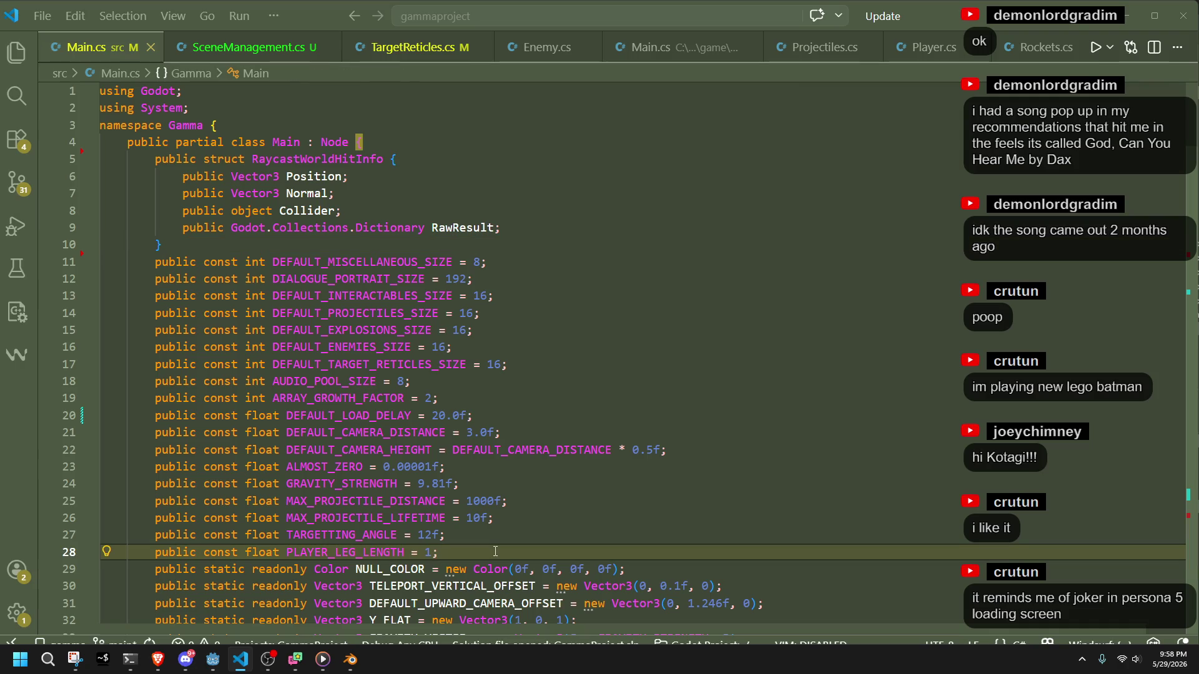
click(306, 238)
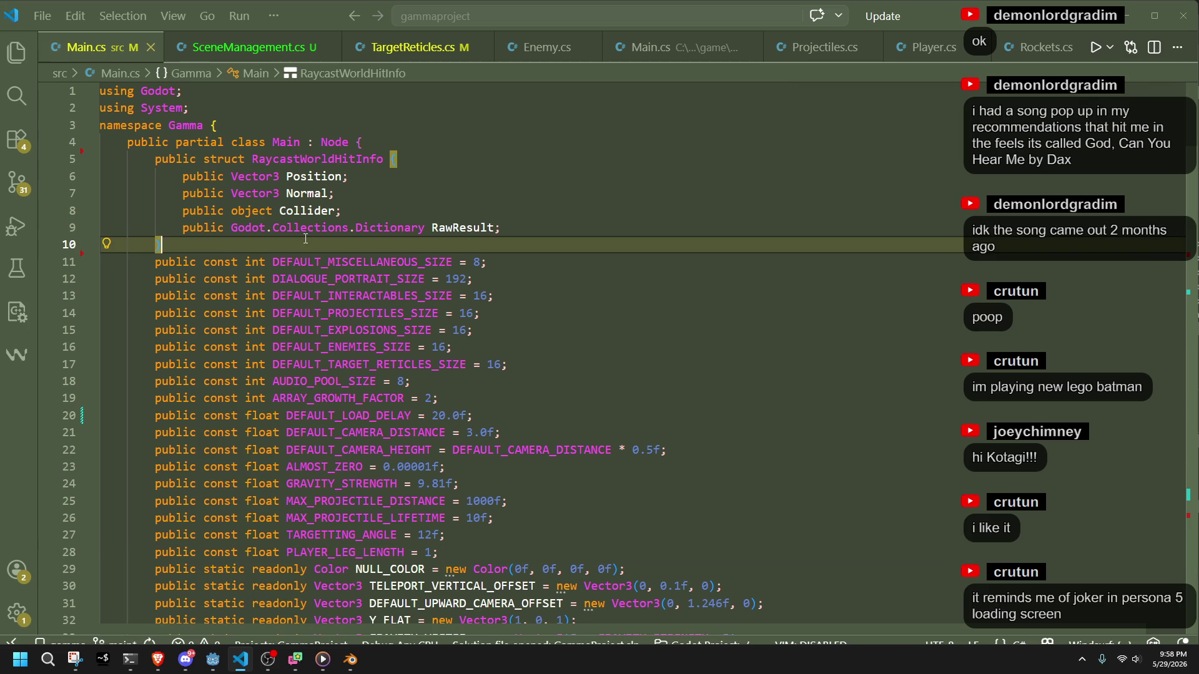
key(Up)
key(Up)
key(Up)
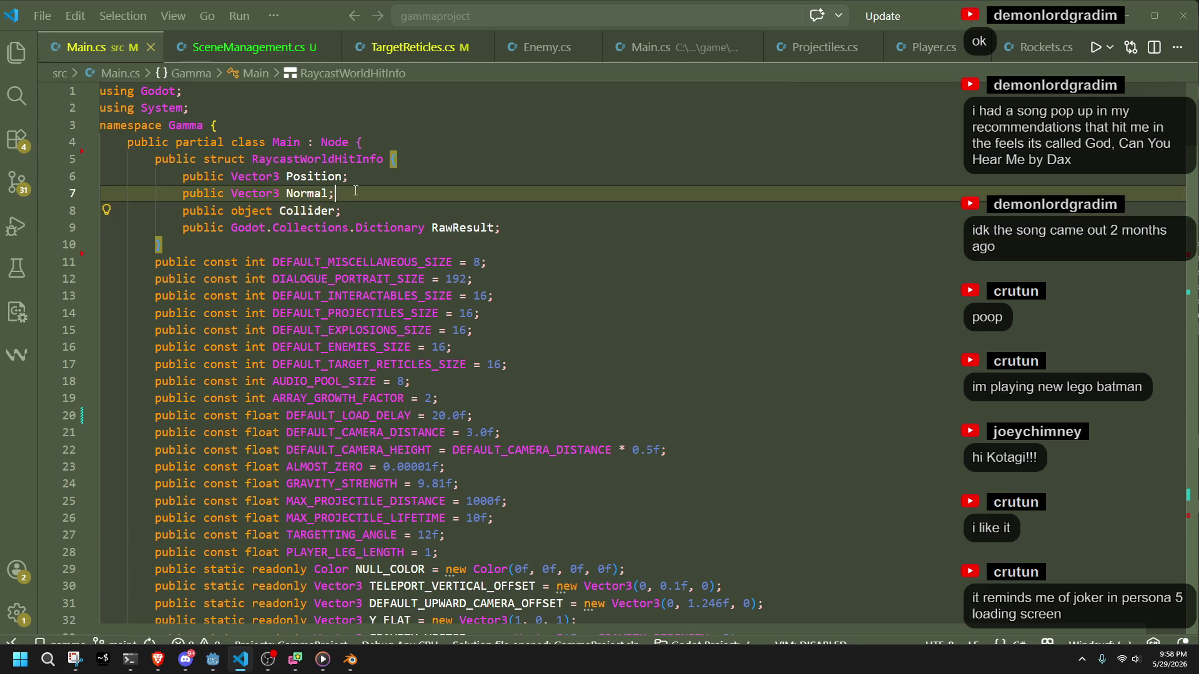
double_click(344, 157)
key(Down)
key(Down)
key(Down)
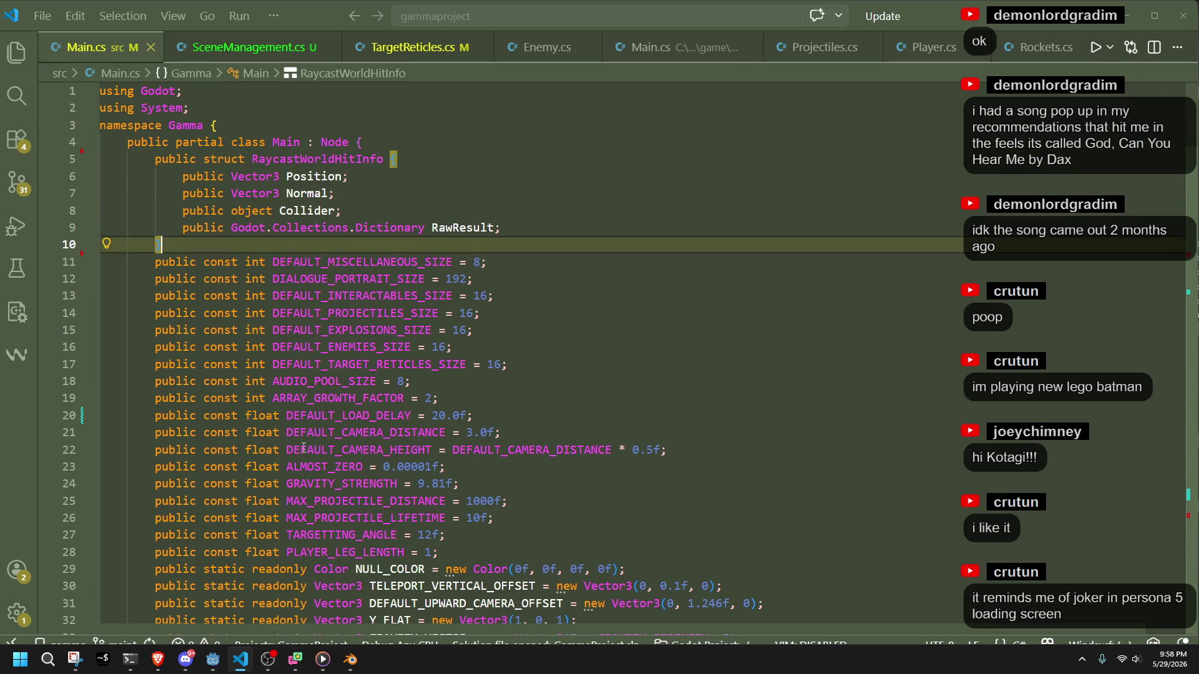
Change DEFAULT_LOAD_DELAY on line 20 from 20.0f to 3.0f and save Main.cs.
click(361, 415)
click(447, 416)
key(BackSpace)
key(BackSpace)
text(3)
key(ctrl+s)
key(Down)
click(218, 661)
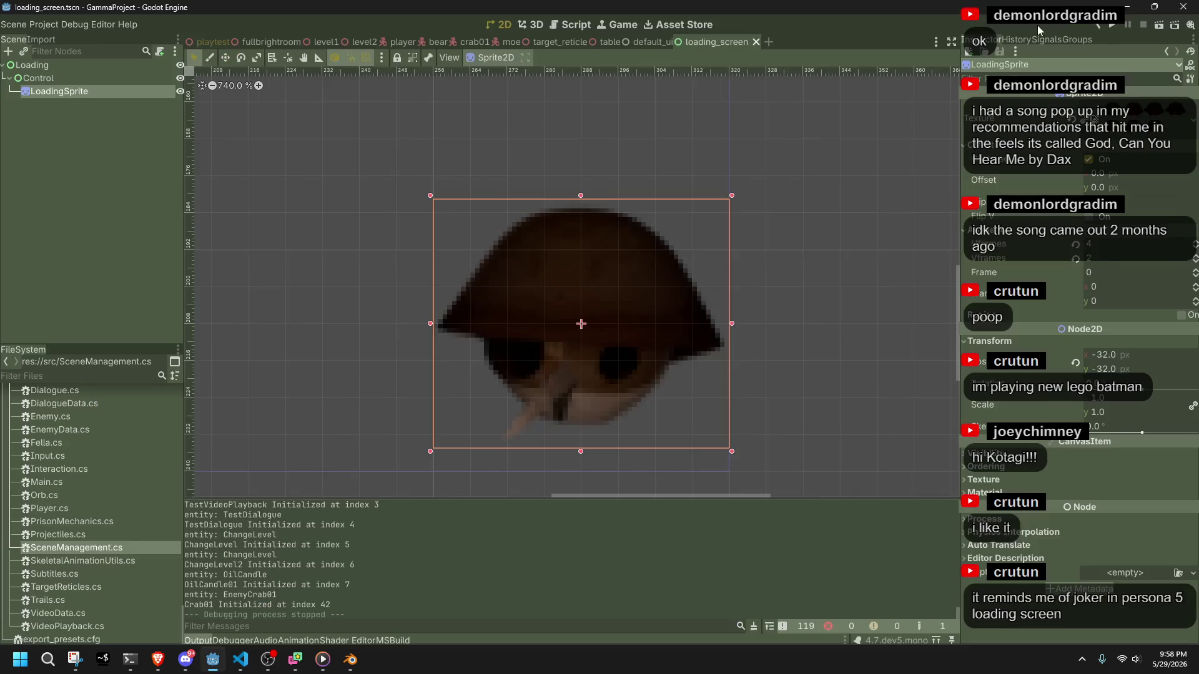
Run GammaProject and play through the level, running, jumping, slashing and shooting a teleport orb.
click(1111, 27)
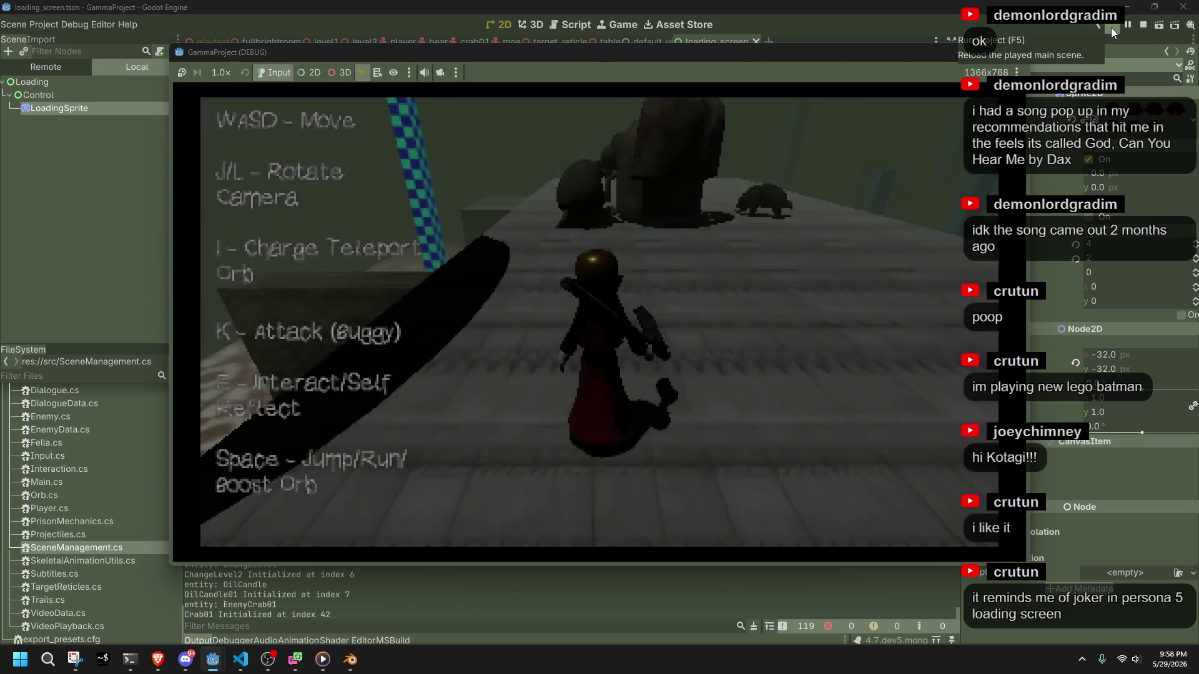
key(w)
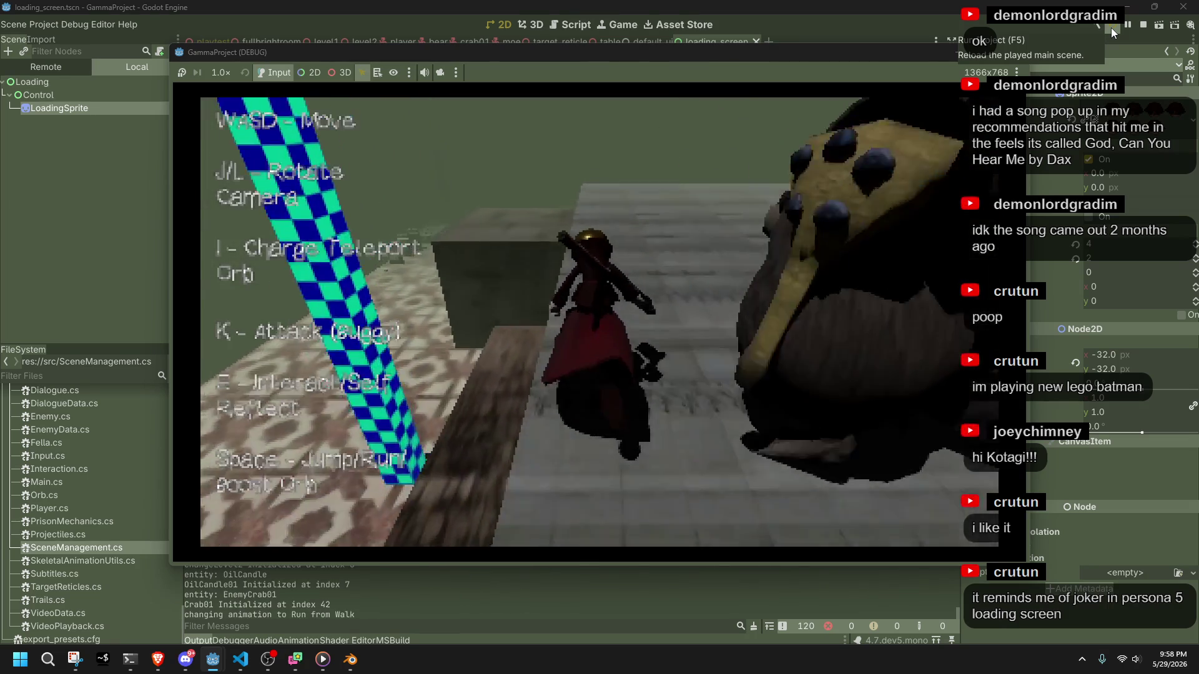
key(space)
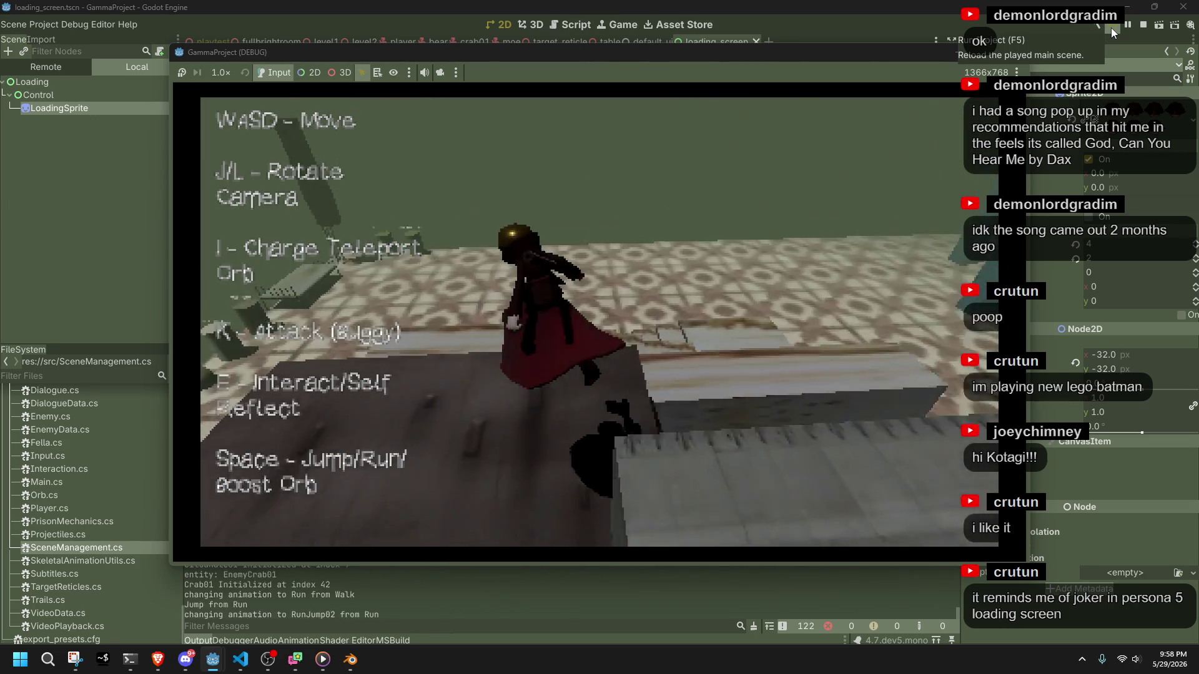
key(w)
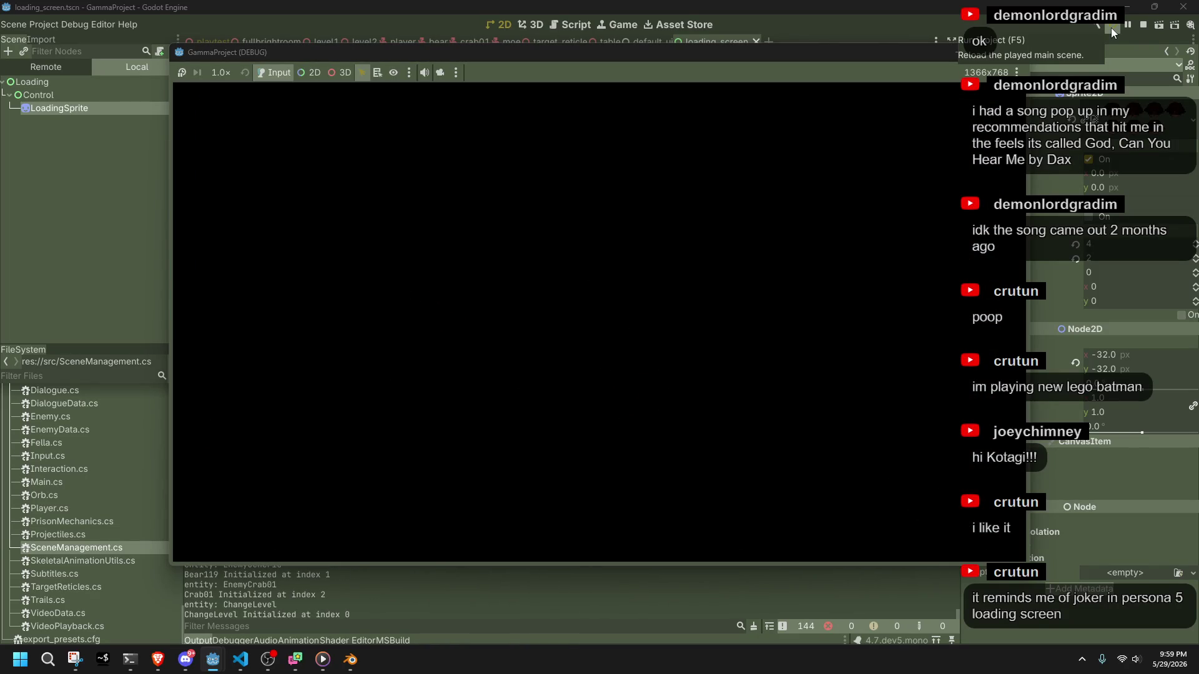
key(w)
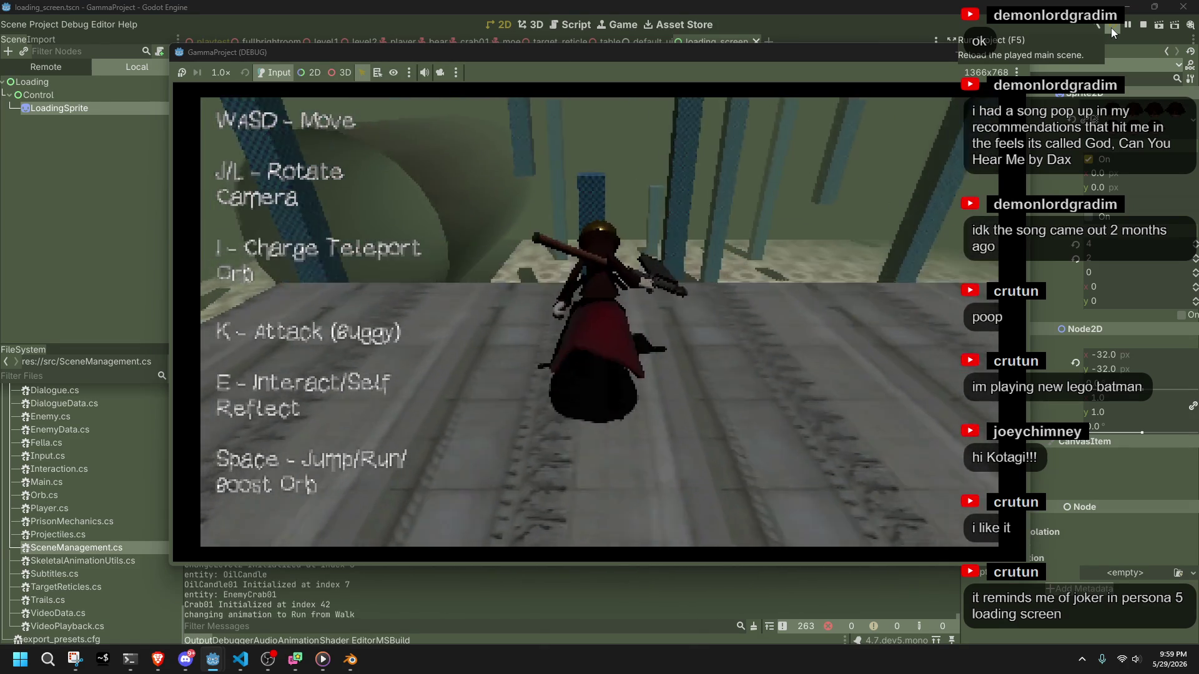
key(space)
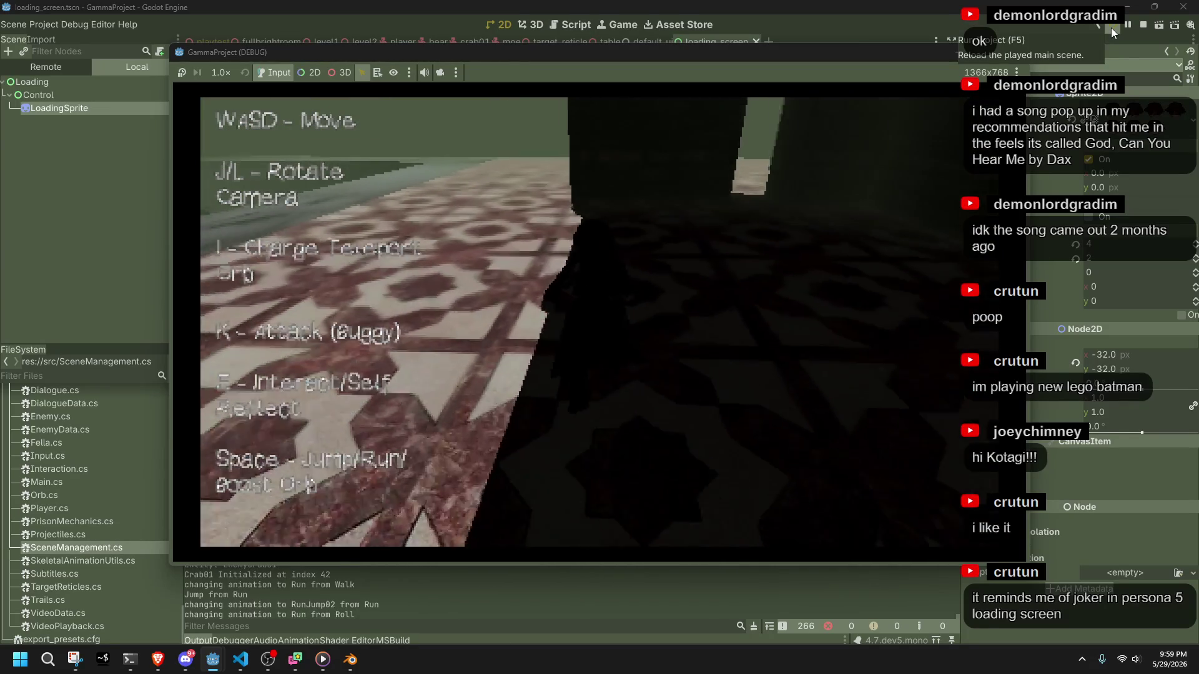
key(space)
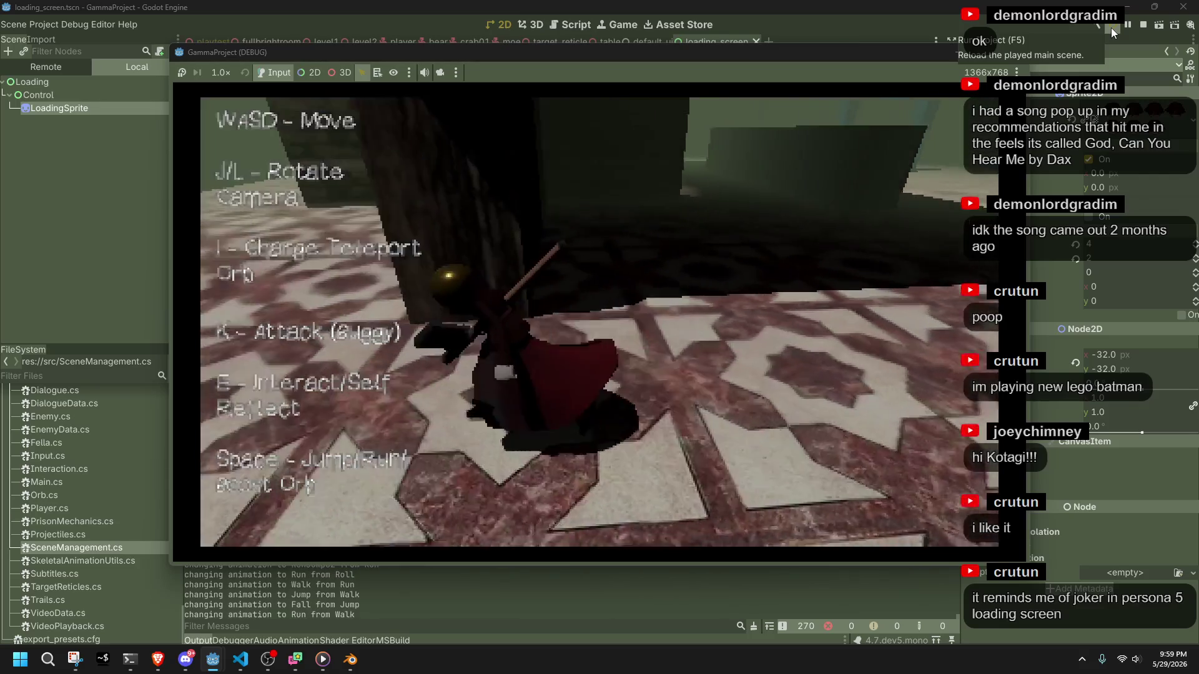
key(k)
key(i)
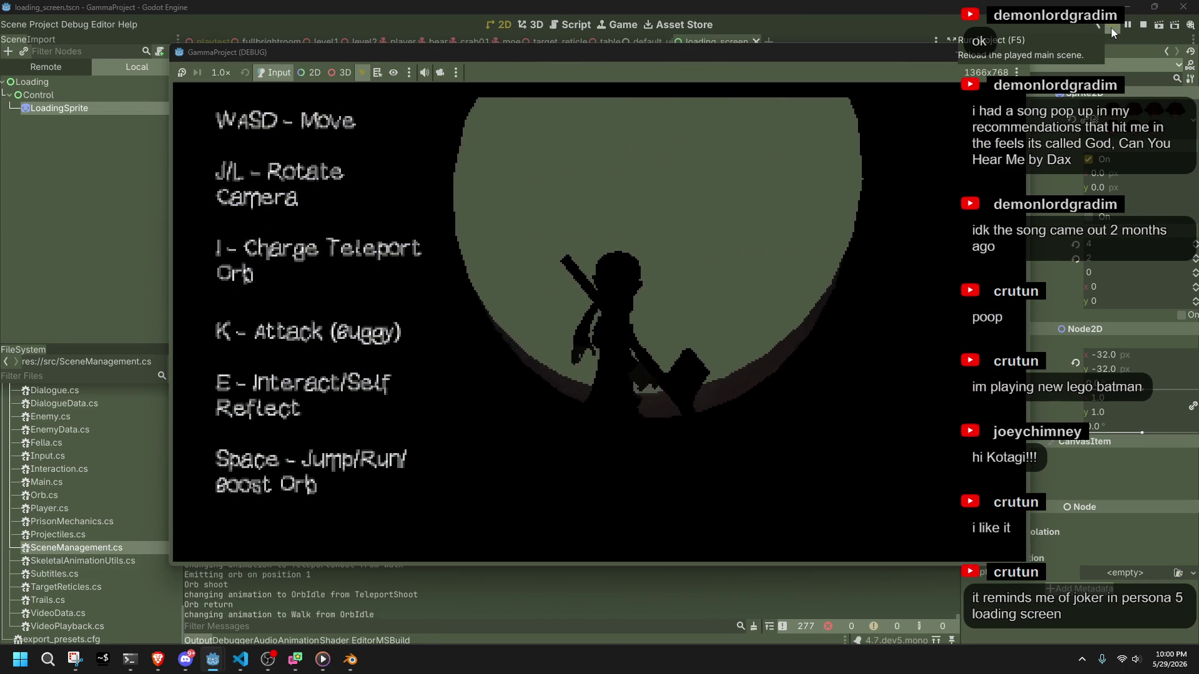
key(space)
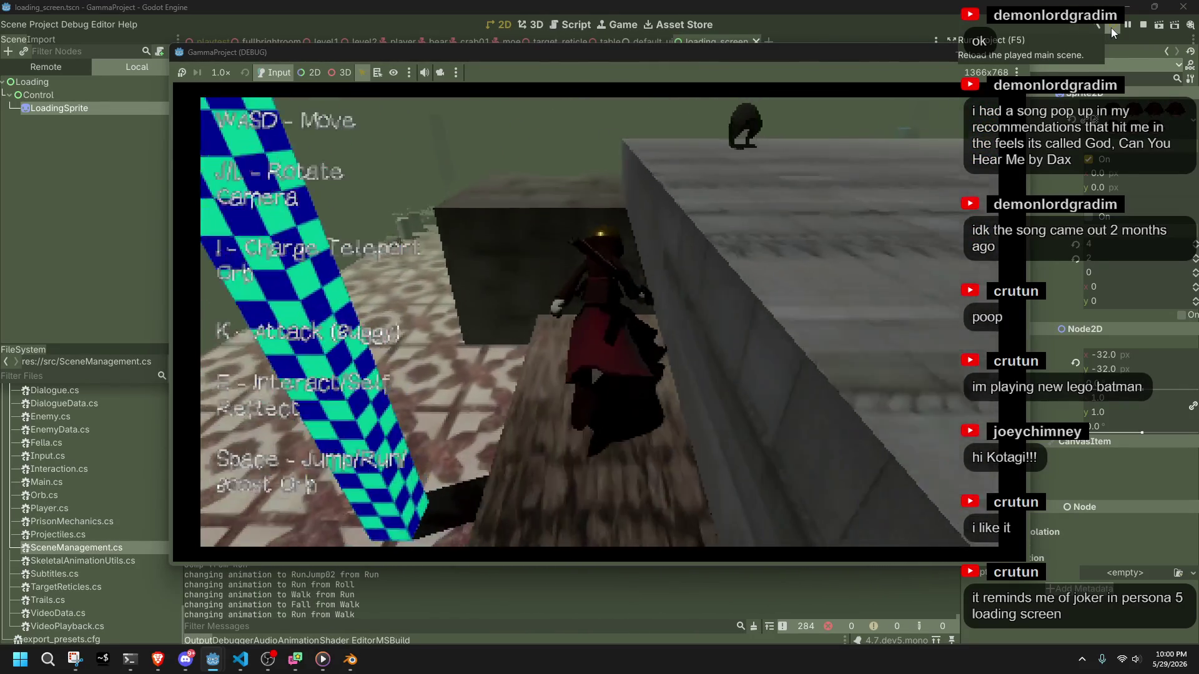
Keep running and jumping through the level, dropping down into the enemy pit.
key(space)
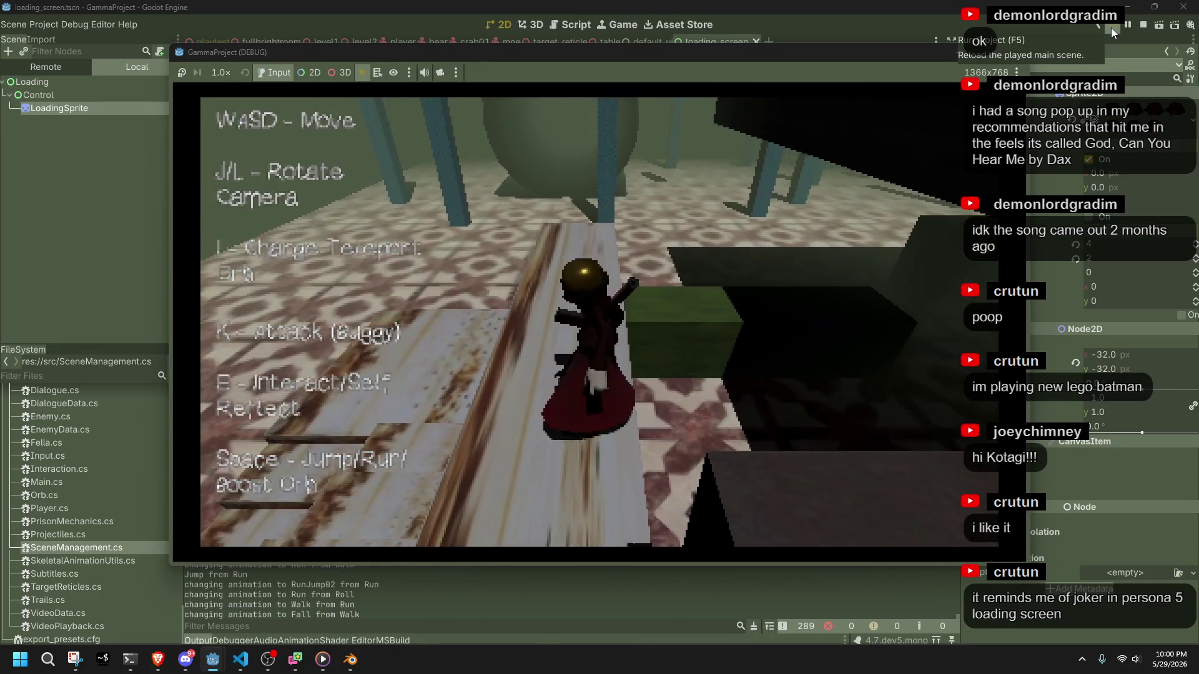
key(space)
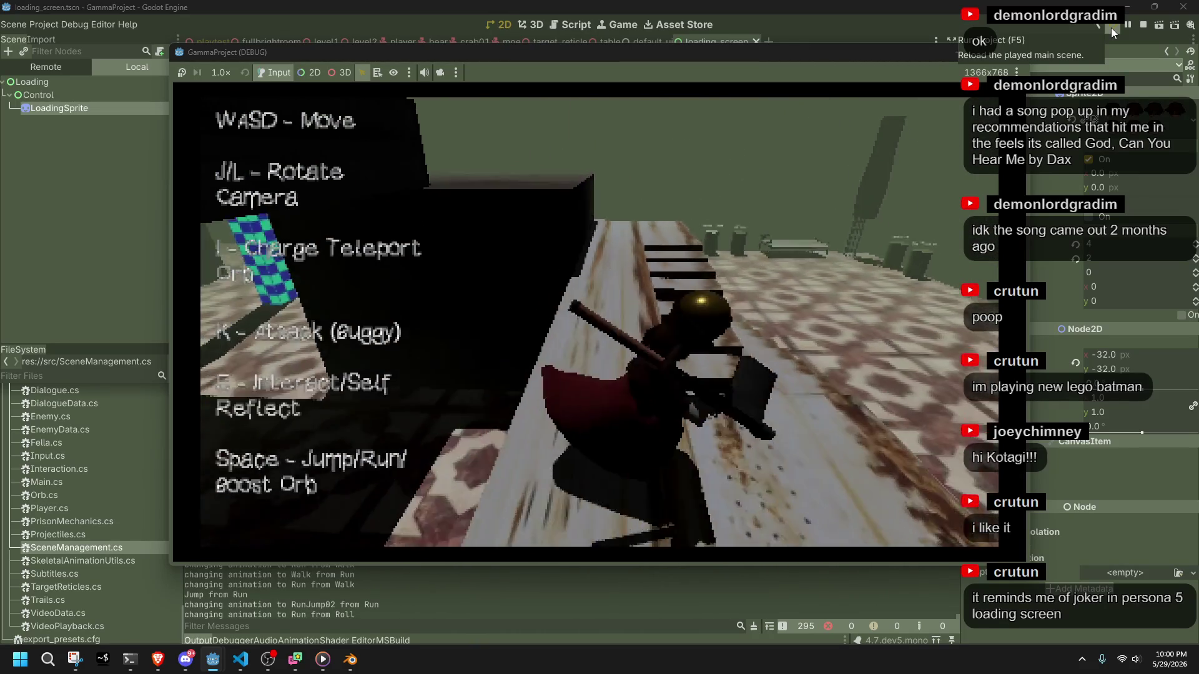
key(space)
key(space)
key(space)
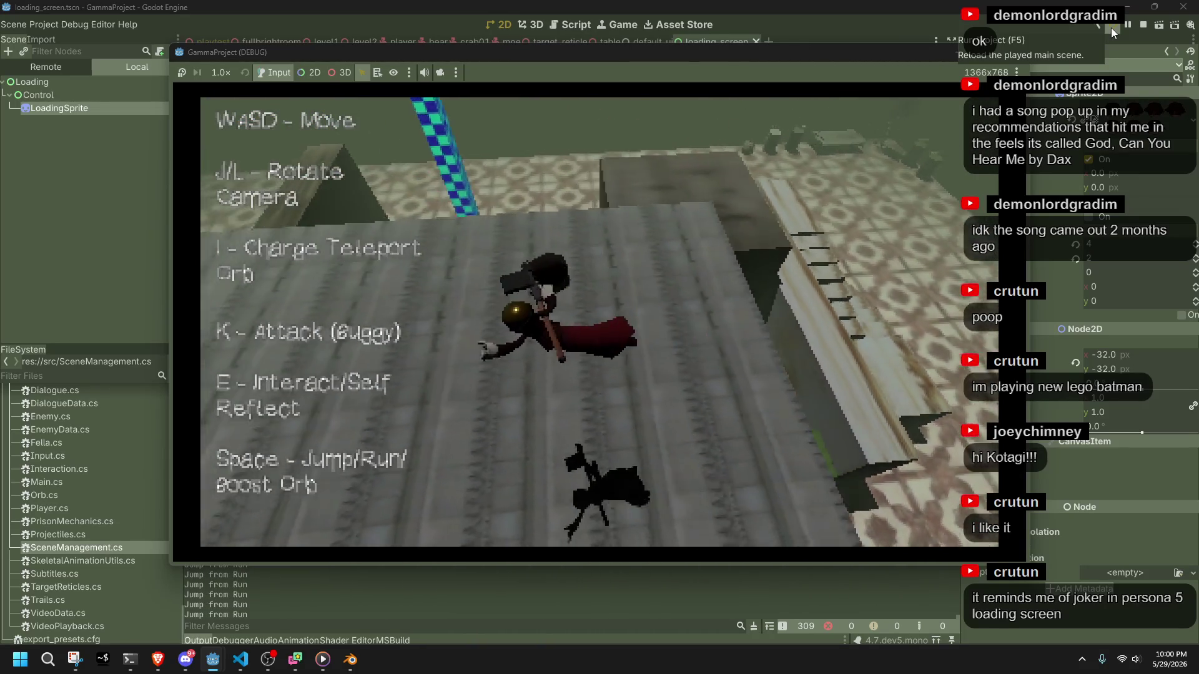
key(w)
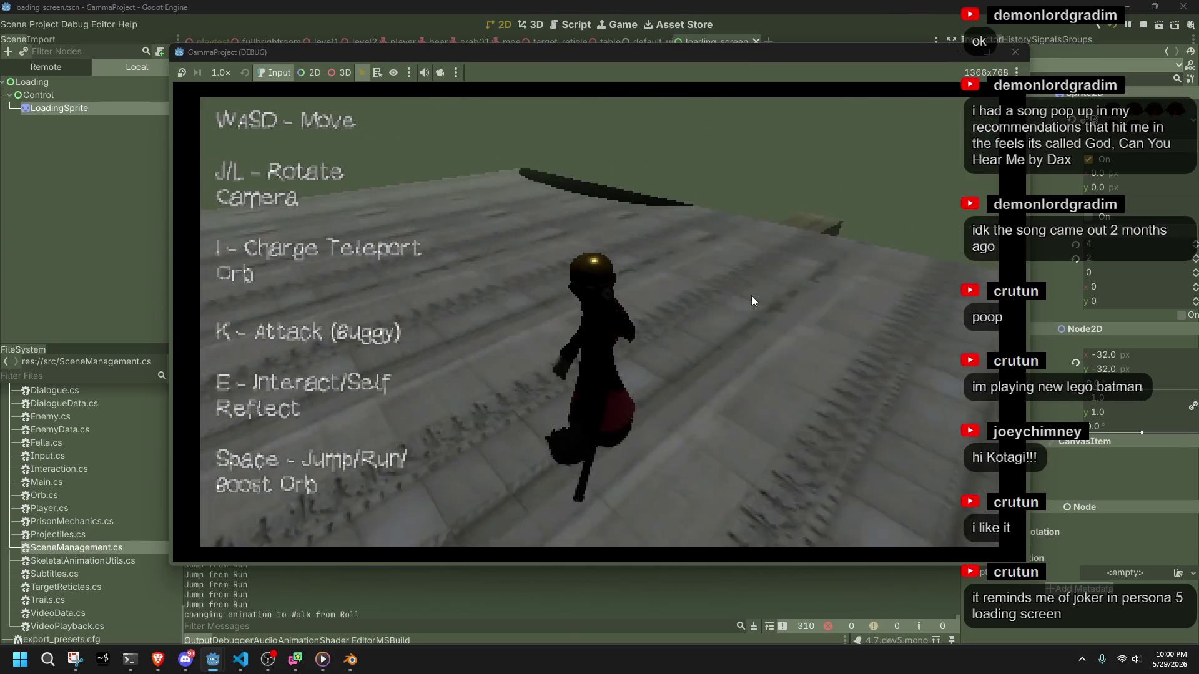
key(space)
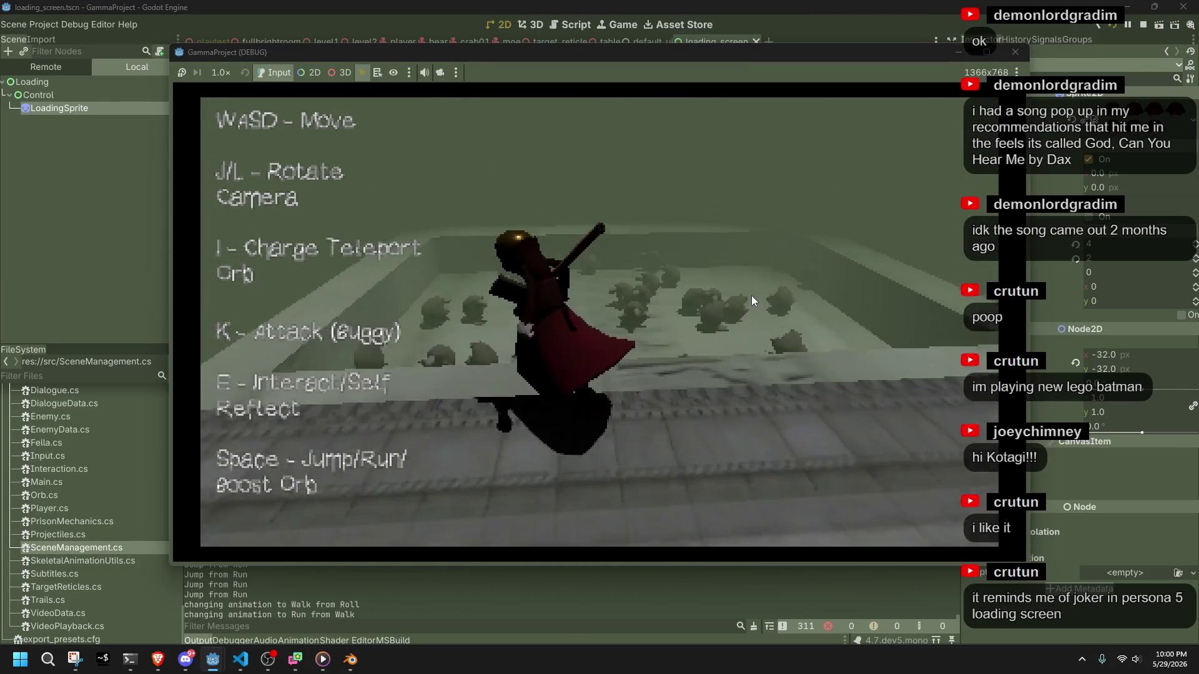
key(space)
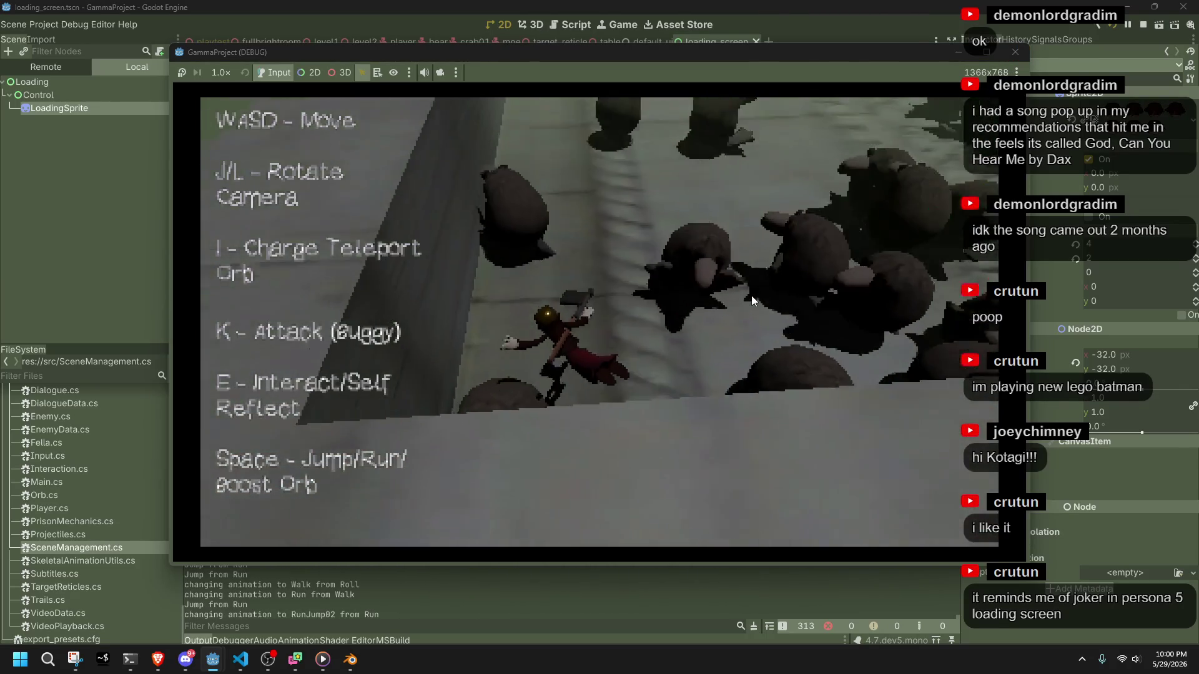
key(w)
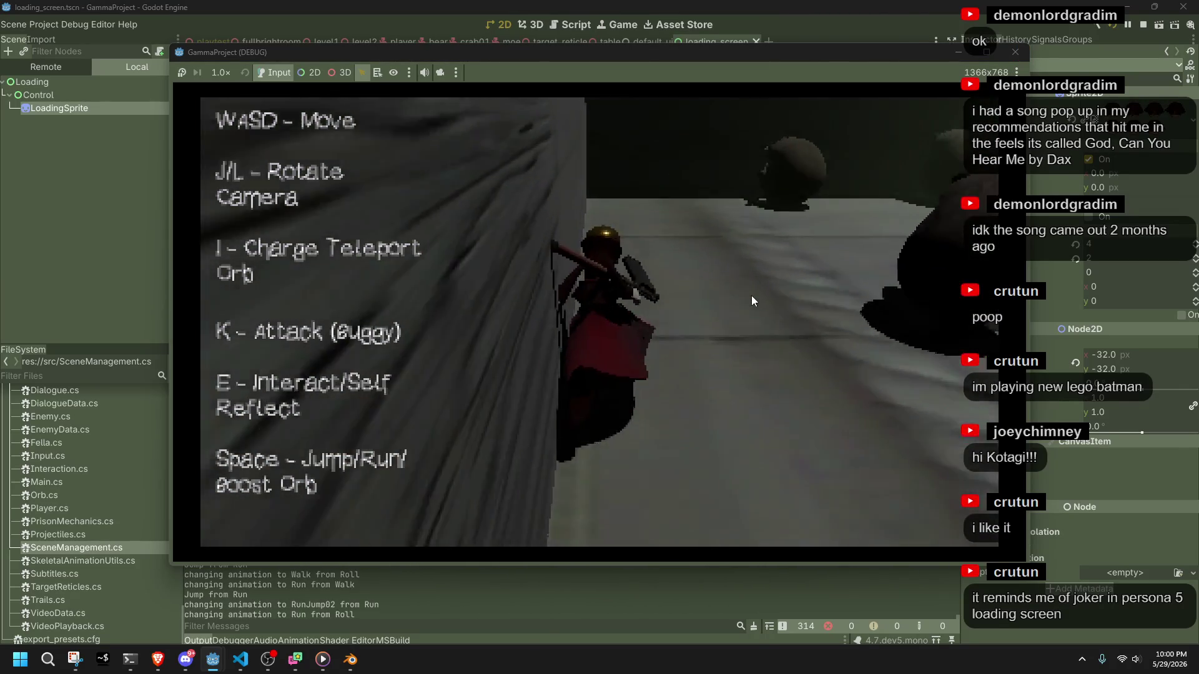
key(space)
key(w)
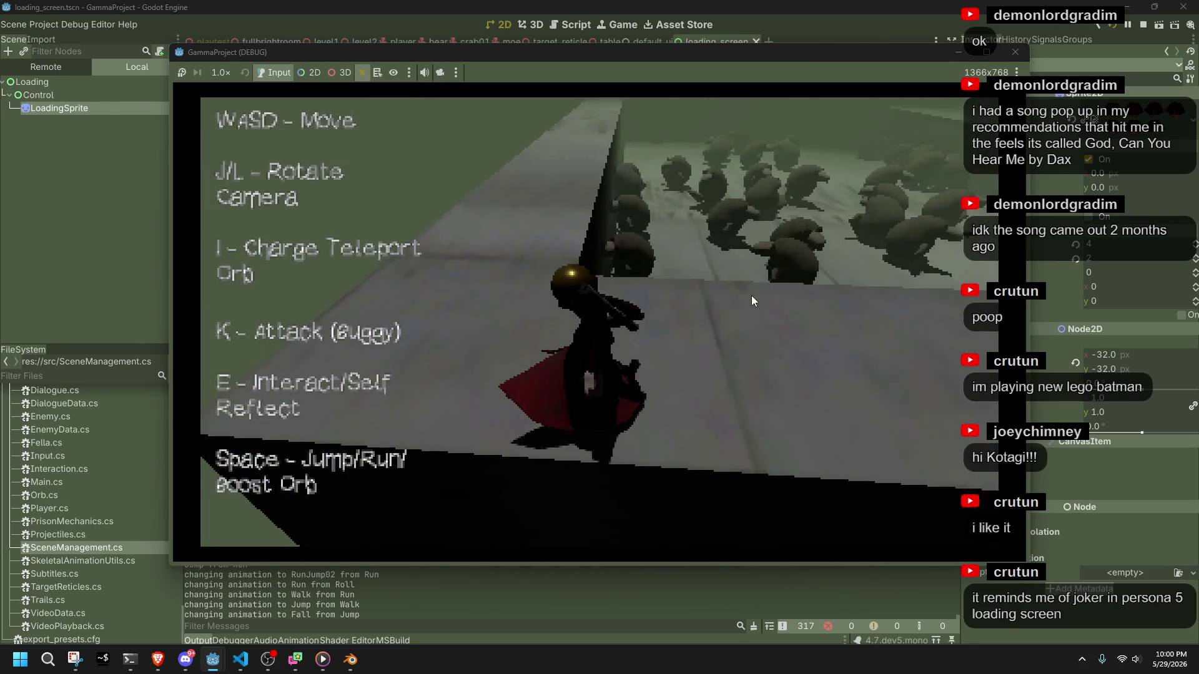
key(space)
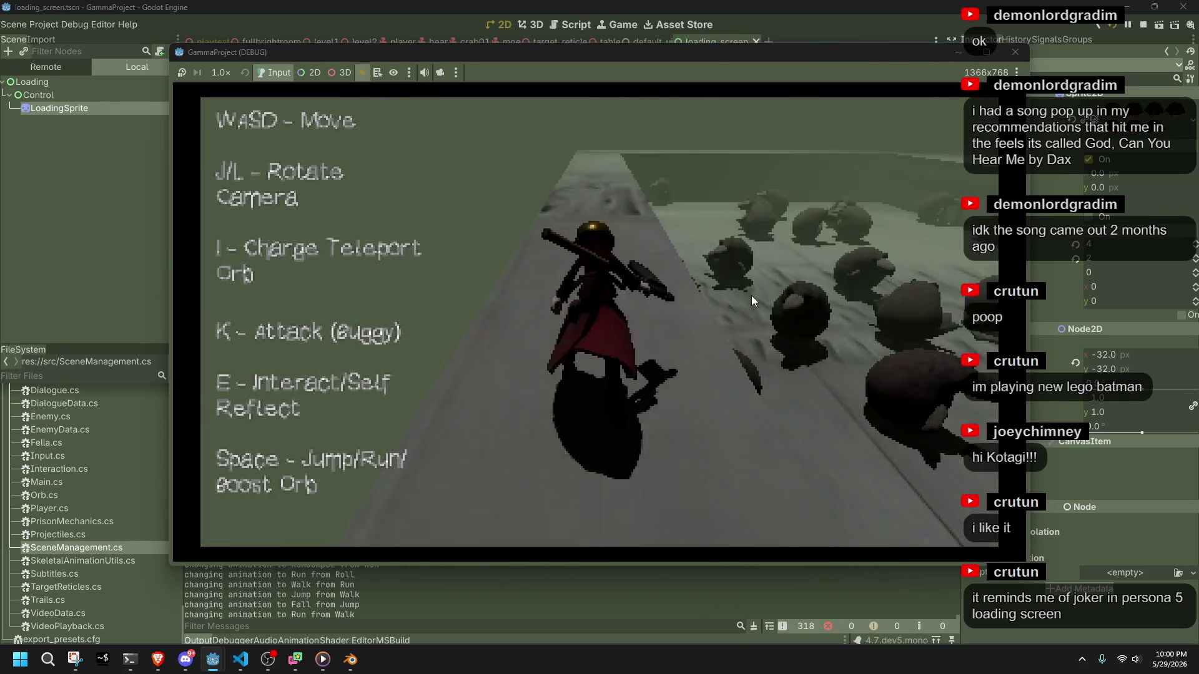
Swing the camera around the walled area, attack, and teleport ahead with the orb.
key(l)
key(l)
key(k)
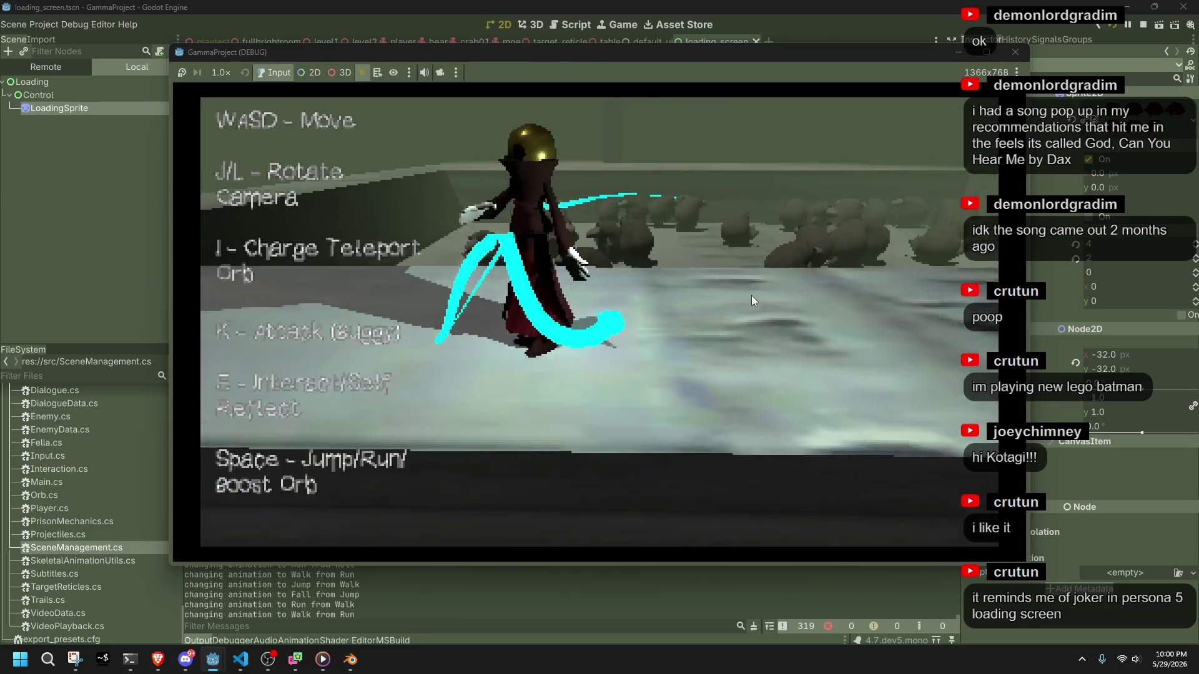
key(l)
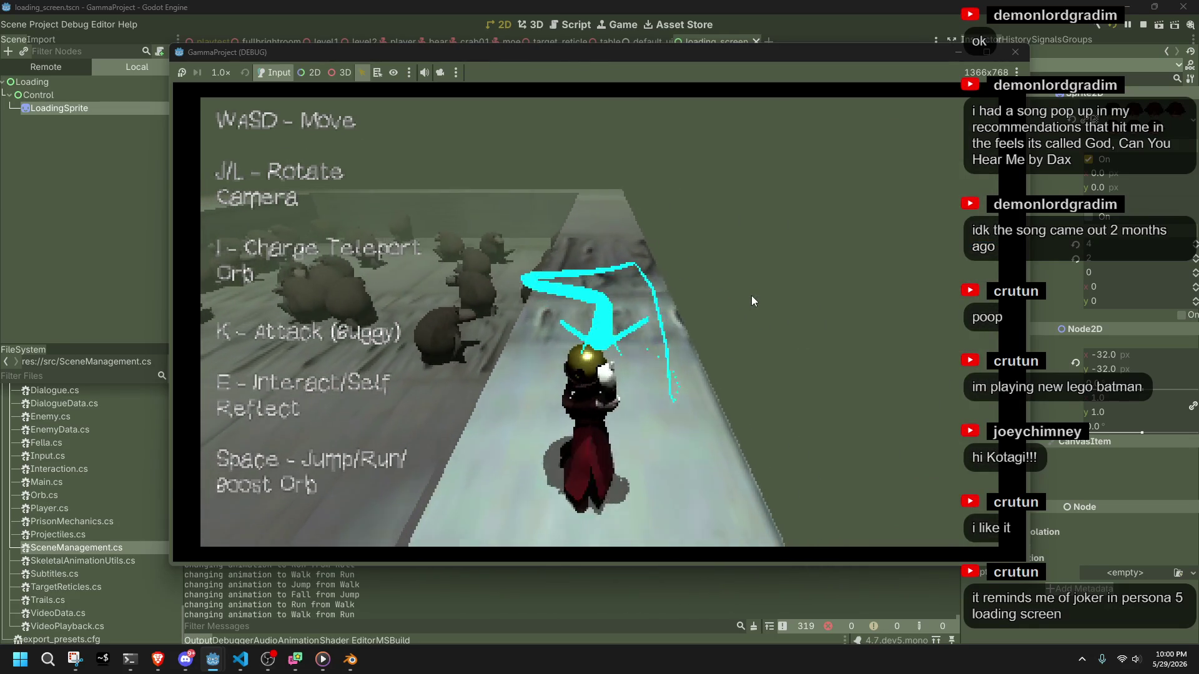
key(i)
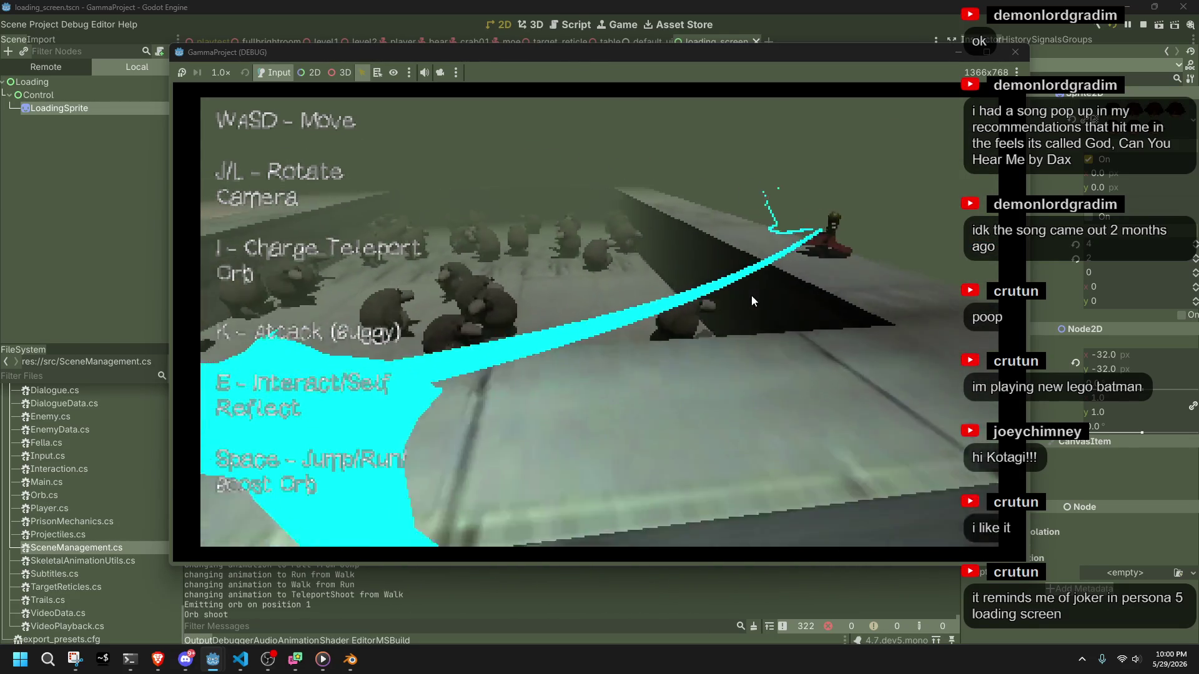
key(l)
key(l)
key(l)
key(l)
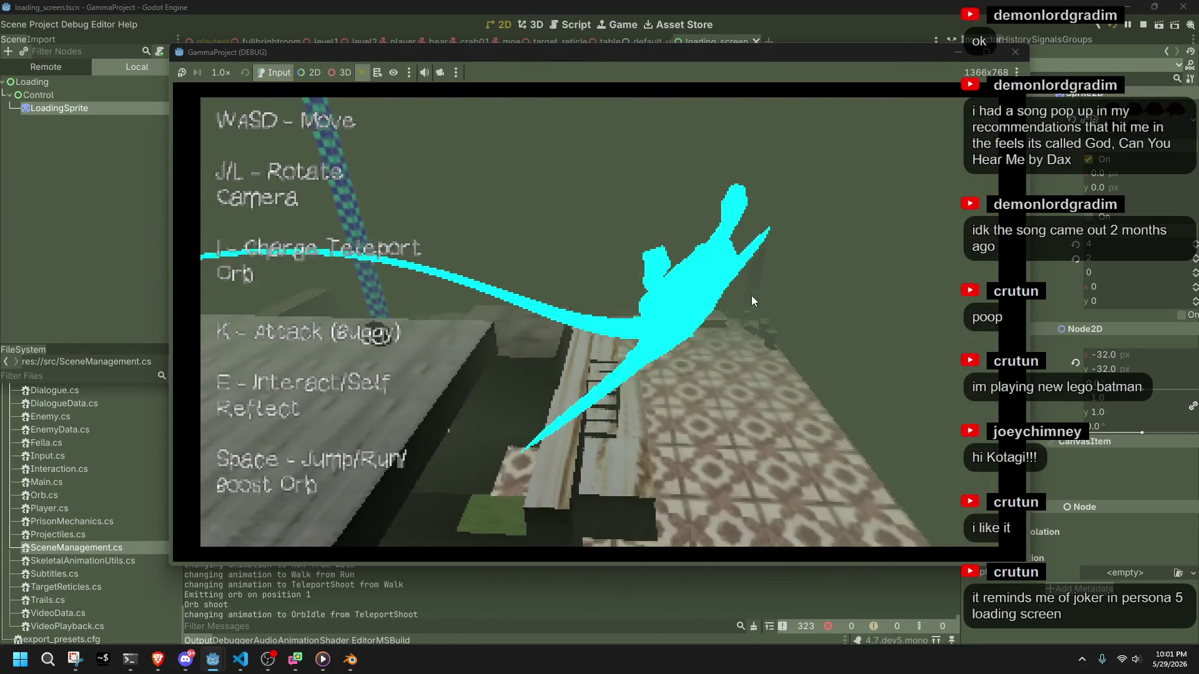
key(l)
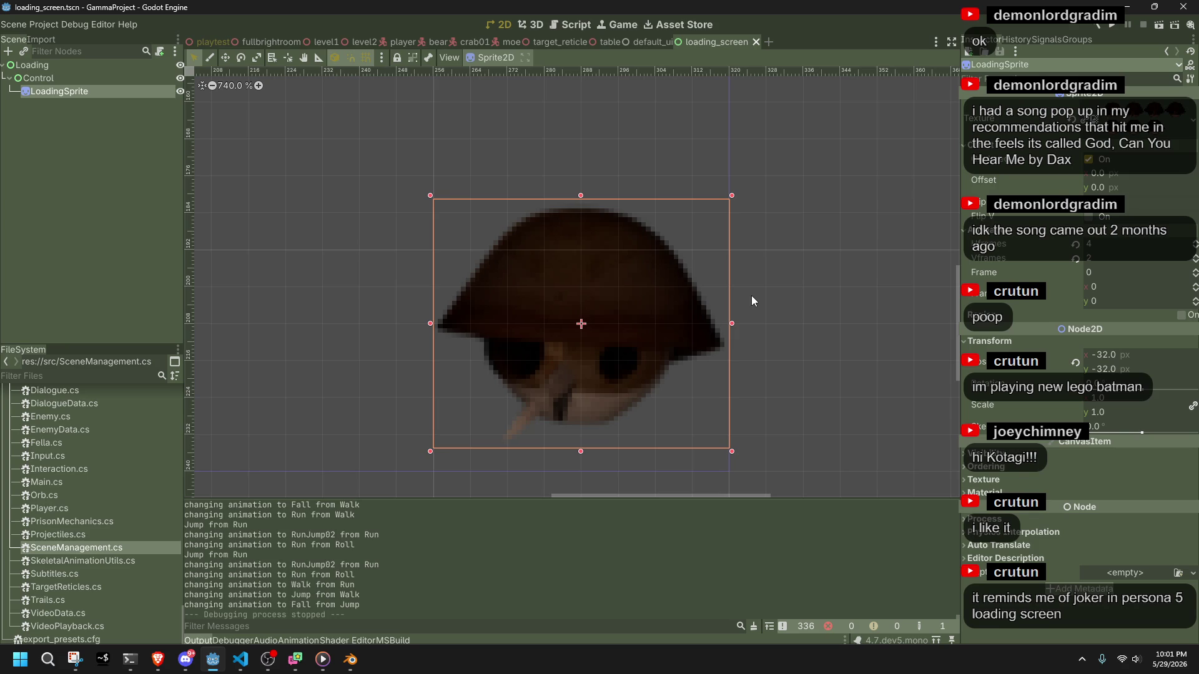
click(751, 294)
key(ctrl+s)
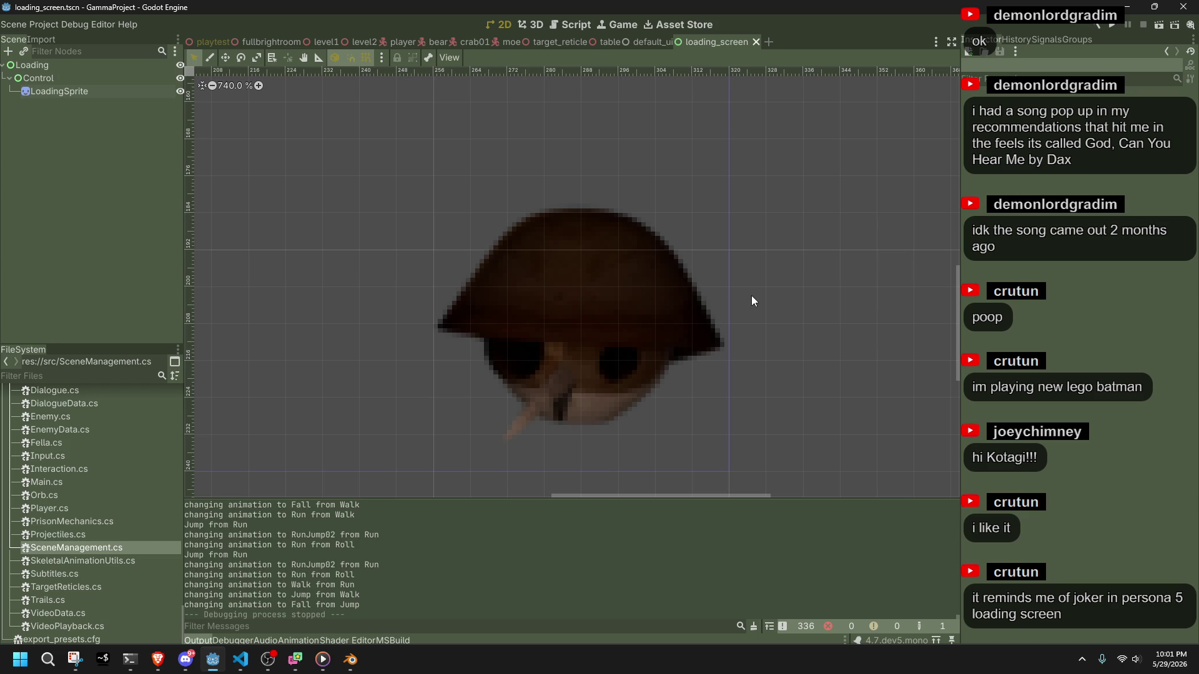
mouse_move(351, 660)
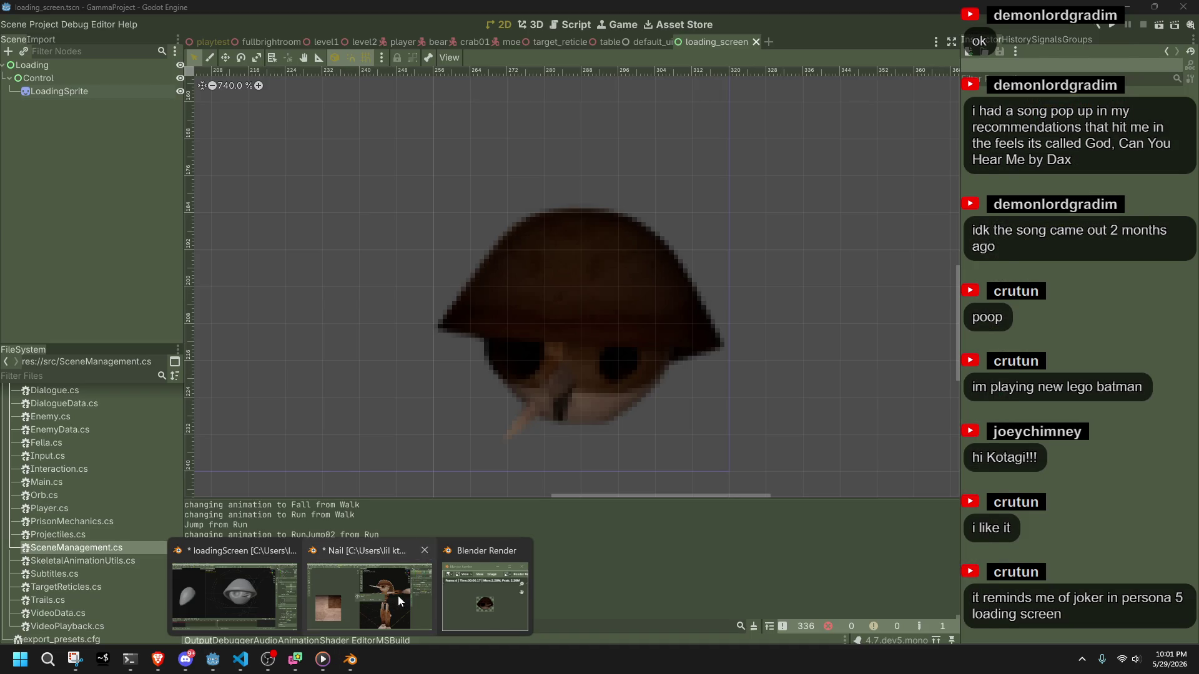
click(424, 550)
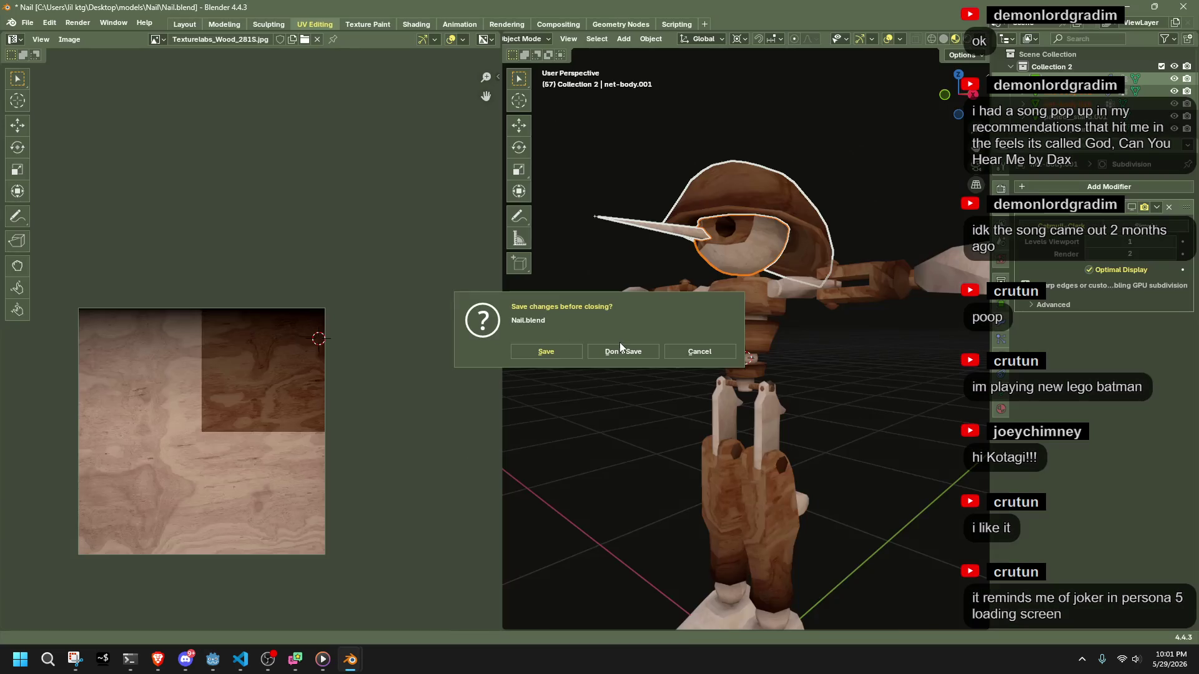
click(620, 345)
mouse_move(347, 671)
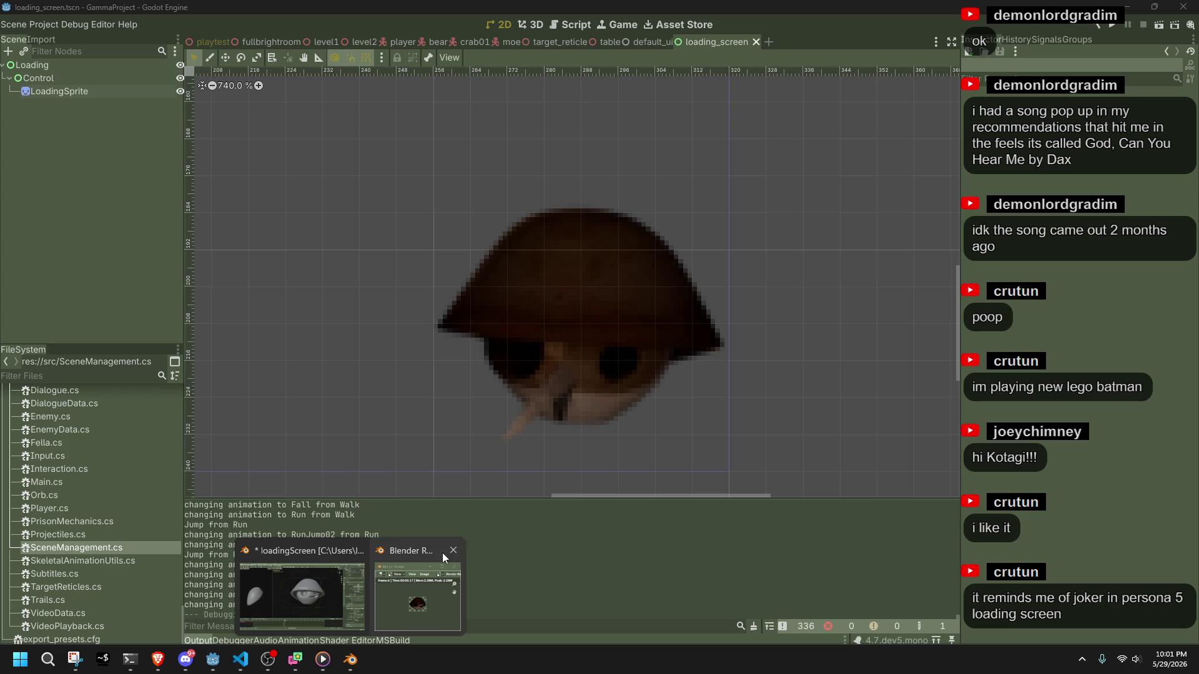
click(453, 551)
Bring loadingScreen.blend forward and inspect the egg model from several angles, then deselect everything.
click(373, 593)
scroll(673, 327, down, 3)
mouse_move(673, 328)
middle_down()
mouse_move(627, 370)
mouse_move(713, 403)
mouse_move(860, 410)
mouse_move(773, 318)
middle_up()
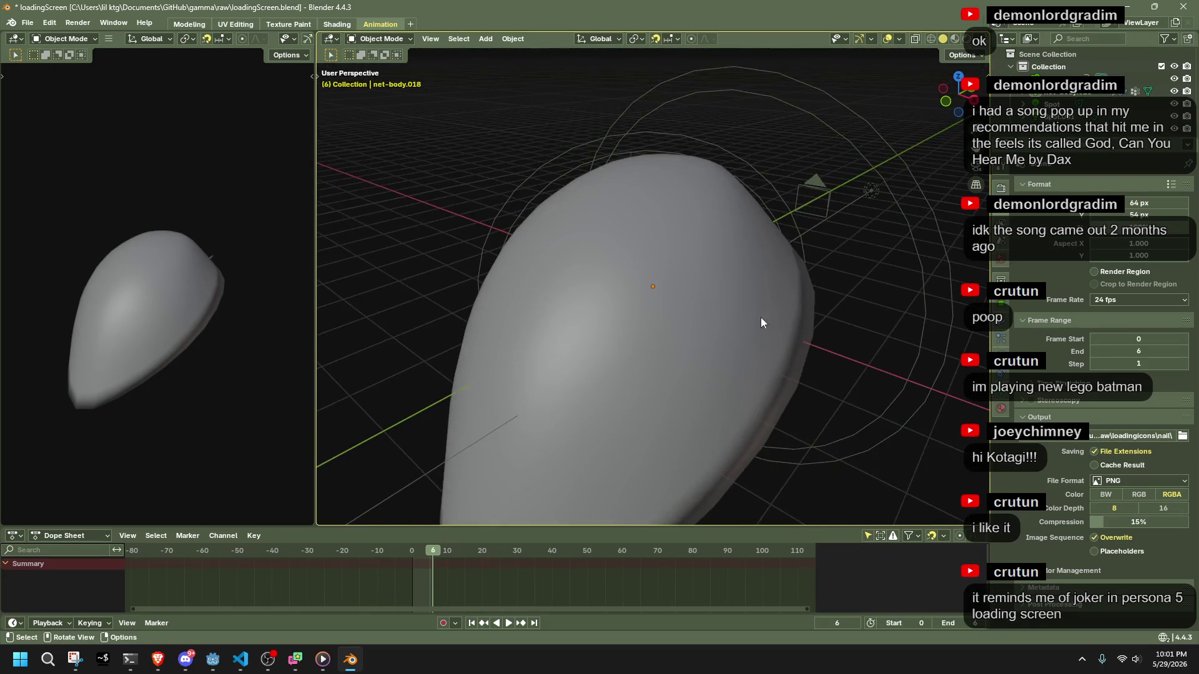
click(747, 316)
scroll(748, 317, down, 5)
mouse_move(859, 347)
middle_down()
mouse_move(831, 386)
mouse_move(799, 195)
middle_up()
drag(782, 150, 914, 412)
mouse_move(915, 412)
middle_down()
mouse_move(761, 369)
mouse_move(785, 244)
middle_up()
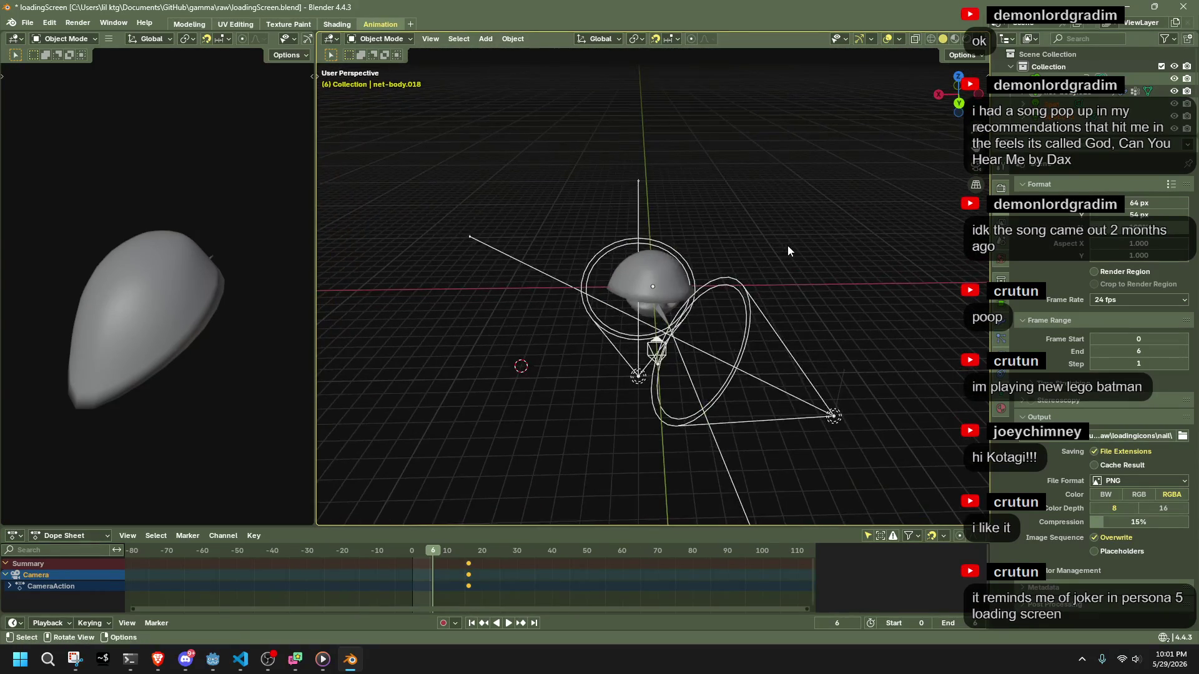
click(417, 155)
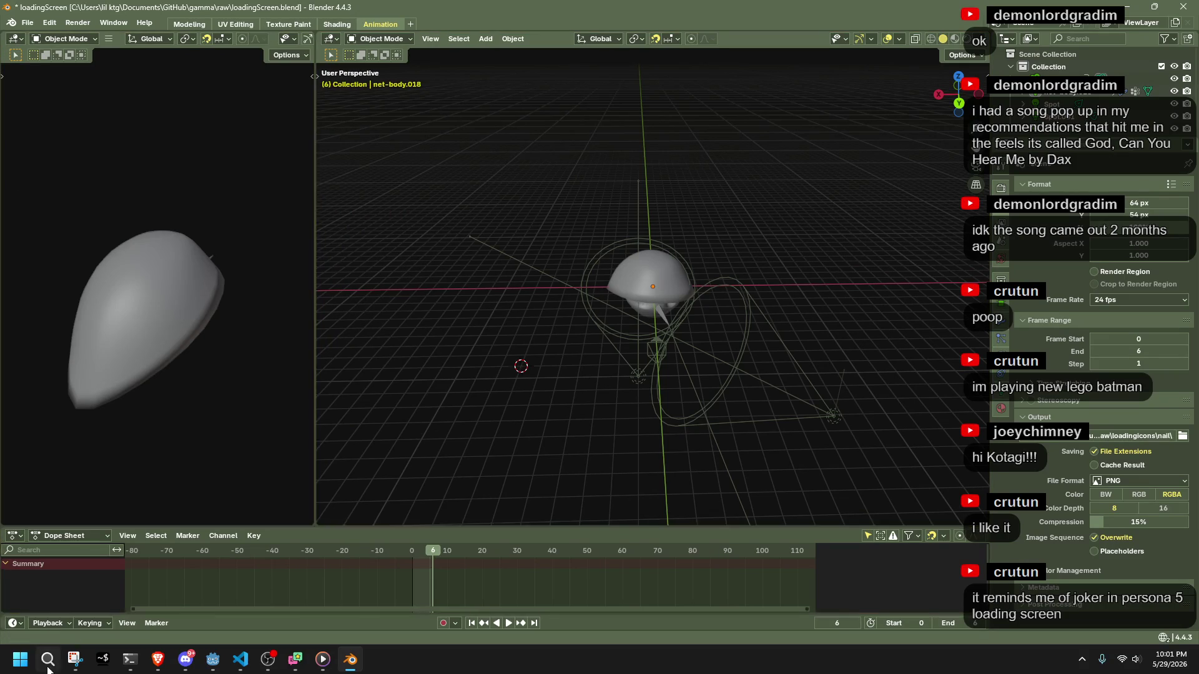
Launch a second Blender instance from Windows Search and select the default cube in Object Mode.
click(48, 663)
text(blender)
key(Return)
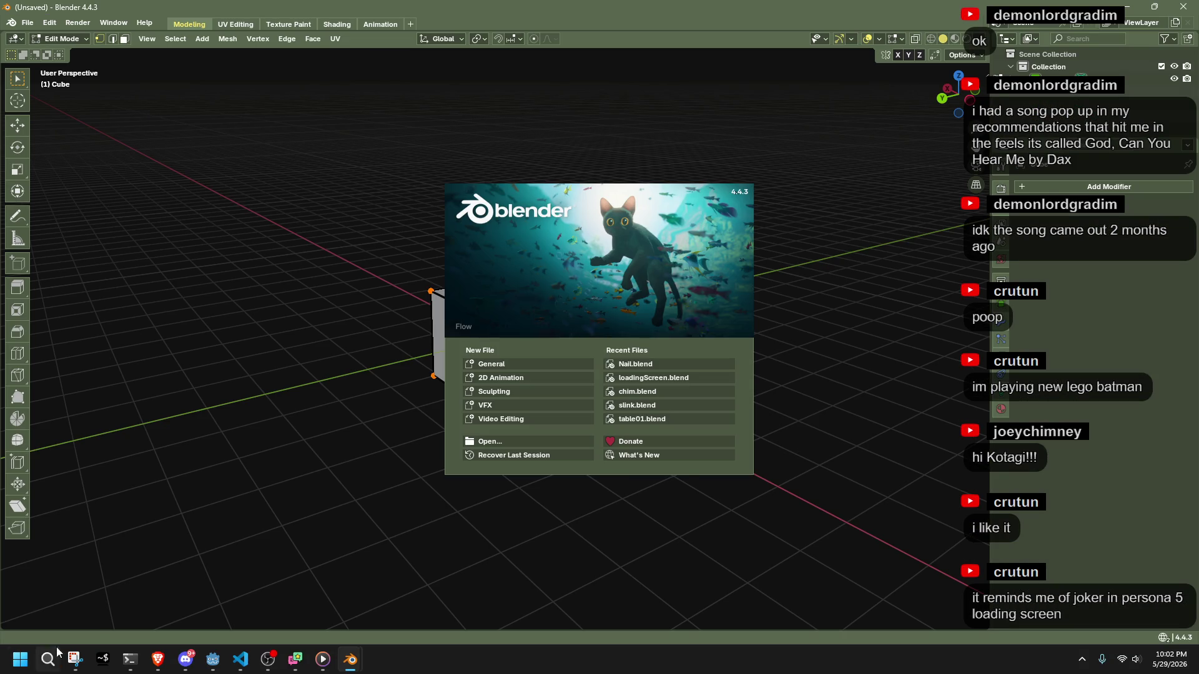
click(321, 495)
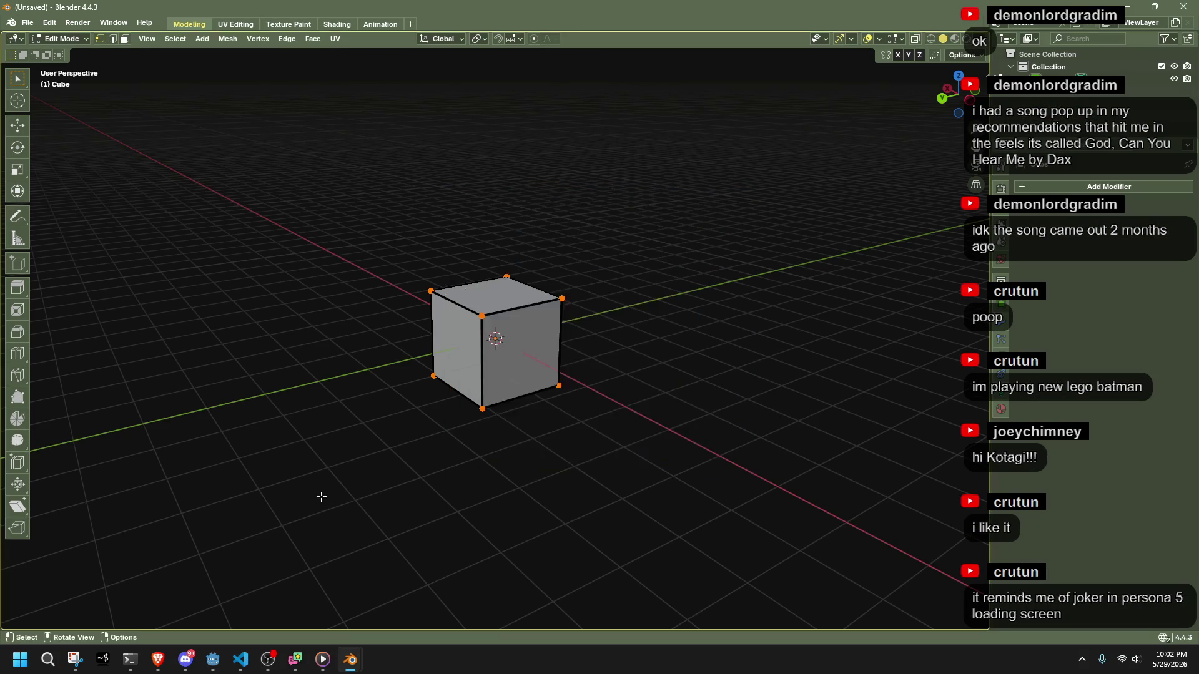
key(Tab)
click(489, 350)
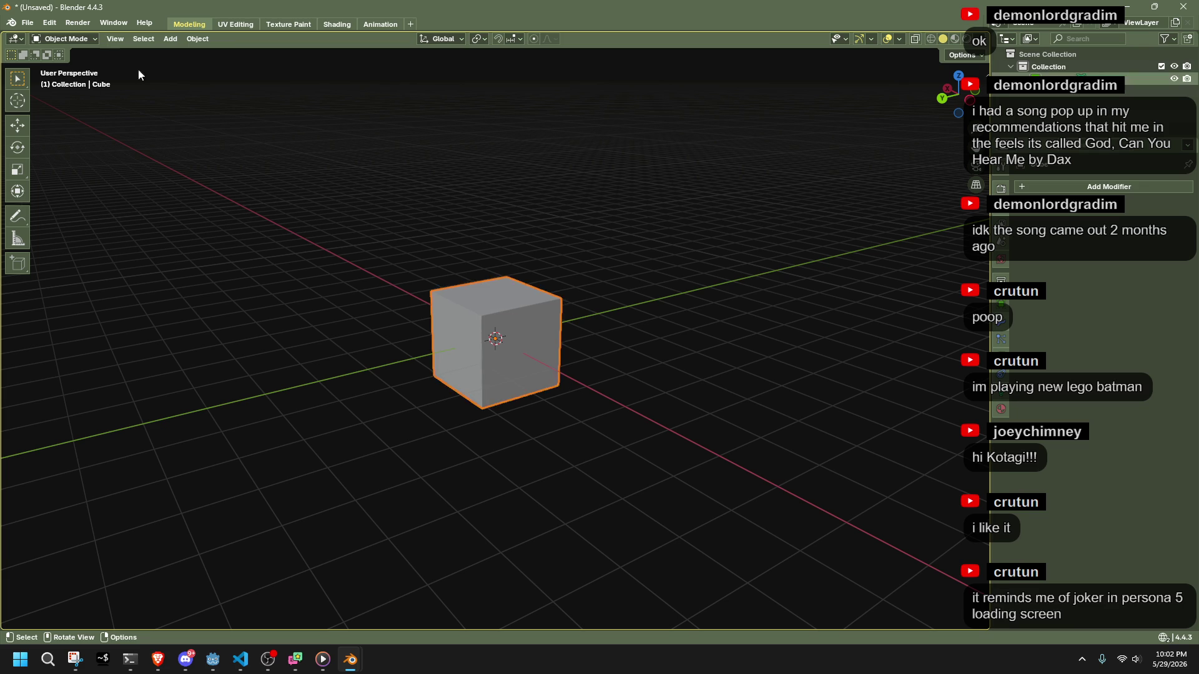
Open slink.blend from File > Open Recent.
click(27, 23)
mouse_move(94, 62)
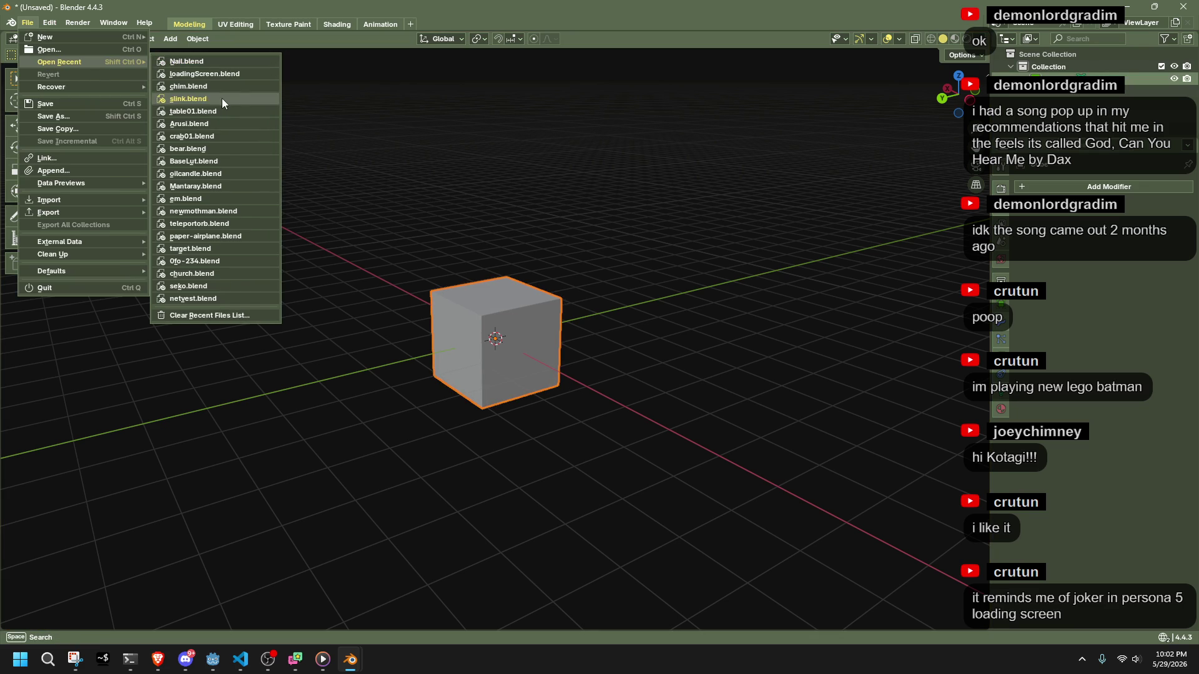
click(223, 99)
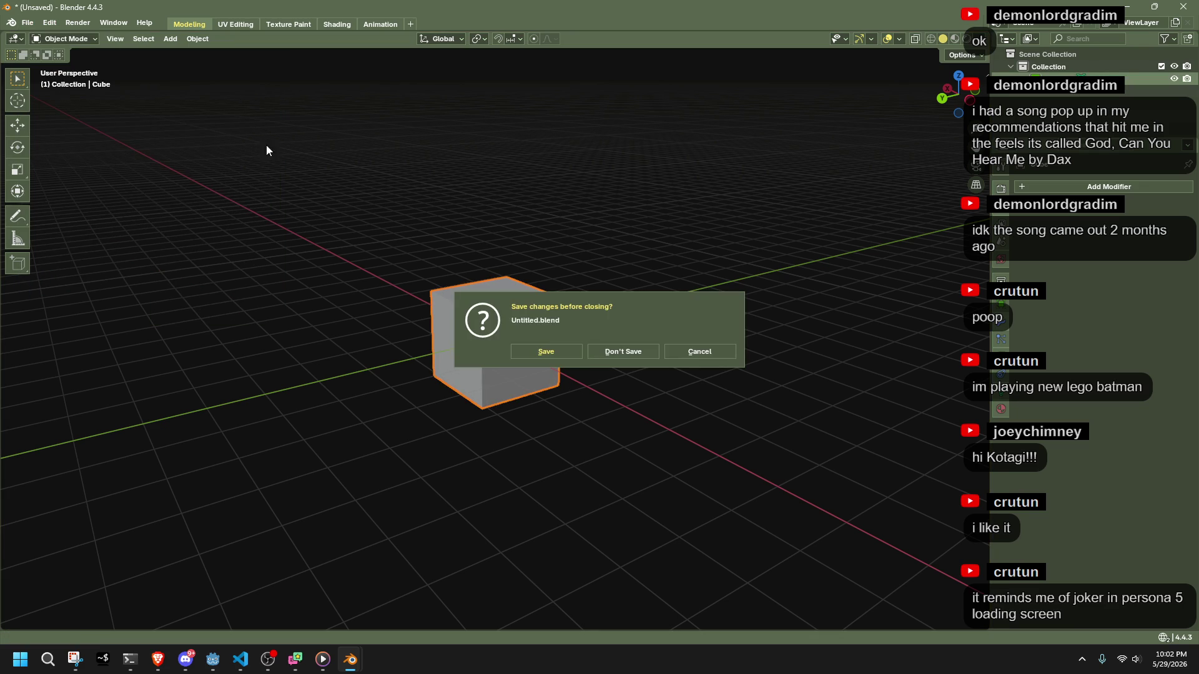
Load slink.blend without saving, copy all 132 character and rig objects in Object Mode, then return to loadingScreen.
click(599, 356)
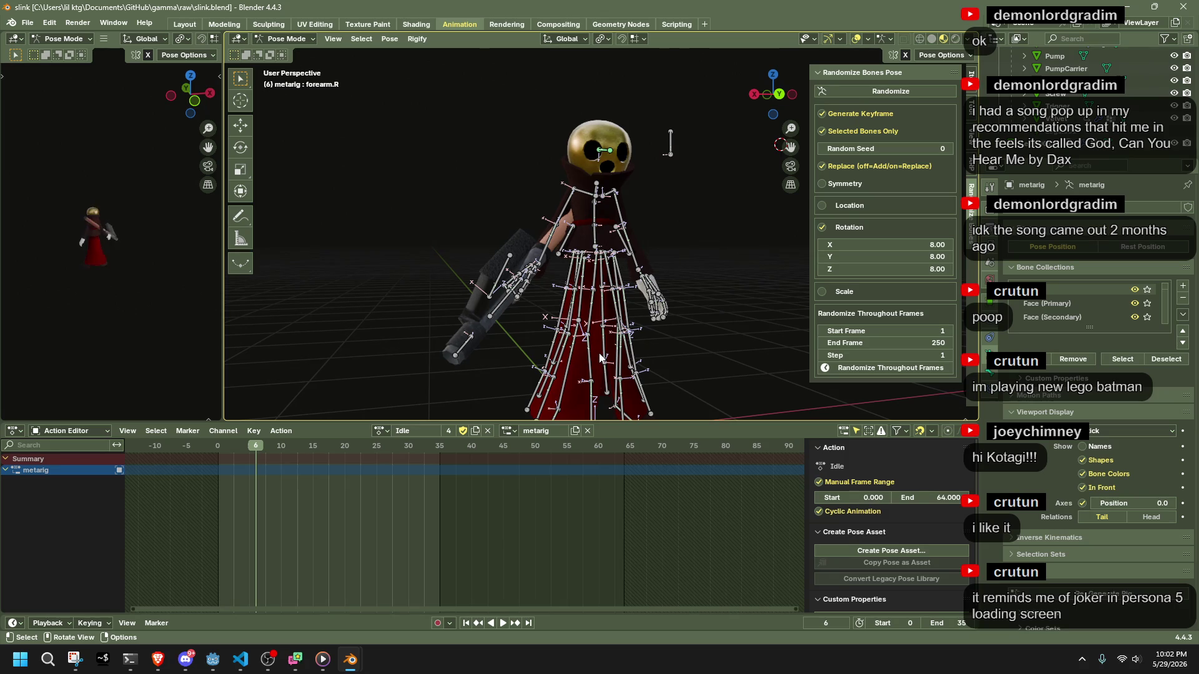
click(280, 52)
mouse_move(420, 220)
middle_down()
mouse_move(511, 227)
mouse_move(669, 272)
middle_up()
key(a)
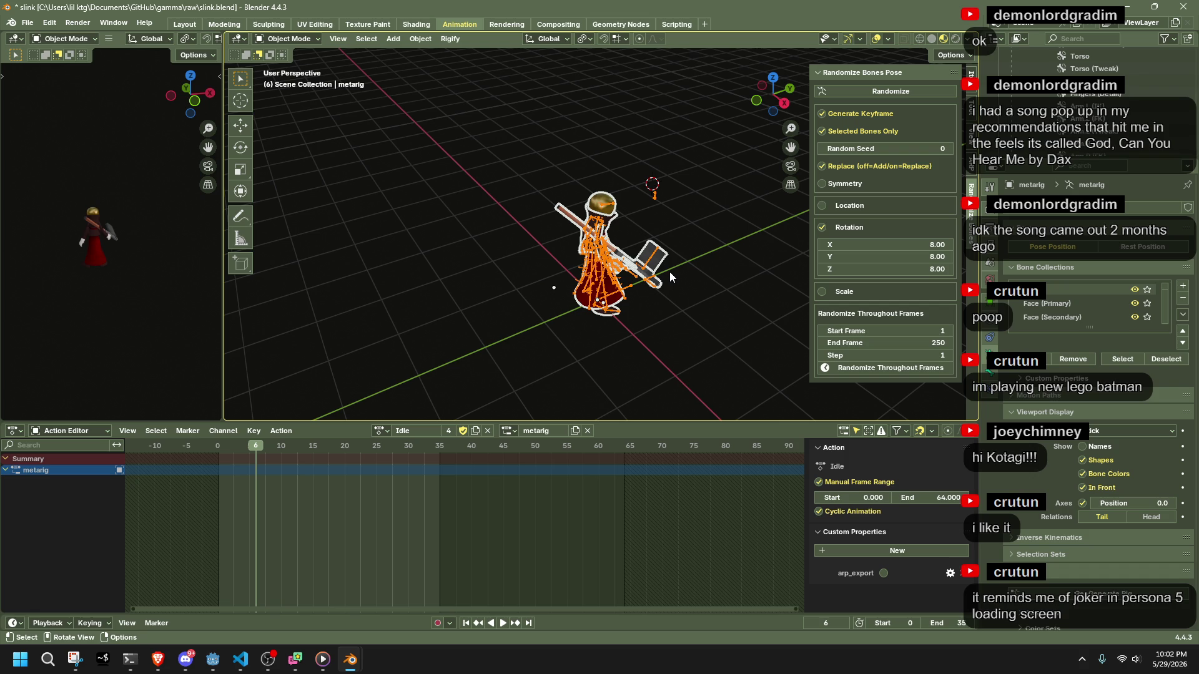
key(ctrl+c)
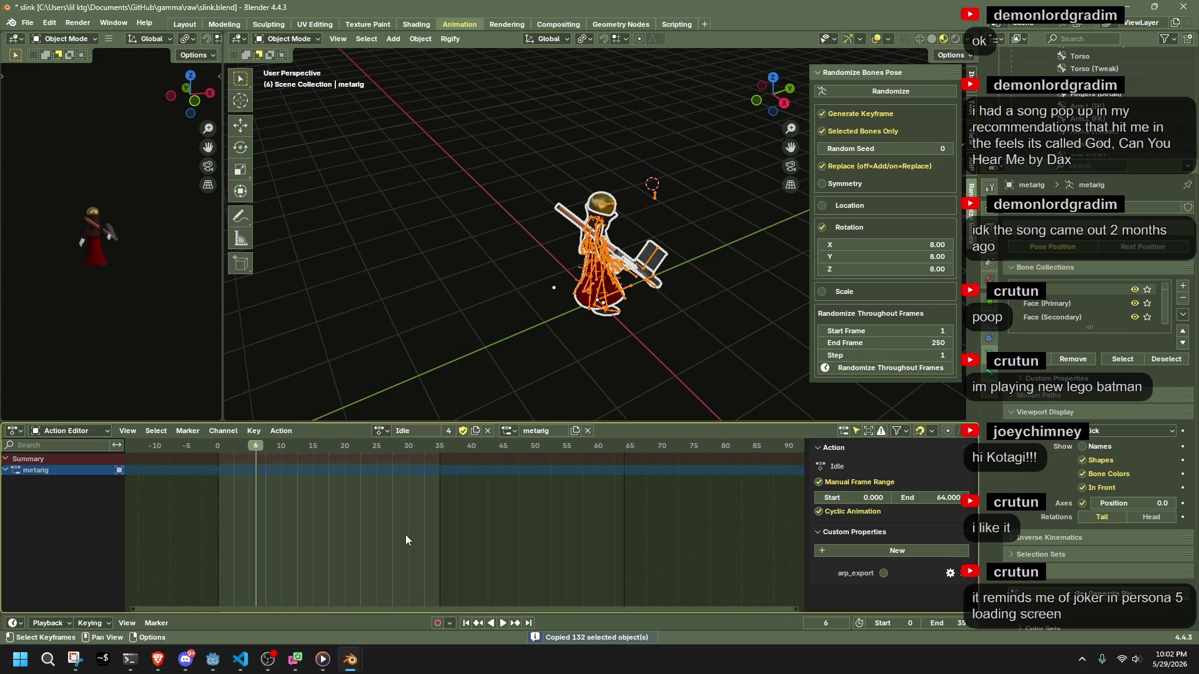
mouse_move(350, 660)
click(331, 609)
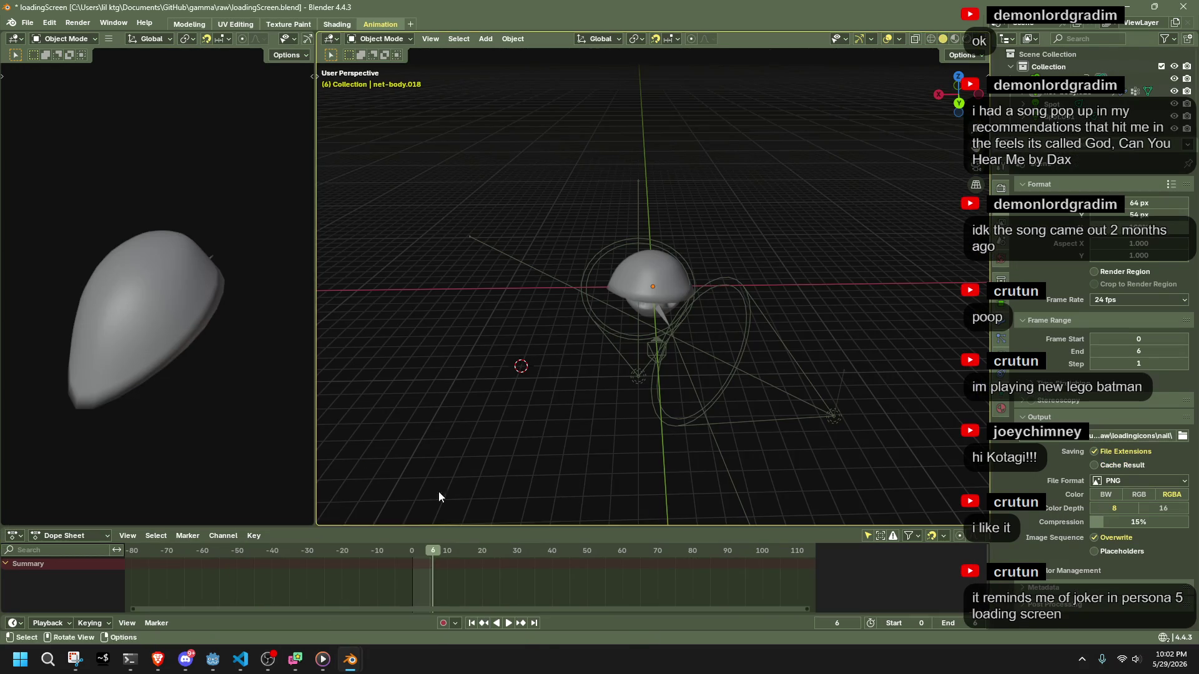
Paste the slink character and rig into loadingScreen.blend and view it beside the egg.
key(ctrl+v)
scroll(596, 386, up, 5)
mouse_move(598, 382)
middle_down()
mouse_move(799, 374)
mouse_move(520, 336)
mouse_move(616, 354)
mouse_move(634, 335)
middle_up()
scroll(633, 334, up, 6)
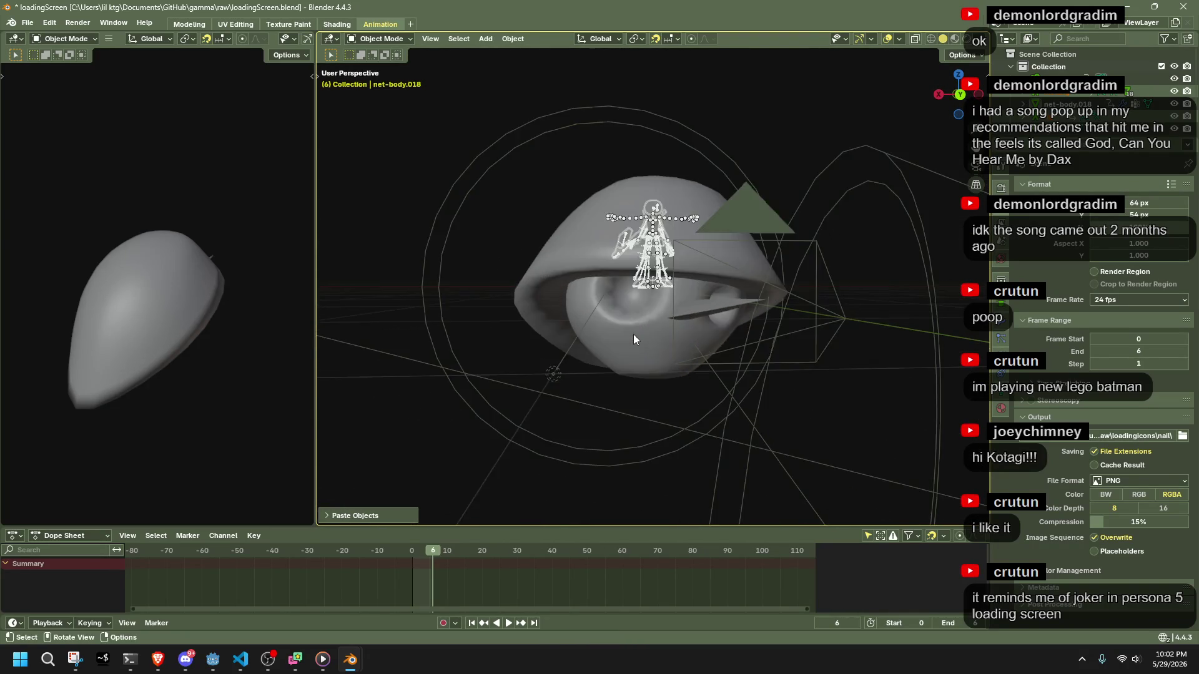
click(690, 332)
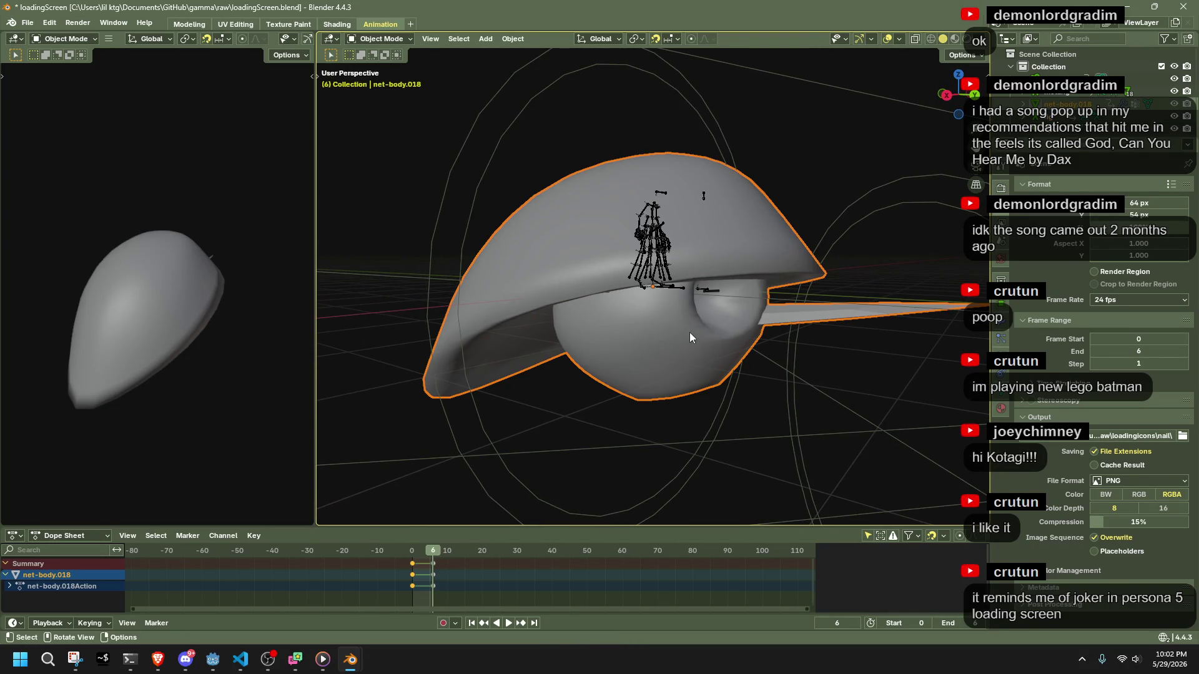
click(974, 95)
Try scaling the camera from the camera view, then undo the scaling.
key(KP_0)
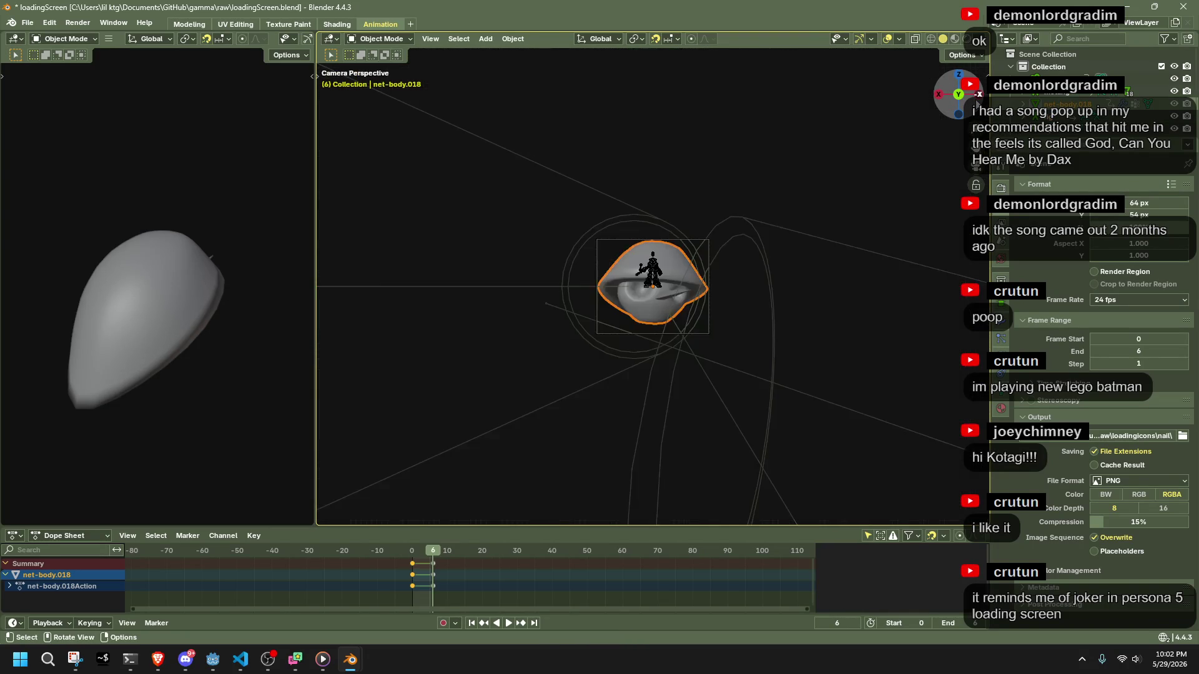
scroll(736, 275, up, 6)
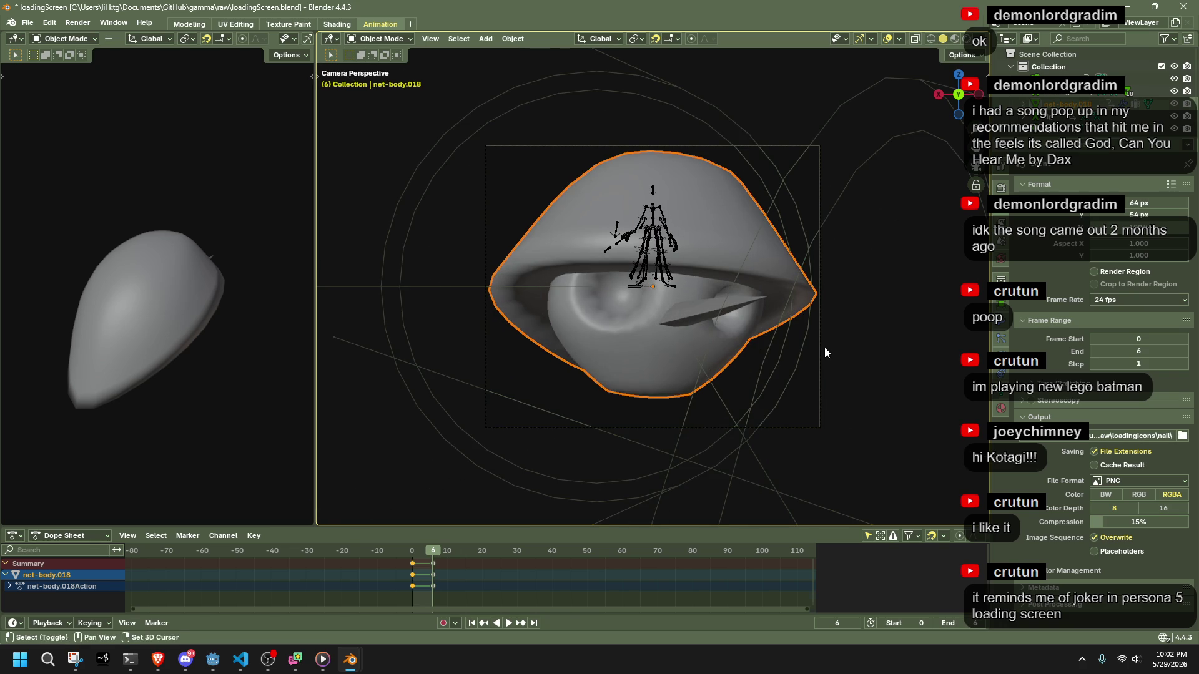
click(824, 347)
key(s)
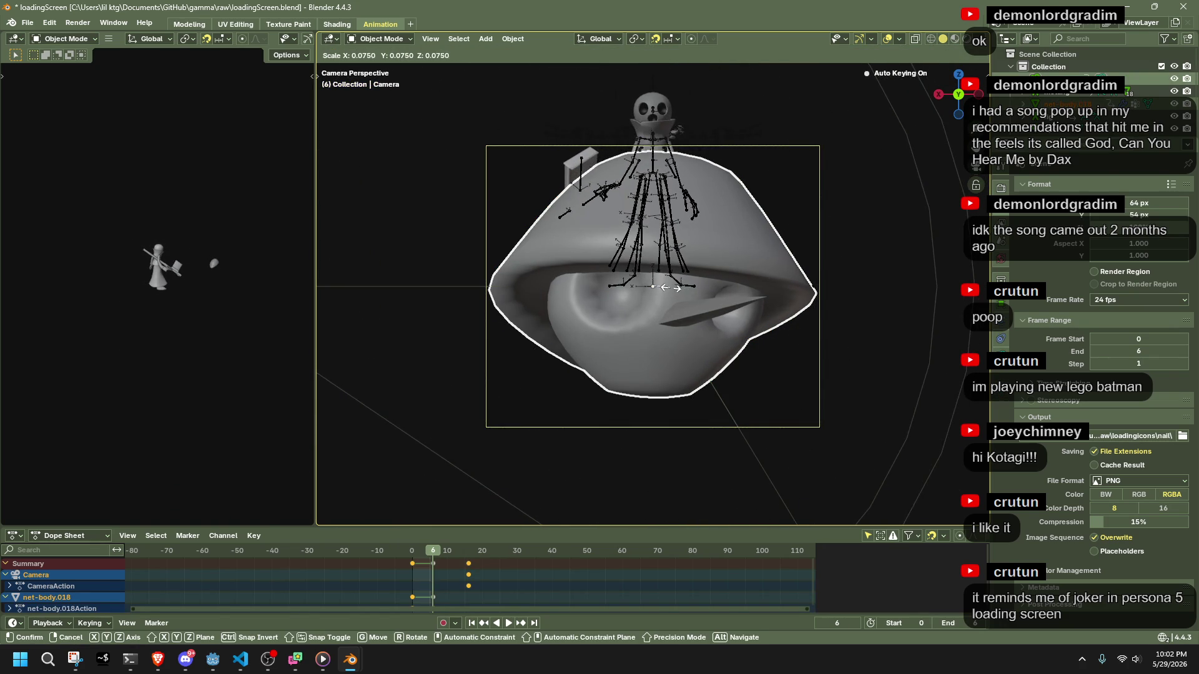
click(678, 288)
mouse_move(680, 289)
middle_down()
mouse_move(749, 342)
mouse_move(818, 339)
mouse_move(841, 323)
mouse_move(803, 316)
middle_up()
key(ctrl+z)
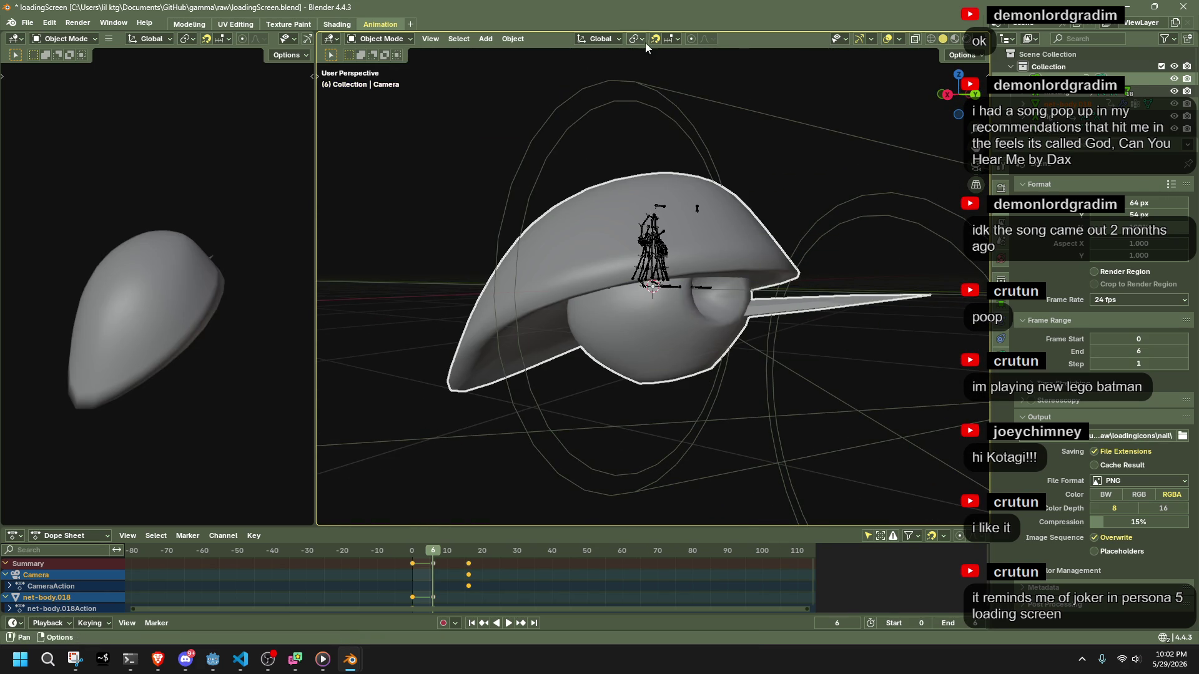
Set the Pivot Point to 3D Cursor and scale the camera down around it.
click(646, 44)
click(643, 84)
scroll(843, 276, down, 5)
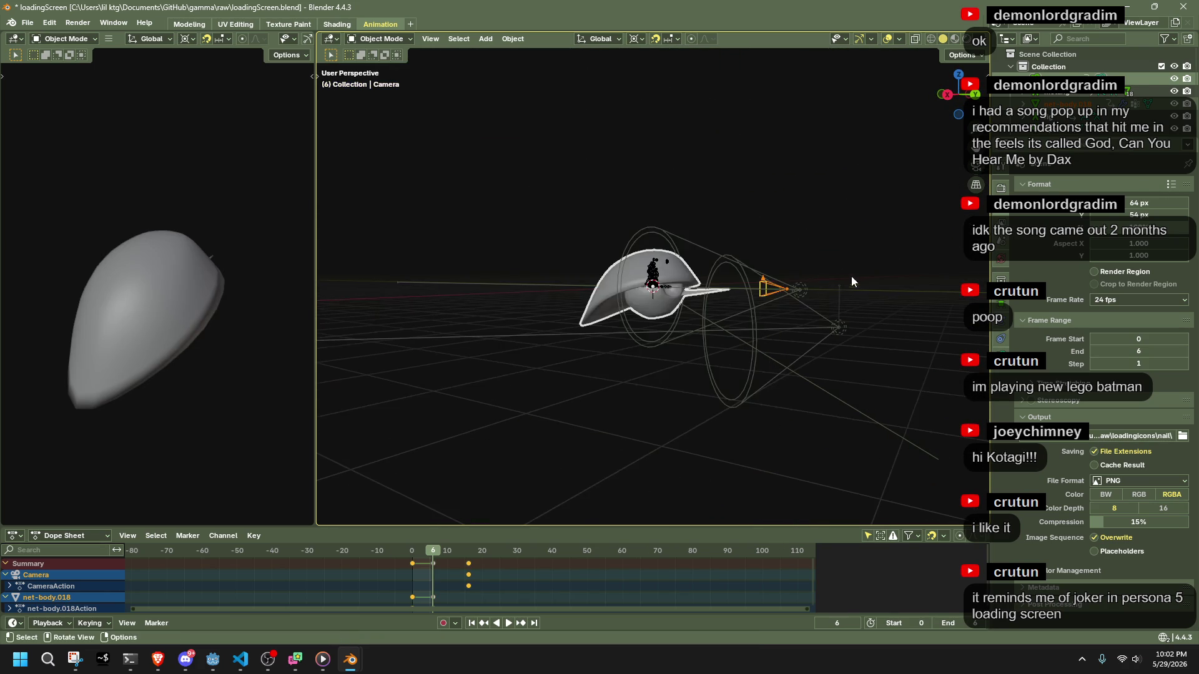
key(KP_0)
key(s)
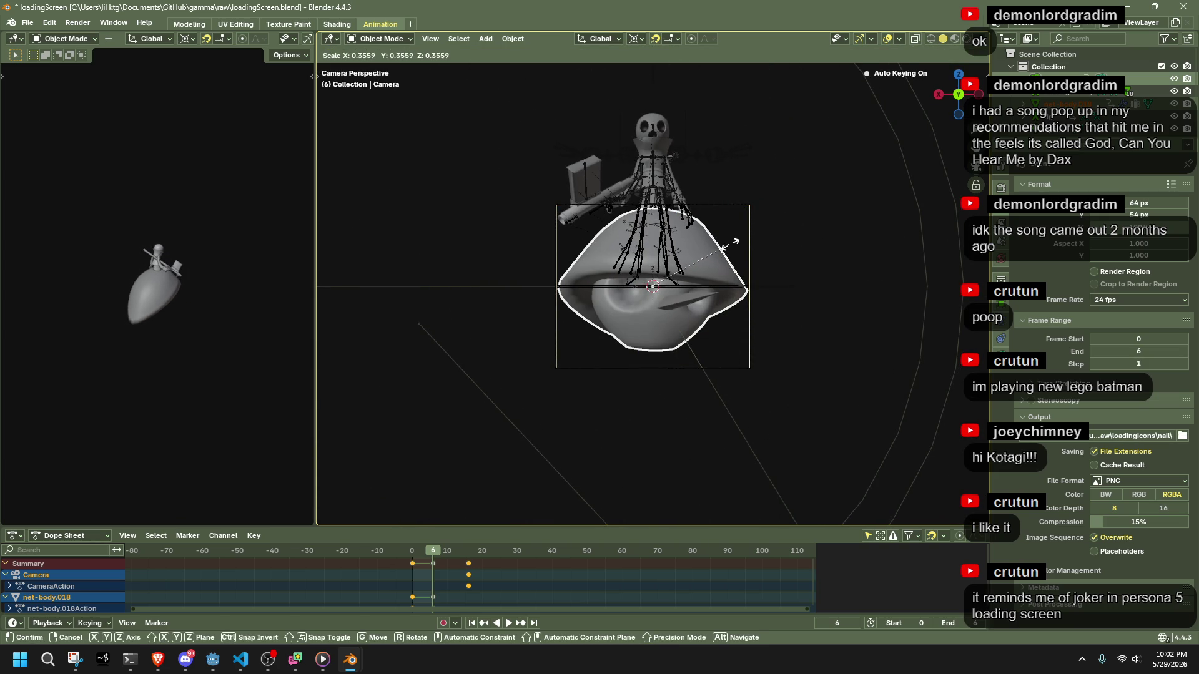
click(731, 245)
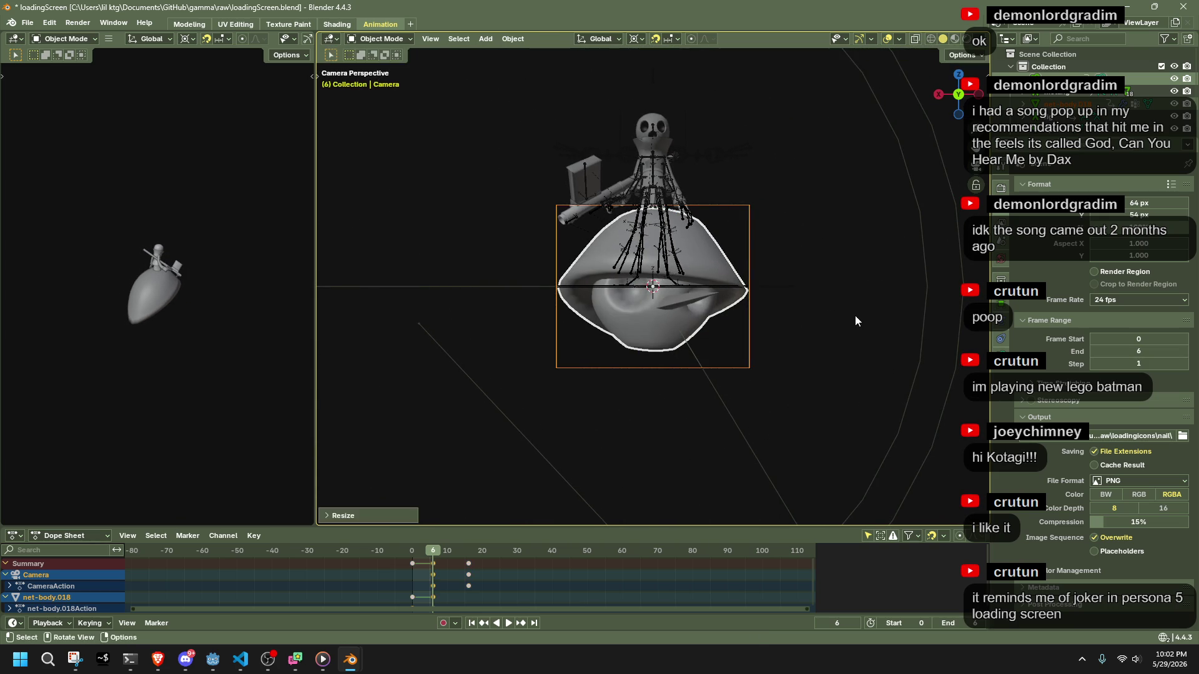
Select all objects and attempt to apply scale with Ctrl+A, then clear the selection.
key(a)
key(ctrl+a)
click(846, 349)
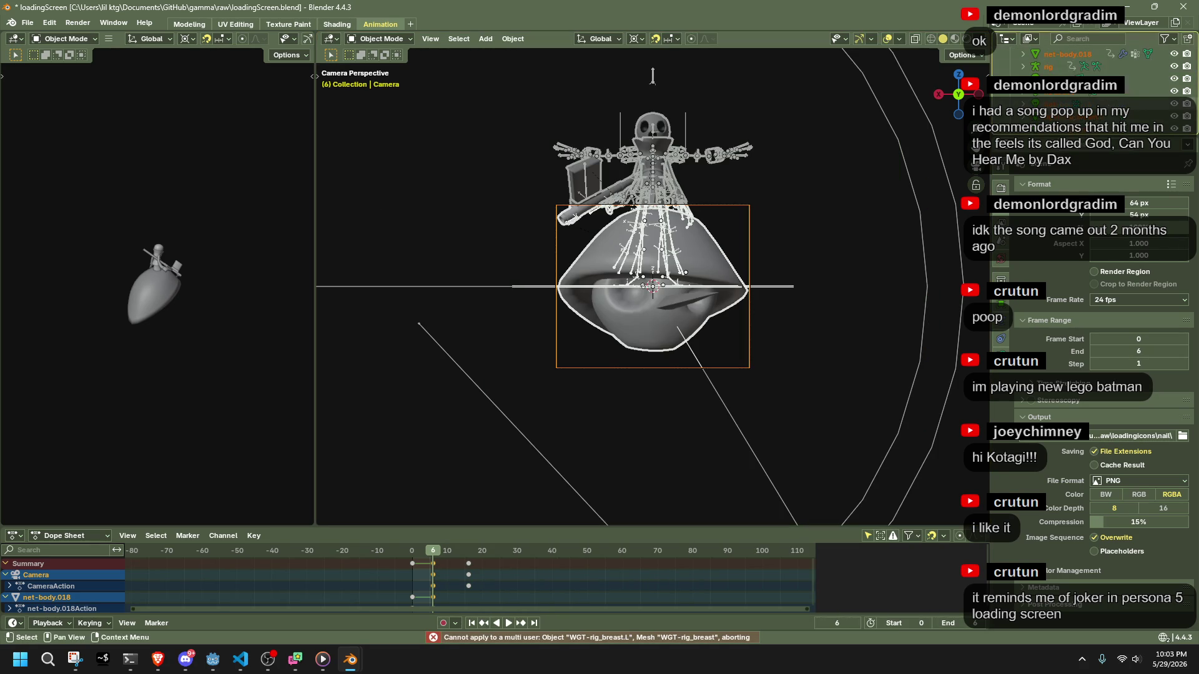
click(652, 74)
Delete the 112 WGT widget objects and the leftover generated rig object.
scroll(1059, 101, down, 5)
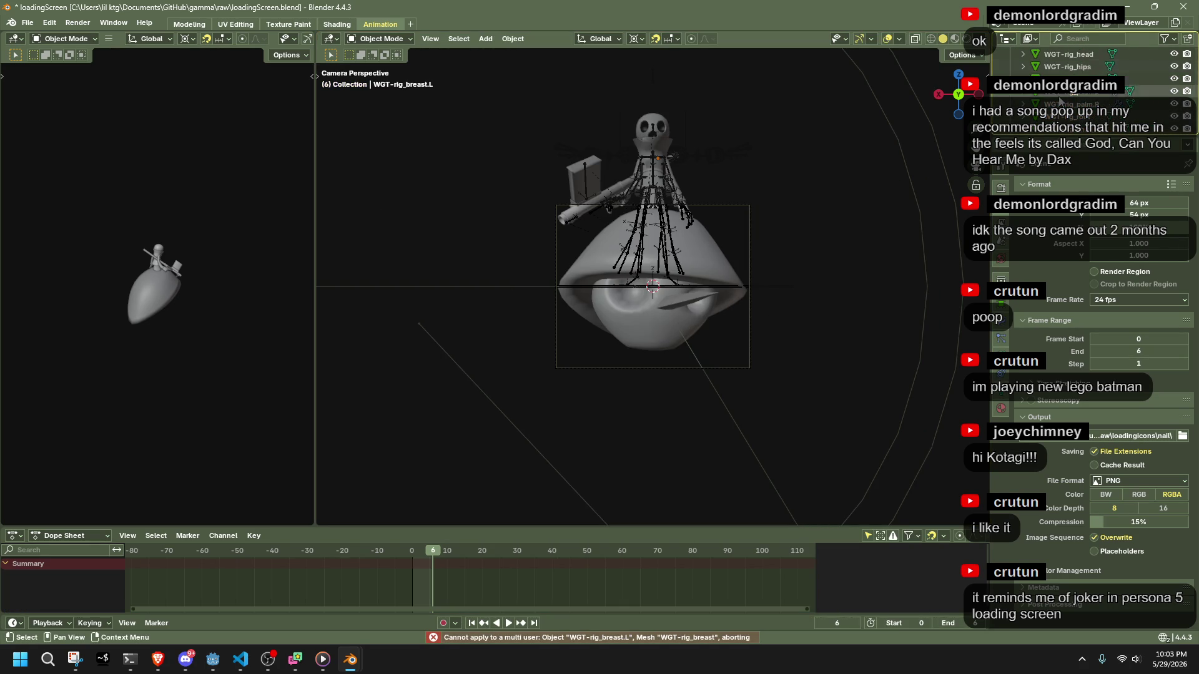
scroll(1060, 101, down, 5)
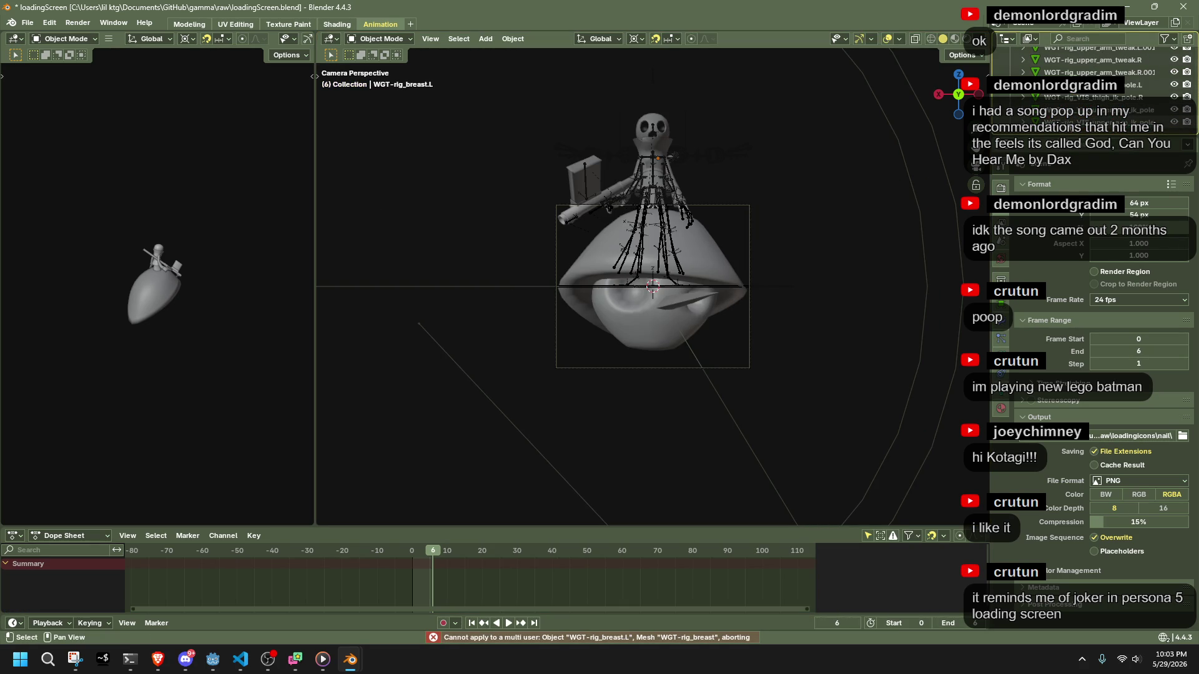
key(Delete)
mouse_move(702, 195)
middle_down()
mouse_move(705, 220)
mouse_move(718, 225)
middle_up()
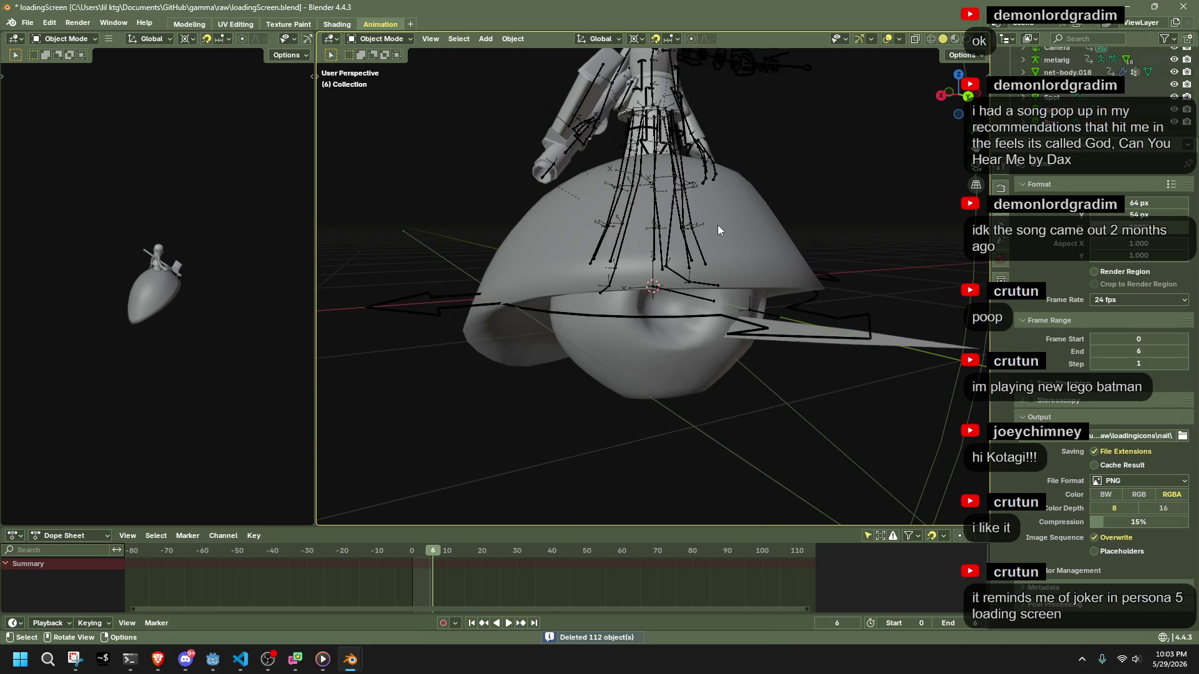
scroll(718, 225, down, 4)
click(600, 150)
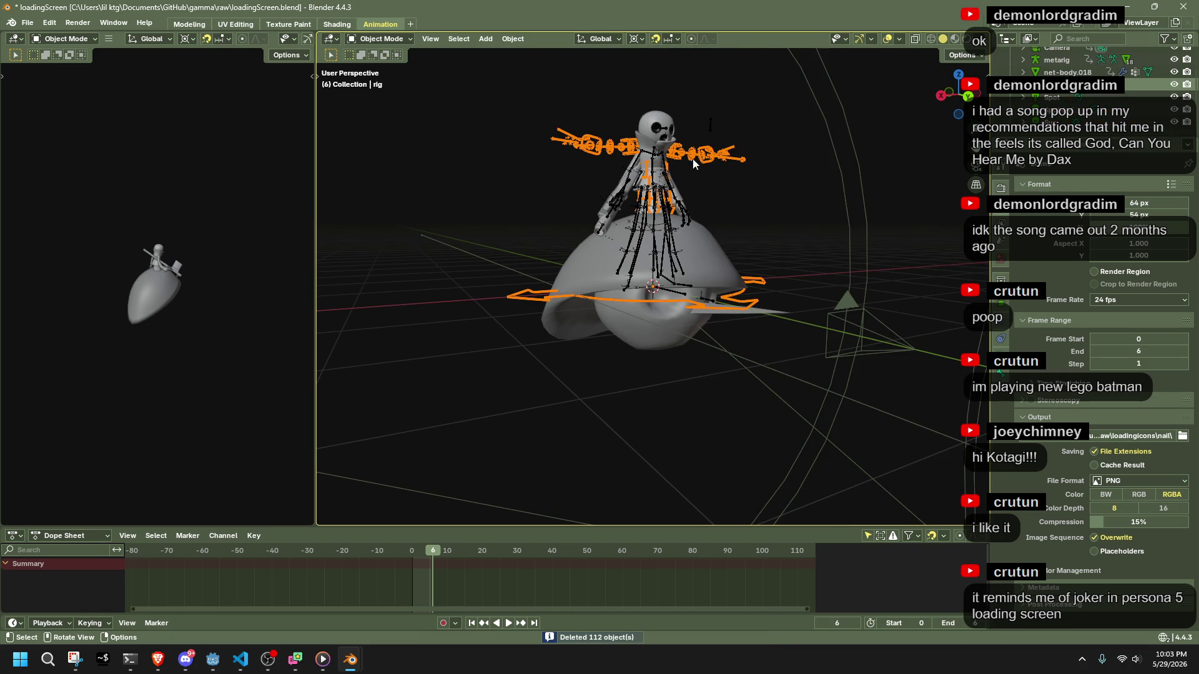
key(Delete)
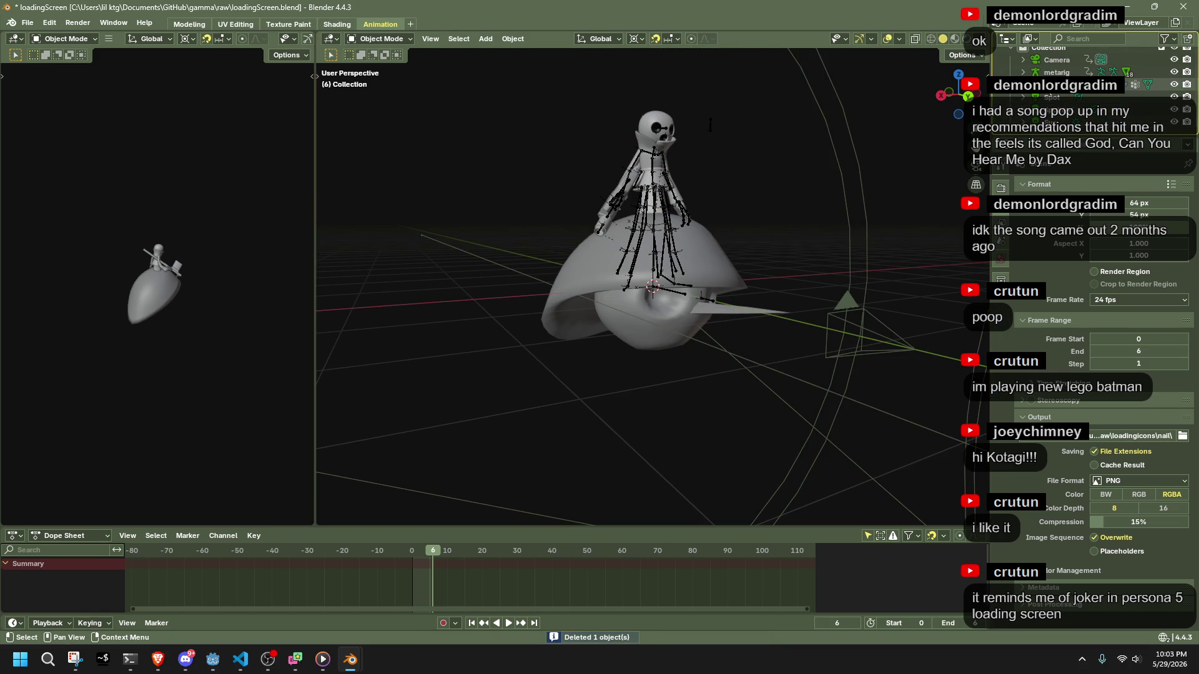
Switch to the camera view and select the metarig armature.
click(976, 167)
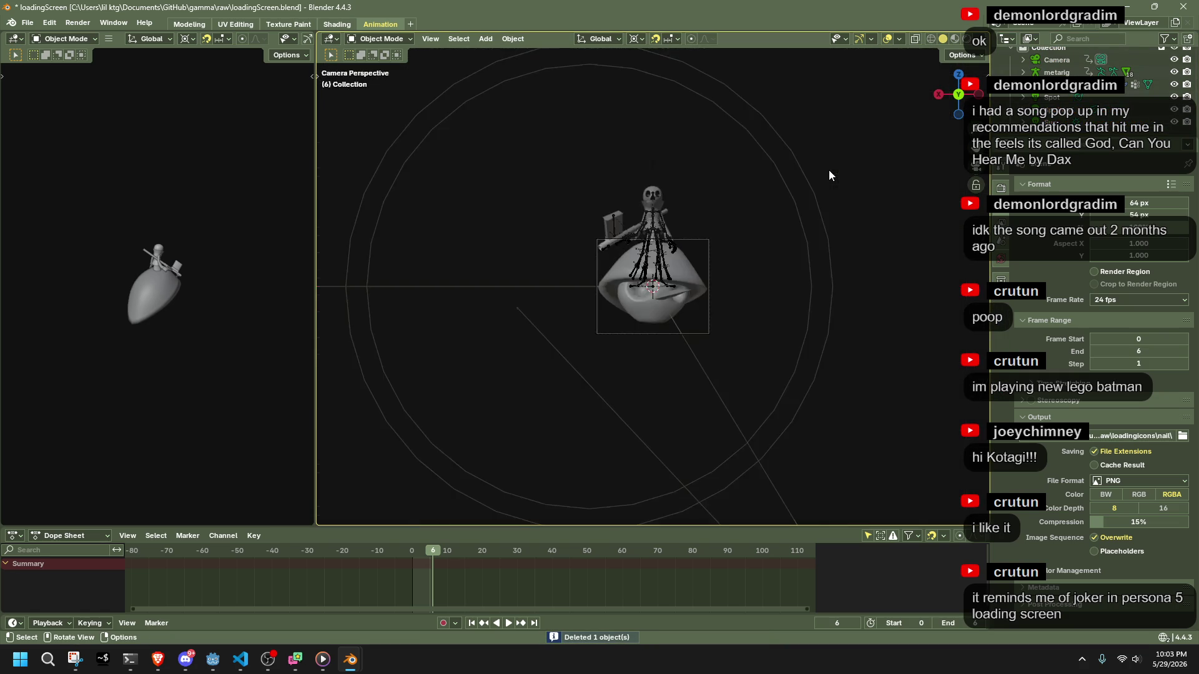
scroll(718, 225, up, 3)
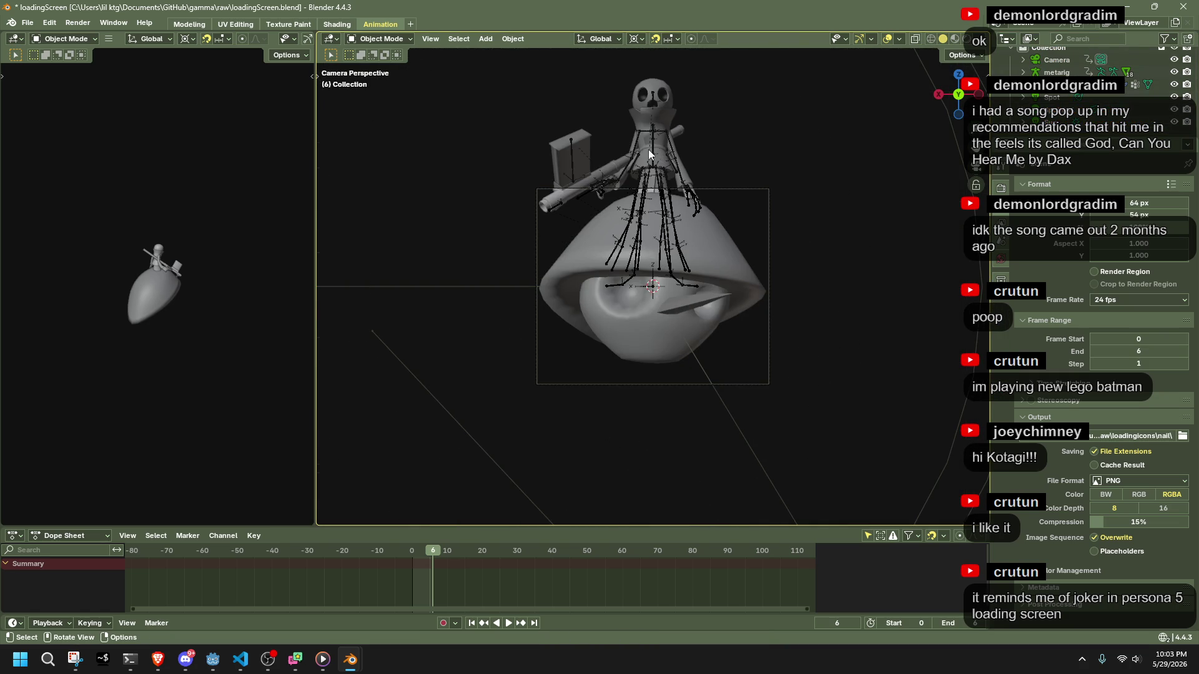
click(642, 181)
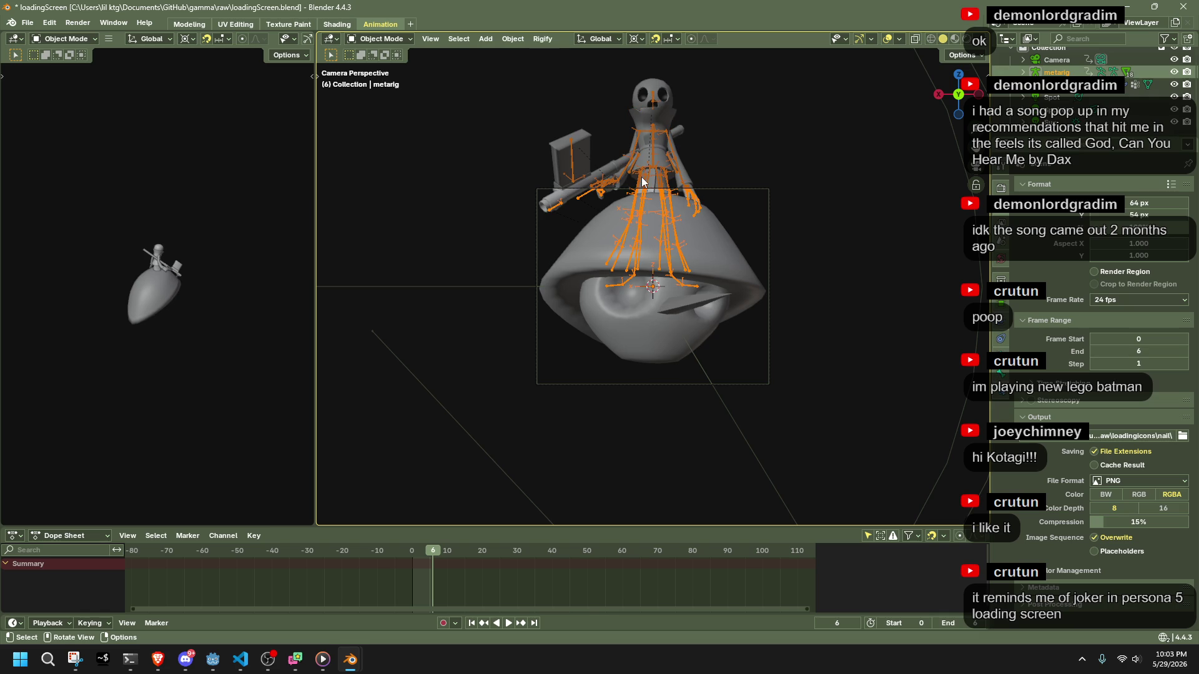
Put the metarig in Pose Mode, select all bones and preview the Idle animation.
click(397, 38)
mouse_move(541, 38)
mouse_move(443, 161)
middle_down()
mouse_move(521, 201)
mouse_move(499, 187)
middle_up()
click(381, 39)
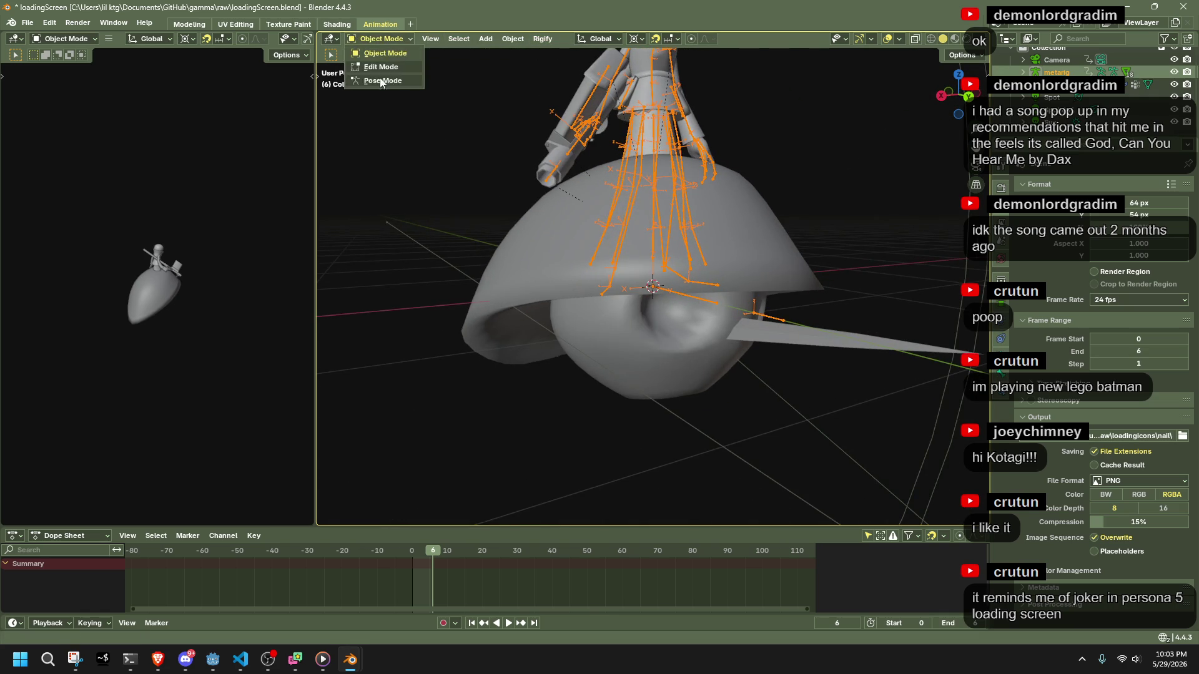
click(382, 81)
scroll(699, 182, down, 3)
key(a)
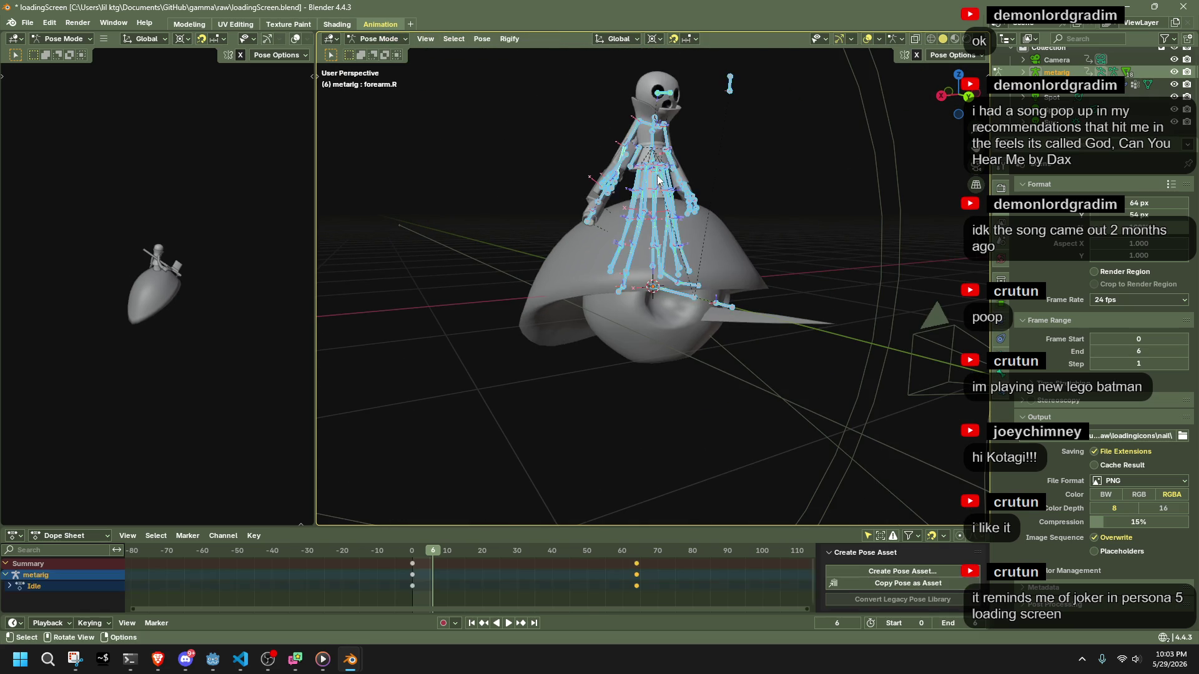
key(space)
mouse_move(433, 552)
mouse_down()
mouse_move(443, 552)
mouse_move(411, 553)
mouse_move(434, 559)
mouse_up()
key(space)
click(493, 386)
Switch the Dope Sheet to the Action Editor and browse the rig's action list.
click(66, 536)
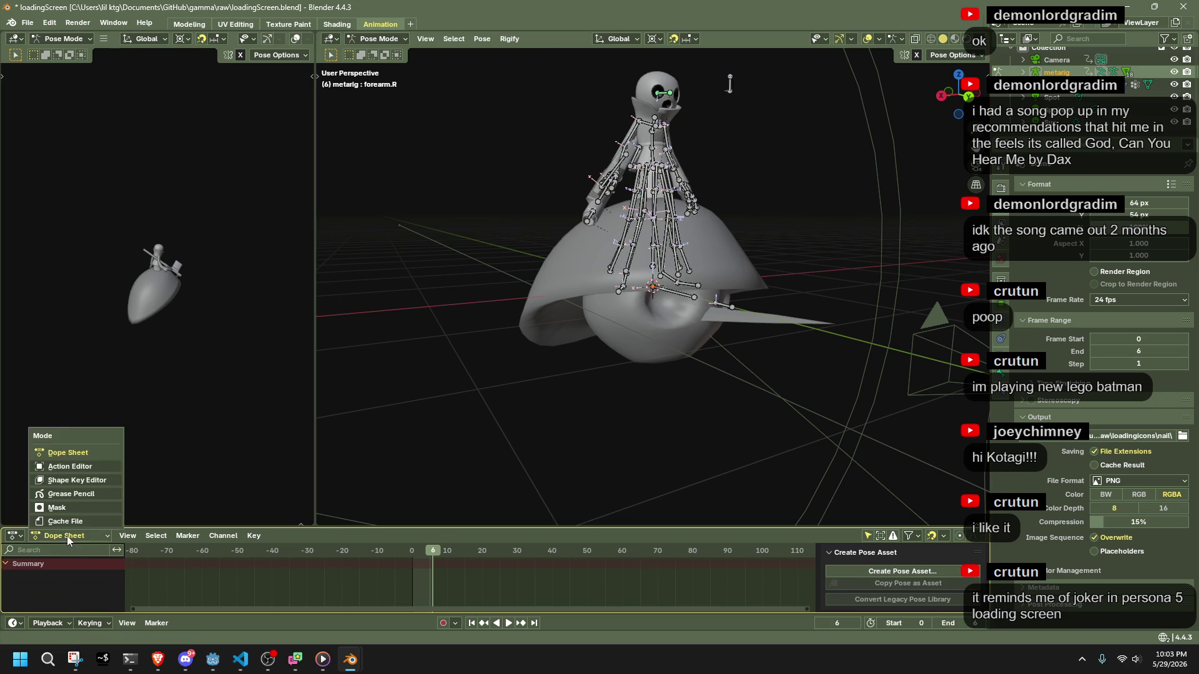
click(77, 470)
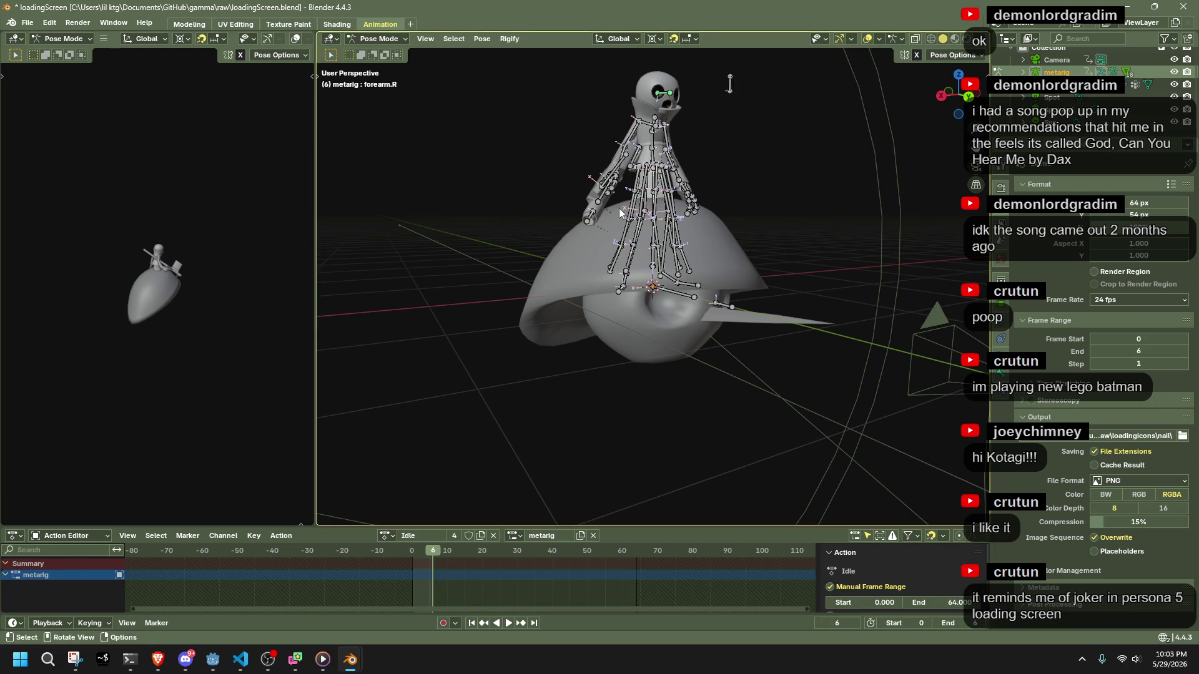
key(a)
click(387, 535)
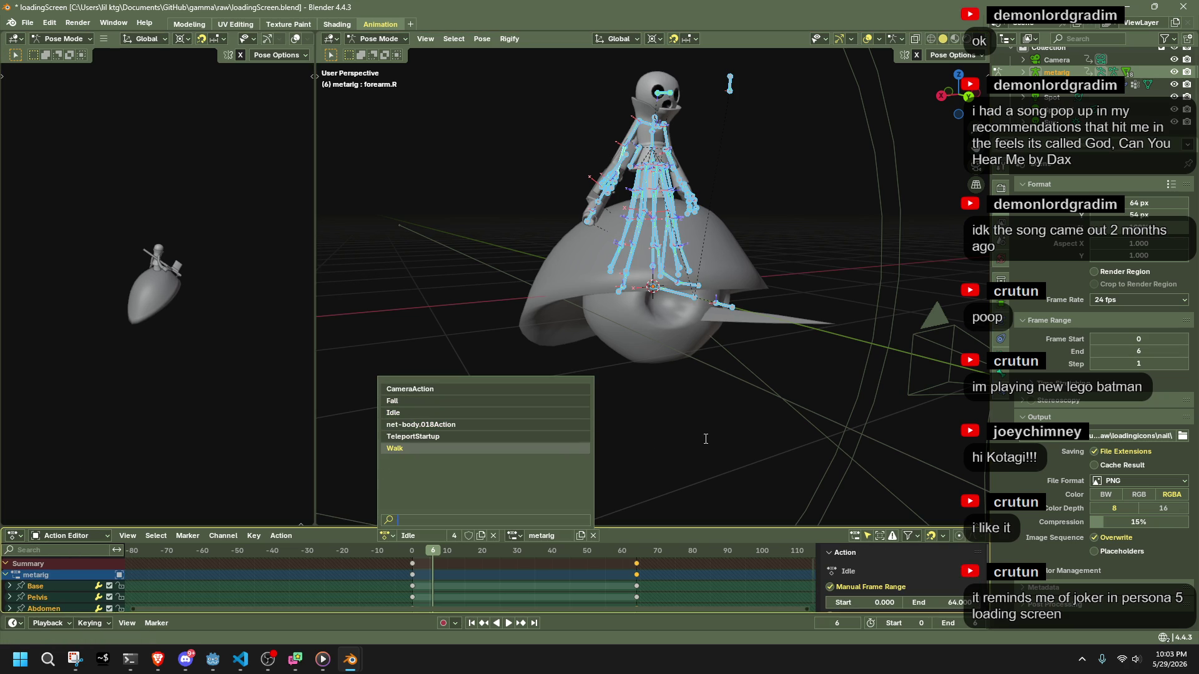
key(Escape)
Return to Object Mode, select the character mesh with its armature, and delete them.
key(Tab)
scroll(690, 431, down, 3)
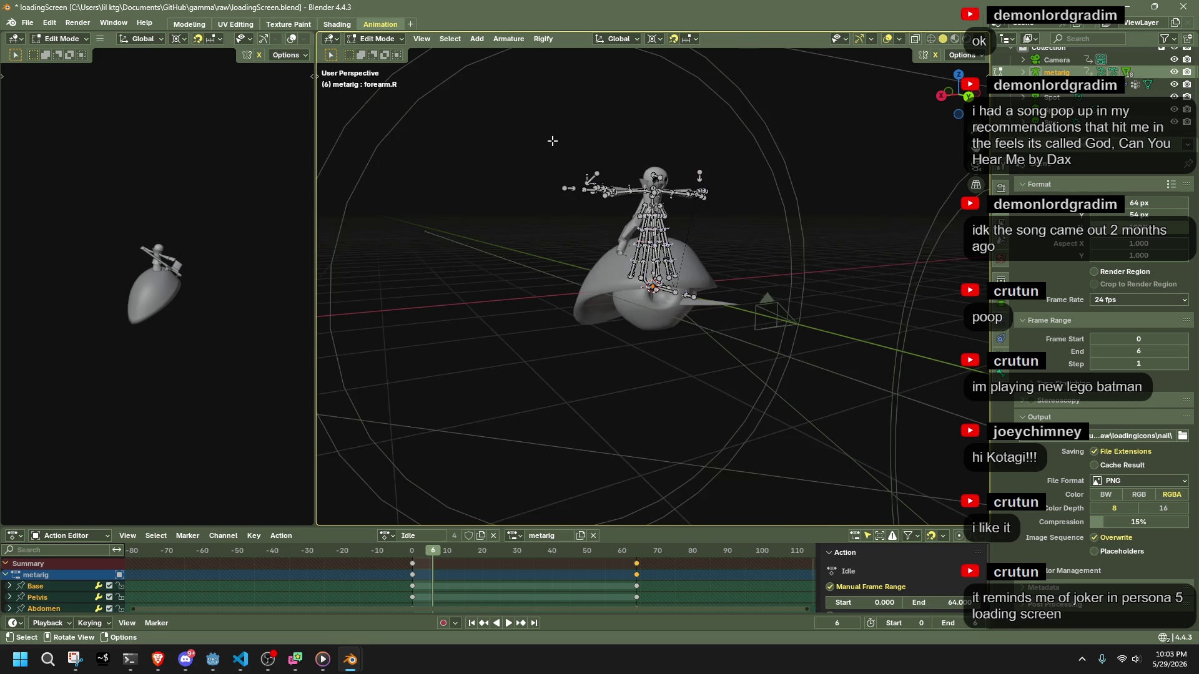
click(378, 38)
click(375, 47)
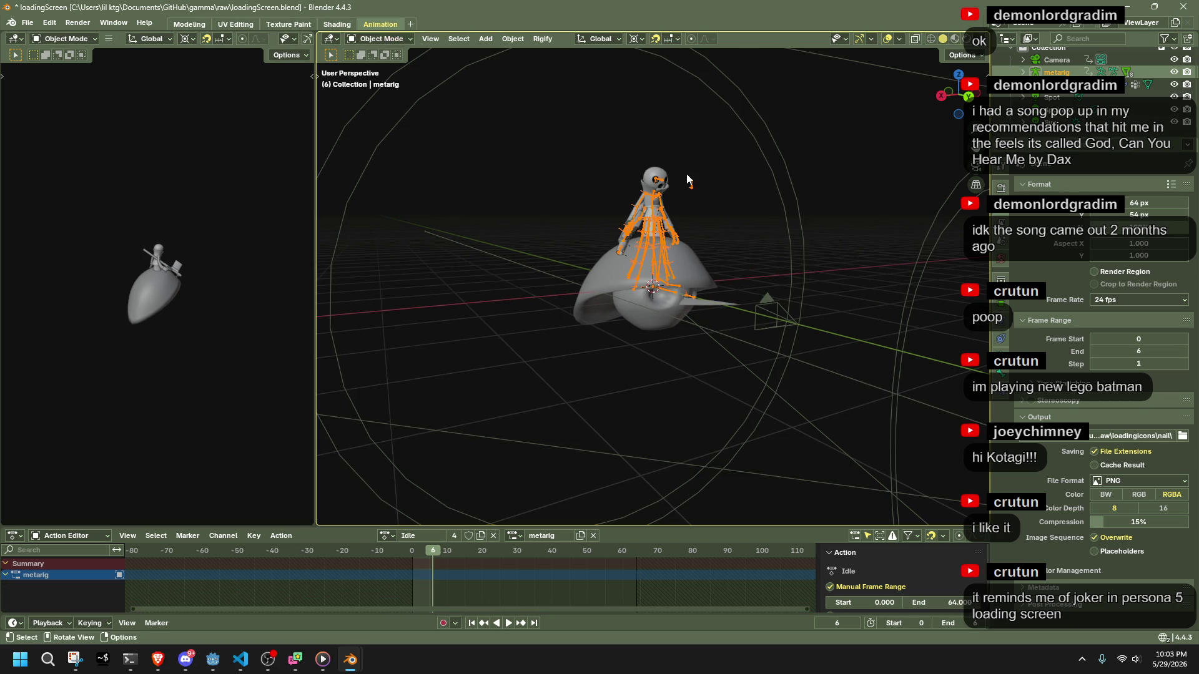
shift+click(656, 184)
key(Delete)
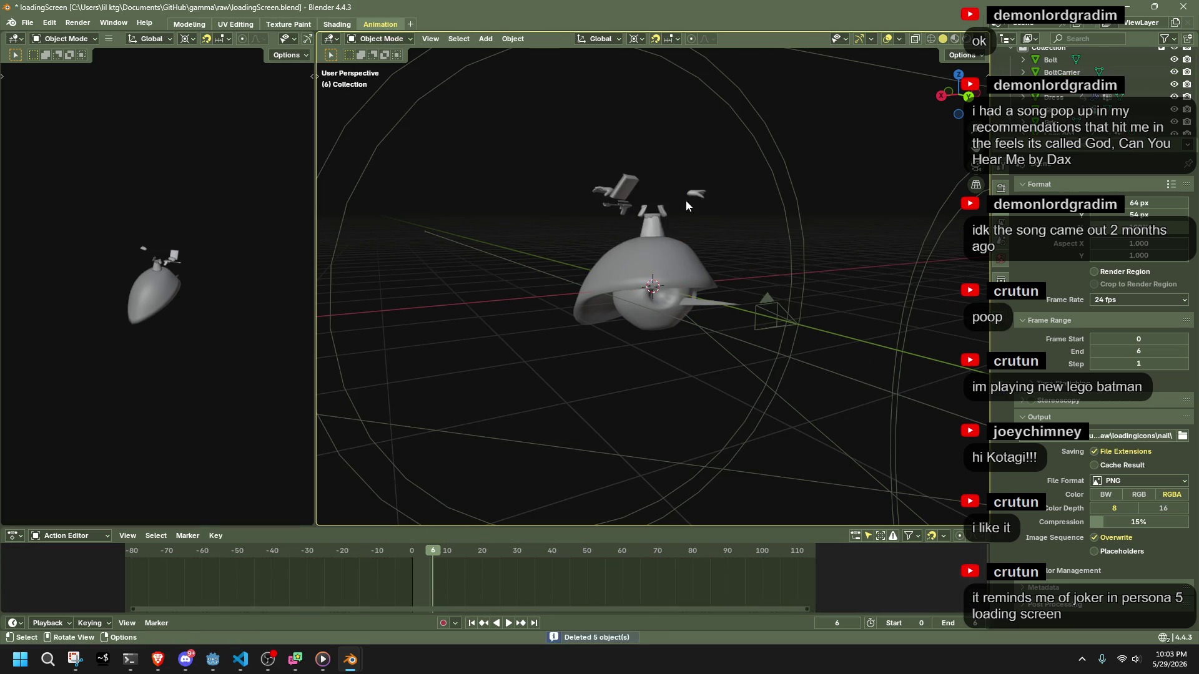
Delete the 14 leftover objects floating above the egg.
mouse_move(668, 196)
middle_down()
mouse_move(711, 213)
mouse_move(878, 215)
mouse_move(348, 204)
mouse_move(503, 212)
mouse_move(509, 187)
middle_up()
drag(519, 77, 837, 188)
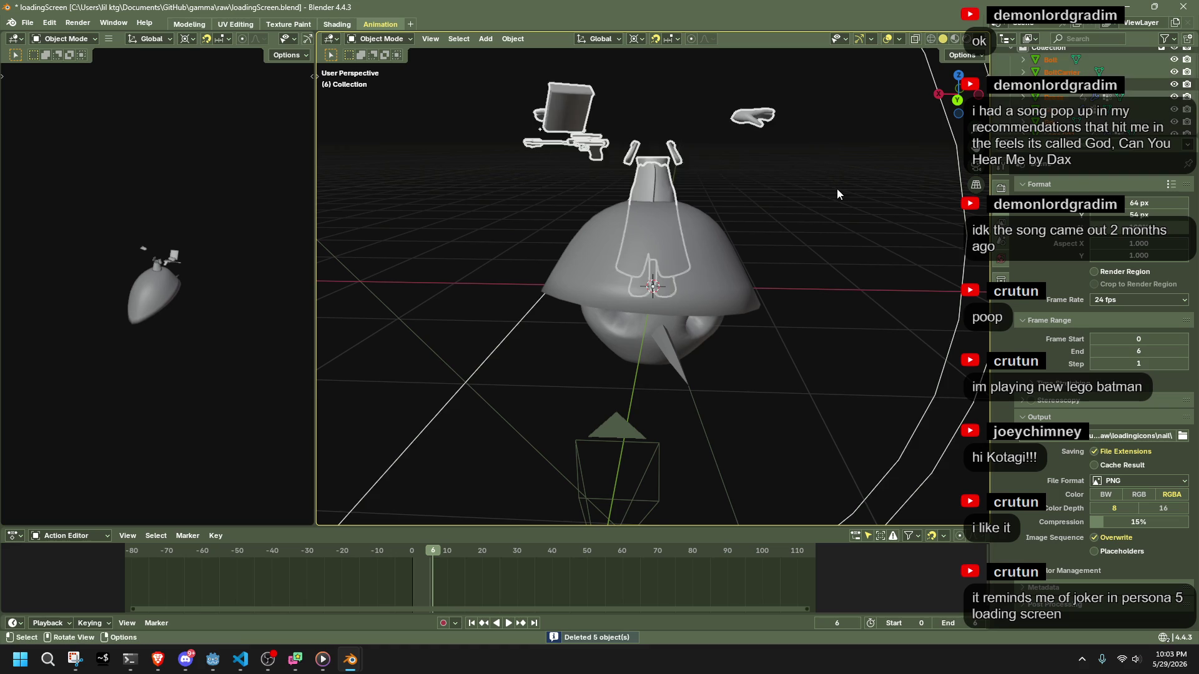
scroll(837, 189, down, 6)
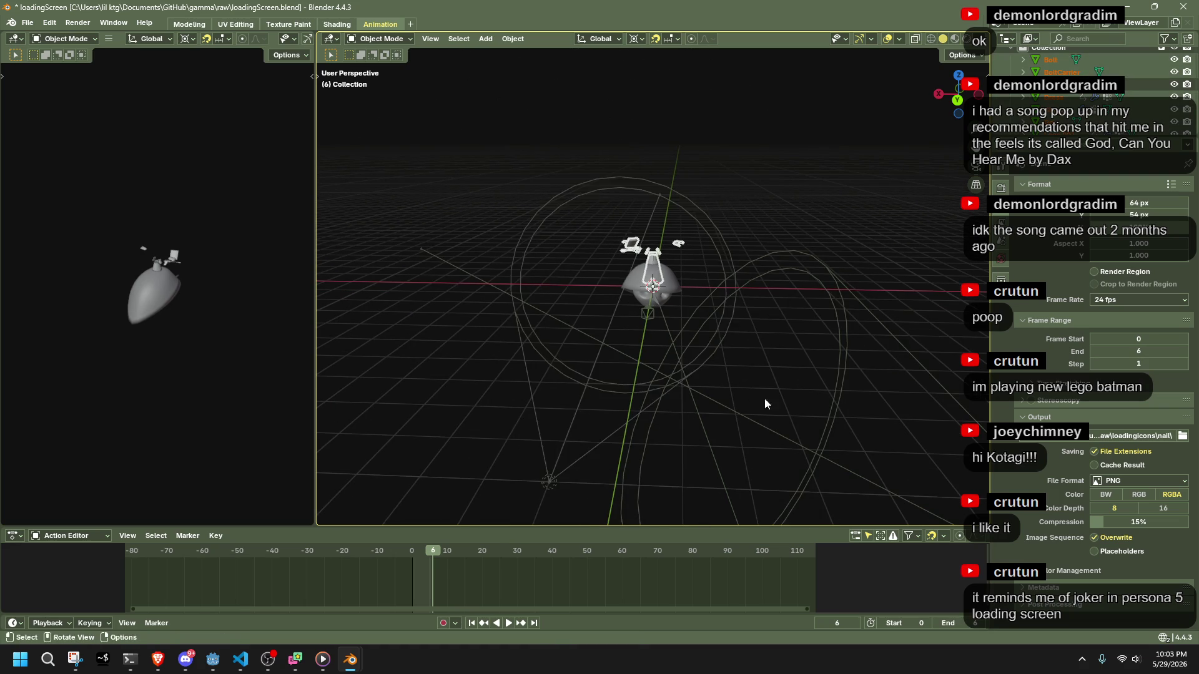
key(Delete)
scroll(769, 306, up, 5)
Duplicate net-body.018's frame-6 keyframes to frame 0 and play the animation to check it.
drag(420, 551, 411, 552)
click(575, 315)
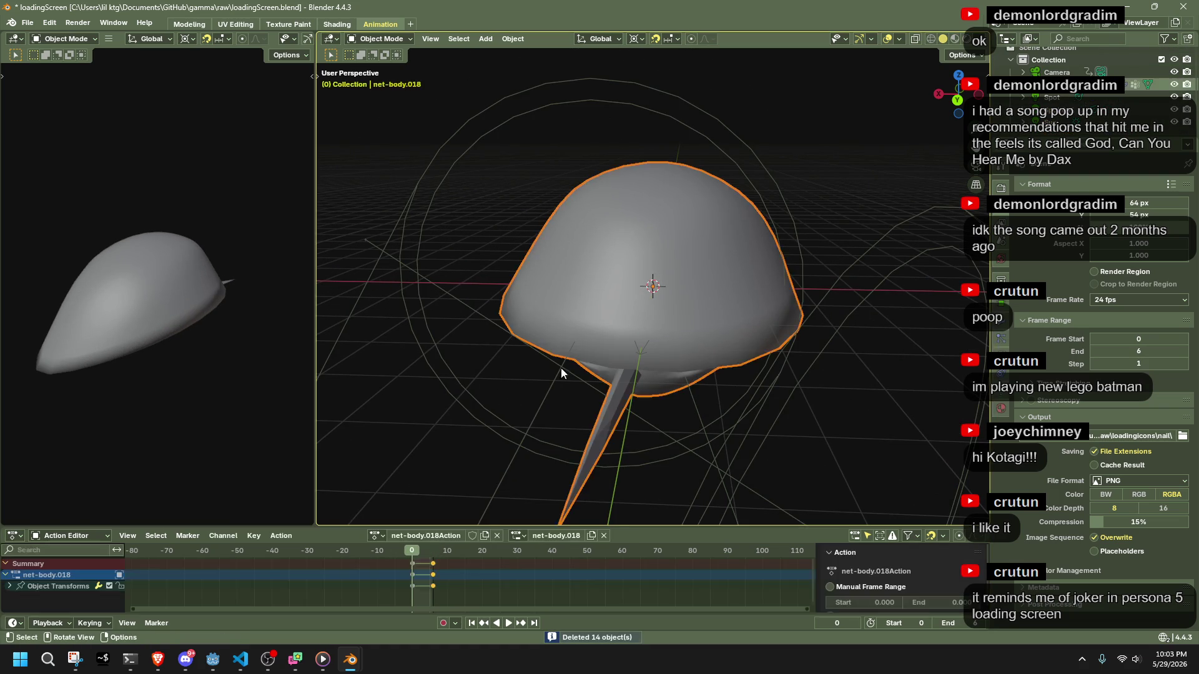
click(434, 553)
key(shift+d)
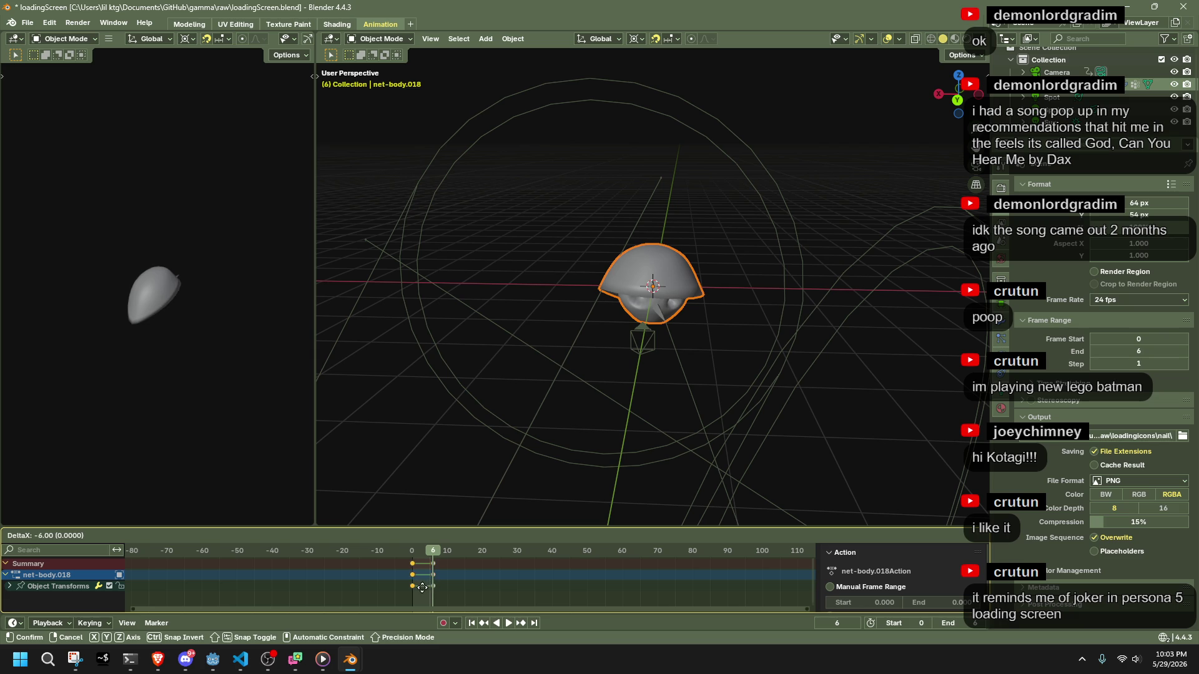
click(422, 592)
key(space)
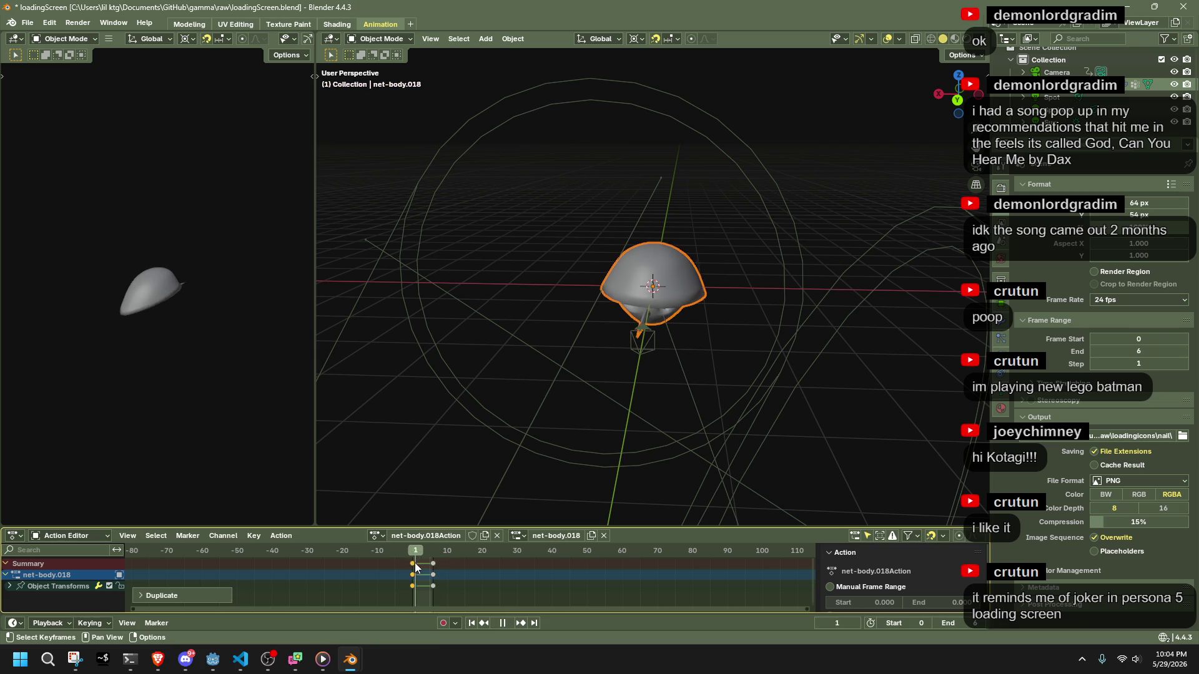
key(space)
Orbit to a new angle and bring up the Add object menu.
mouse_move(455, 455)
middle_down()
mouse_move(498, 420)
mouse_move(669, 369)
mouse_move(579, 326)
mouse_move(635, 182)
mouse_move(372, 235)
mouse_move(550, 313)
mouse_move(755, 211)
mouse_move(784, 206)
mouse_move(789, 246)
middle_up()
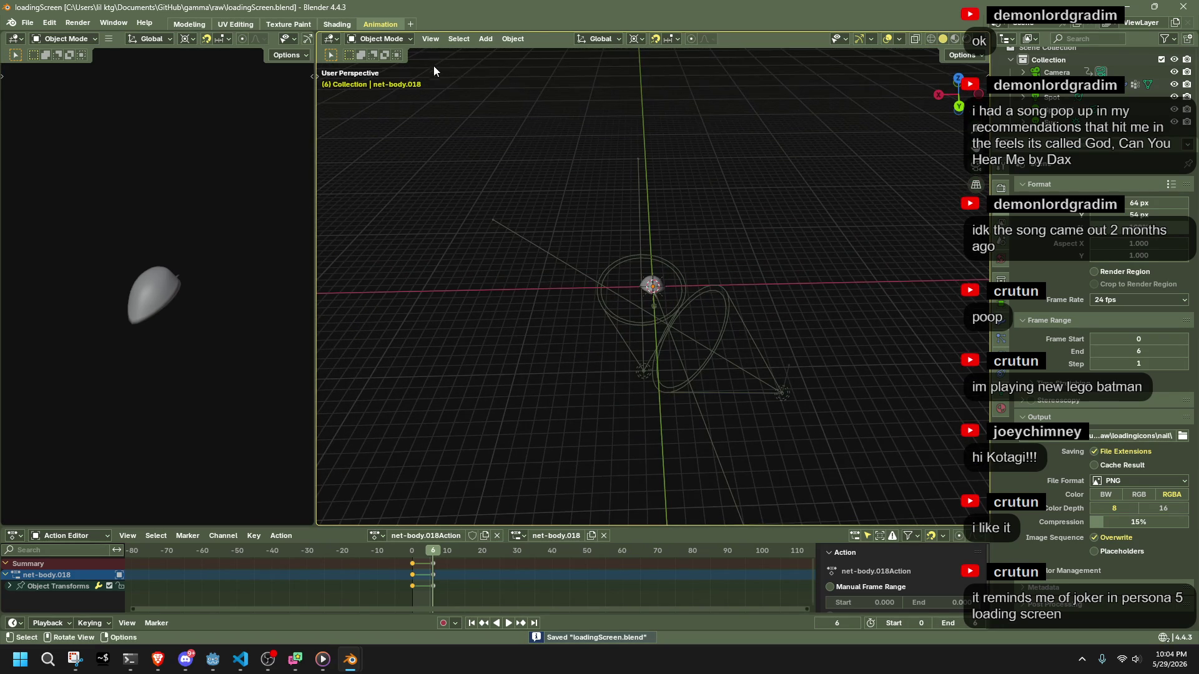
click(485, 39)
mouse_move(497, 53)
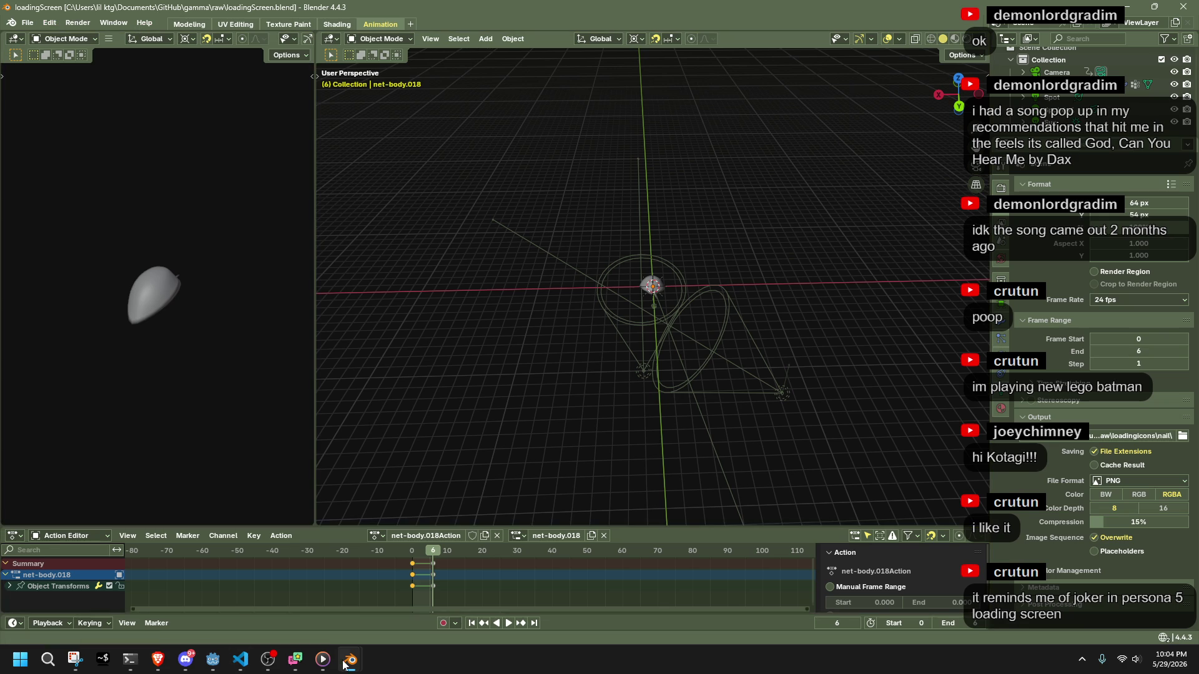
Bring the slink.blend window forward, deselect the rig and show the armature's data properties.
mouse_move(350, 659)
click(418, 596)
click(675, 345)
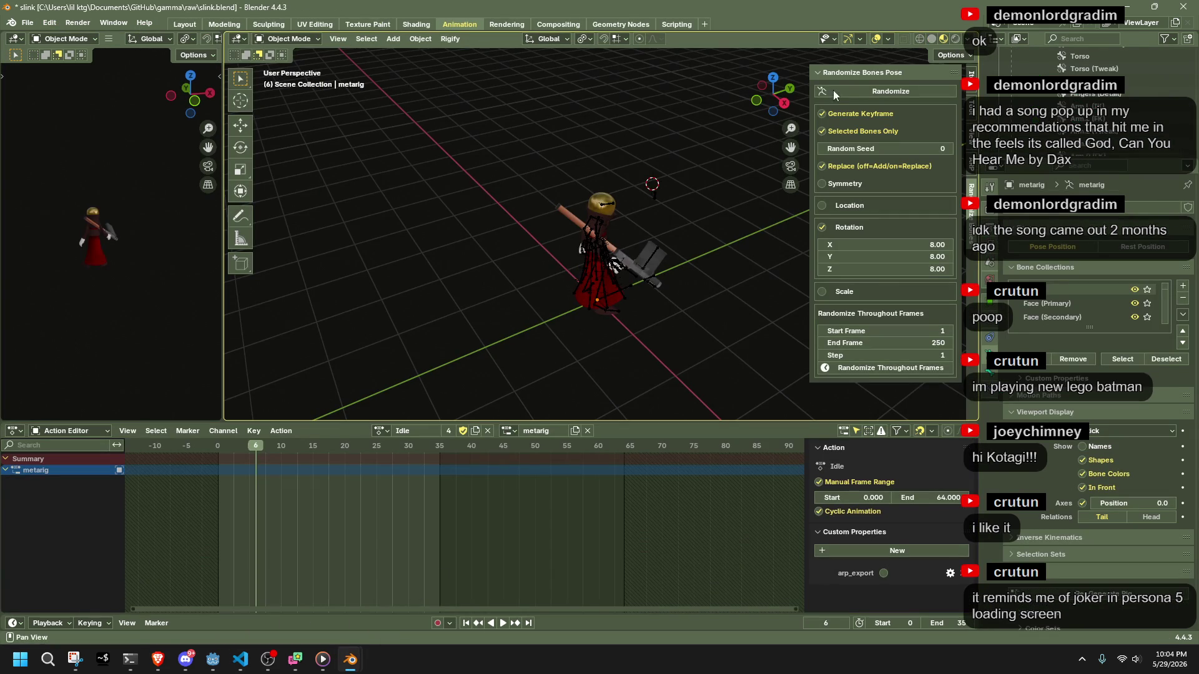
scroll(1092, 94, down, 5)
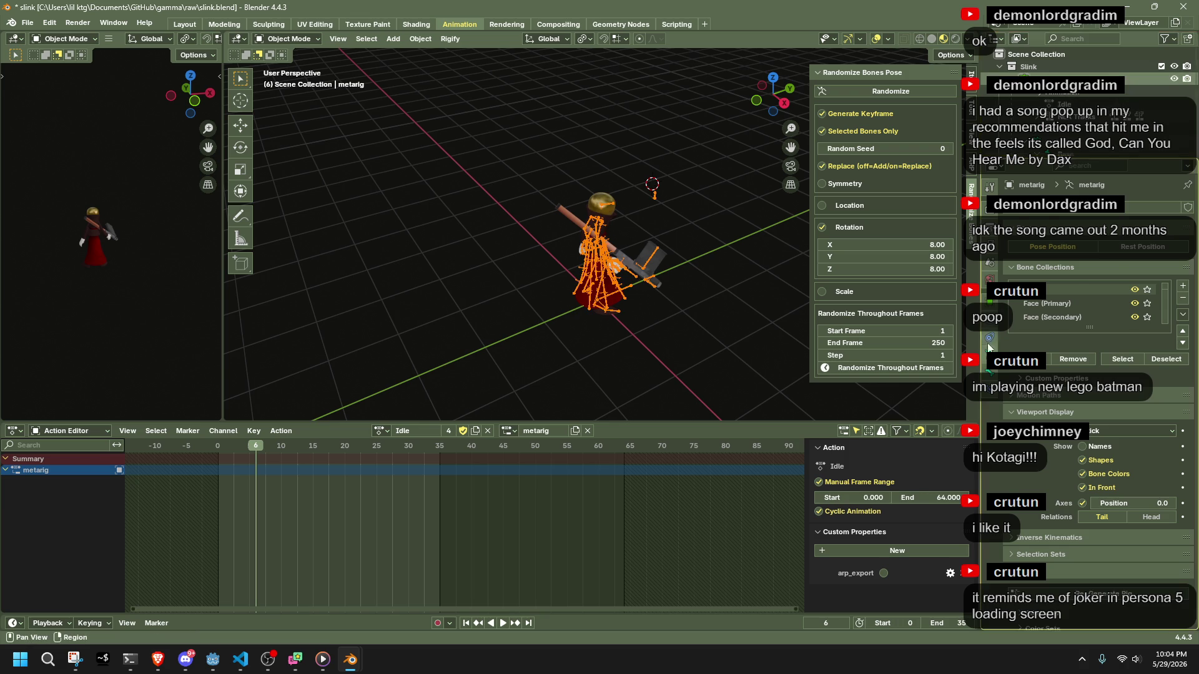
click(987, 371)
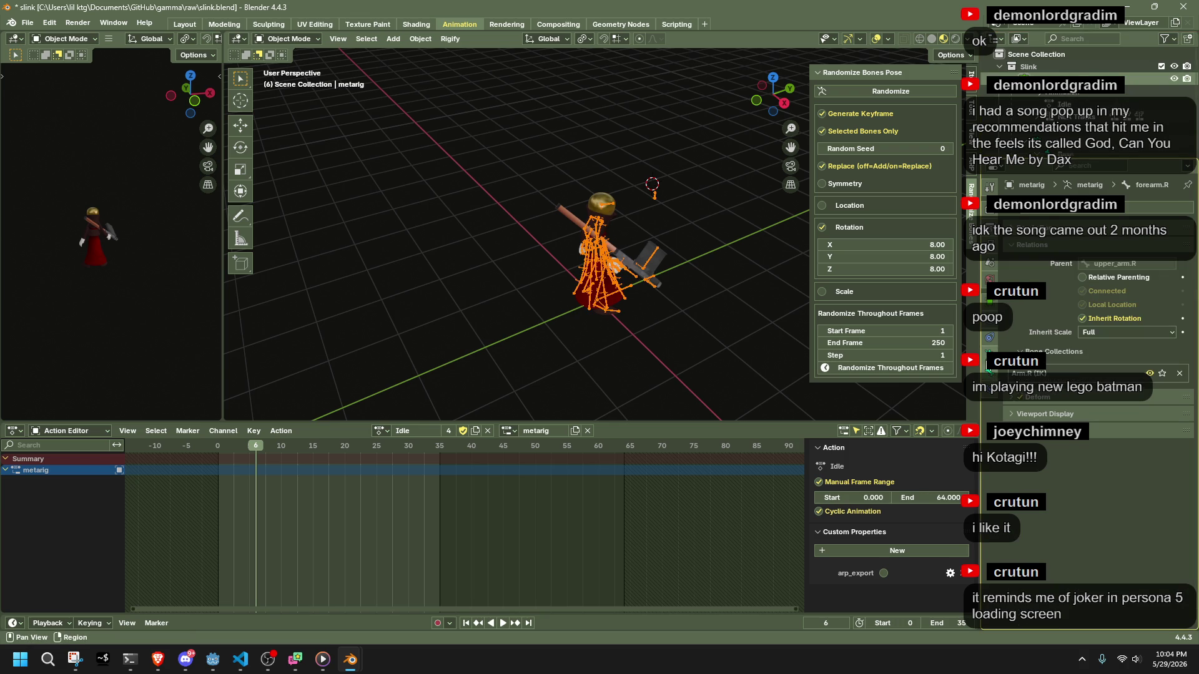
click(990, 354)
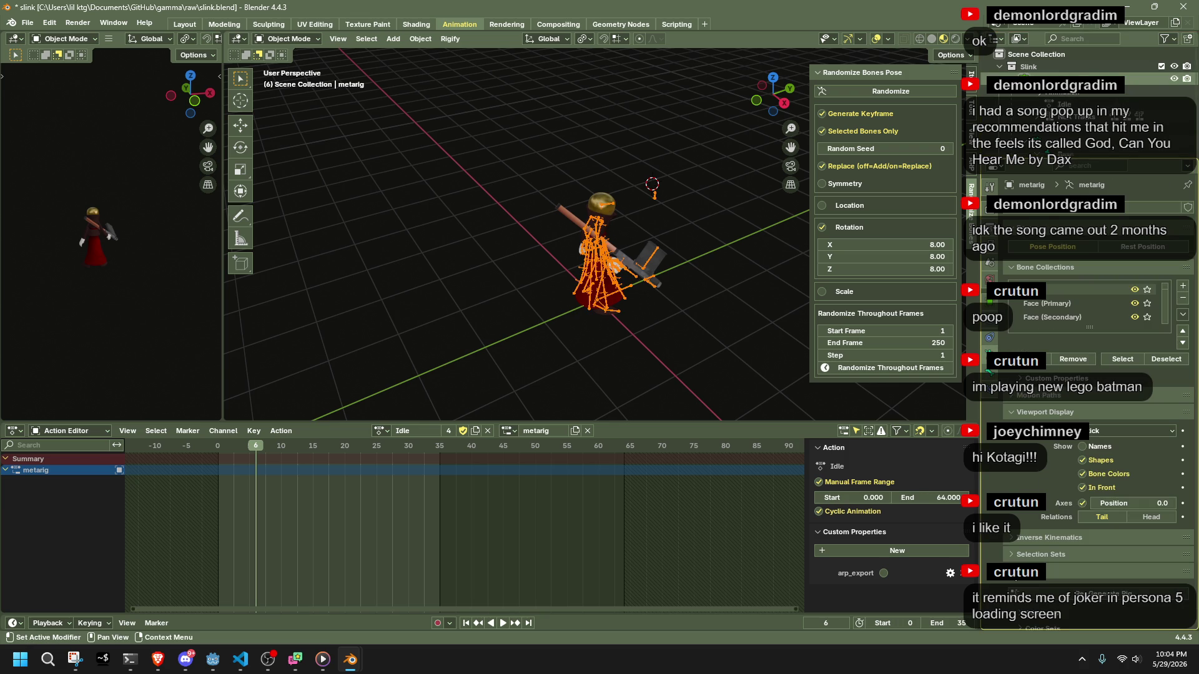
Expand the metarig's Rigify Advanced generation options.
click(1023, 572)
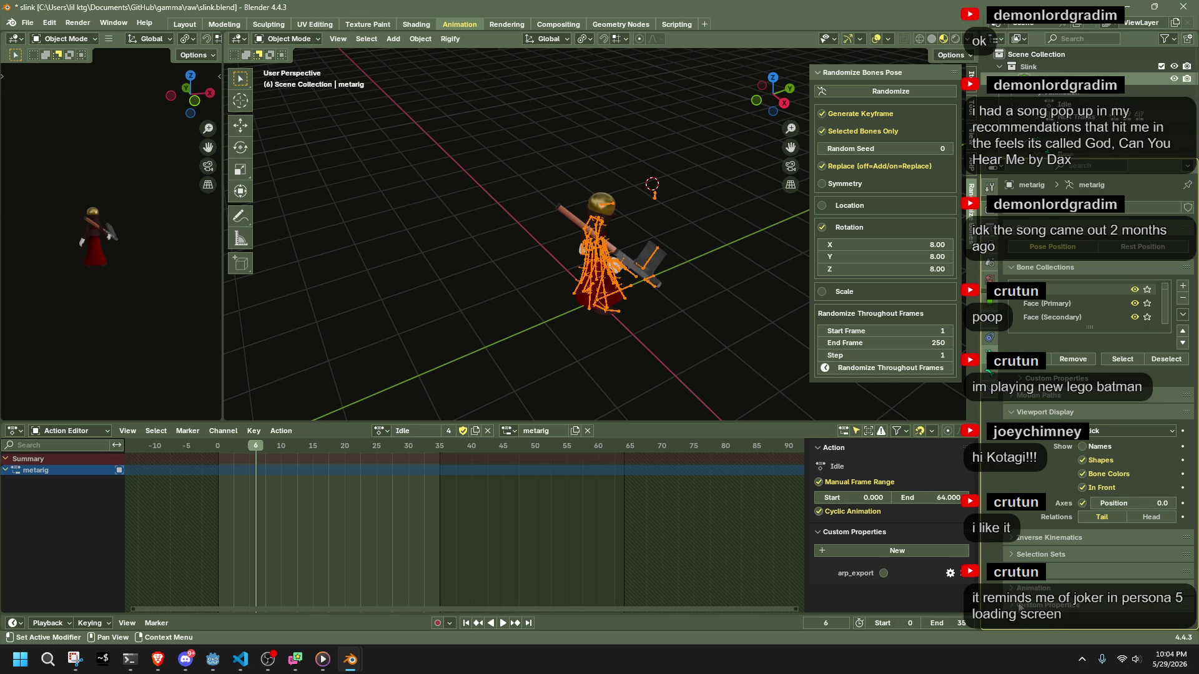
scroll(1025, 584, down, 1)
scroll(1023, 585, up, 1)
click(1024, 571)
scroll(1024, 572, down, 3)
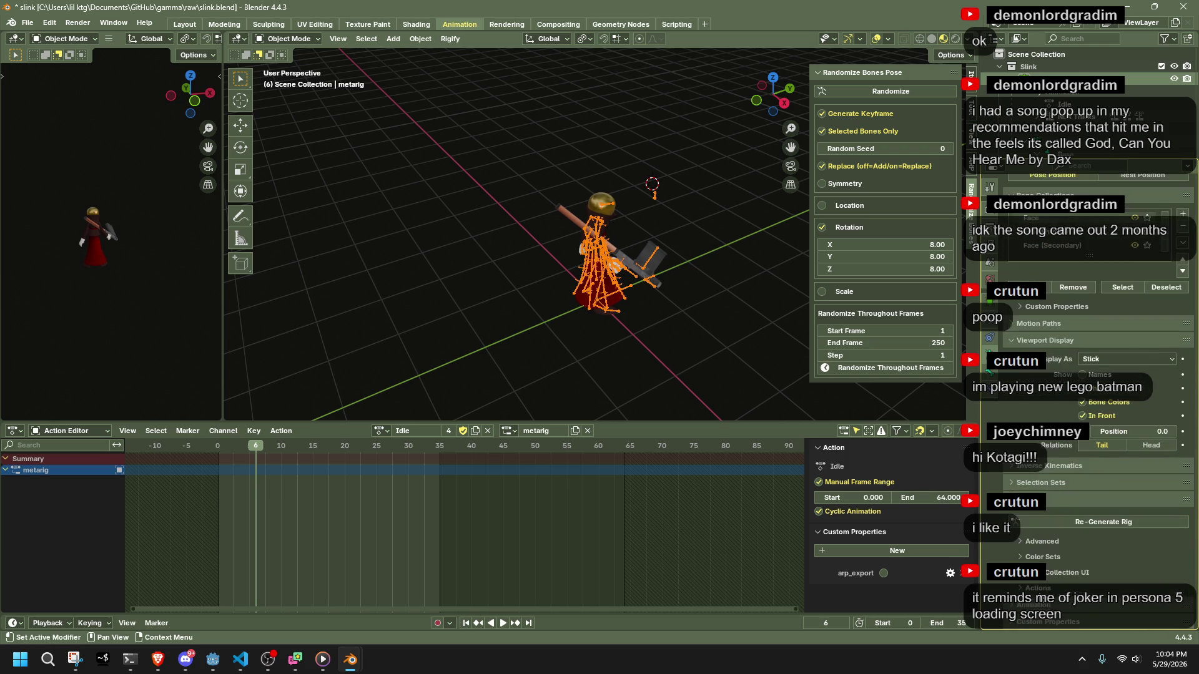
click(1036, 543)
key(alt+Tab)
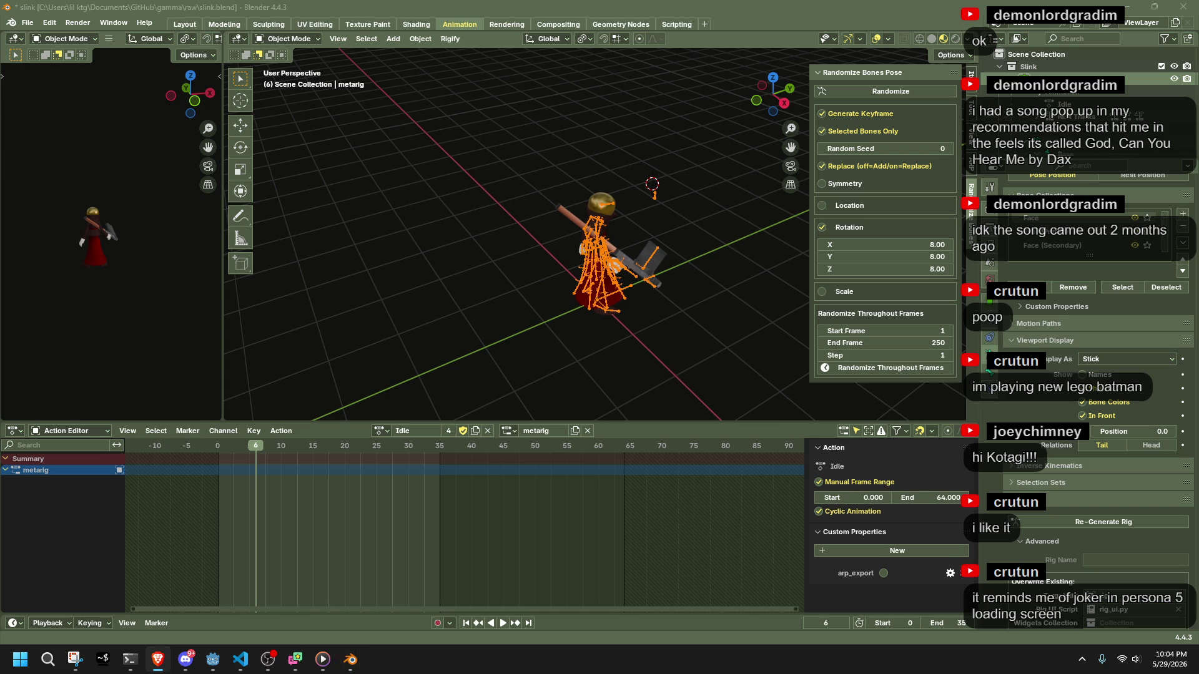
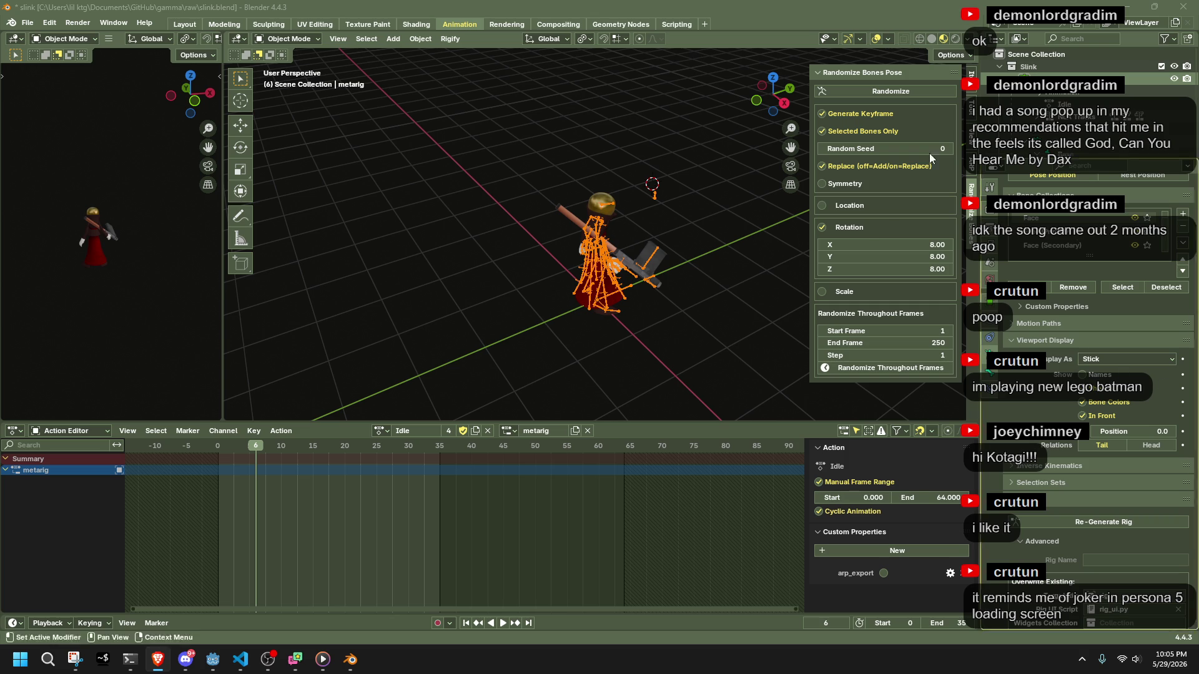
Cycle through the workspaces and settle back on the Animation workspace.
click(675, 24)
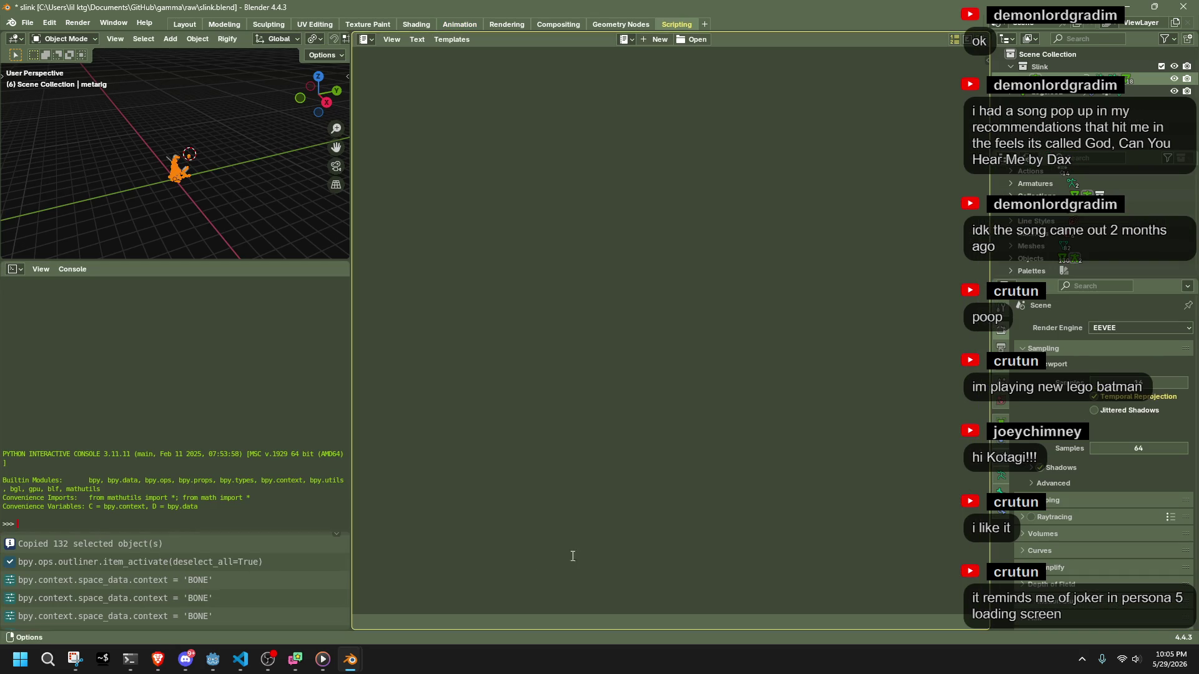
click(186, 25)
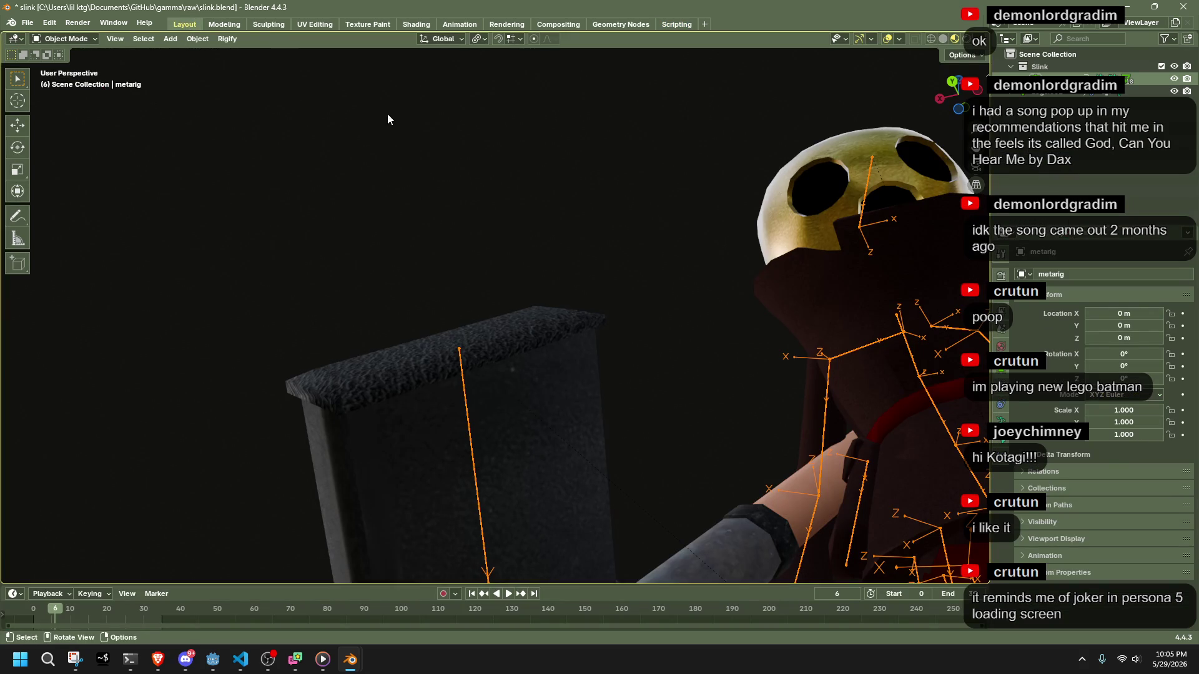
click(234, 25)
click(268, 25)
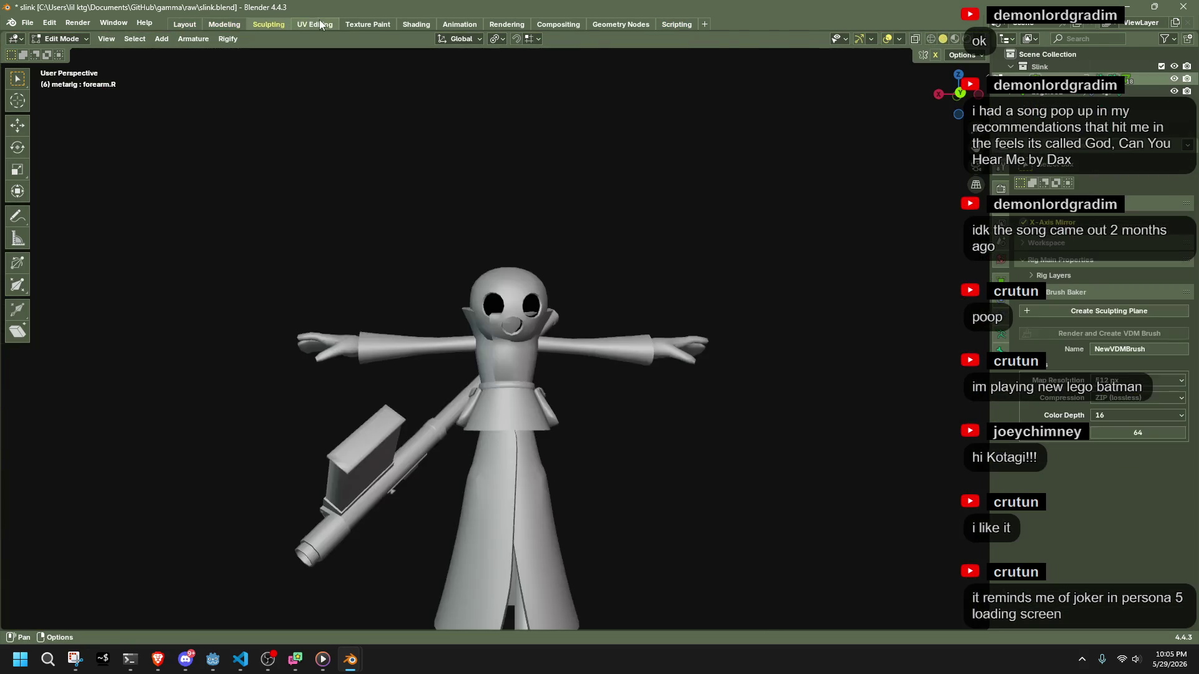
click(358, 25)
click(416, 25)
click(459, 25)
click(521, 25)
click(460, 24)
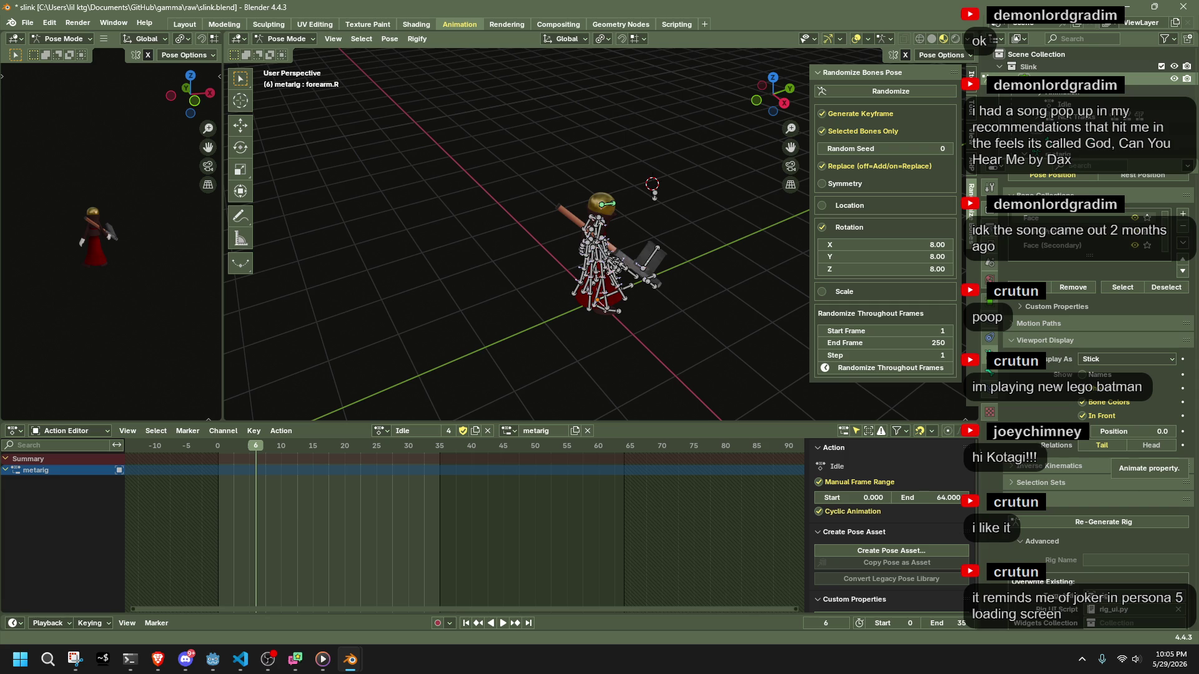
Switch the rig to Object Mode and reselect the metarig armature.
click(285, 39)
click(294, 51)
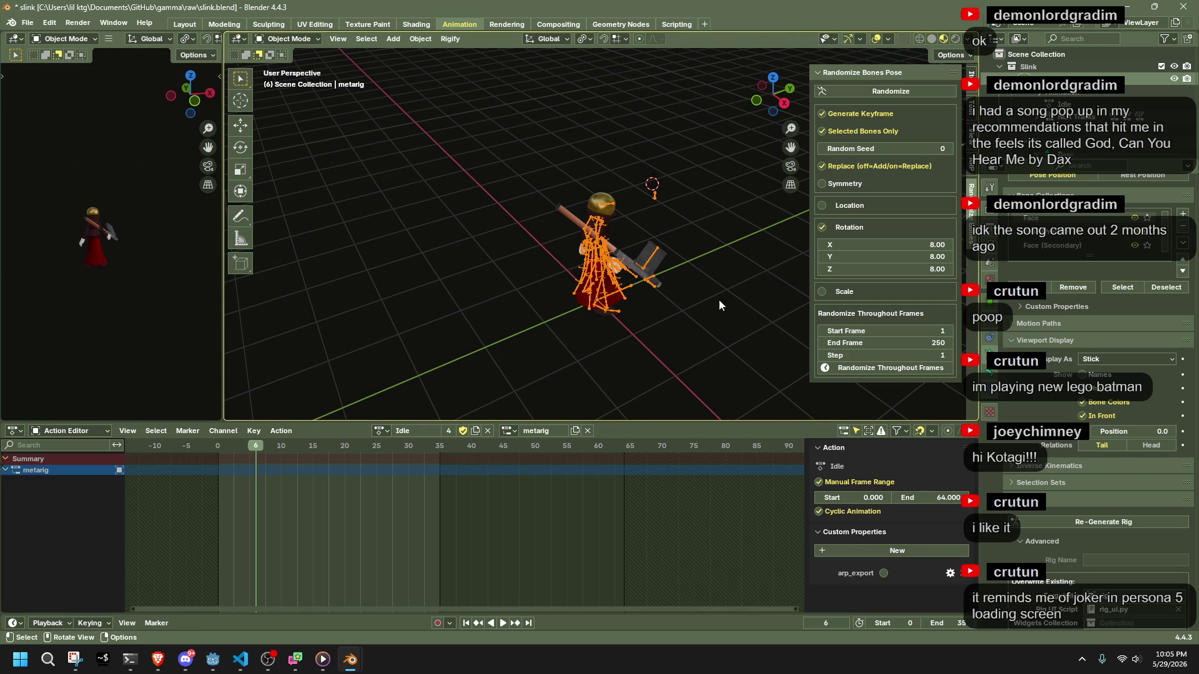
click(527, 266)
click(597, 261)
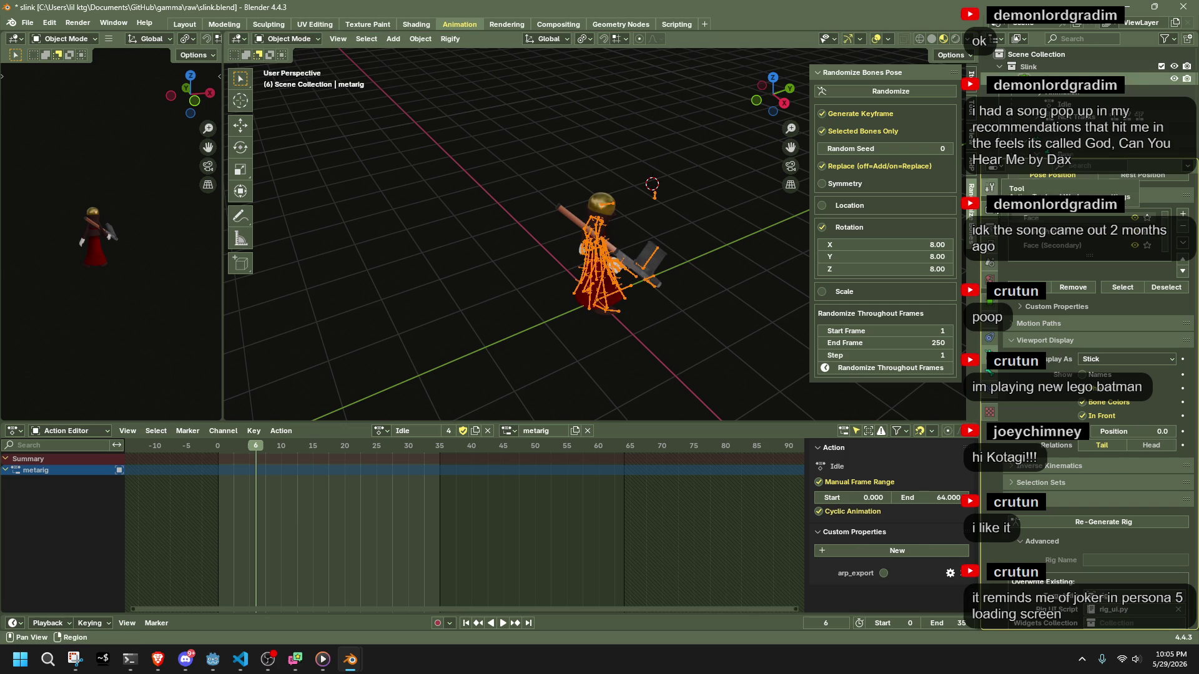
Show the metarig's object properties and forearm.R's bone properties, then enter Edit Mode.
click(991, 308)
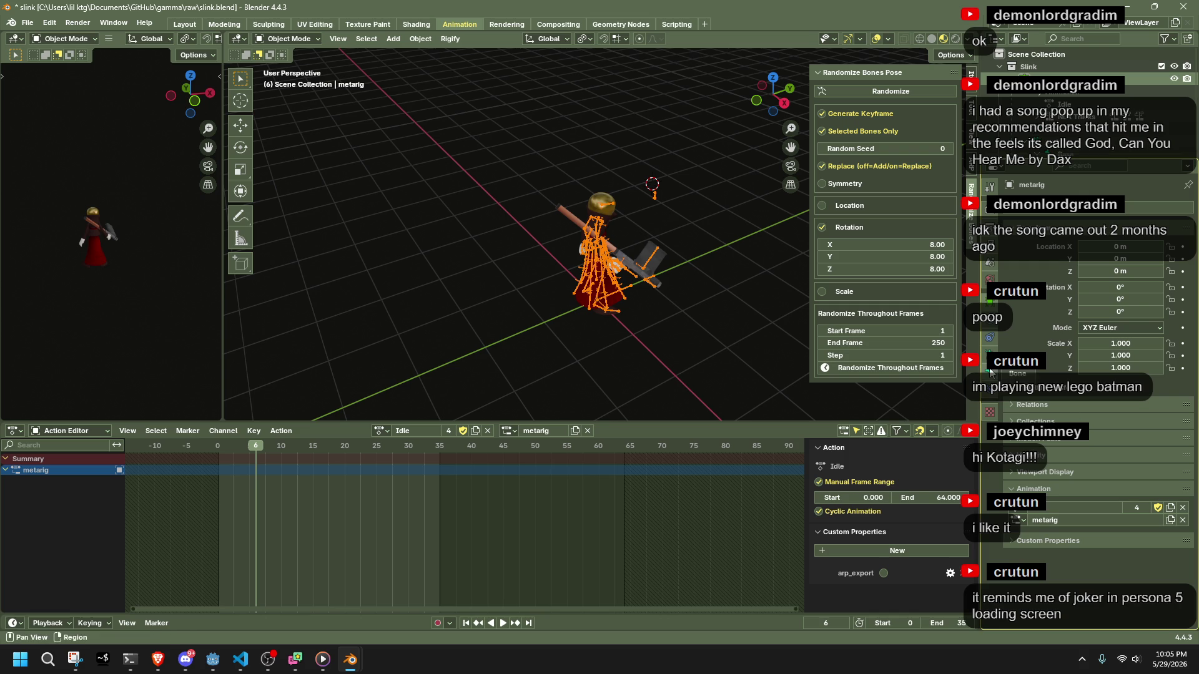
click(990, 370)
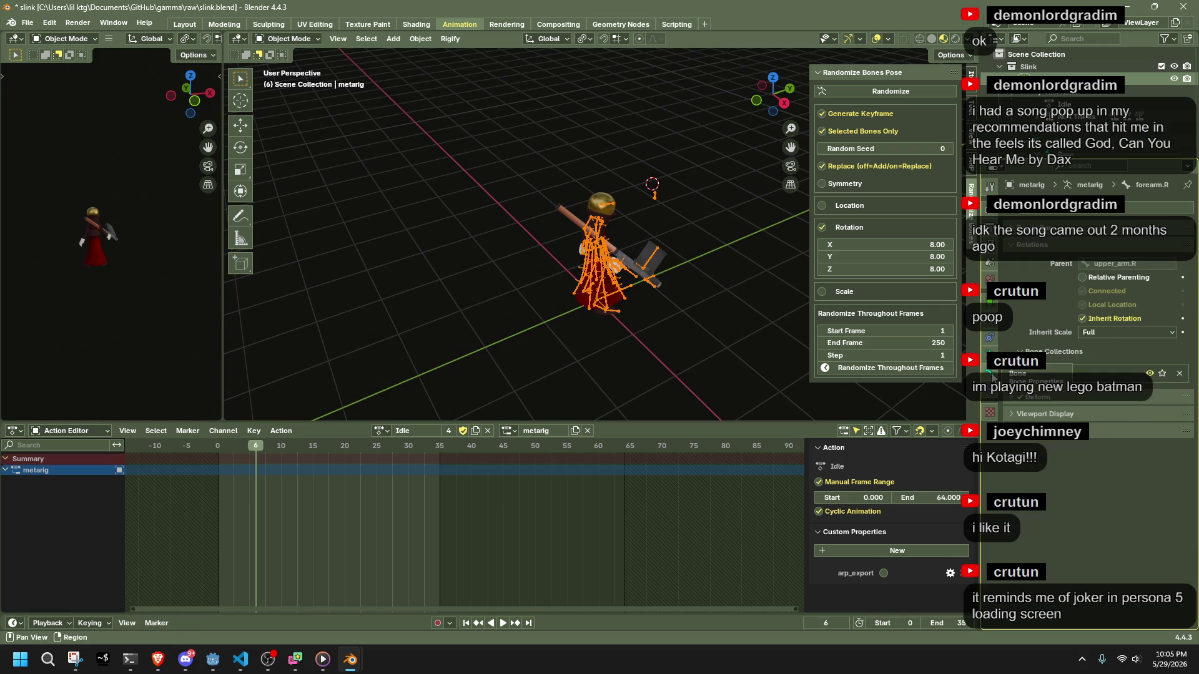
click(1009, 441)
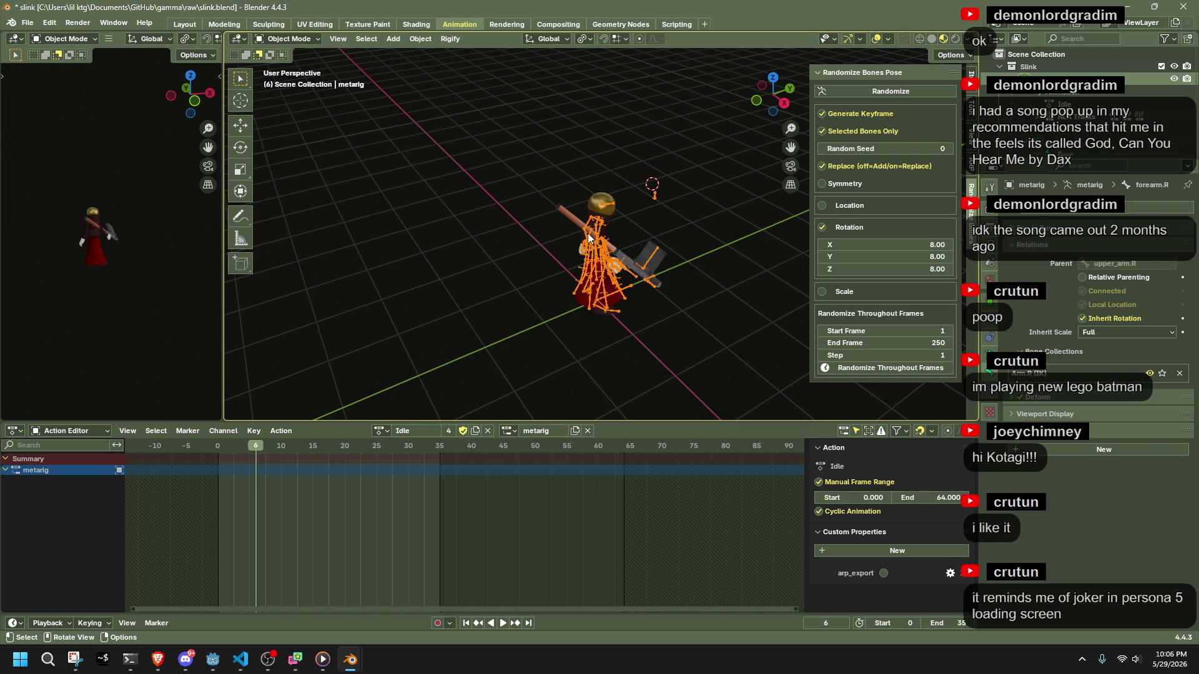
key(Tab)
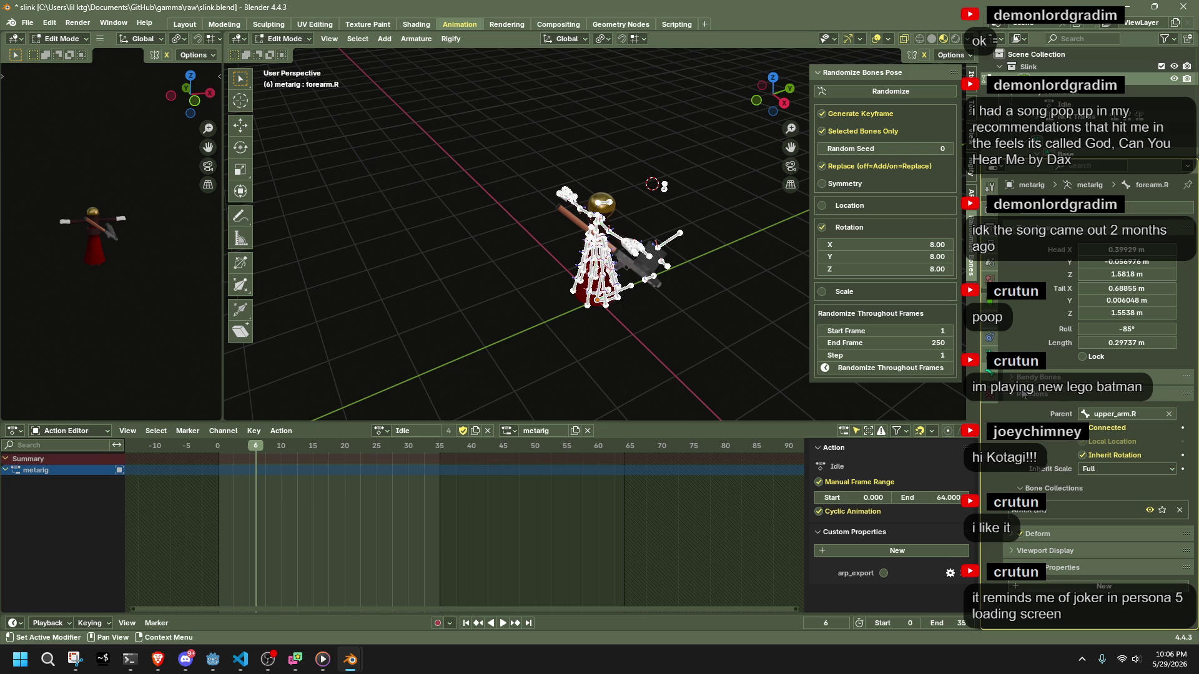
Review forearm.R's Relations, Viewport Display and Bendy Bones panels.
click(1017, 396)
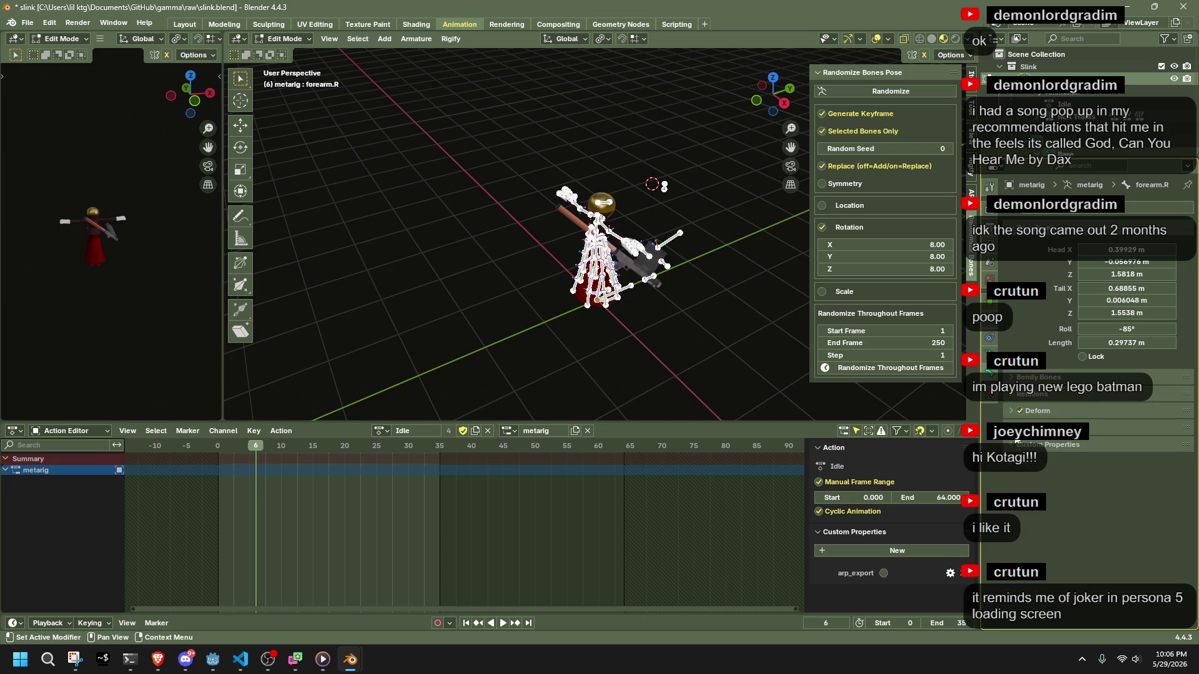
click(1018, 428)
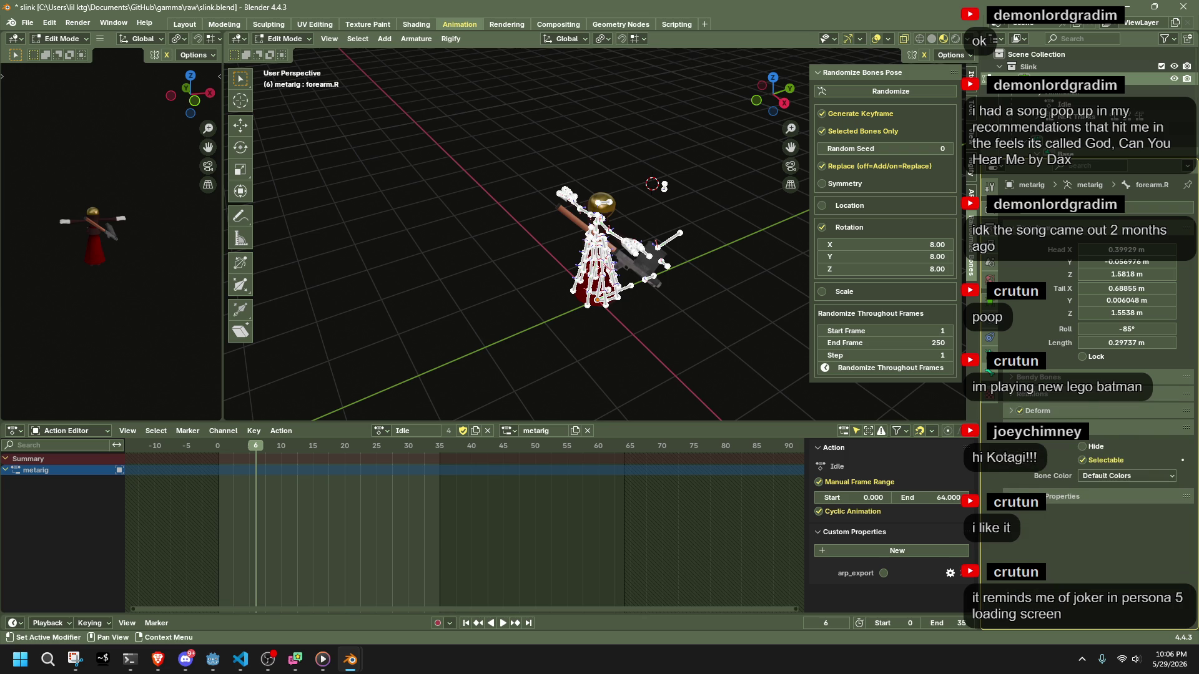
click(1019, 427)
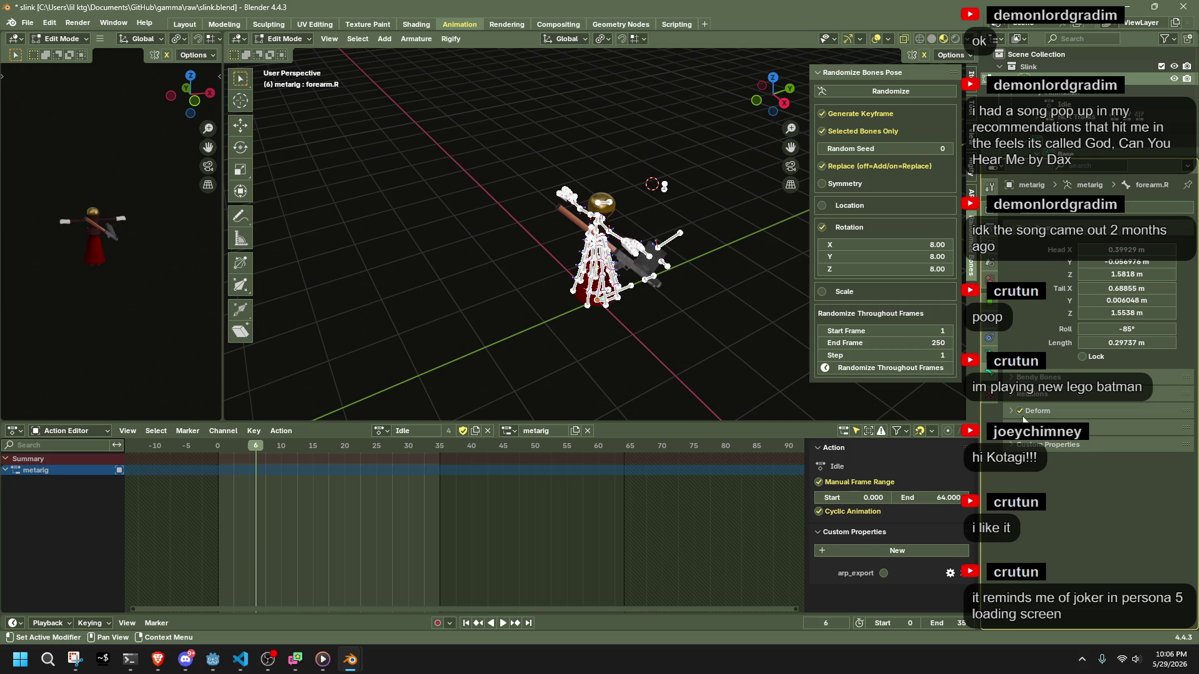
click(1020, 396)
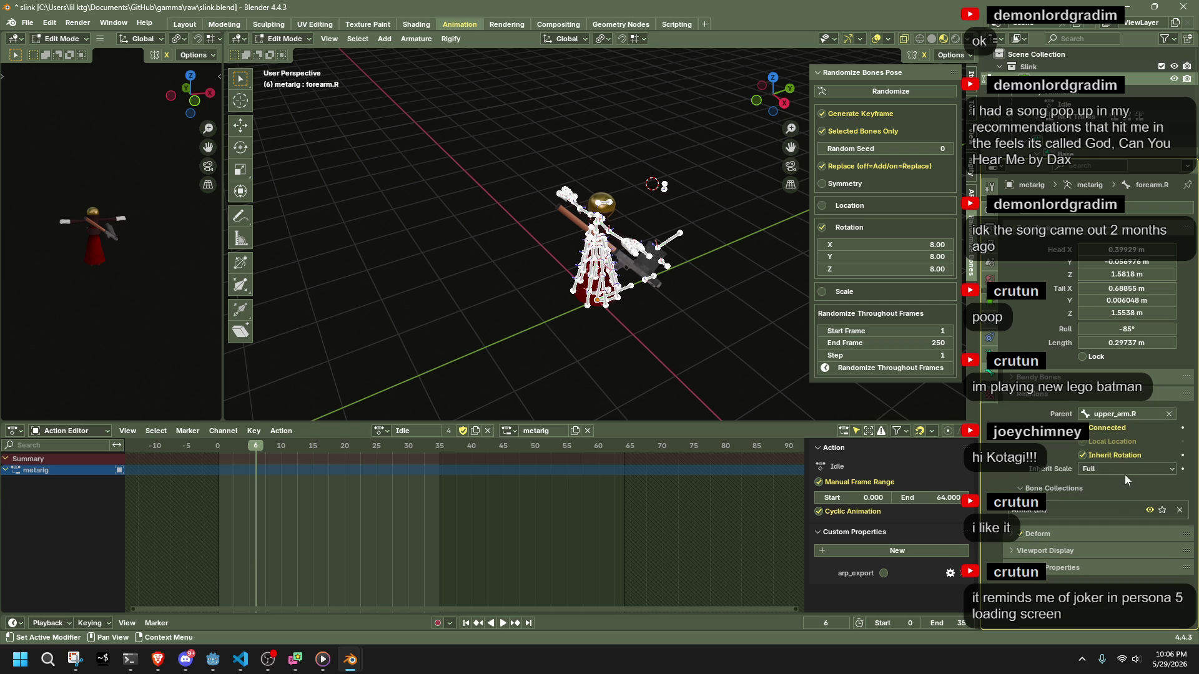
click(1058, 378)
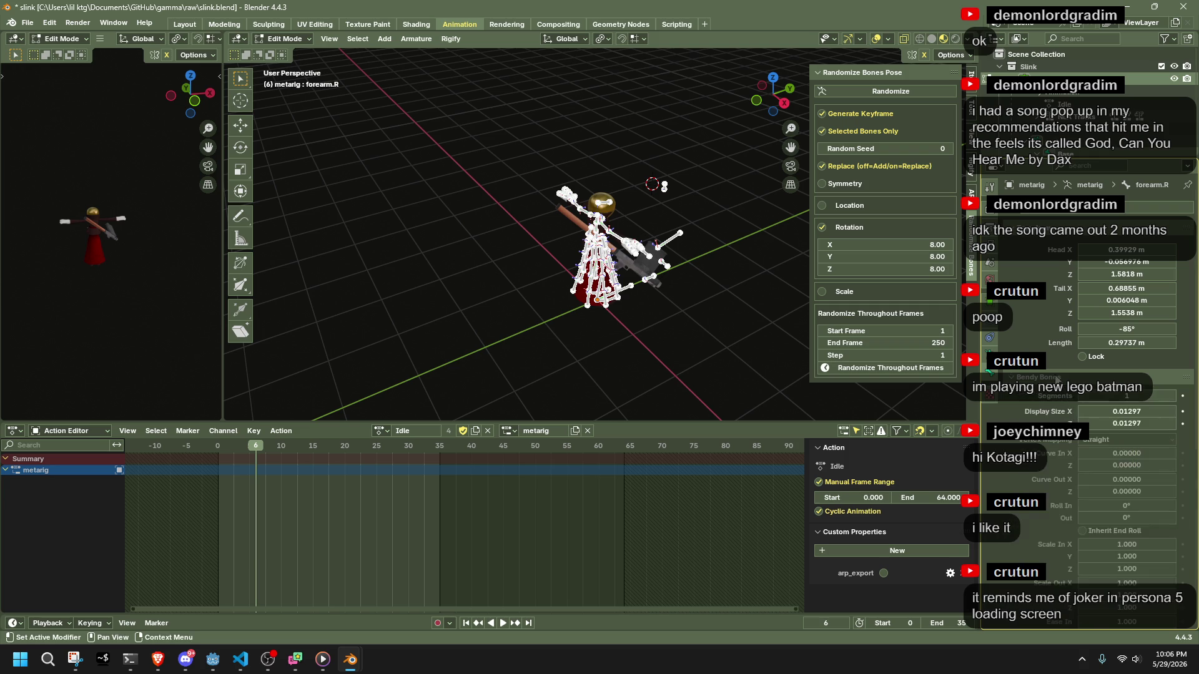
click(1057, 378)
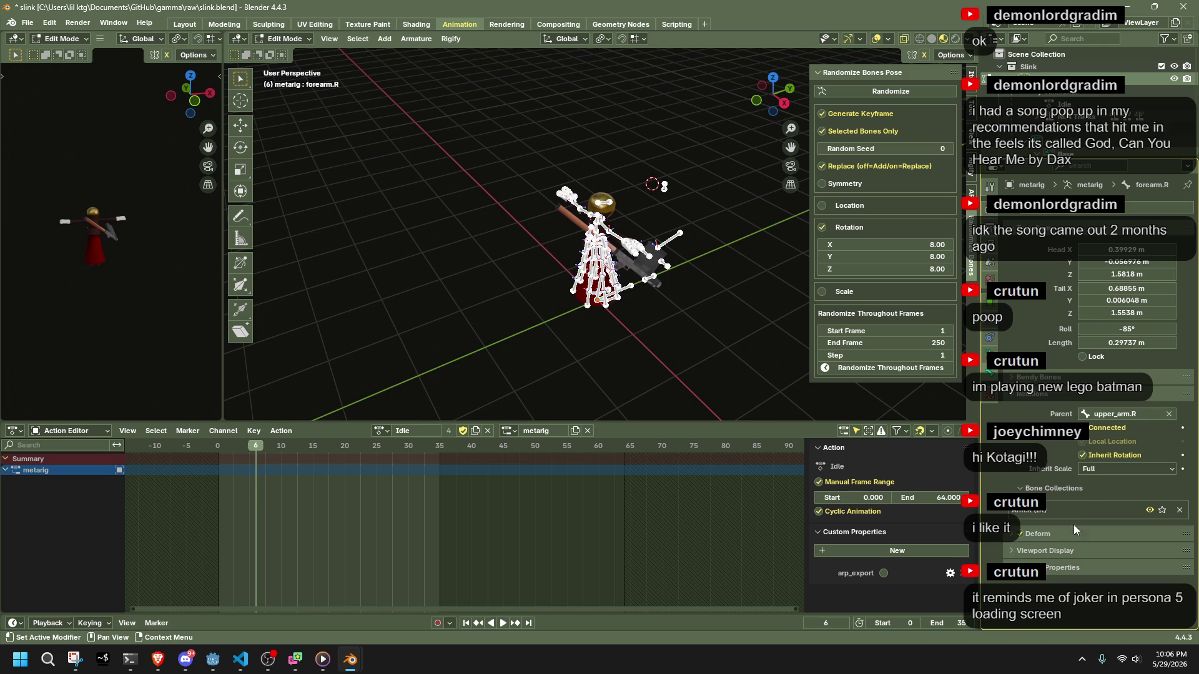
Check forearm.R's Deform settings and custom properties, then return to the metarig's object properties.
click(1015, 535)
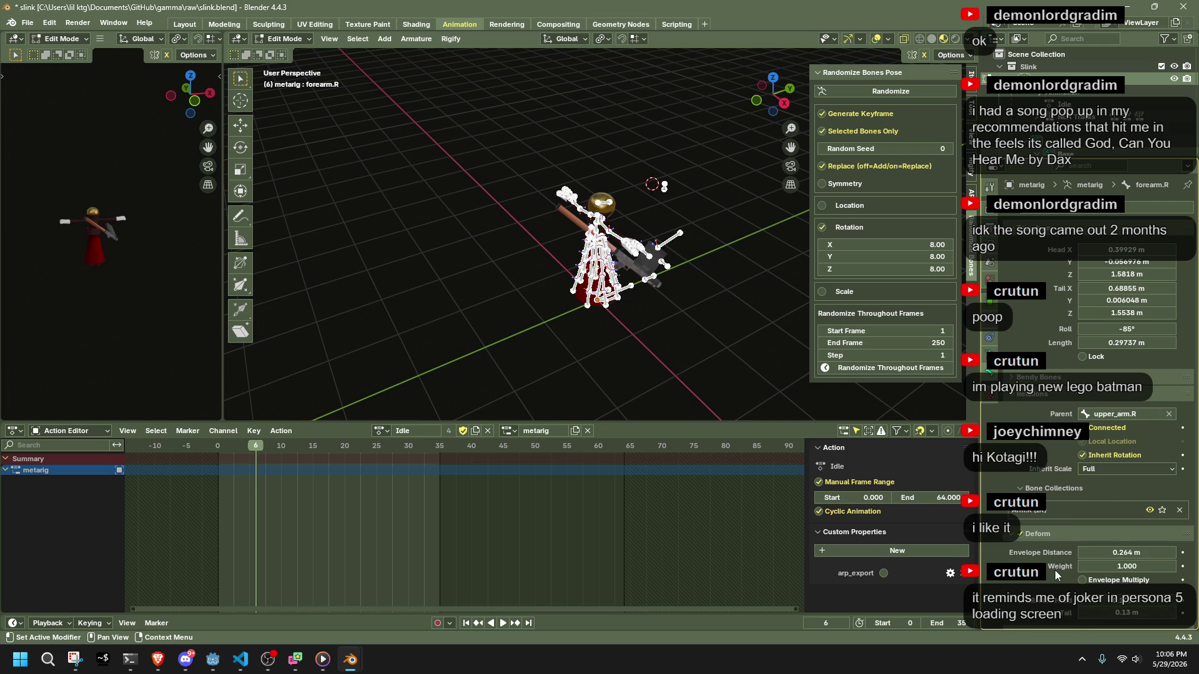
scroll(1047, 568, down, 2)
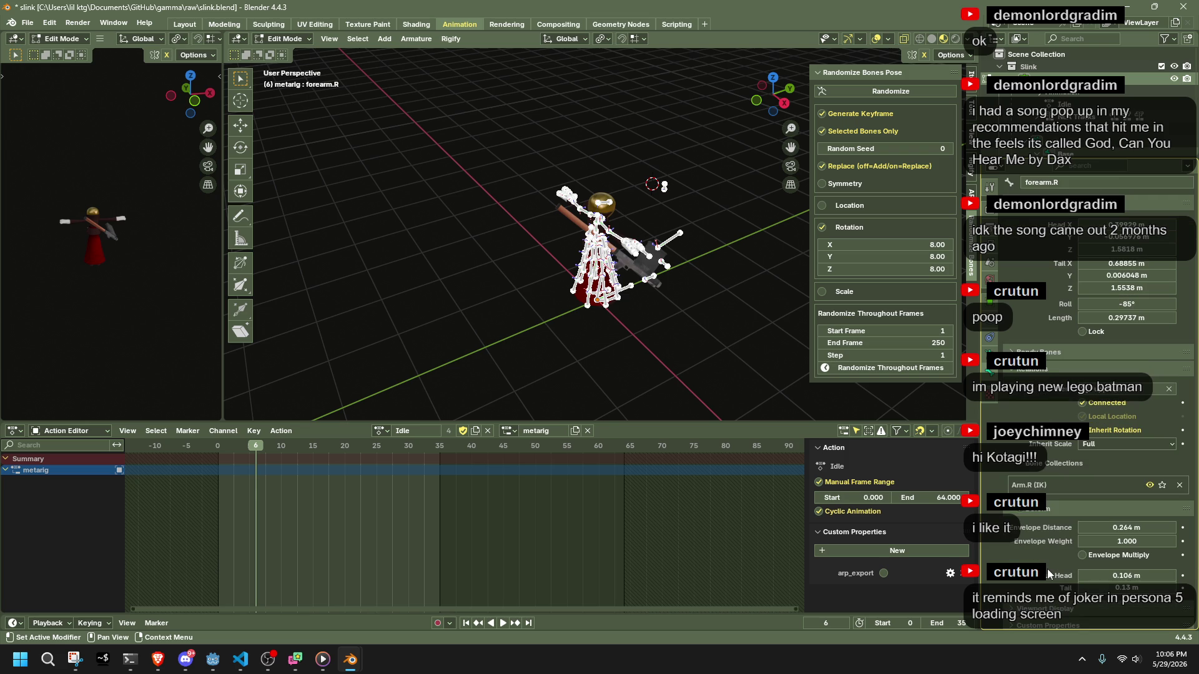
click(1011, 510)
click(1015, 562)
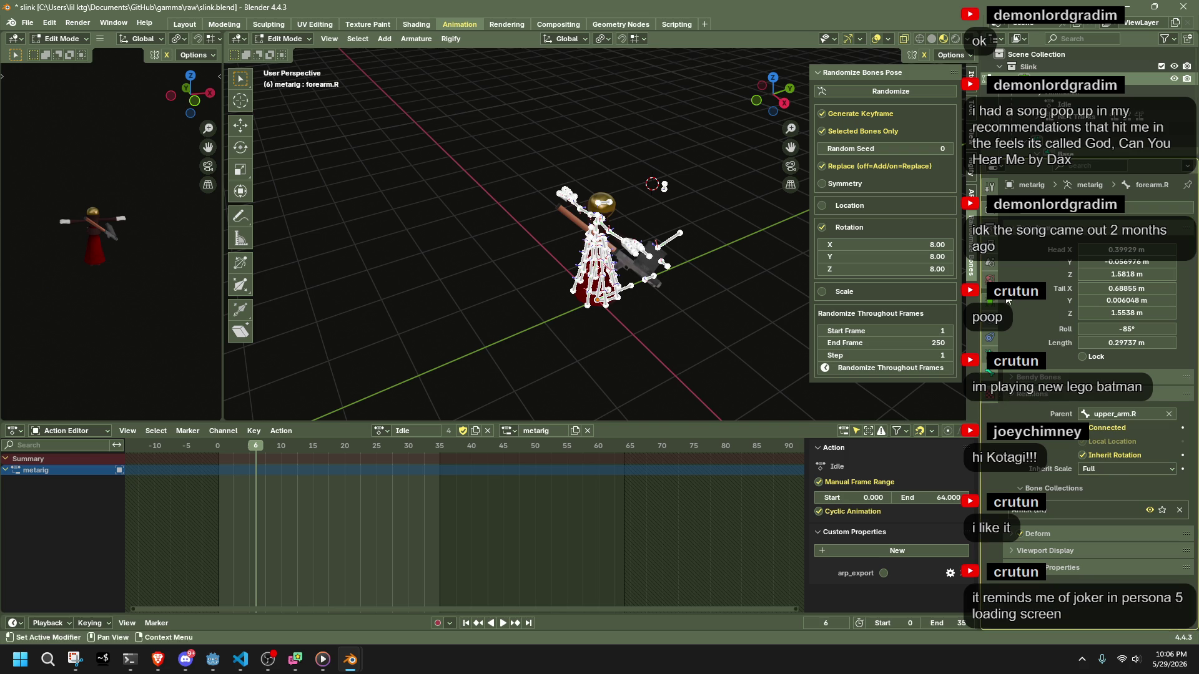
click(991, 301)
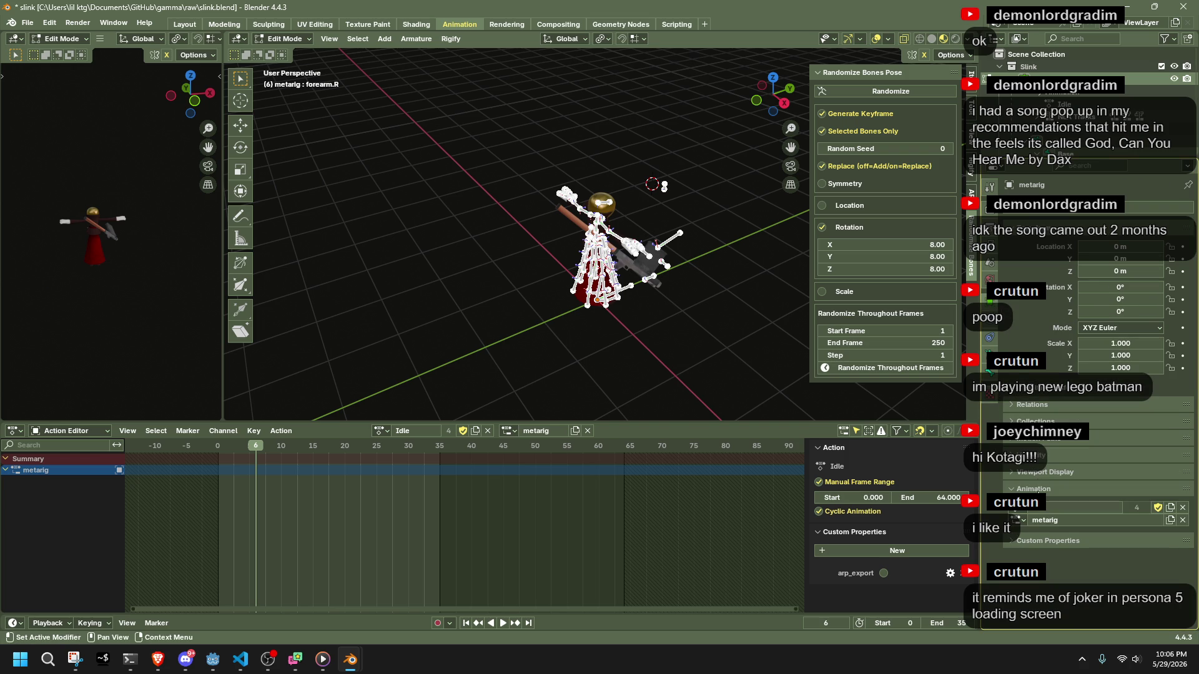
Rename the armature to SlinkRig and save slink.blend.
click(1050, 522)
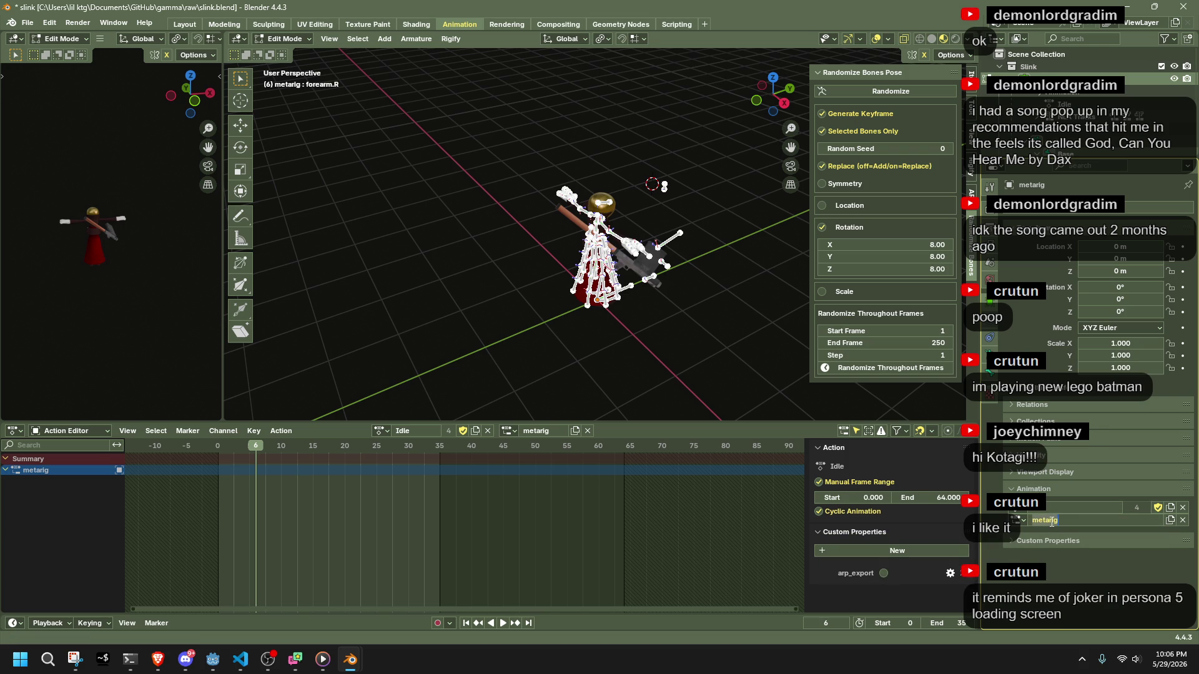
text(SlinkRig)
key(Return)
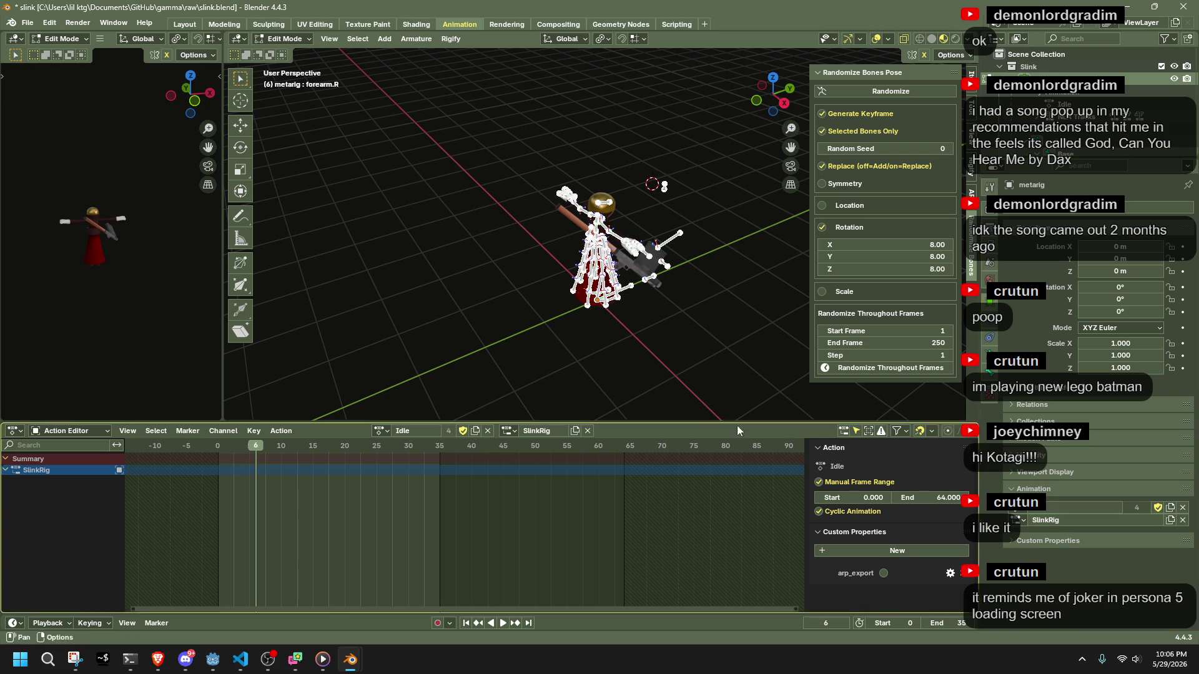
key(ctrl+s)
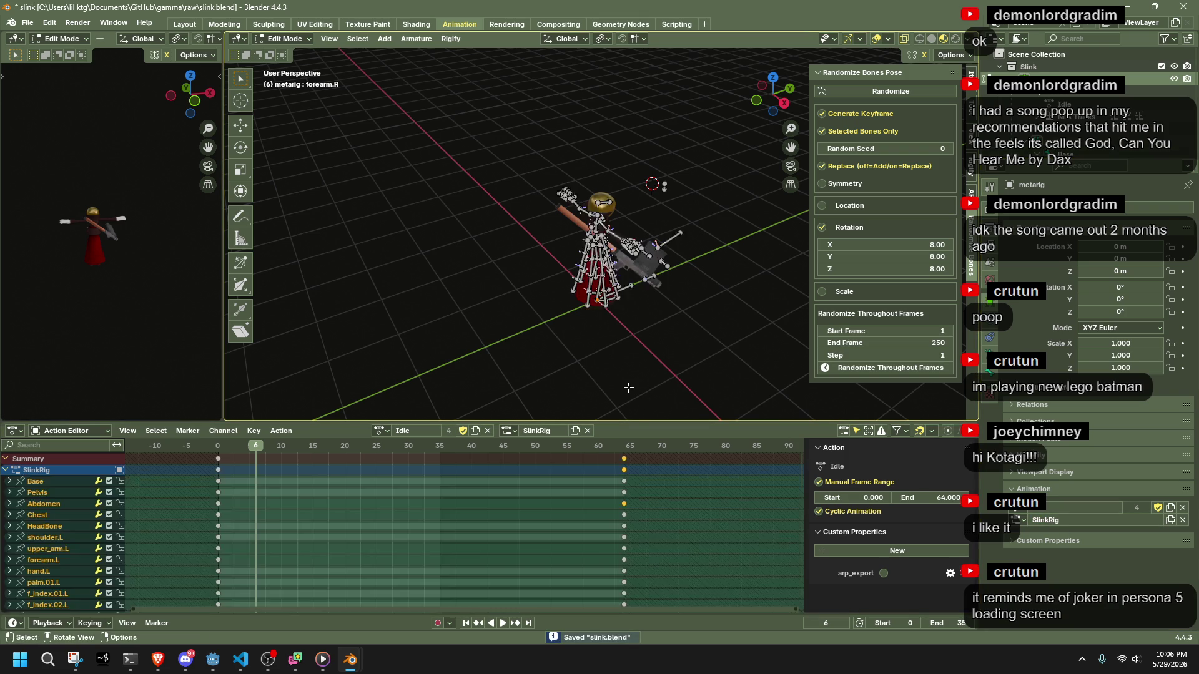
Stop playback, leave Edit Mode and scrub the Idle animation to frame 20.
scroll(645, 403, up, 3)
drag(266, 458, 218, 458)
key(space)
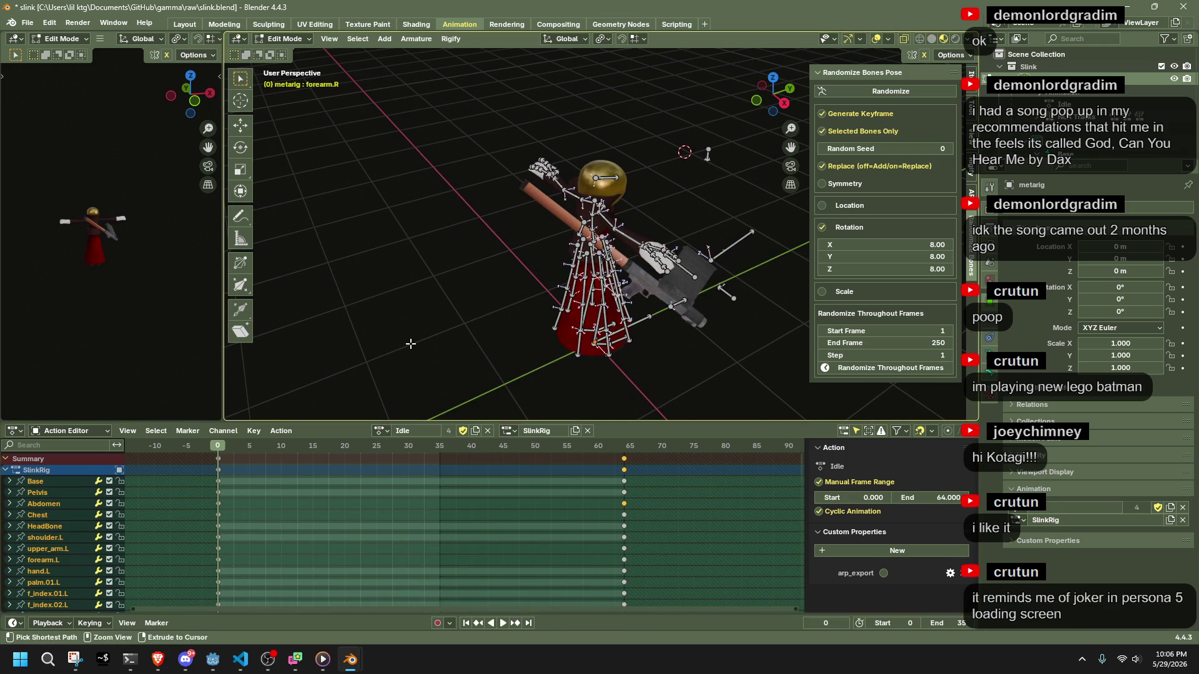
key(Tab)
drag(231, 451, 345, 457)
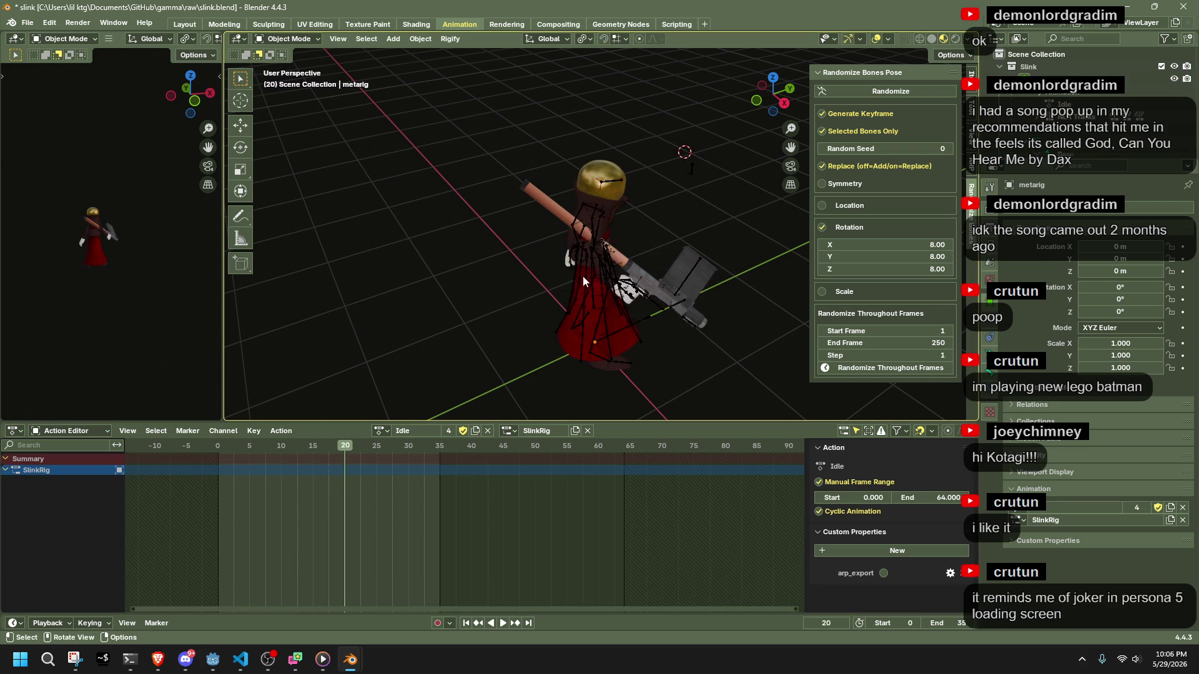
In Pose Mode, play the Idle animation to frame 52 and deselect all bones.
click(303, 38)
click(303, 80)
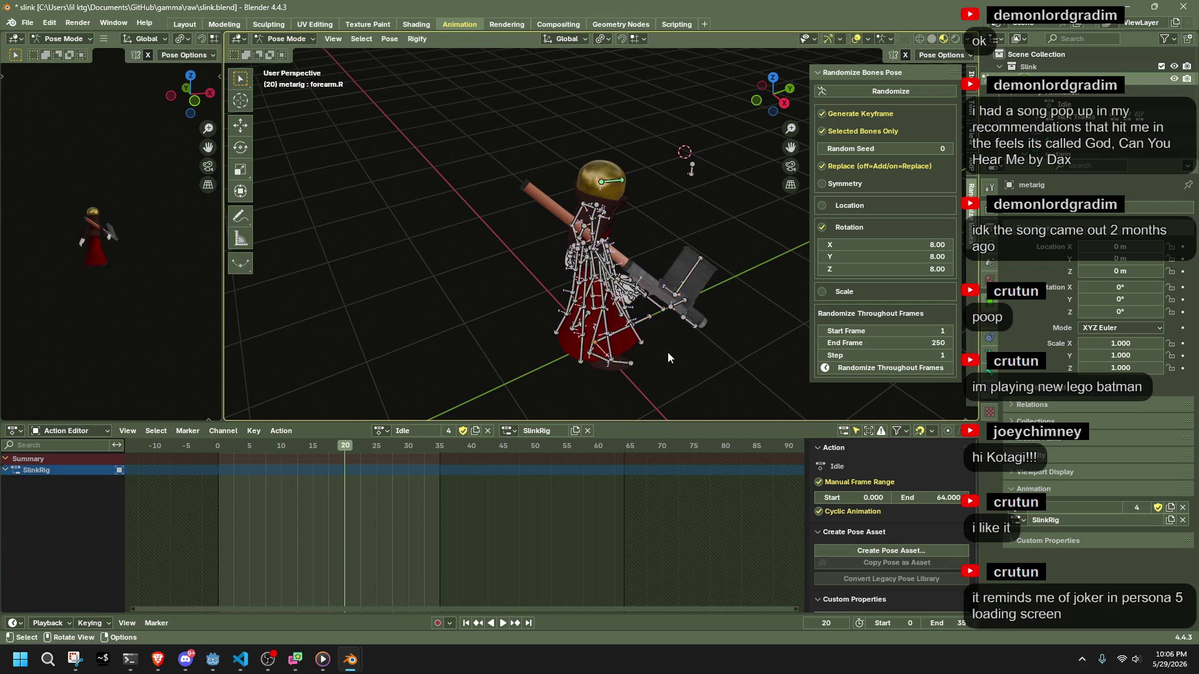
key(space)
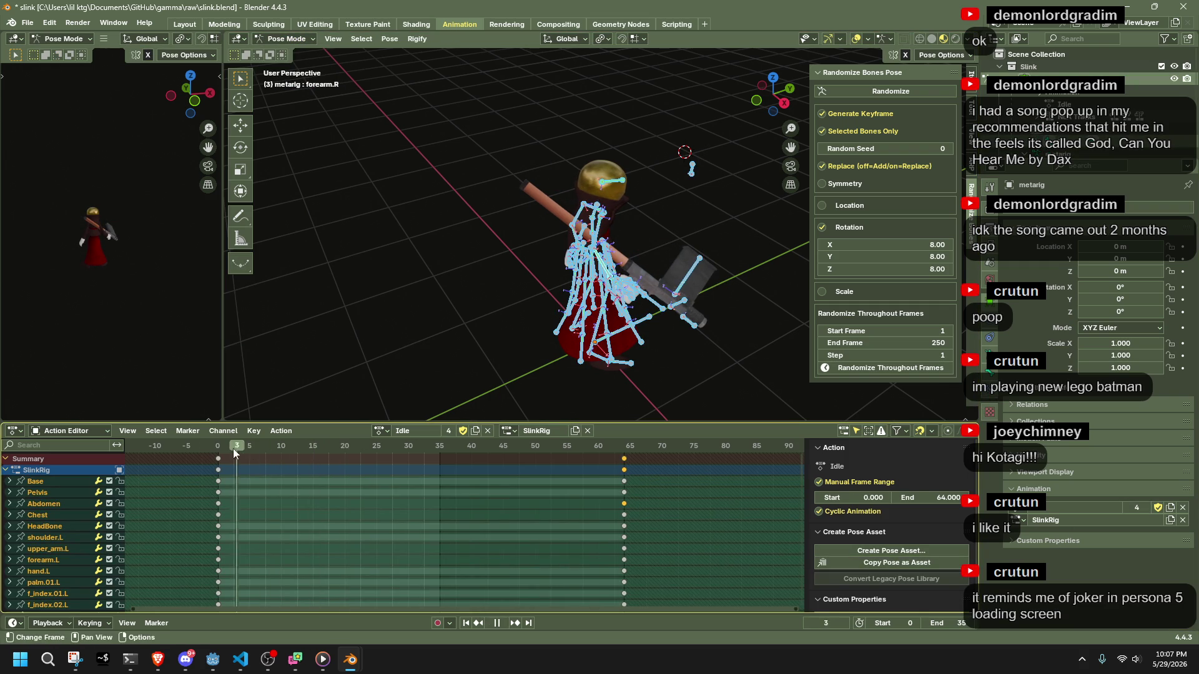
key(space)
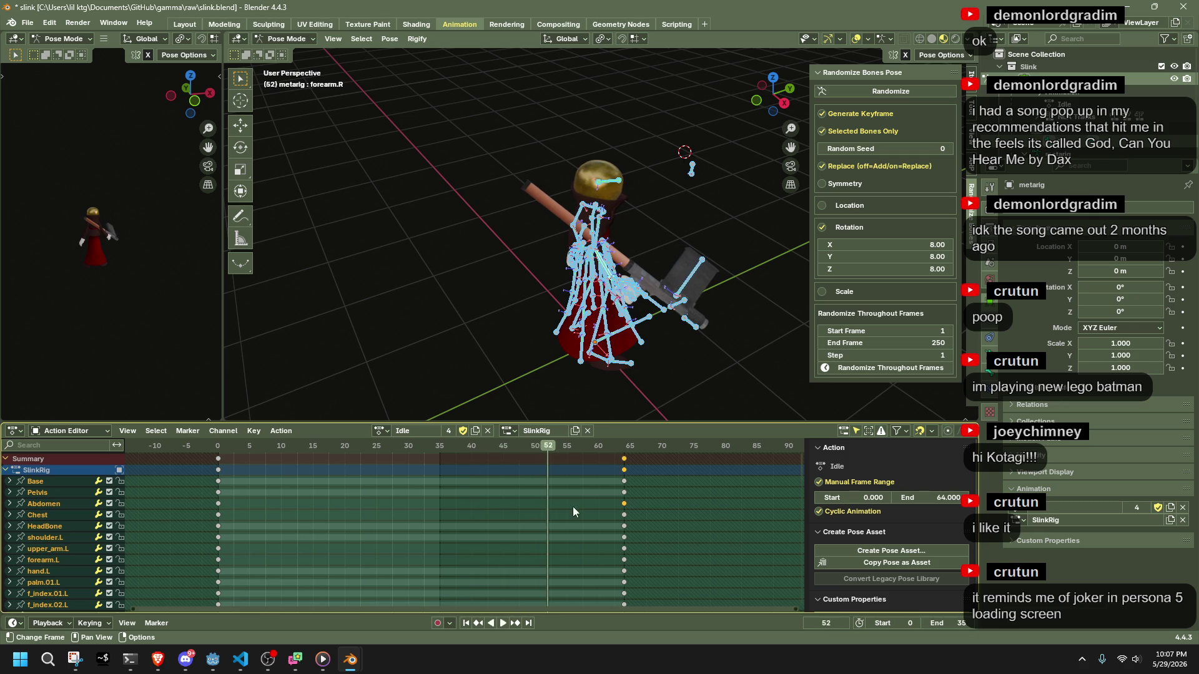
key(alt+a)
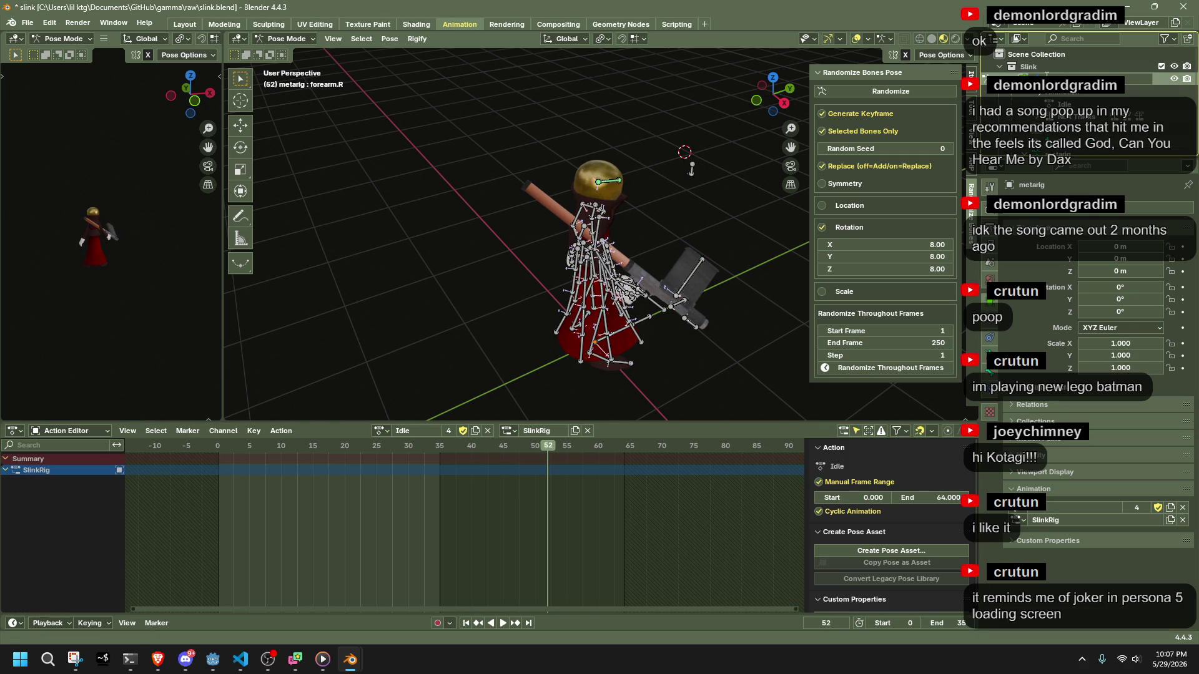
Make SlinkRig active, collapse its Outliner children and return to Object Mode.
click(1046, 75)
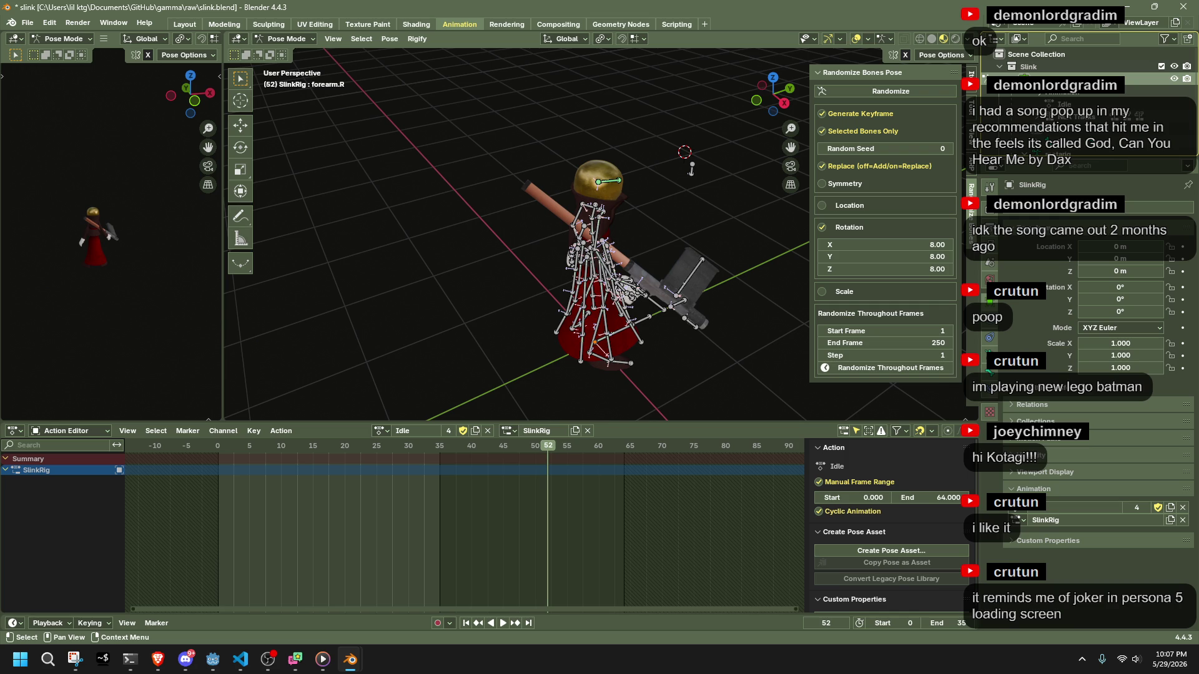
click(1007, 78)
mouse_move(758, 256)
middle_down()
mouse_move(694, 278)
mouse_move(587, 187)
mouse_move(602, 178)
middle_up()
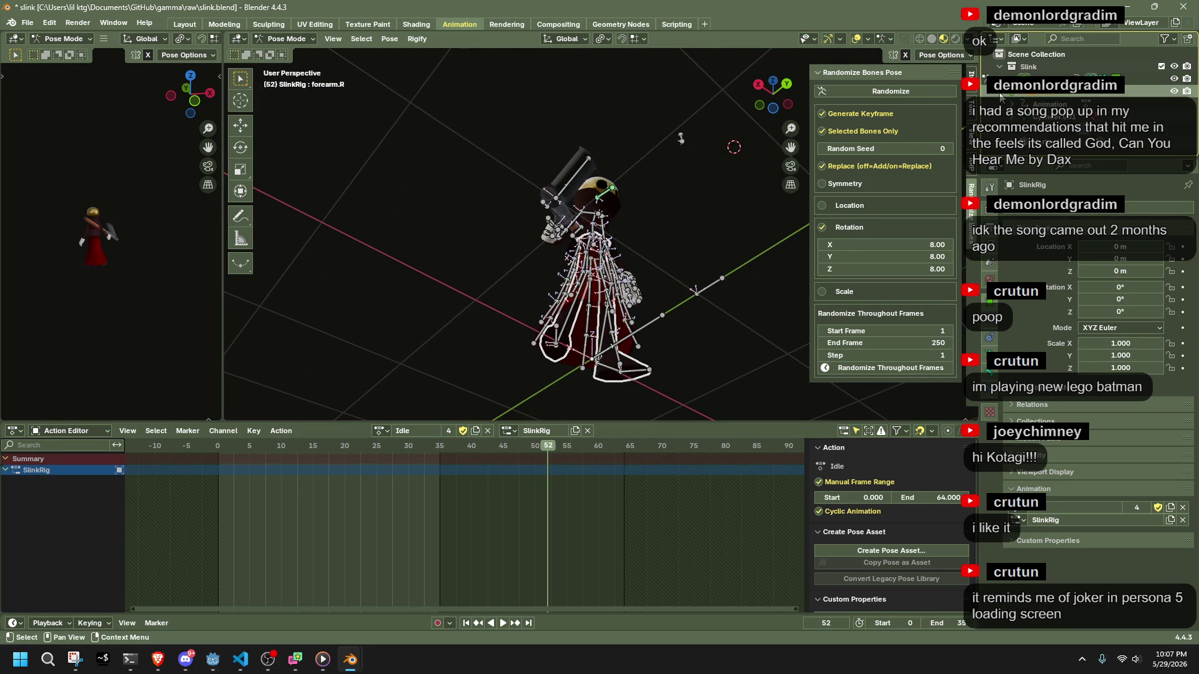
click(1053, 94)
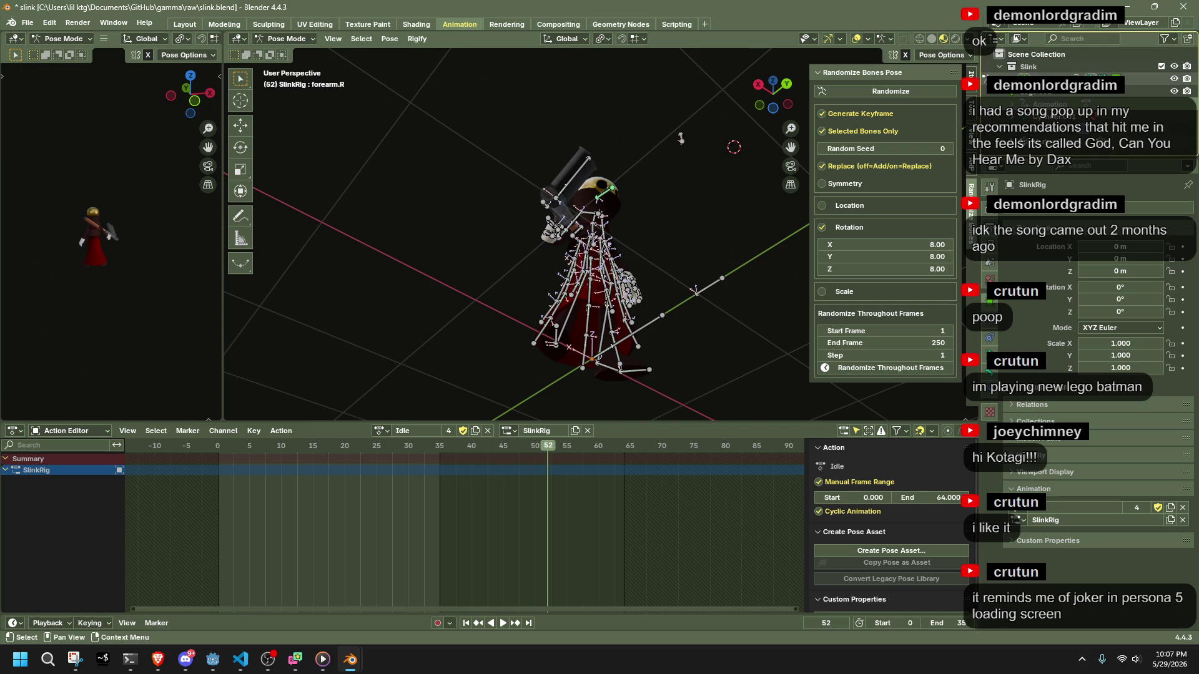
key(ctrl+Tab)
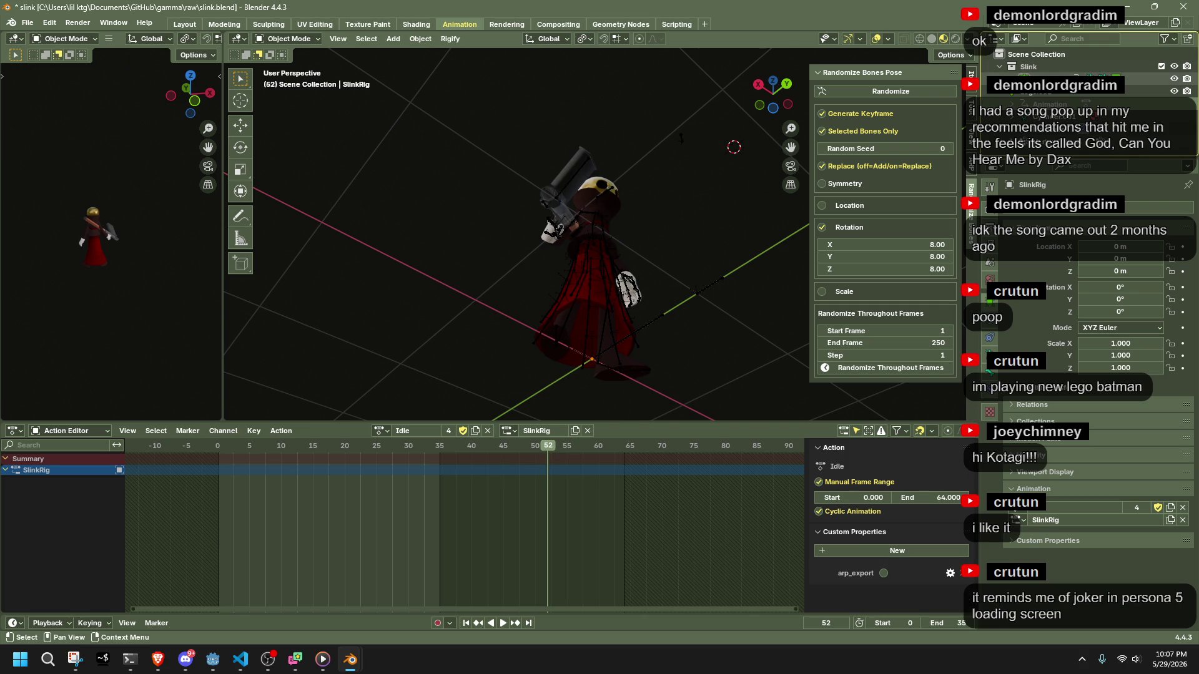
Select SlinkRig and compare its Rest Position with its Pose Position.
click(1049, 104)
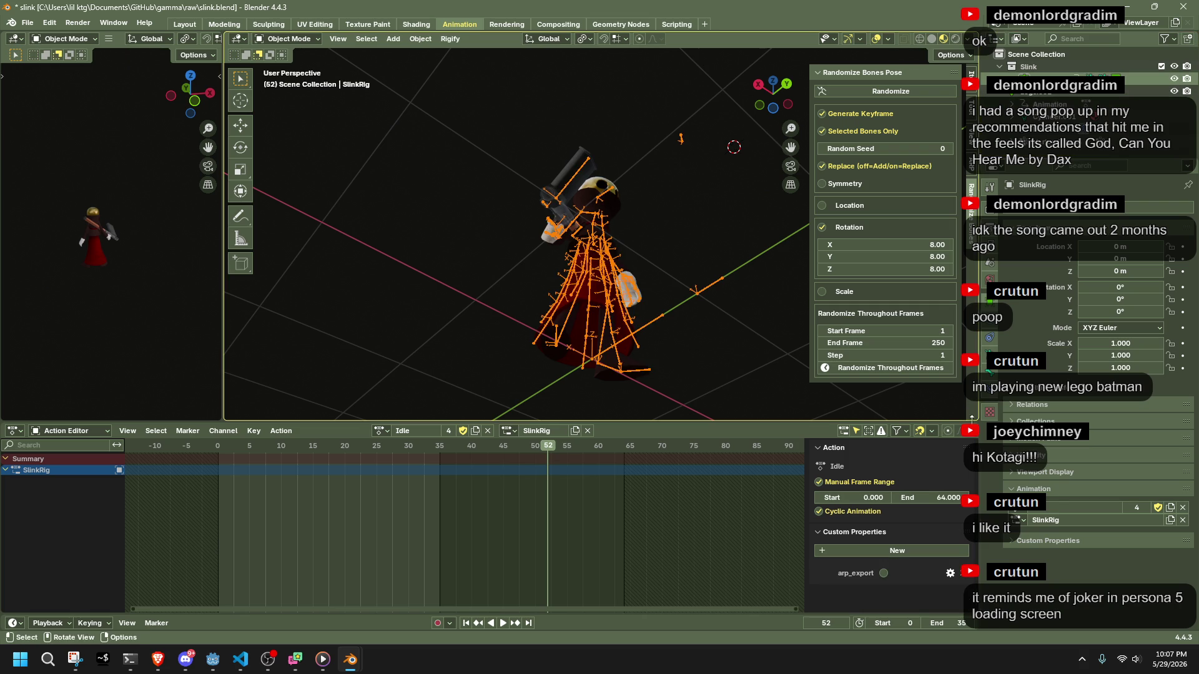
click(990, 373)
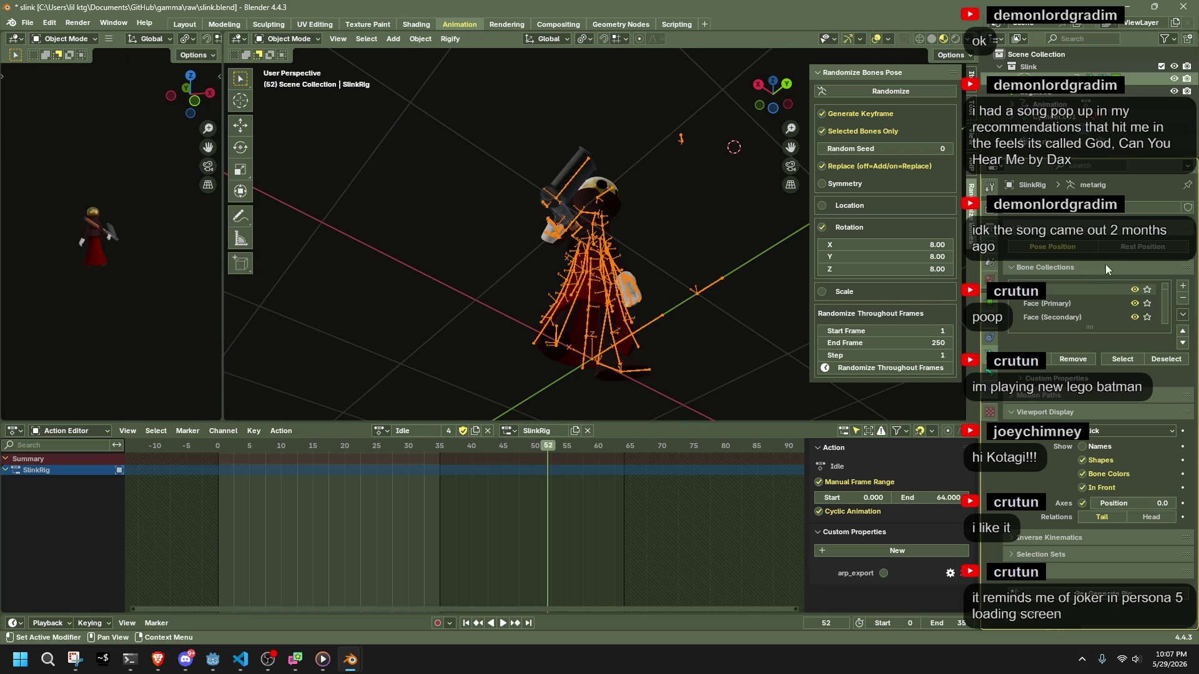
click(1115, 247)
click(1080, 245)
Clear the Rigify Target Rig and Rig UI Script fields in the armature data settings.
click(1036, 412)
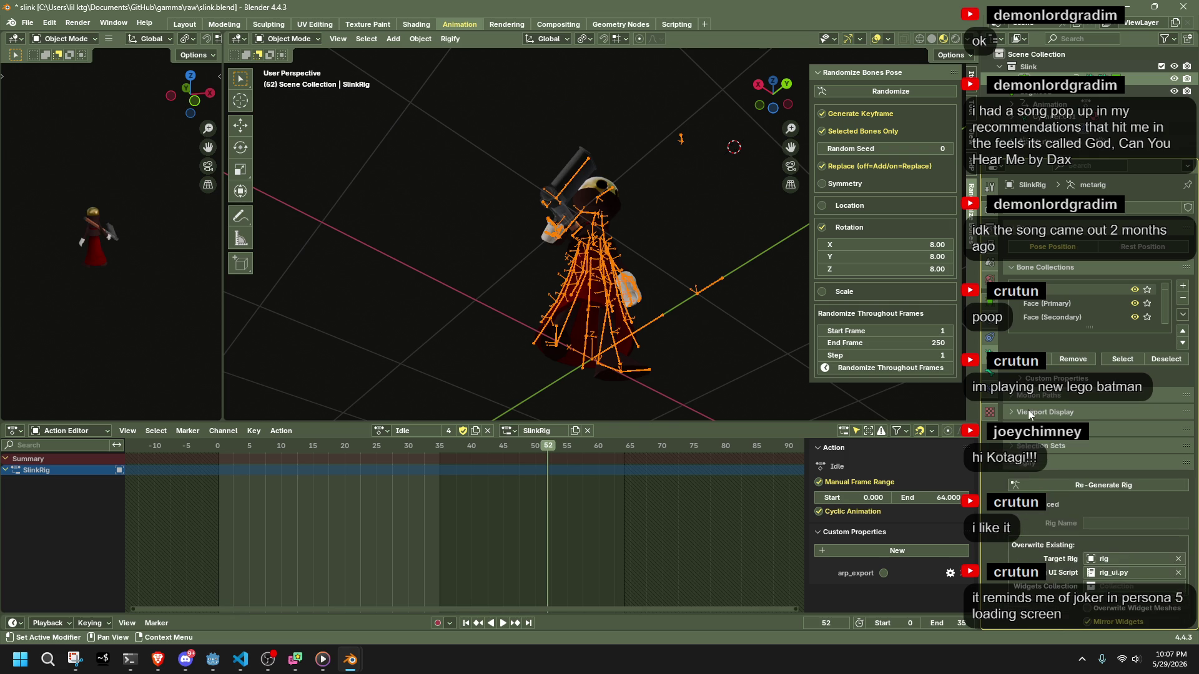
click(1015, 447)
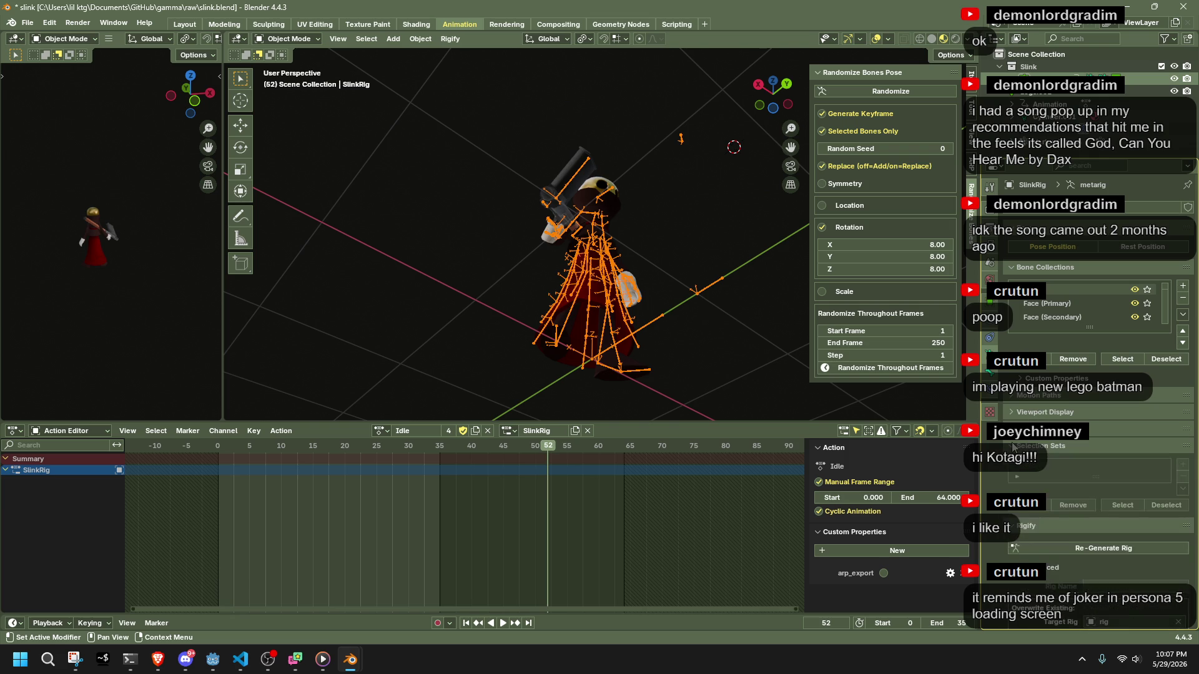
click(1019, 423)
click(1030, 412)
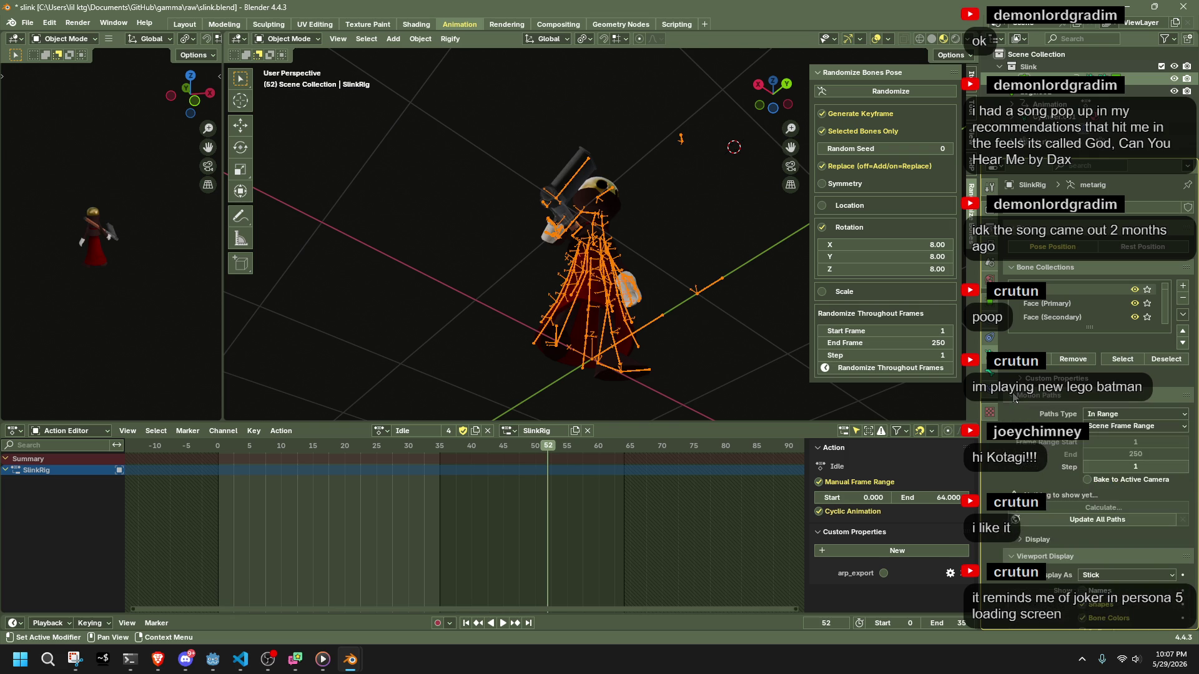
scroll(1039, 479, down, 3)
scroll(1040, 477, down, 6)
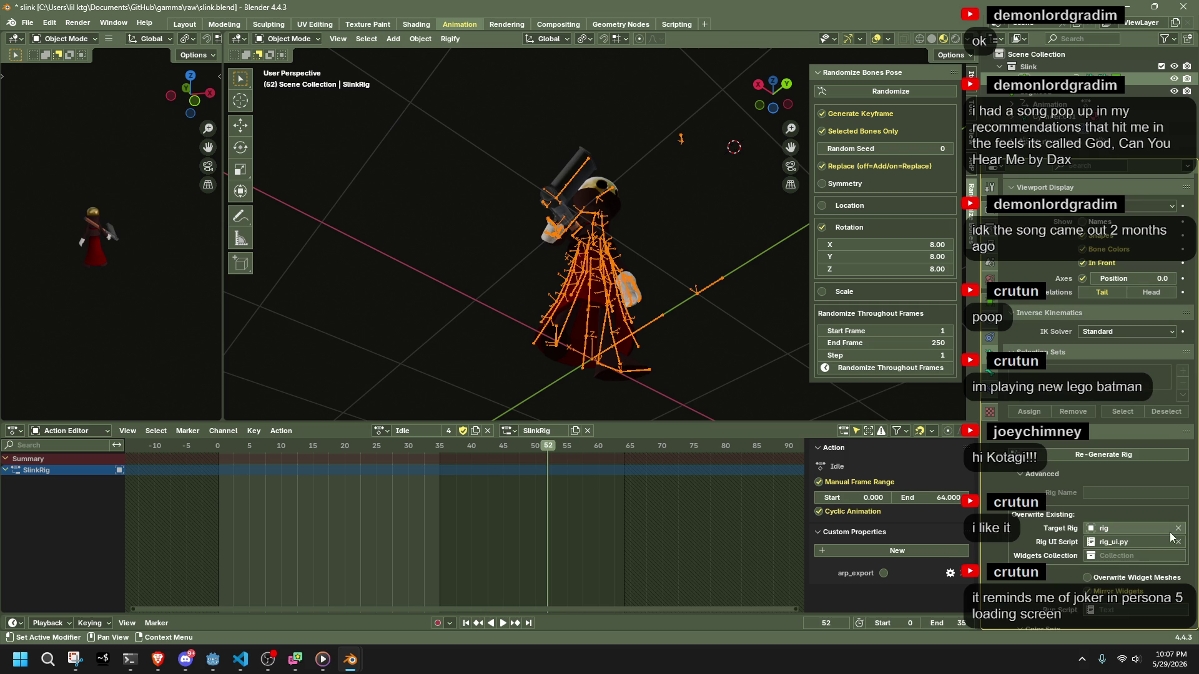
click(1180, 542)
click(1178, 528)
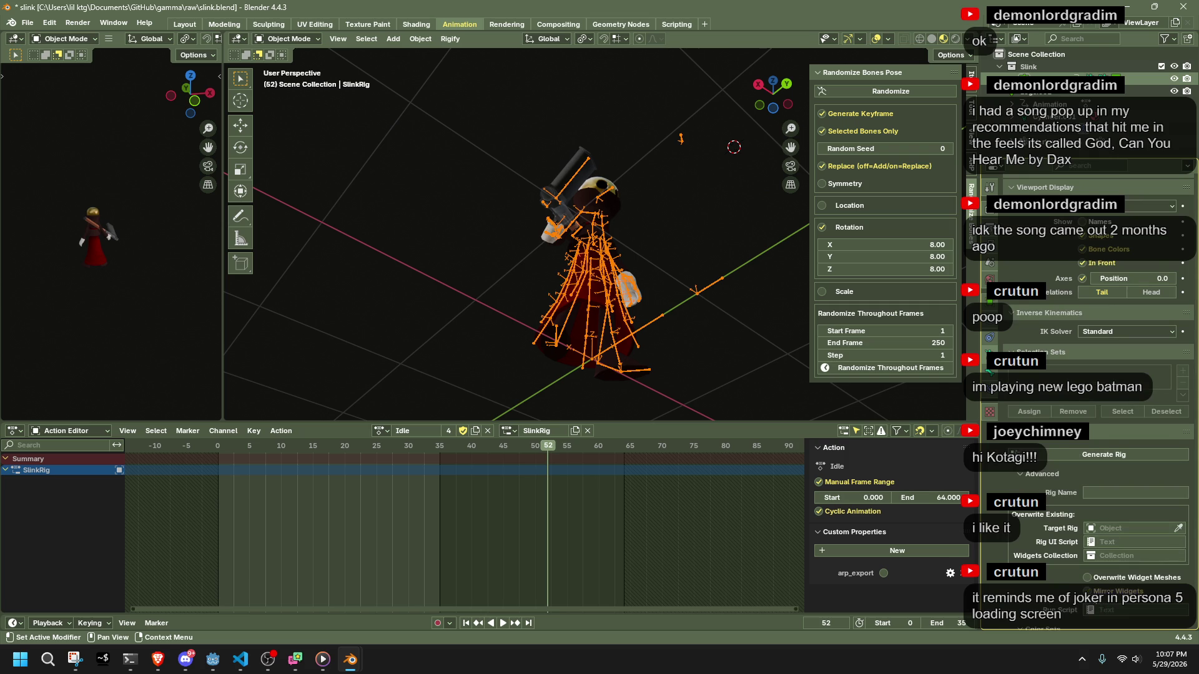
Select the Legs.001 dress mesh and look at it from front and top-down views.
scroll(1007, 530, down, 4)
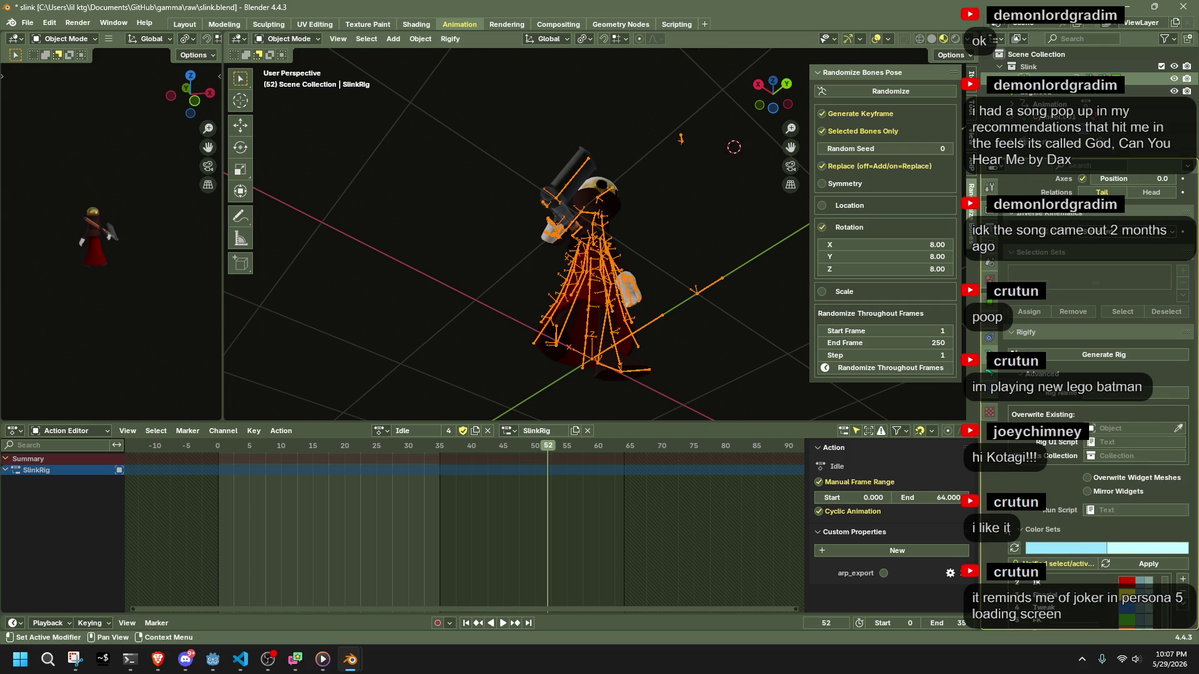
scroll(1007, 530, down, 7)
scroll(1007, 529, down, 10)
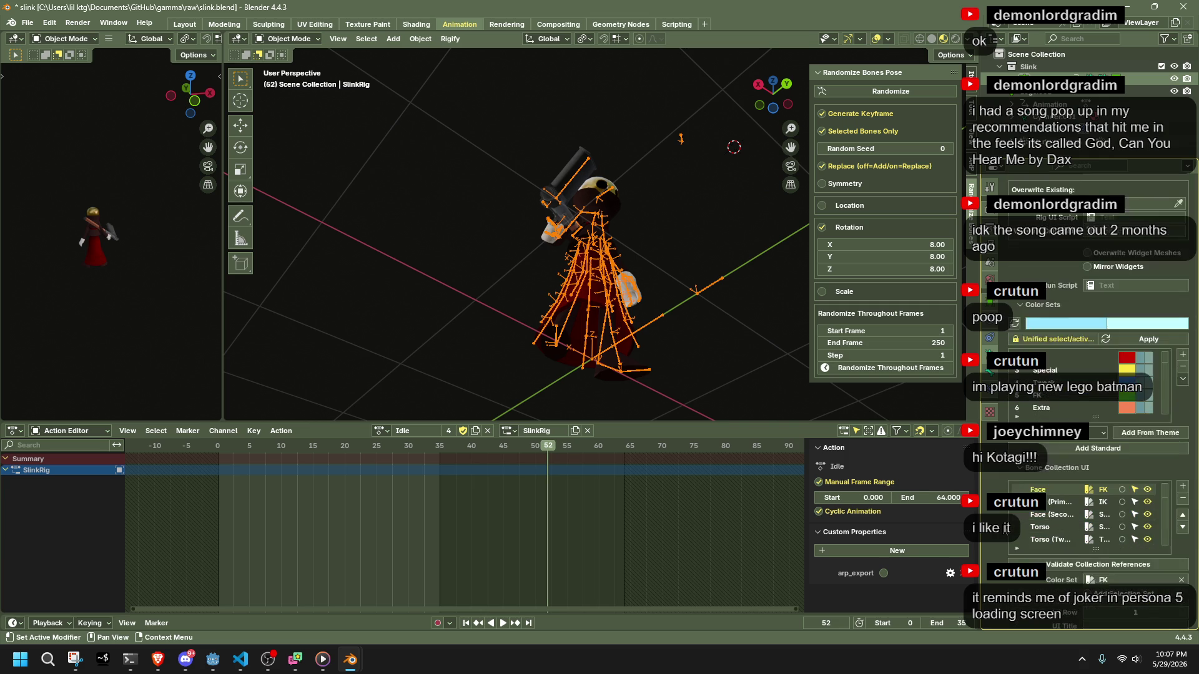
scroll(1006, 528, down, 10)
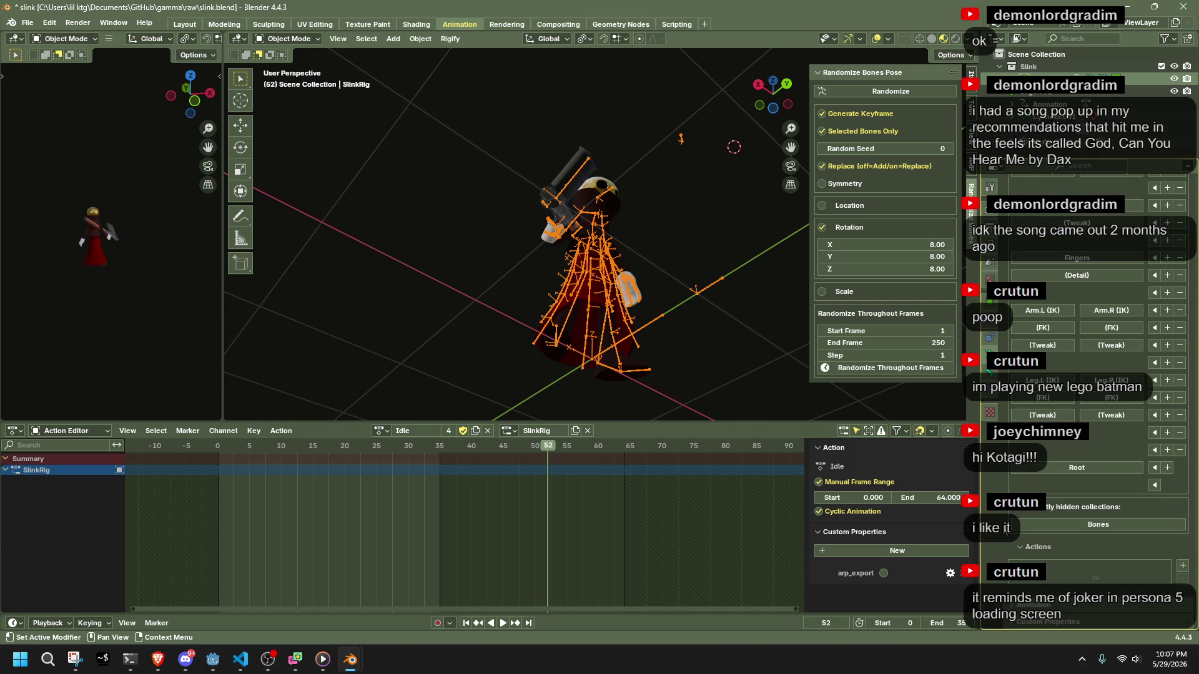
scroll(1006, 528, down, 10)
scroll(1005, 528, up, 5)
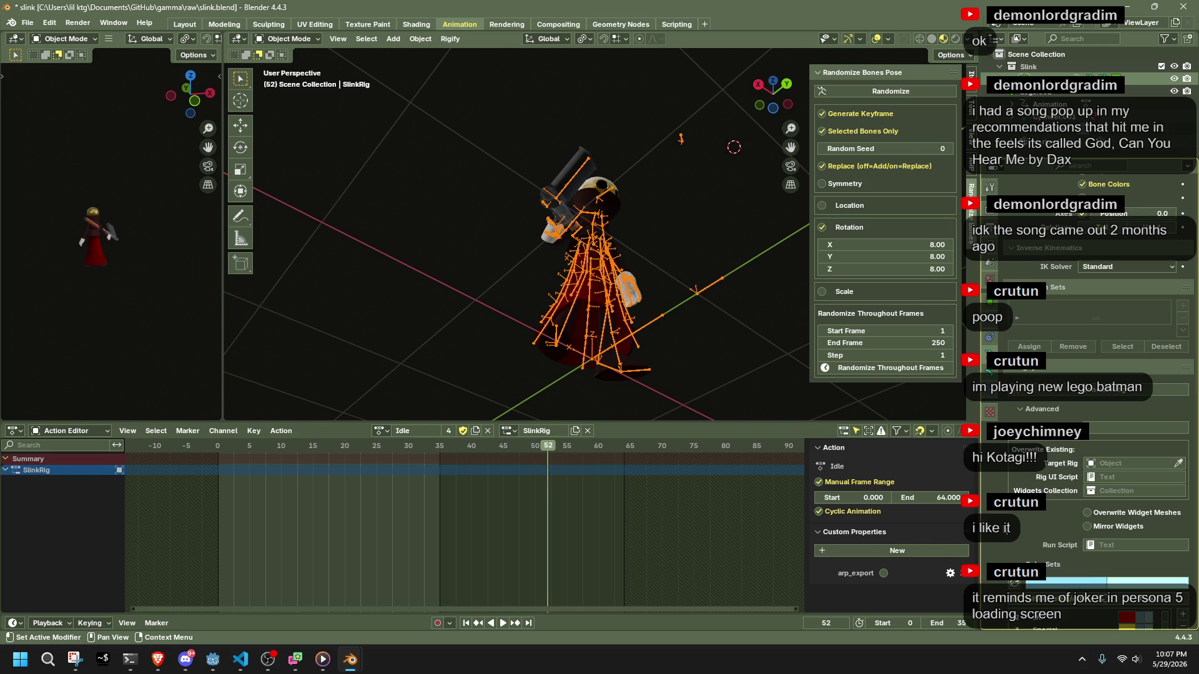
mouse_move(718, 331)
middle_down()
mouse_move(664, 315)
mouse_move(661, 355)
mouse_move(576, 369)
mouse_move(370, 367)
mouse_move(550, 417)
mouse_move(659, 64)
middle_up()
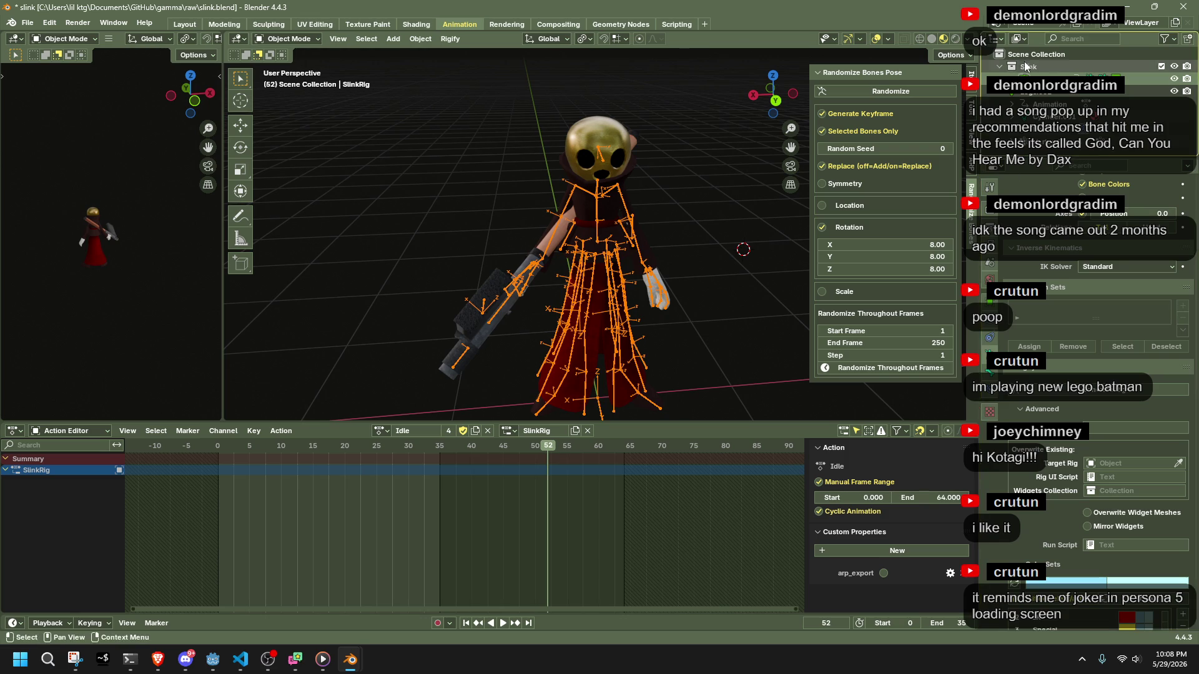
click(1025, 142)
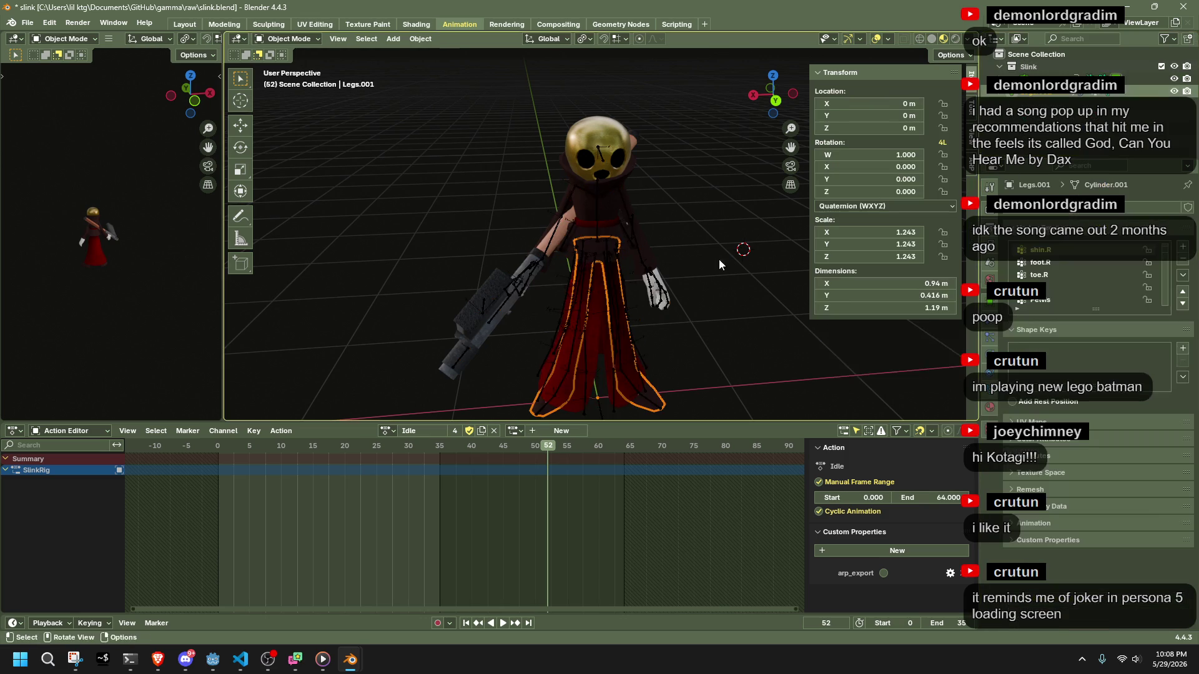
mouse_move(709, 324)
middle_down()
mouse_move(695, 219)
mouse_move(707, 189)
mouse_move(697, 262)
middle_up()
Save slink.blend and show SlinkRig's object properties.
key(ctrl+s)
click(1037, 78)
click(990, 321)
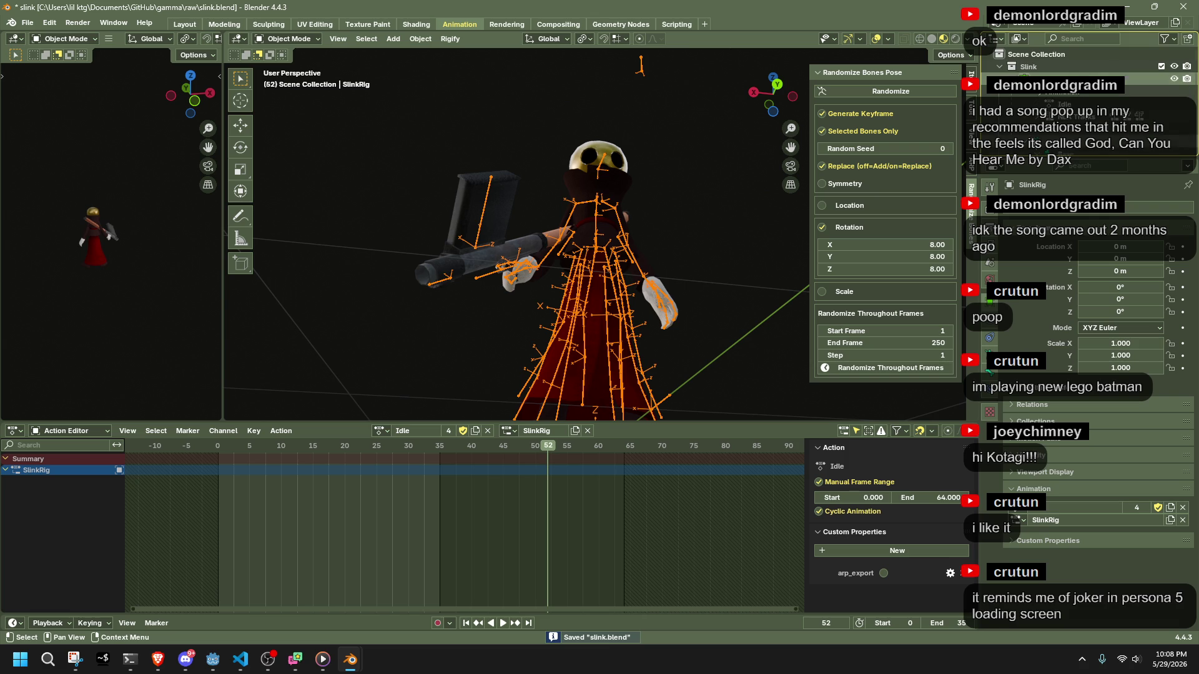
scroll(1087, 69, down, 5)
scroll(1048, 150, down, 10)
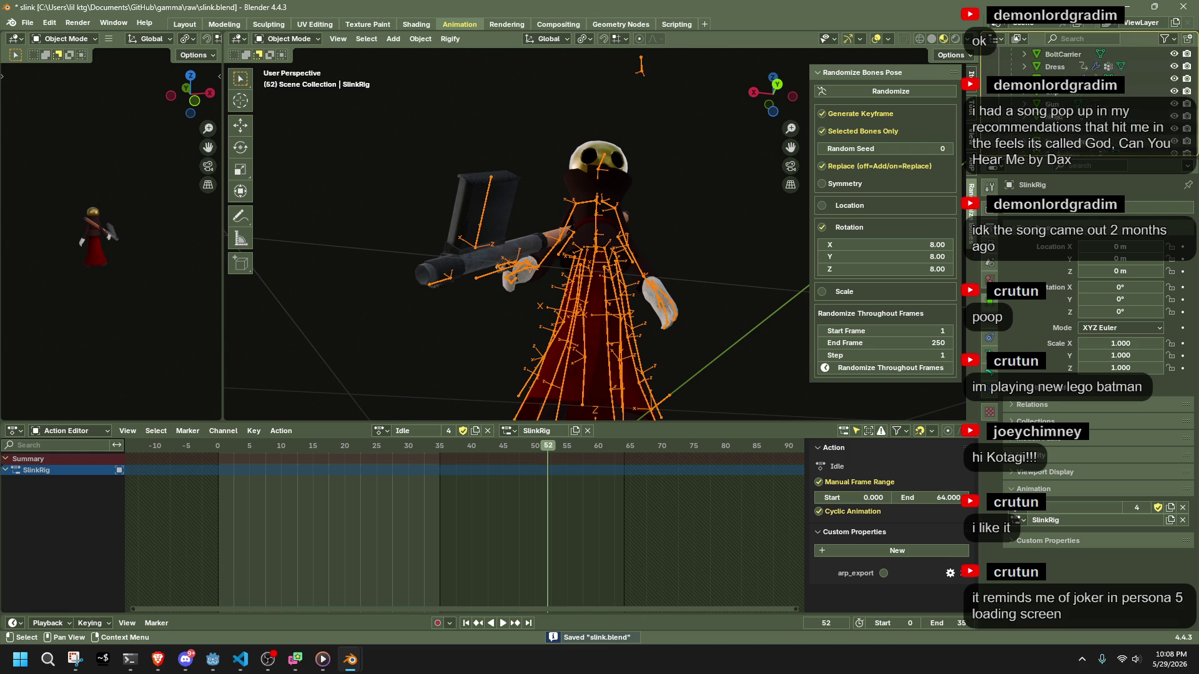
Inspect the Legs.001 and Velvet meshes from the Outliner.
click(1048, 150)
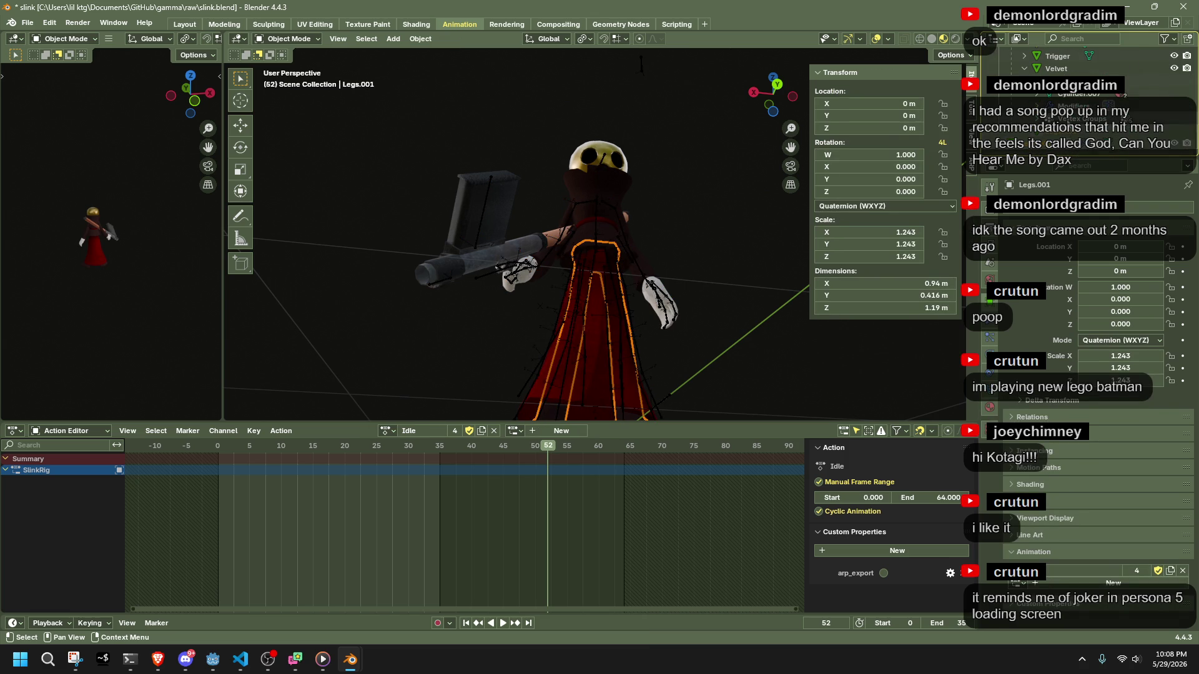
click(1036, 150)
click(1036, 150)
mouse_move(1079, 132)
mouse_down()
mouse_move(1055, 87)
mouse_move(1030, 76)
mouse_up()
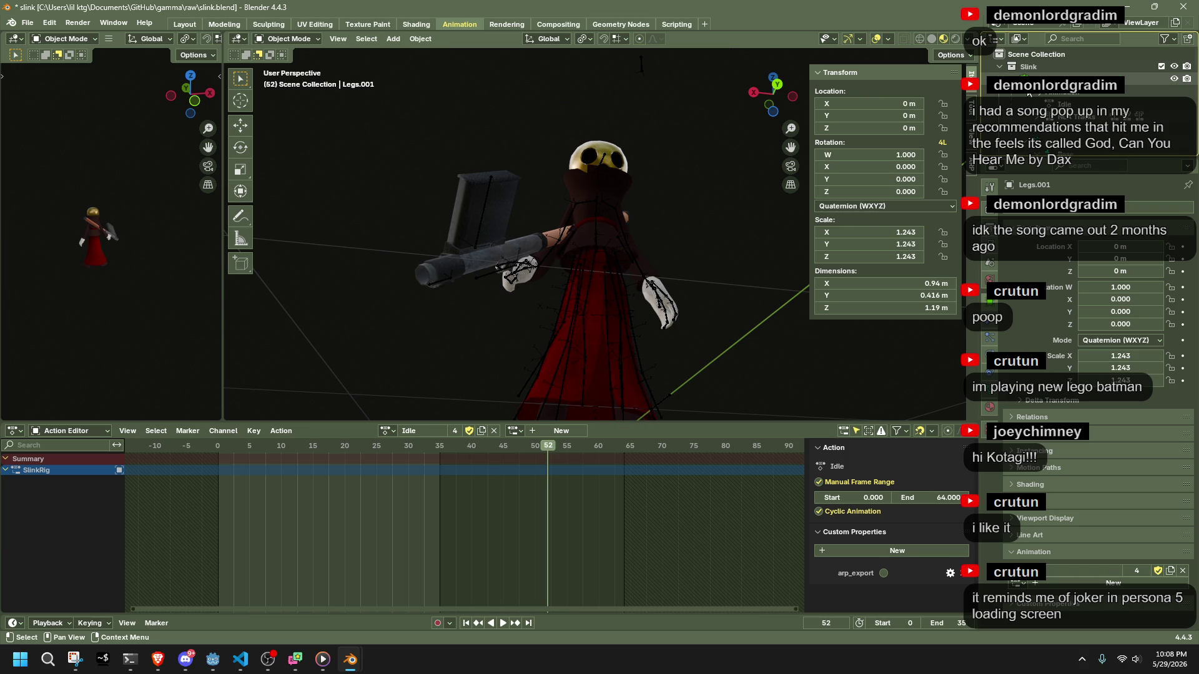
scroll(1086, 75, down, 5)
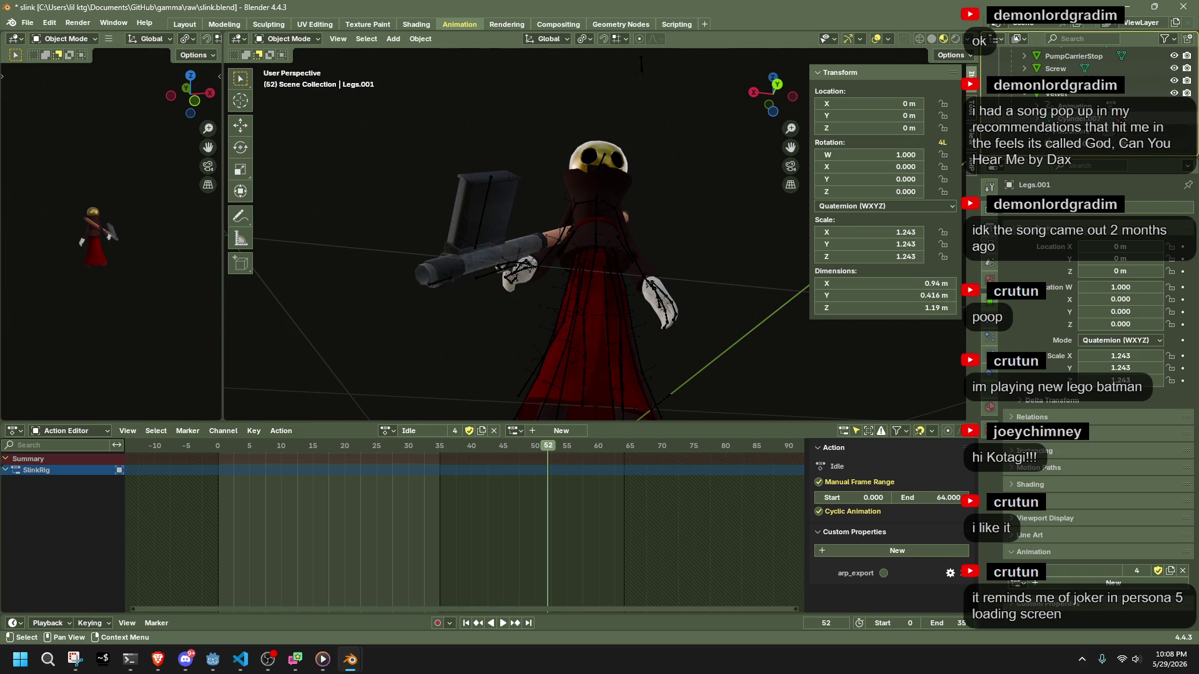
scroll(1086, 75, up, 3)
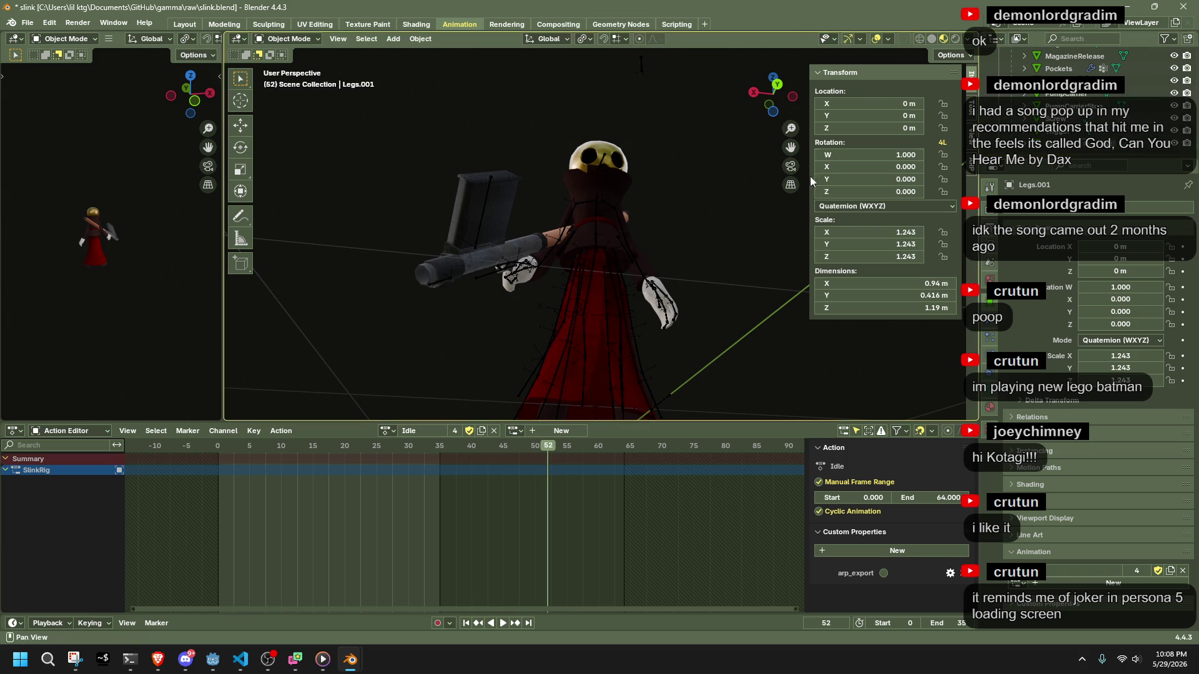
scroll(1079, 121, down, 5)
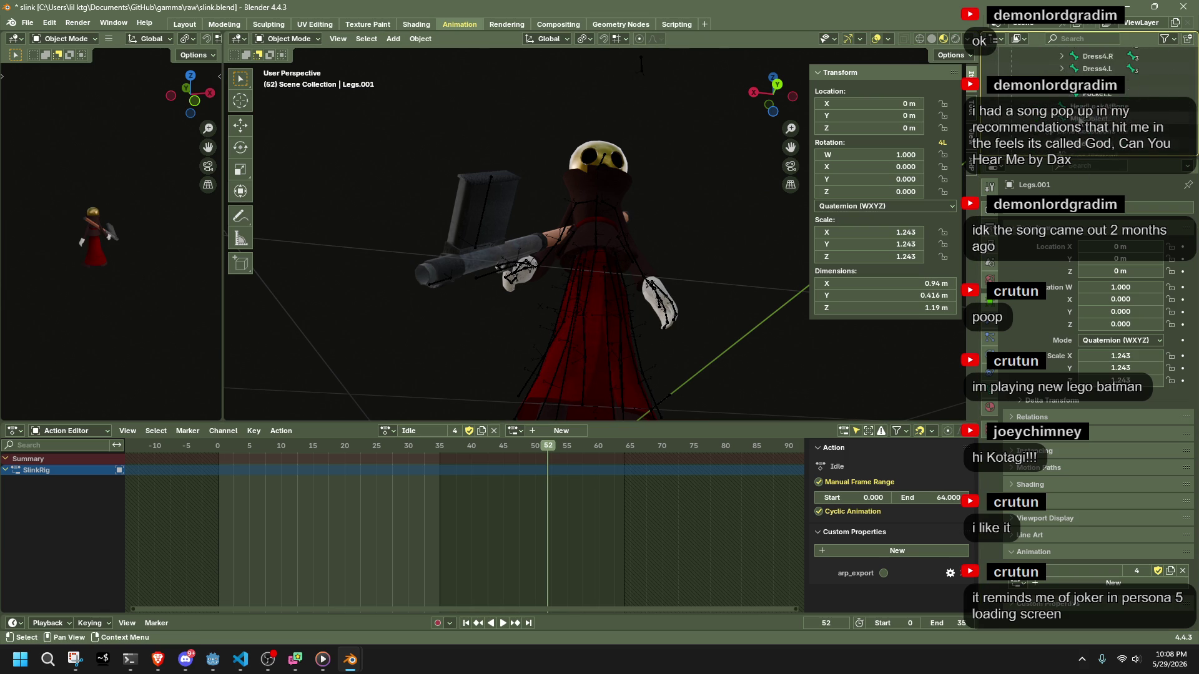
scroll(1079, 120, up, 5)
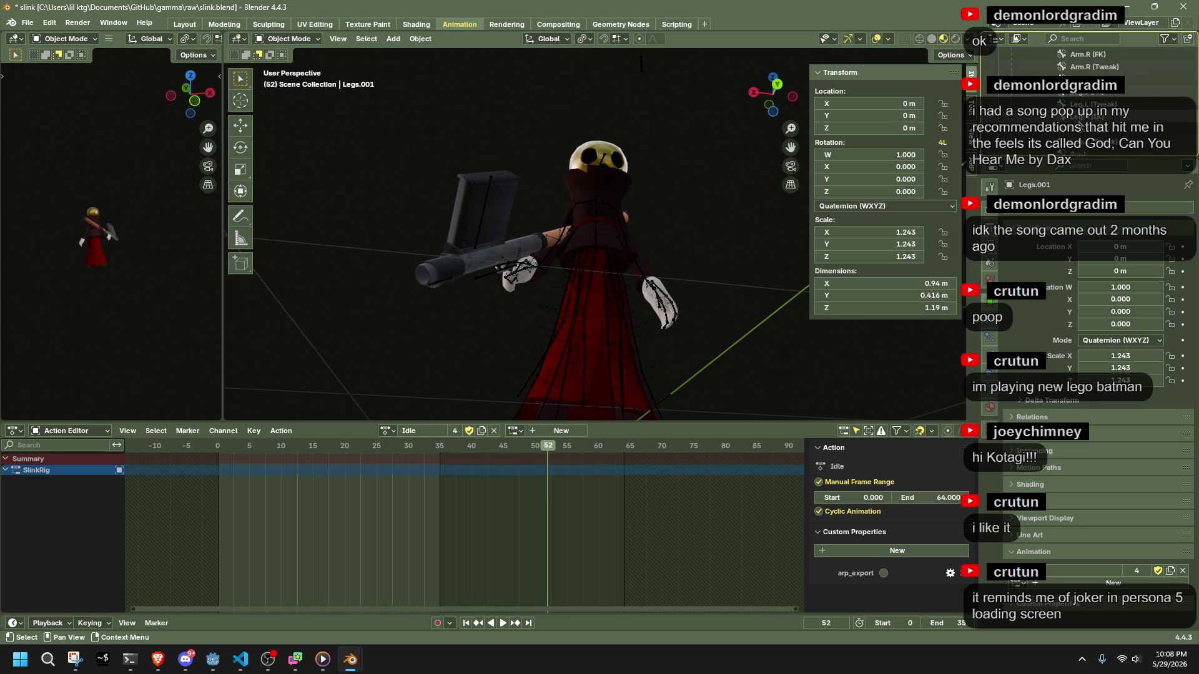
scroll(1079, 125, up, 2)
Inspect the Dress and Glove objects, deselect them, and save slink.blend.
click(1061, 133)
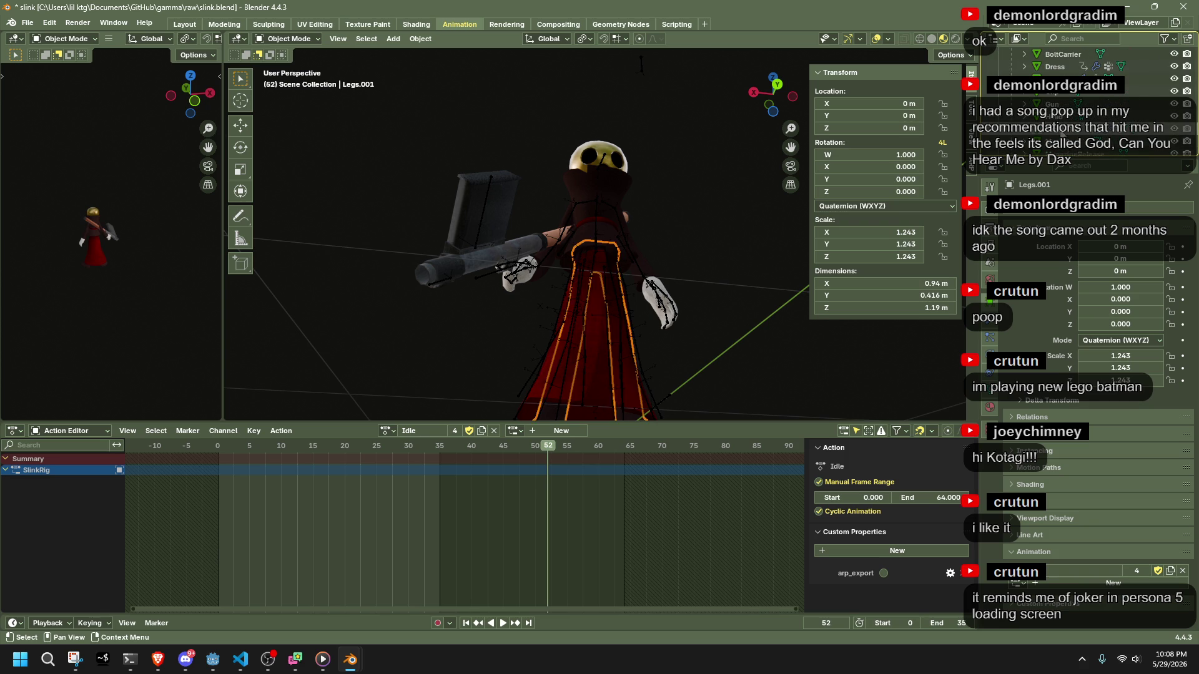
scroll(1061, 133, down, 2)
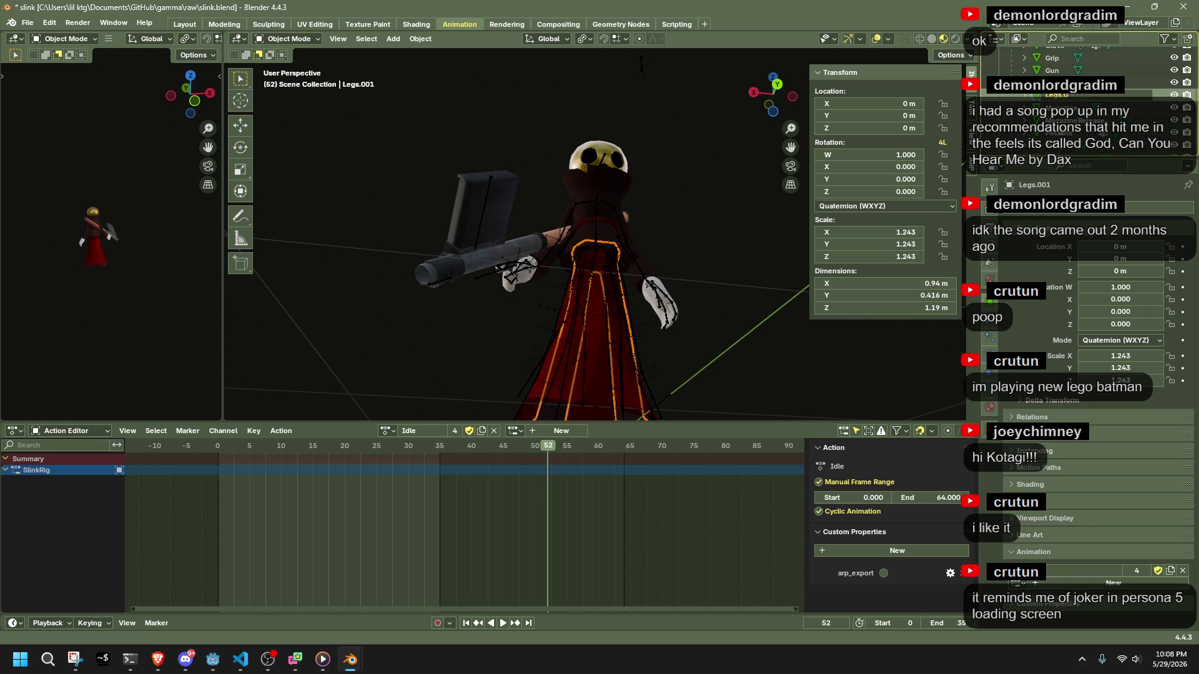
click(678, 314)
click(726, 258)
key(ctrl+s)
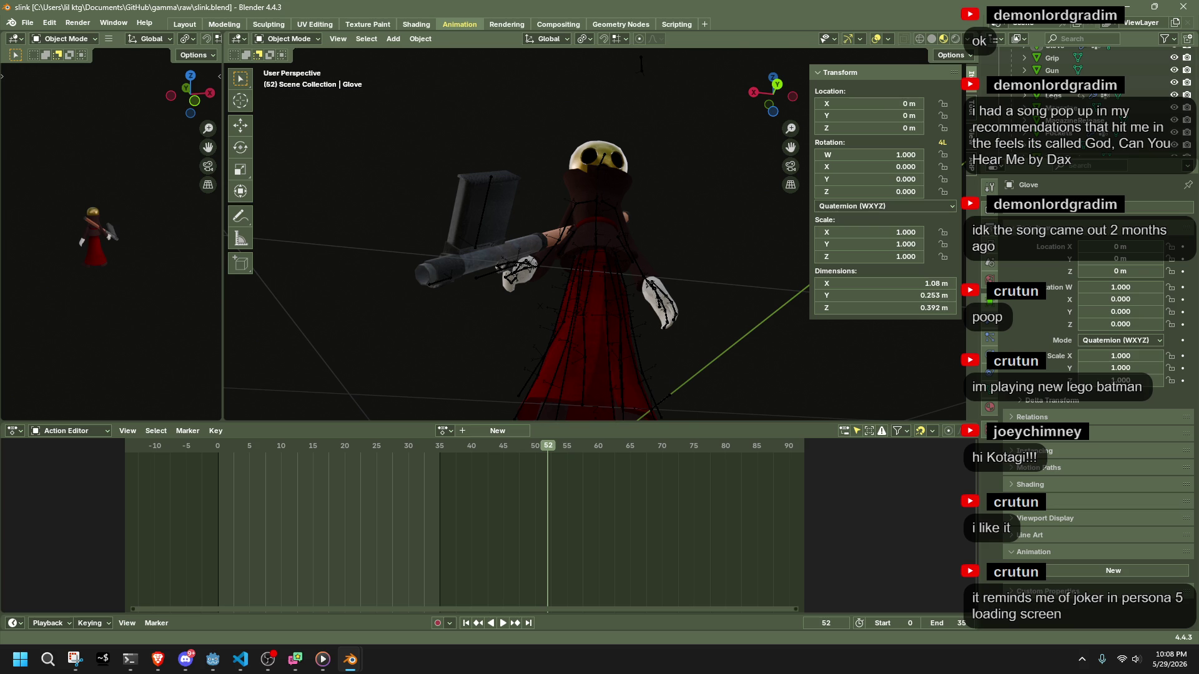
Put SlinkRig into Edit Mode and select the Dress4.R bone.
click(601, 229)
key(Tab)
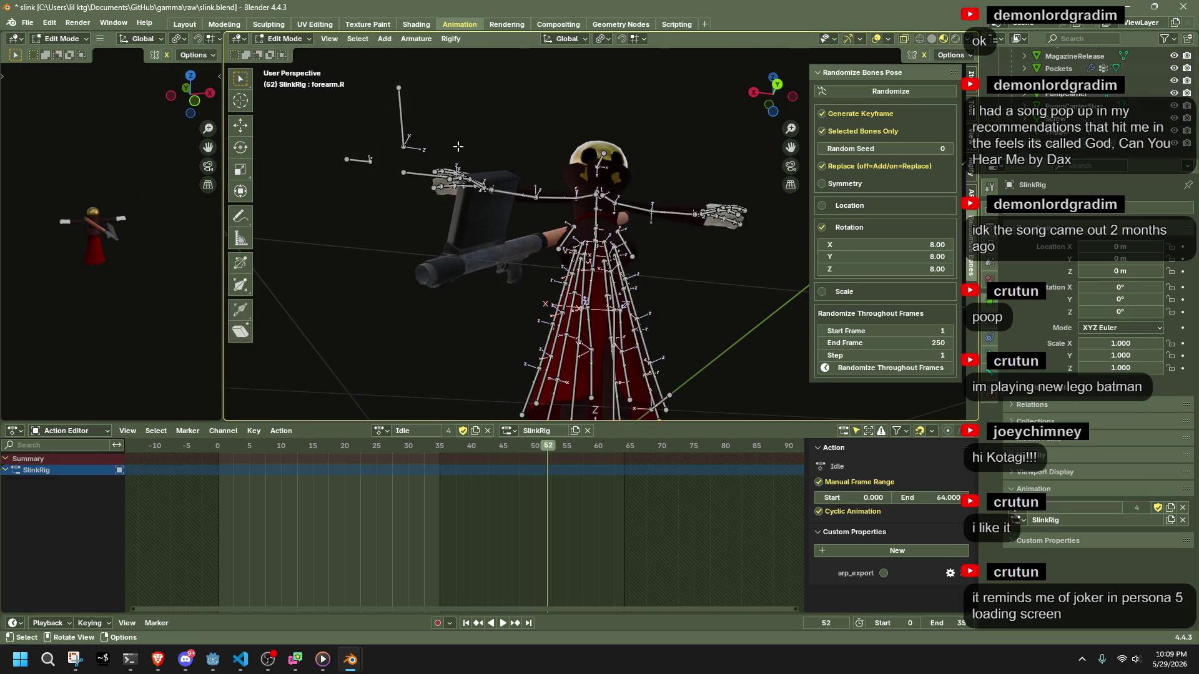
click(990, 374)
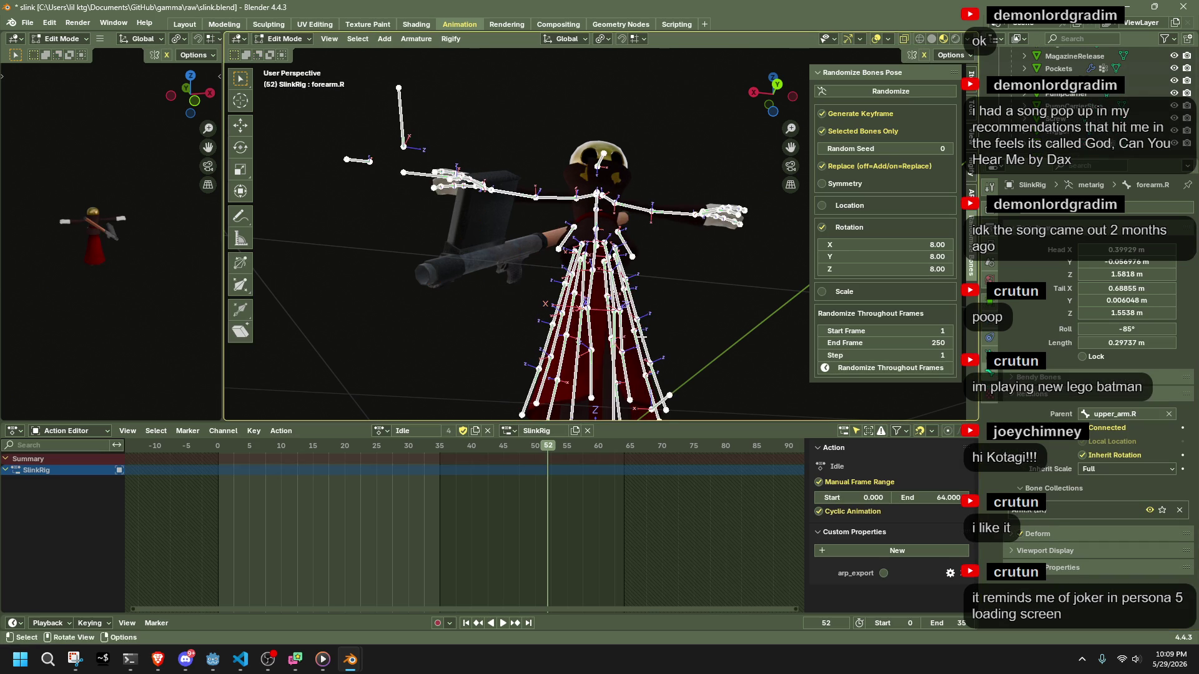
click(643, 337)
click(588, 235)
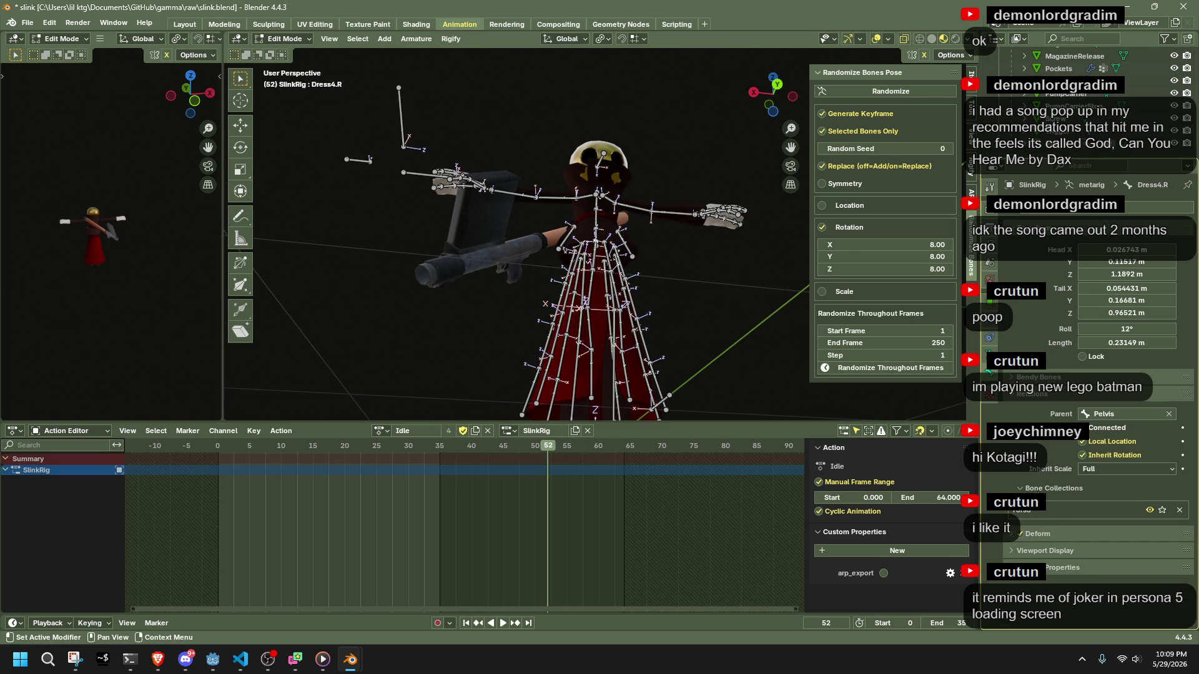
Hide and then reshow the bone collection holding Dress4.R and the head bones.
click(1150, 510)
click(1150, 510)
click(1150, 510)
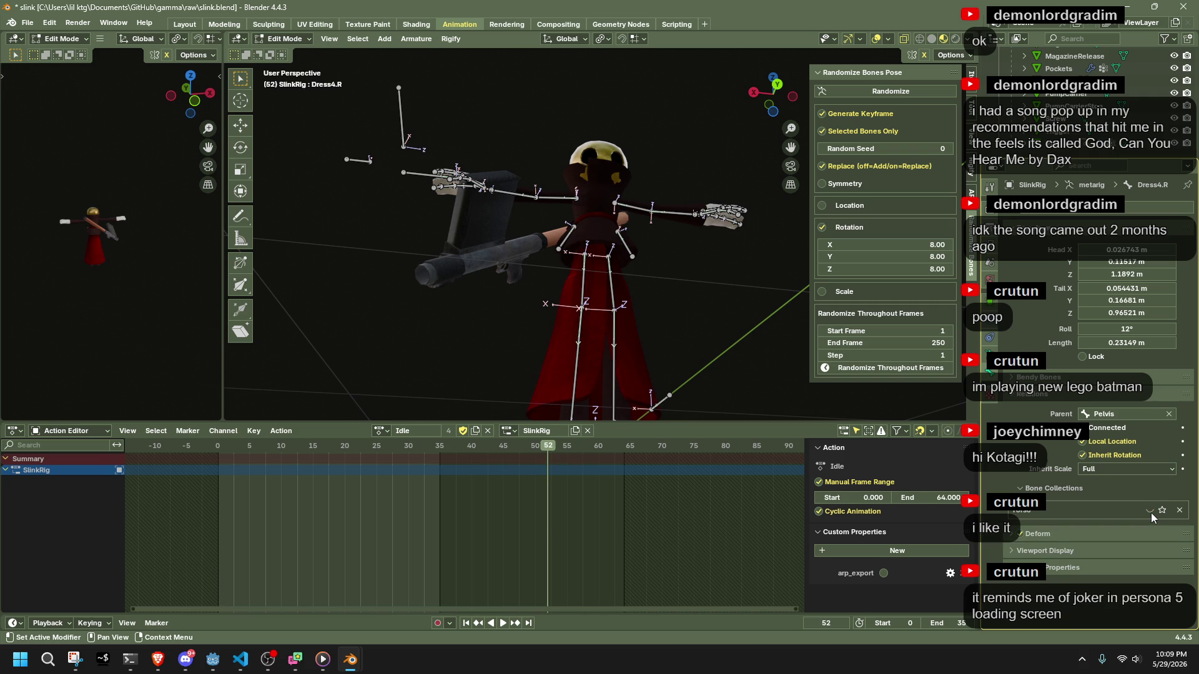
click(1150, 510)
Orbit to a front view of the skull face, then put the rig back into Edit Mode.
key(Tab)
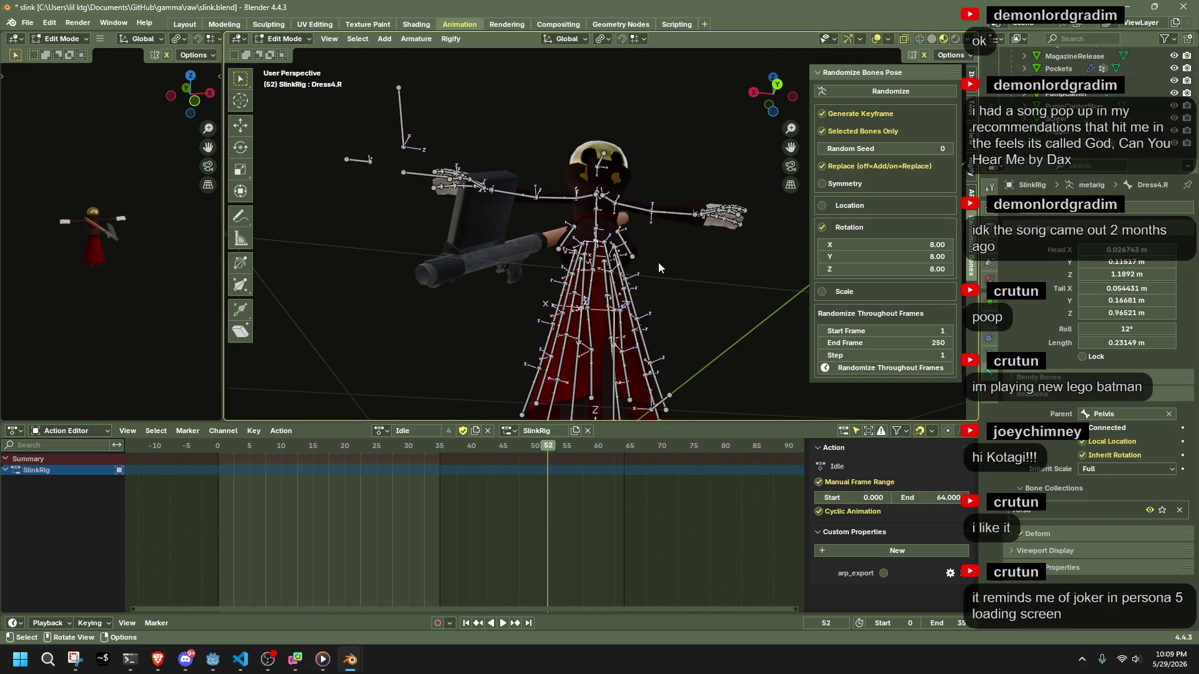
middle_drag(658, 263, 709, 309)
click(704, 268)
mouse_move(704, 269)
middle_down()
mouse_move(561, 360)
mouse_move(770, 258)
middle_up()
middle_drag(517, 99, 415, 74)
click(287, 39)
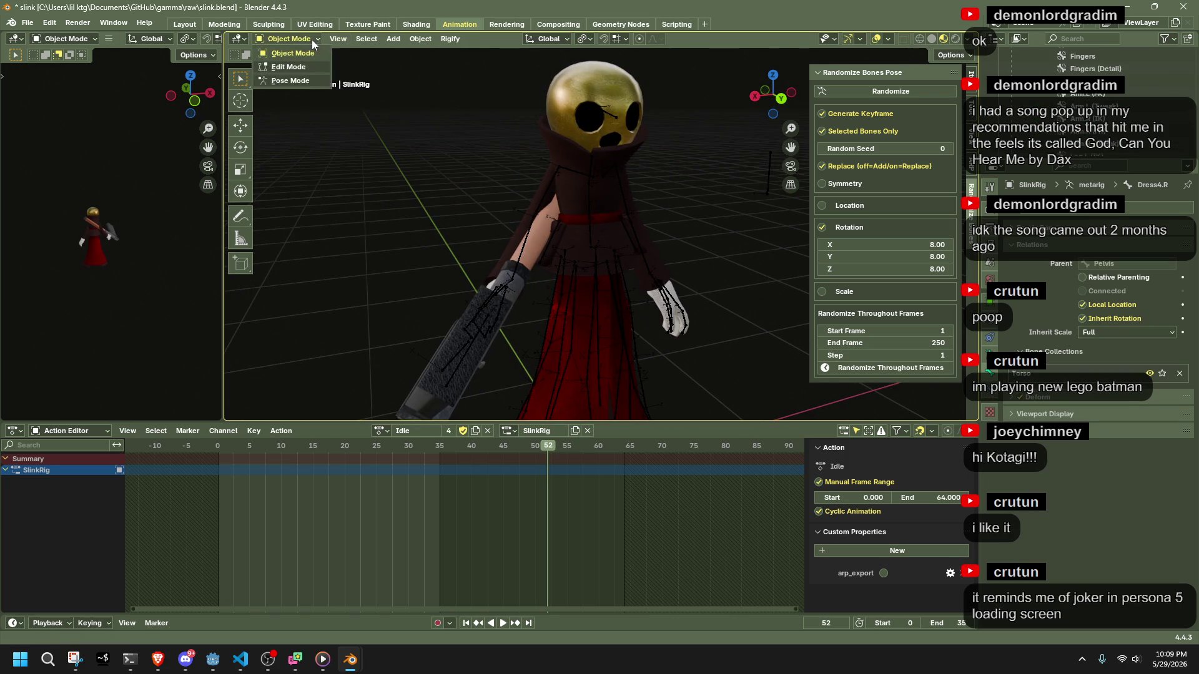
click(613, 76)
key(Tab)
key(Tab)
key(Tab)
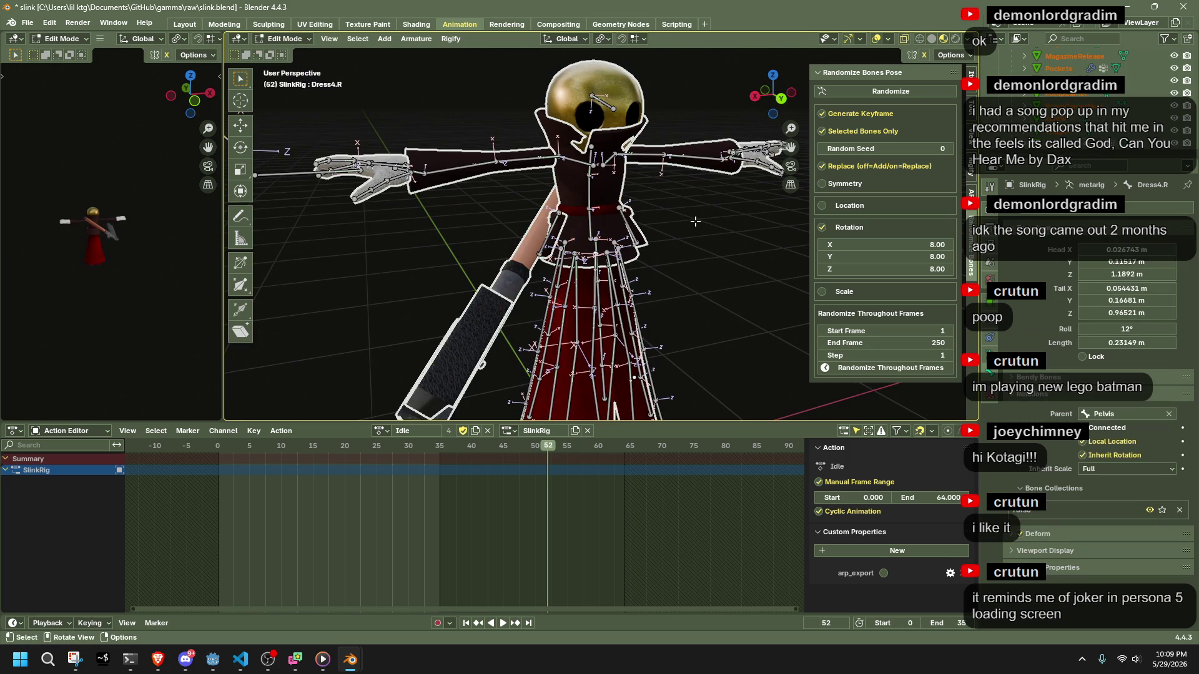
Inspect the Velvet mesh geometry in Edit Mode with overlays hidden.
key(Tab)
click(657, 147)
key(Tab)
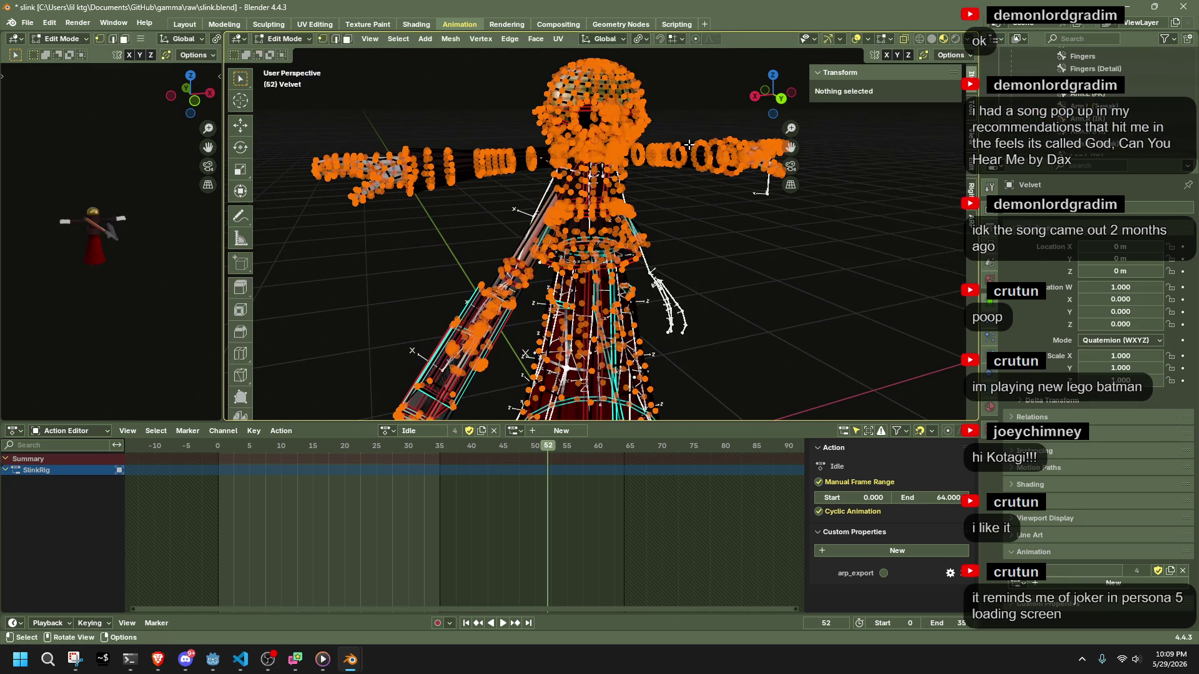
mouse_move(689, 145)
middle_down()
mouse_move(760, 182)
mouse_move(654, 183)
mouse_move(725, 208)
mouse_move(736, 190)
middle_up()
key(shift+alt+z)
key(shift+alt+z)
key(Tab)
scroll(717, 203, down, 3)
Inspect the Head mesh in Edit Mode, including a Right Orthographic view.
click(613, 168)
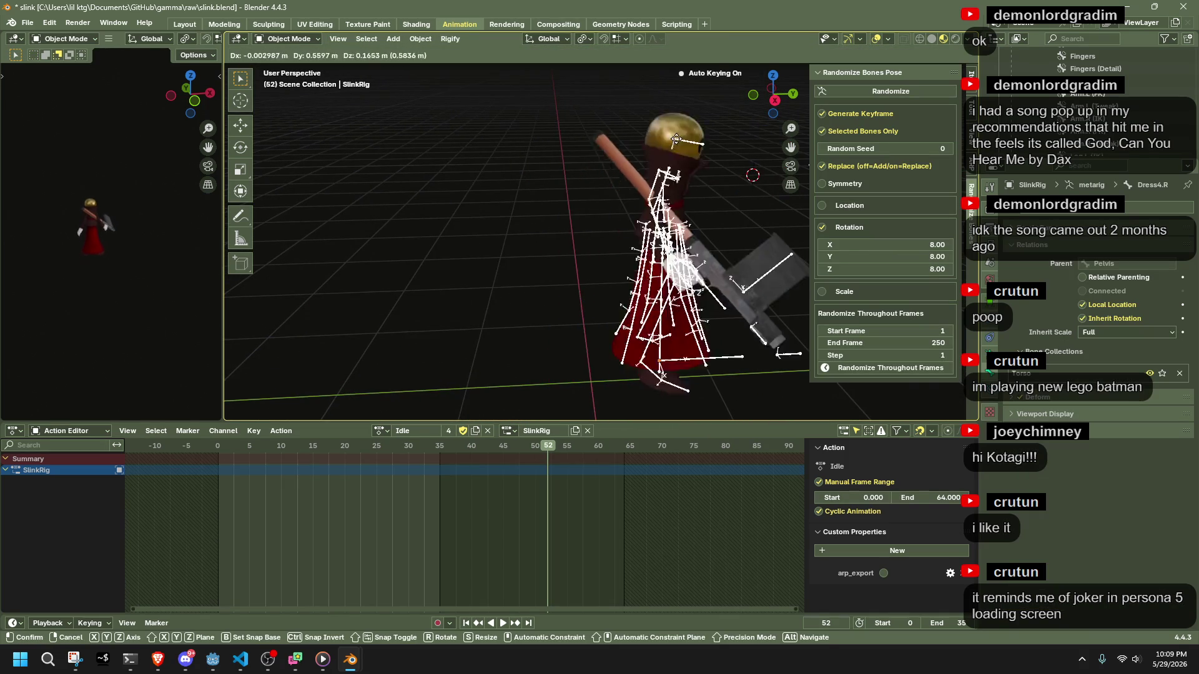
click(598, 130)
key(Tab)
middle_drag(598, 129, 559, 155)
key(Tab)
mouse_move(673, 193)
middle_down()
mouse_move(781, 226)
mouse_move(747, 206)
middle_up()
key(Tab)
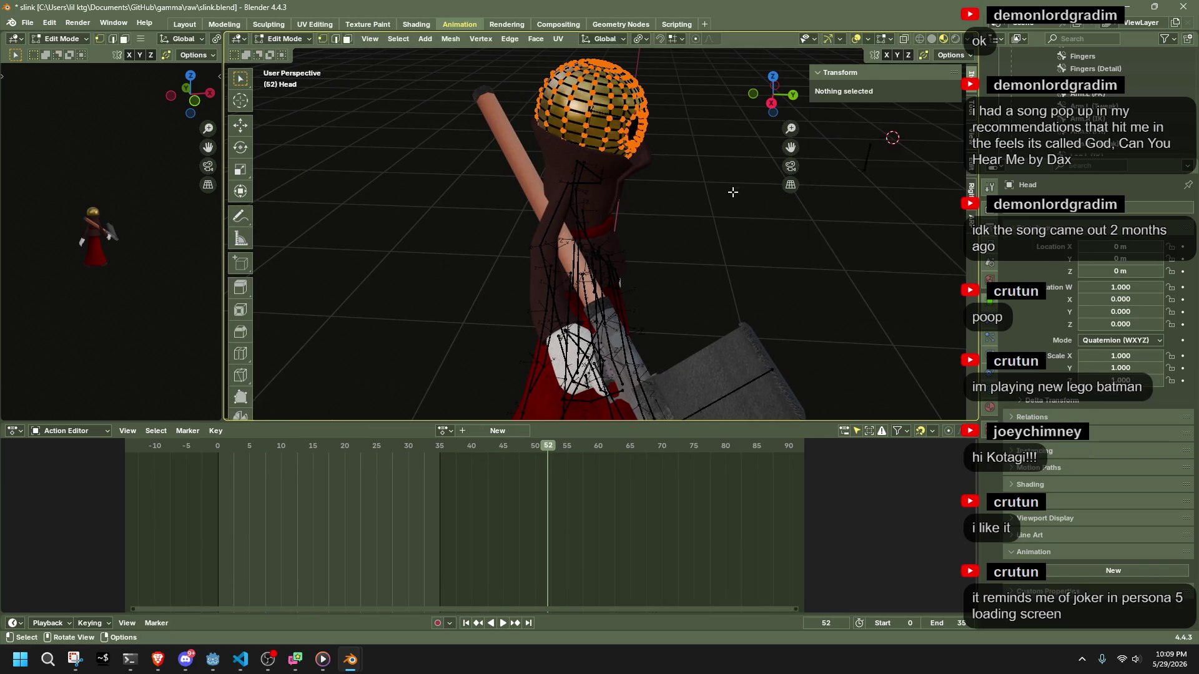
click(772, 103)
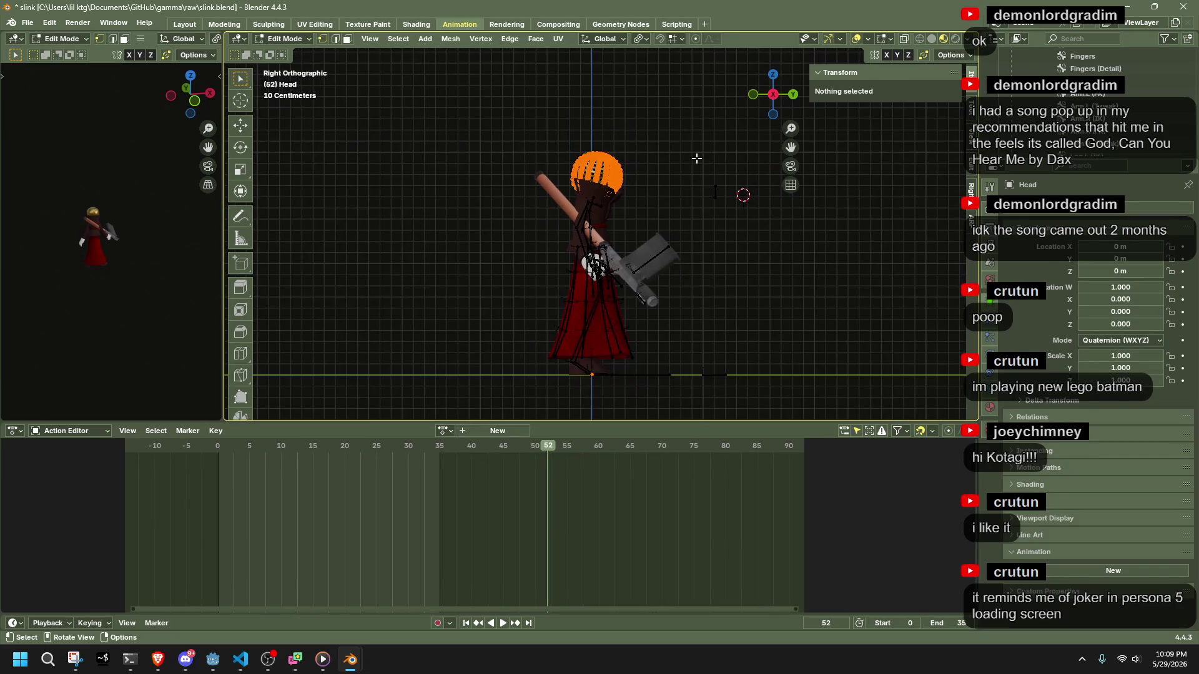
key(Tab)
Orbit back to perspective and reselect SlinkRig in Object Mode.
scroll(697, 164, up, 1)
middle_drag(697, 164, 560, 169)
key(Tab)
key(Tab)
scroll(705, 184, down, 2)
scroll(706, 184, up, 2)
click(560, 169)
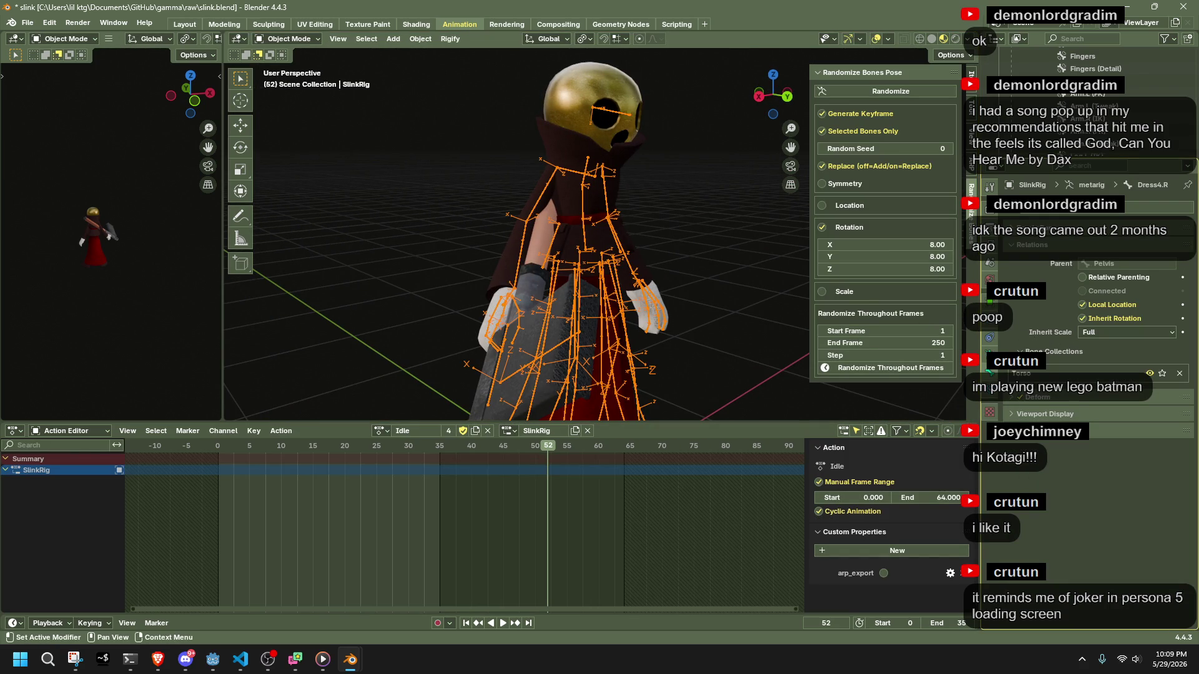
Toggle the Torso bone collection's visibility to compare, leaving it shown.
click(1150, 373)
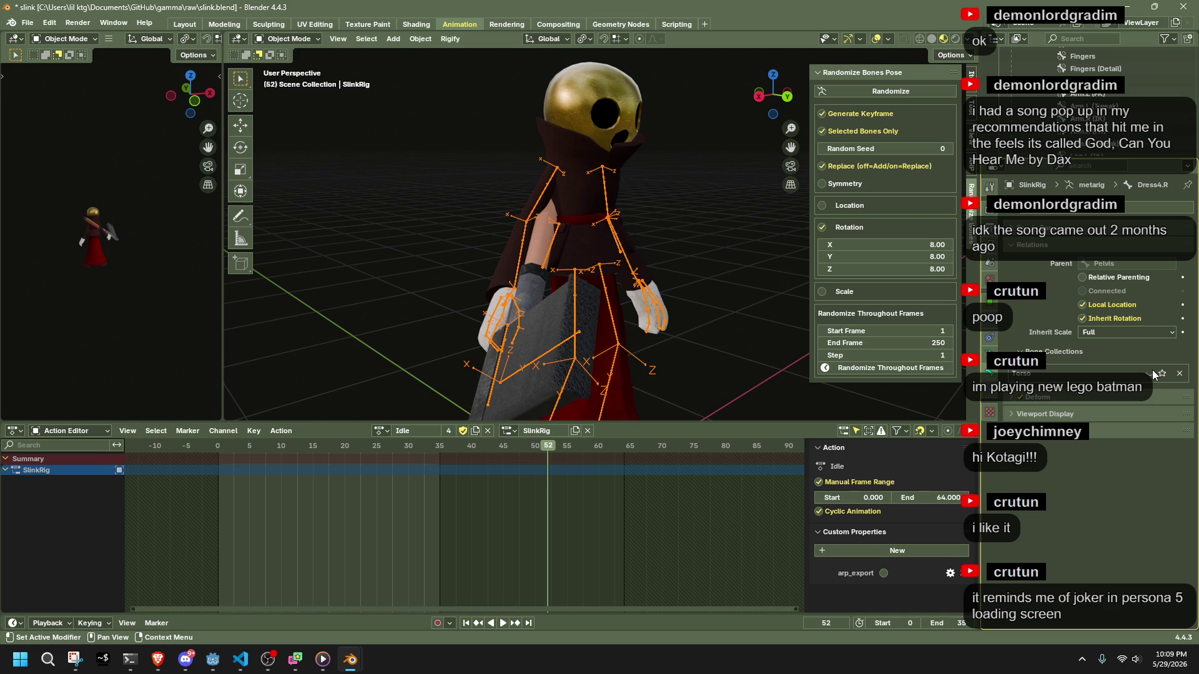
middle_drag(637, 268, 731, 321)
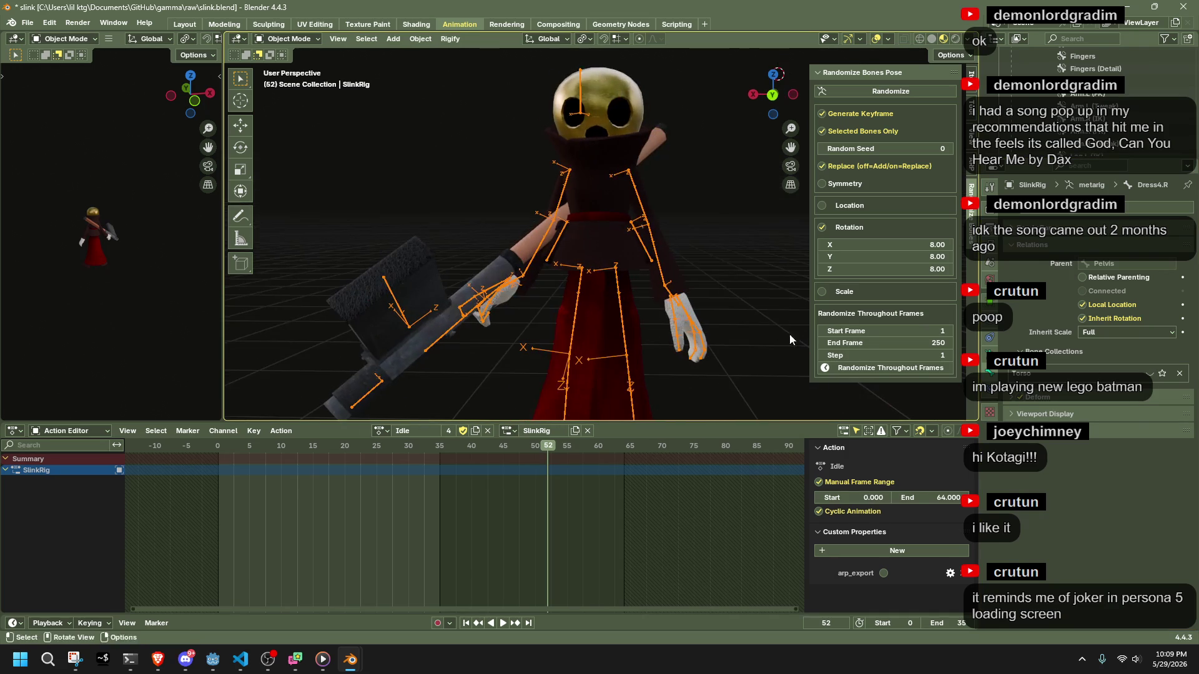
click(1149, 377)
click(1149, 377)
click(1149, 376)
click(1148, 377)
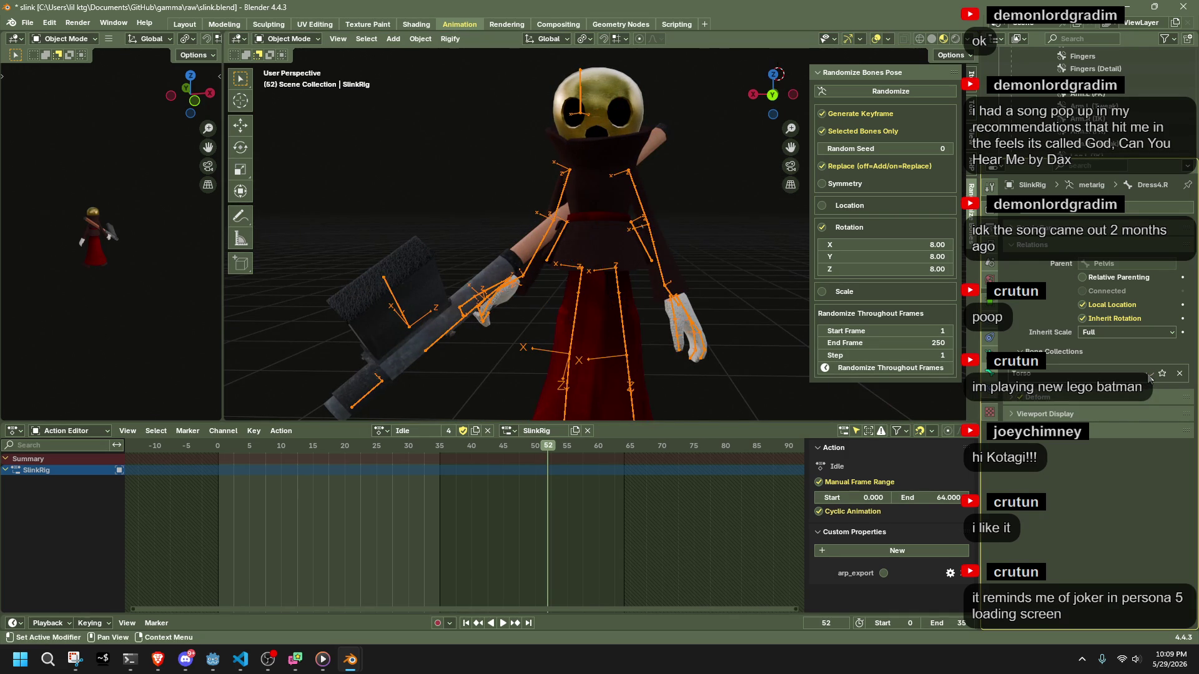
click(1149, 377)
click(1148, 376)
click(1149, 377)
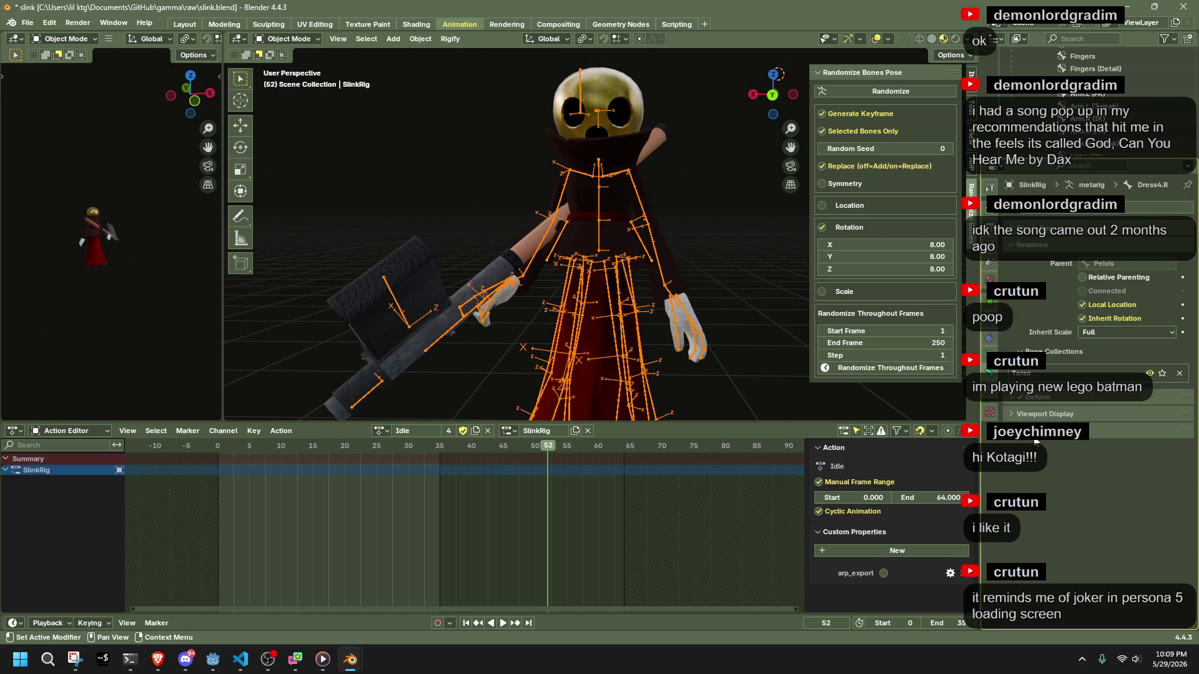
Switch to SlinkRig's Object Data settings and collapse the Bone Collections list.
click(991, 394)
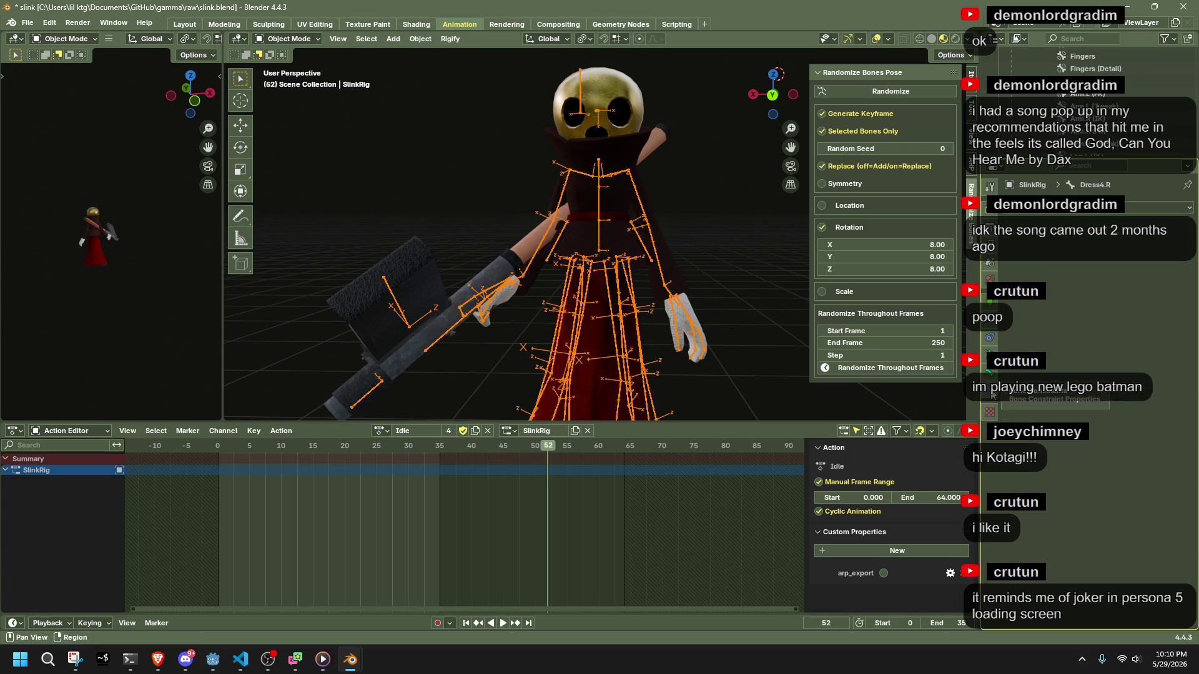
click(989, 302)
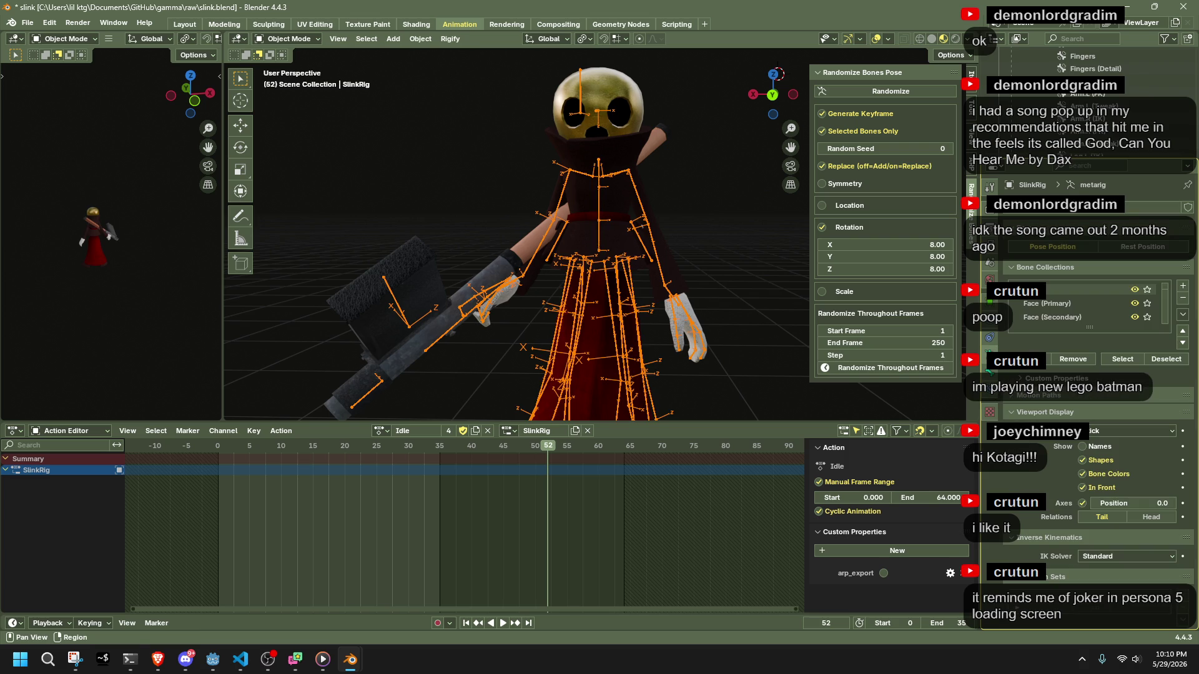
click(1005, 269)
scroll(1012, 260, down, 1)
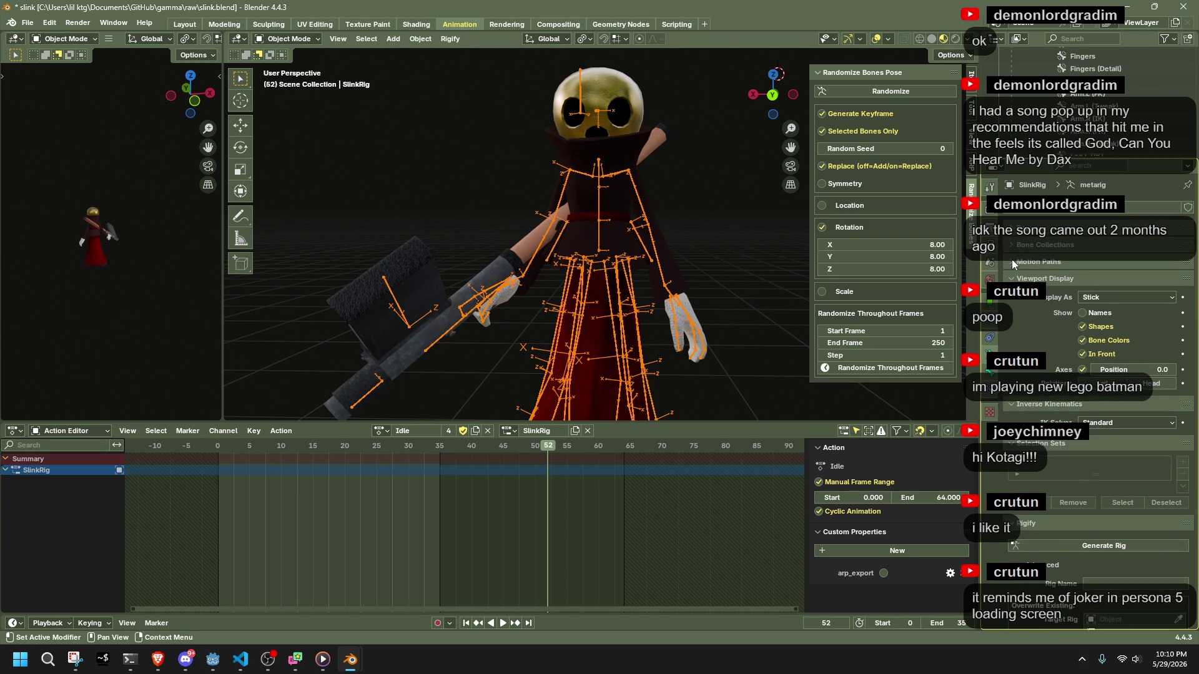
scroll(1075, 117, up, 5)
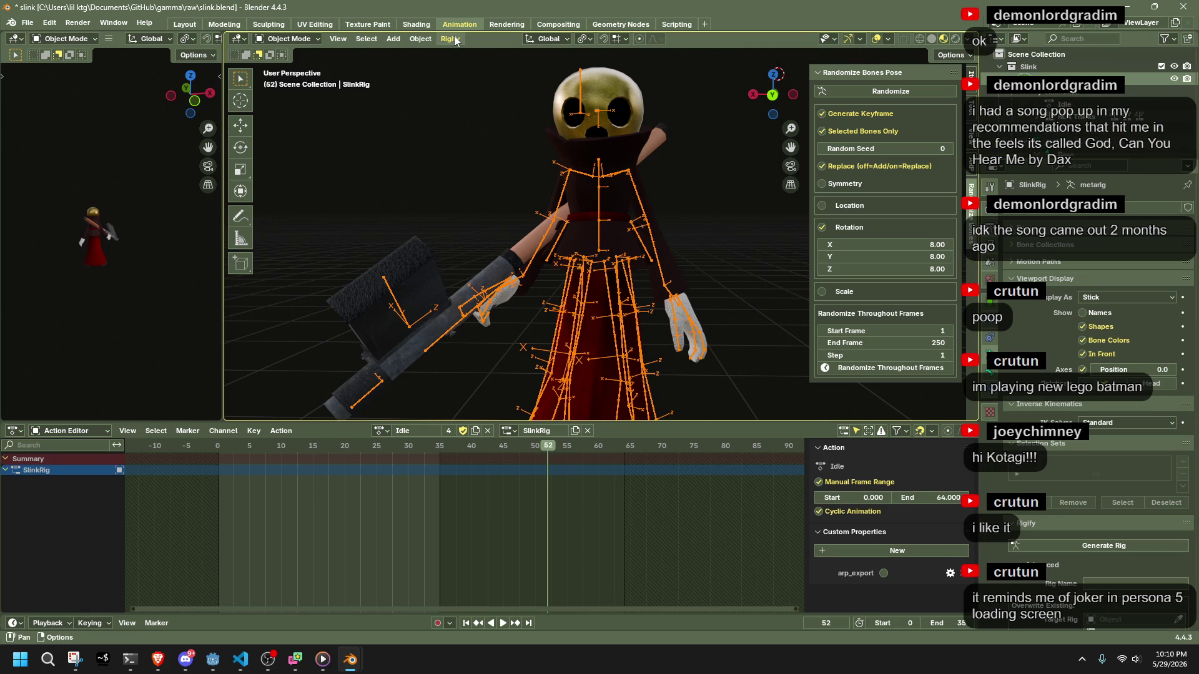
Look through the Object menu's submenus and close it without choosing a command.
click(425, 39)
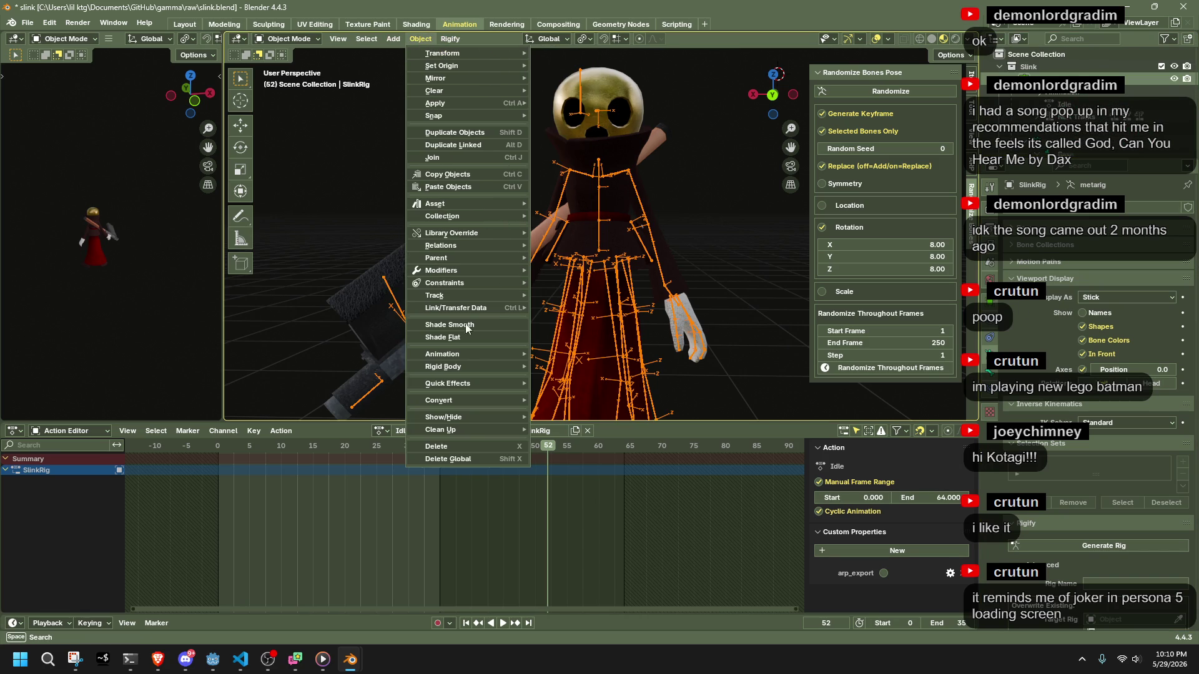
mouse_move(470, 366)
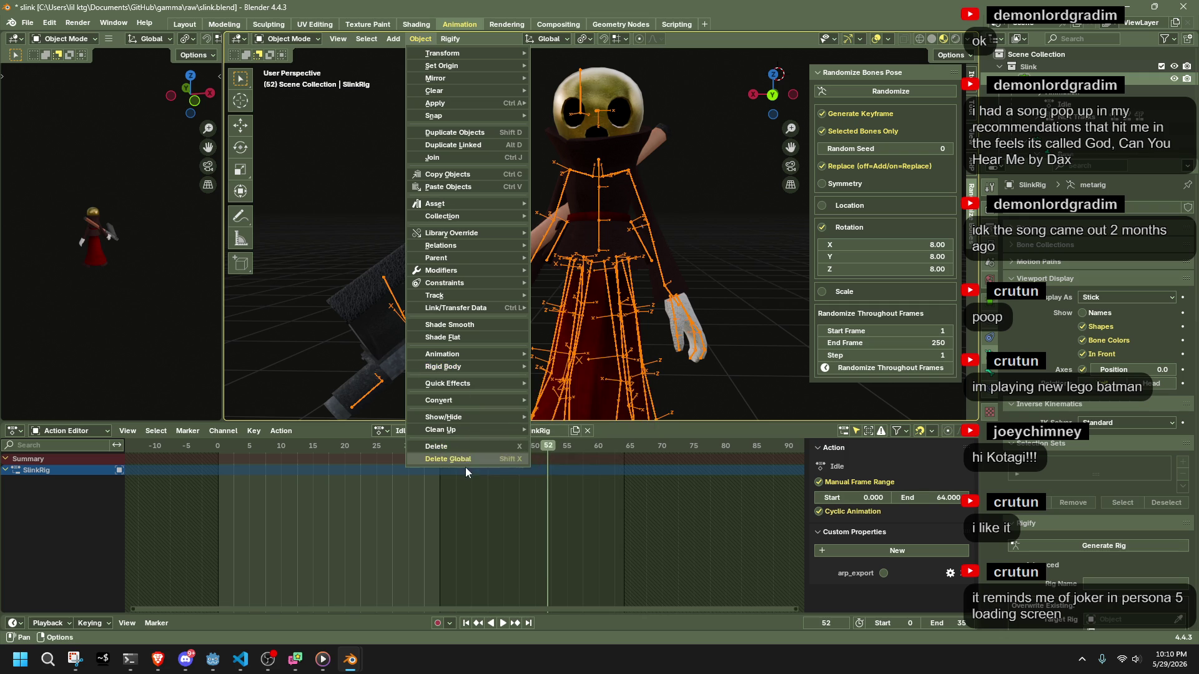
mouse_move(451, 431)
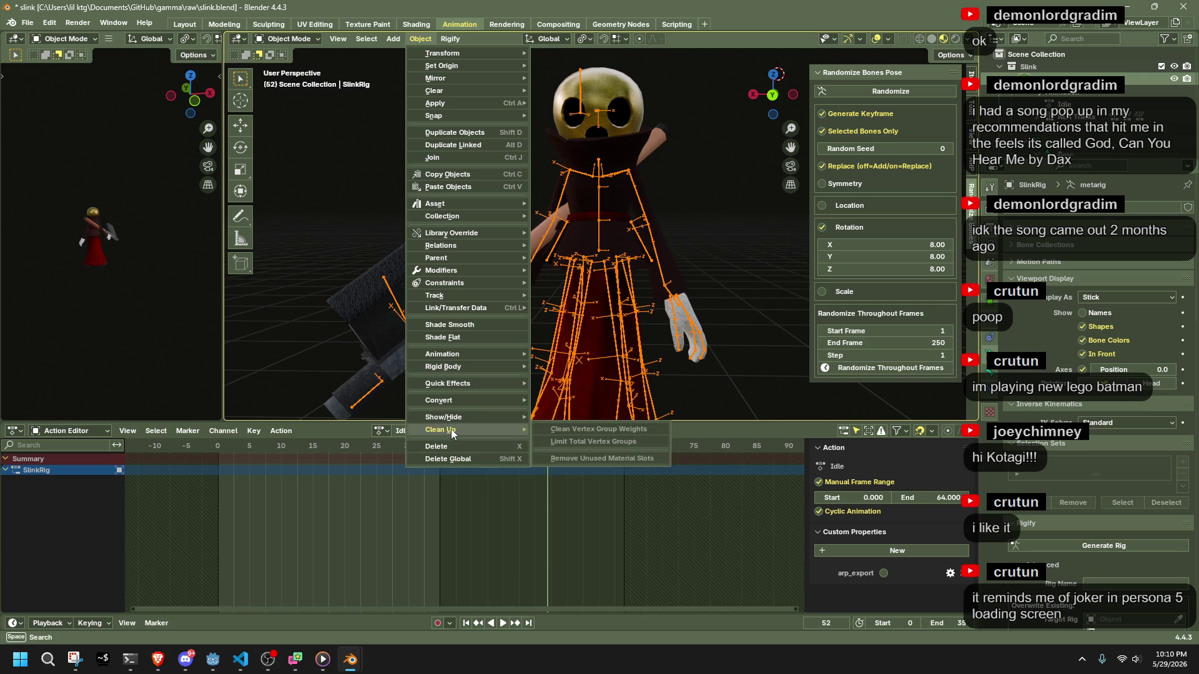
mouse_move(447, 400)
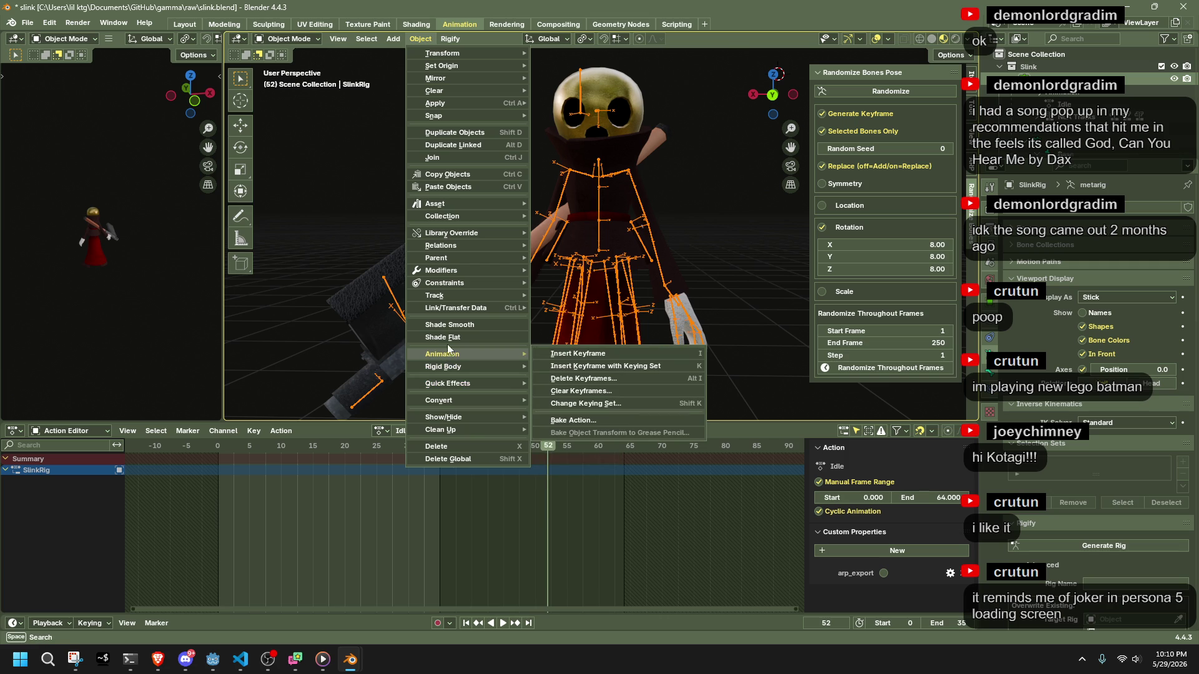
key(Escape)
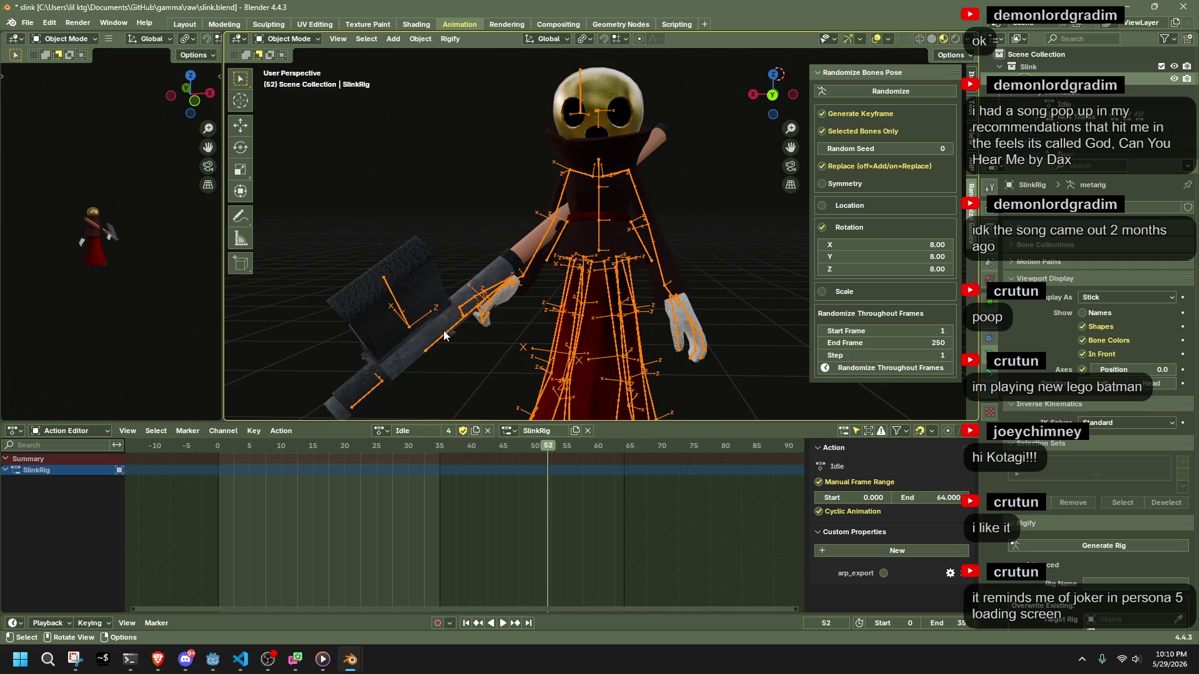
Undo and redo the last change, then save slink.blend.
key(ctrl+z)
key(ctrl+shift+z)
key(ctrl+s)
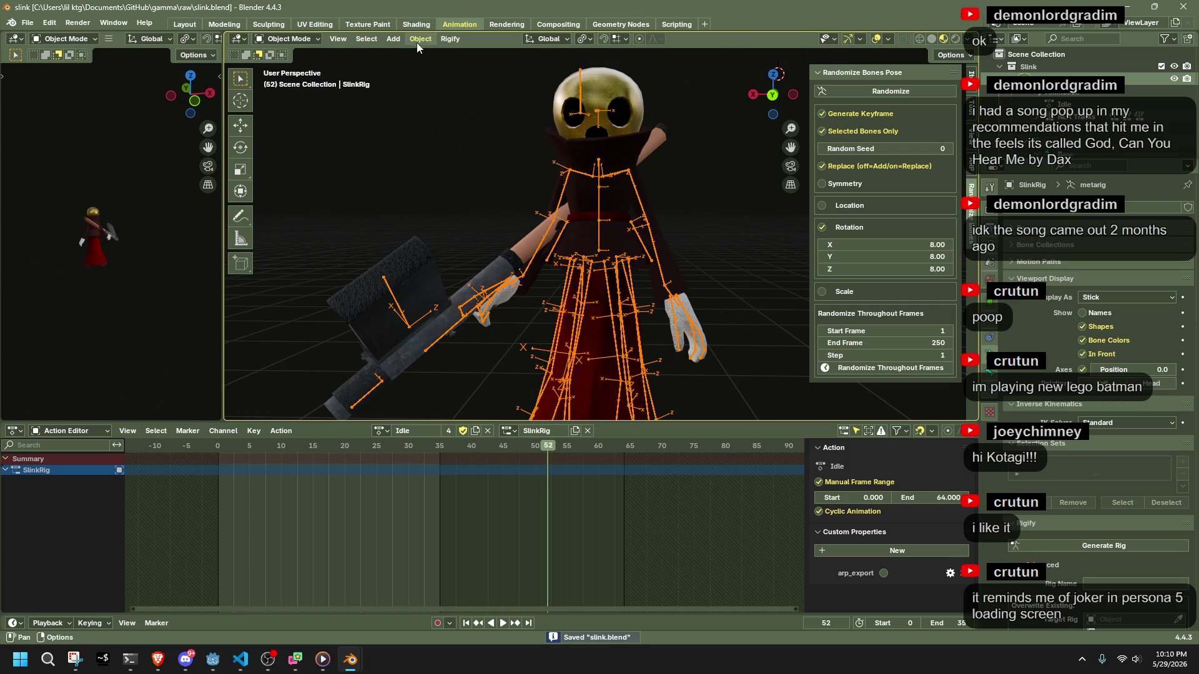
click(443, 41)
click(991, 375)
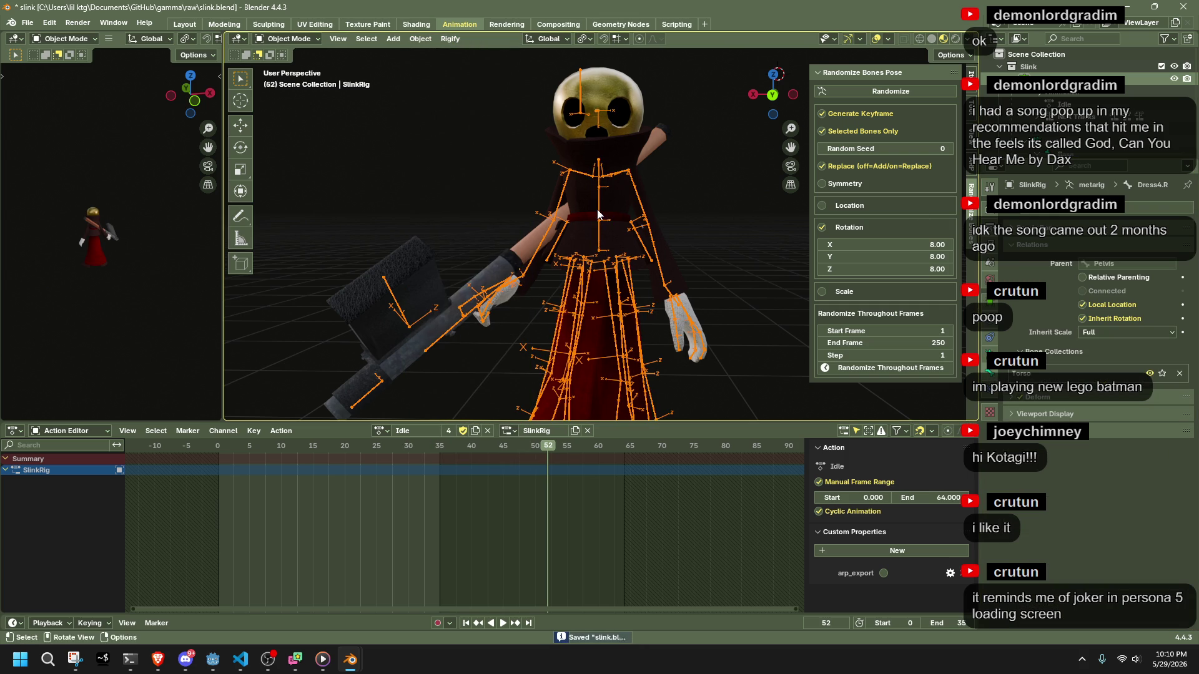
key(Tab)
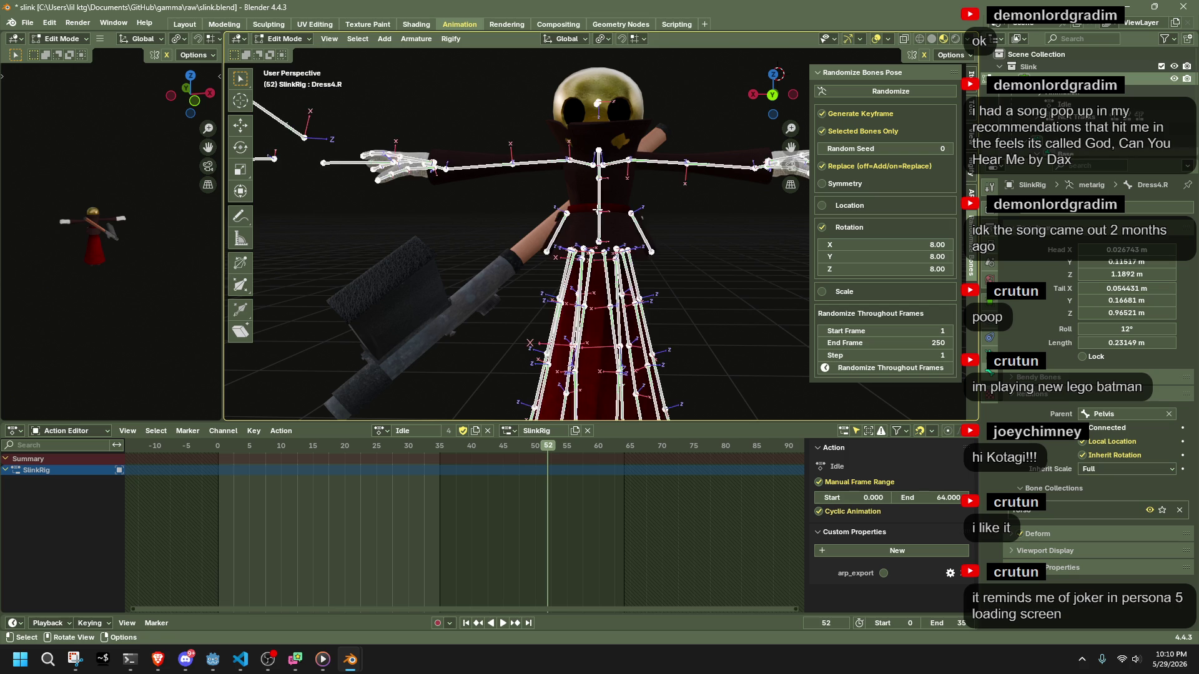
key(Tab)
key(Tab)
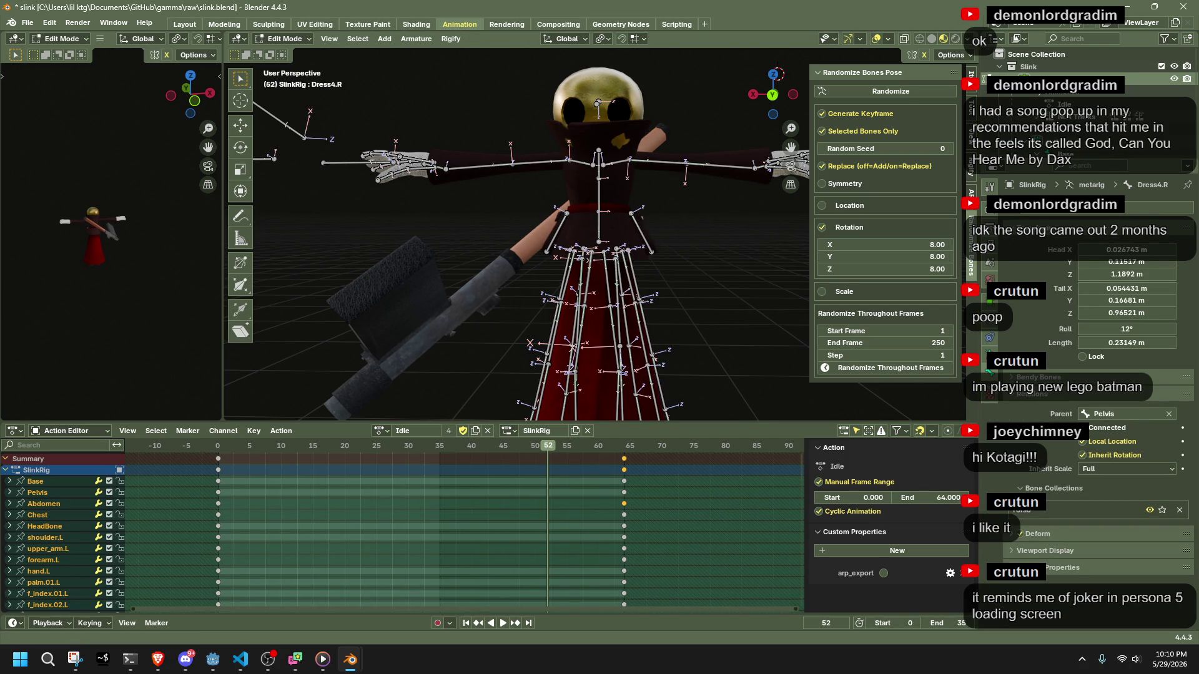
key(alt+Tab)
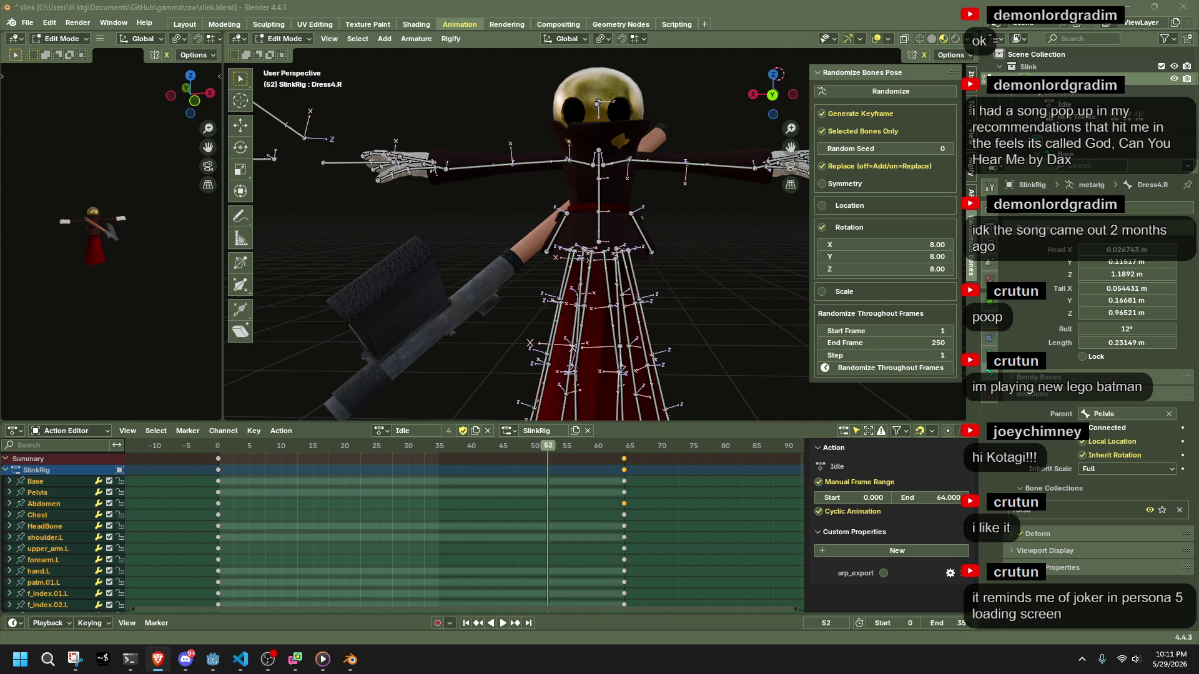
key(Tab)
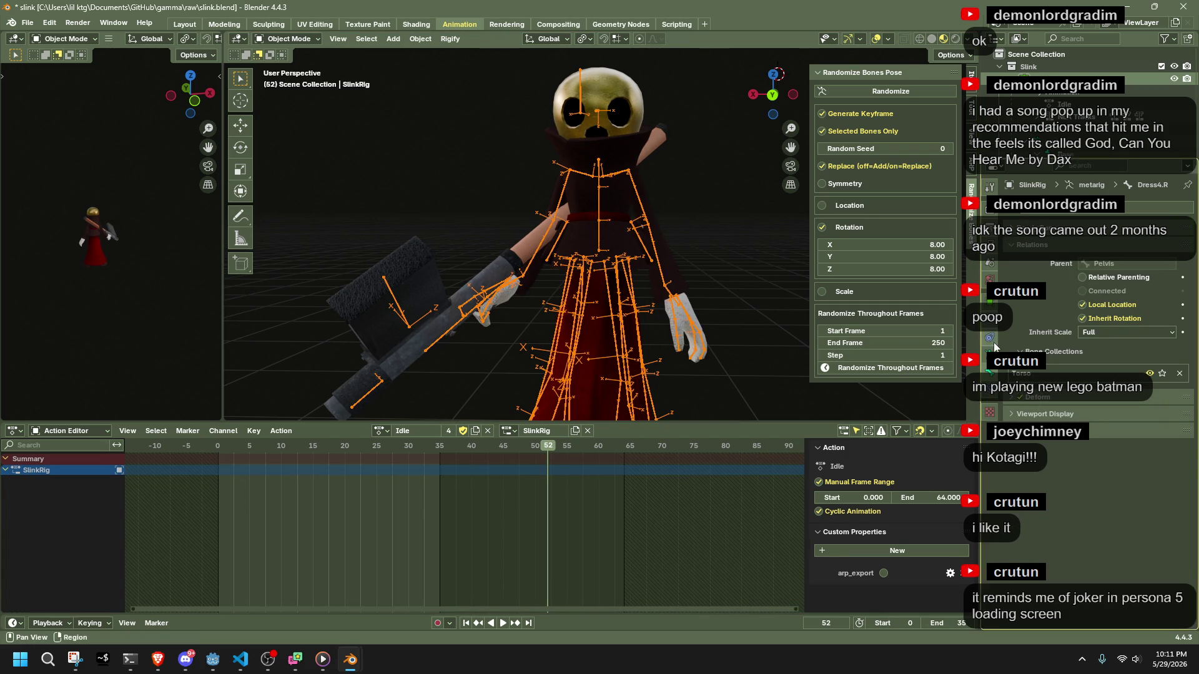
key(Tab)
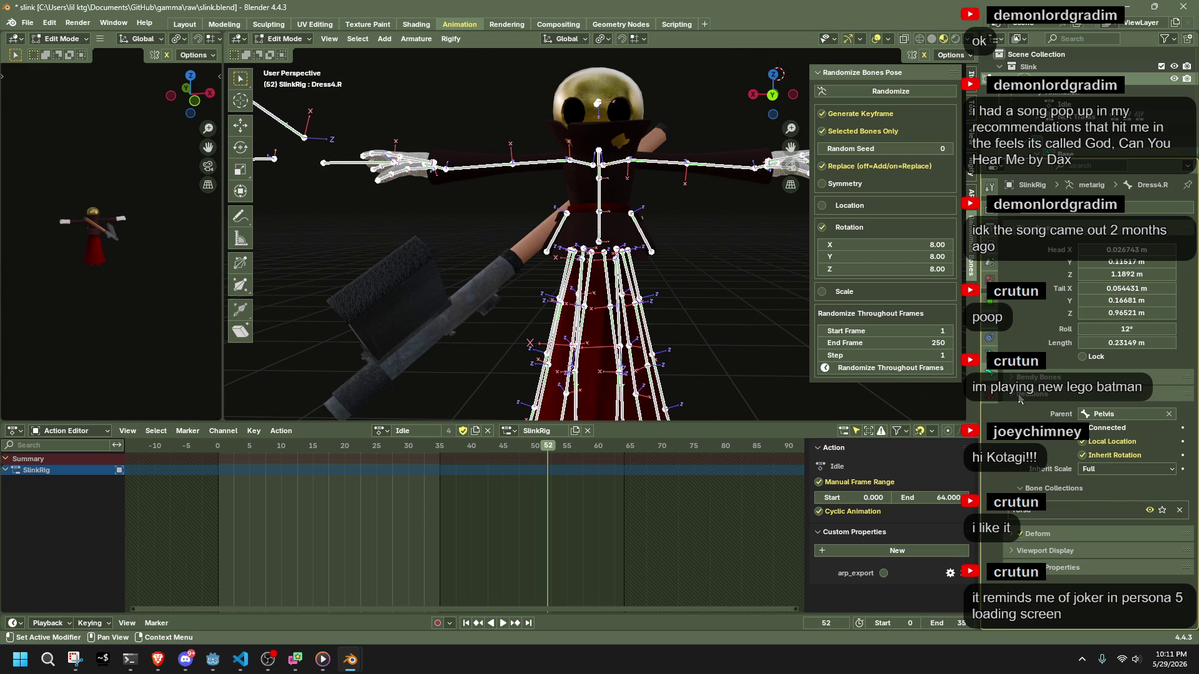
click(1019, 395)
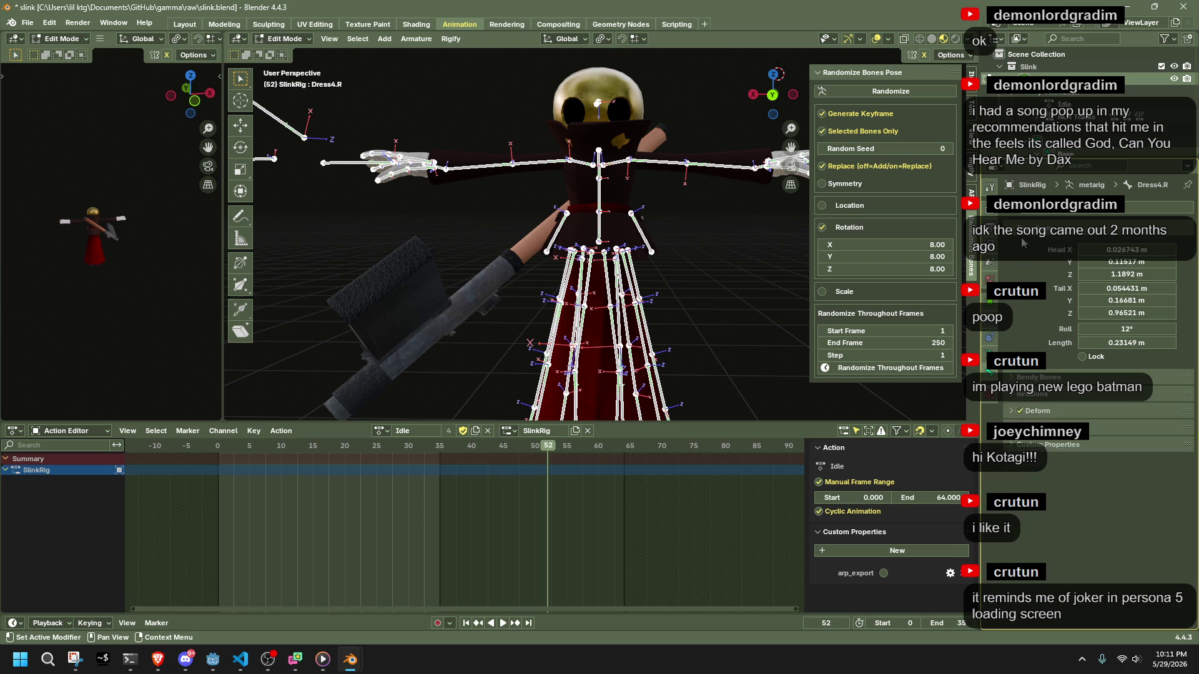
click(1030, 229)
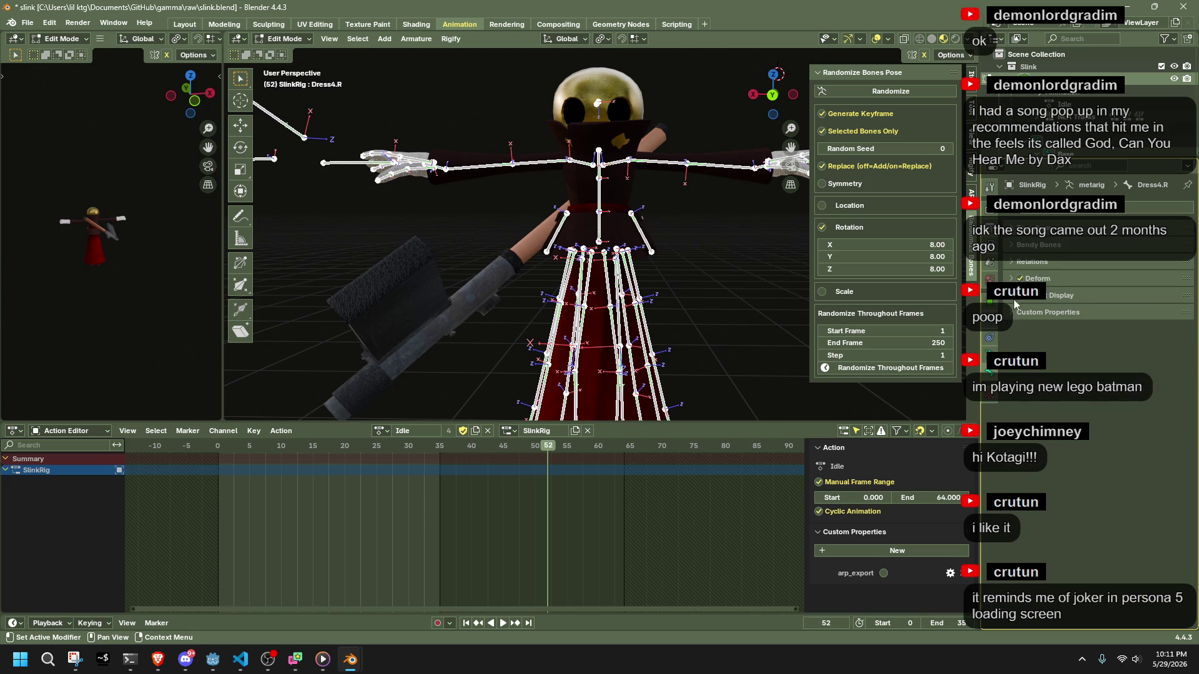
click(1014, 297)
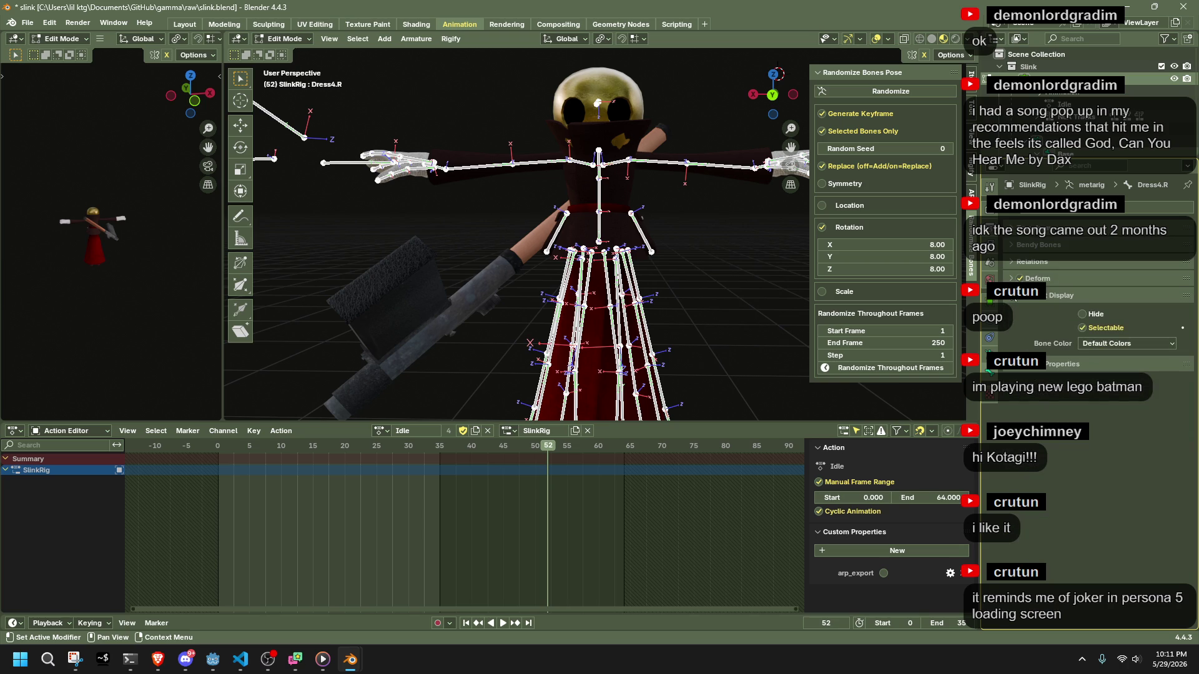
click(1099, 346)
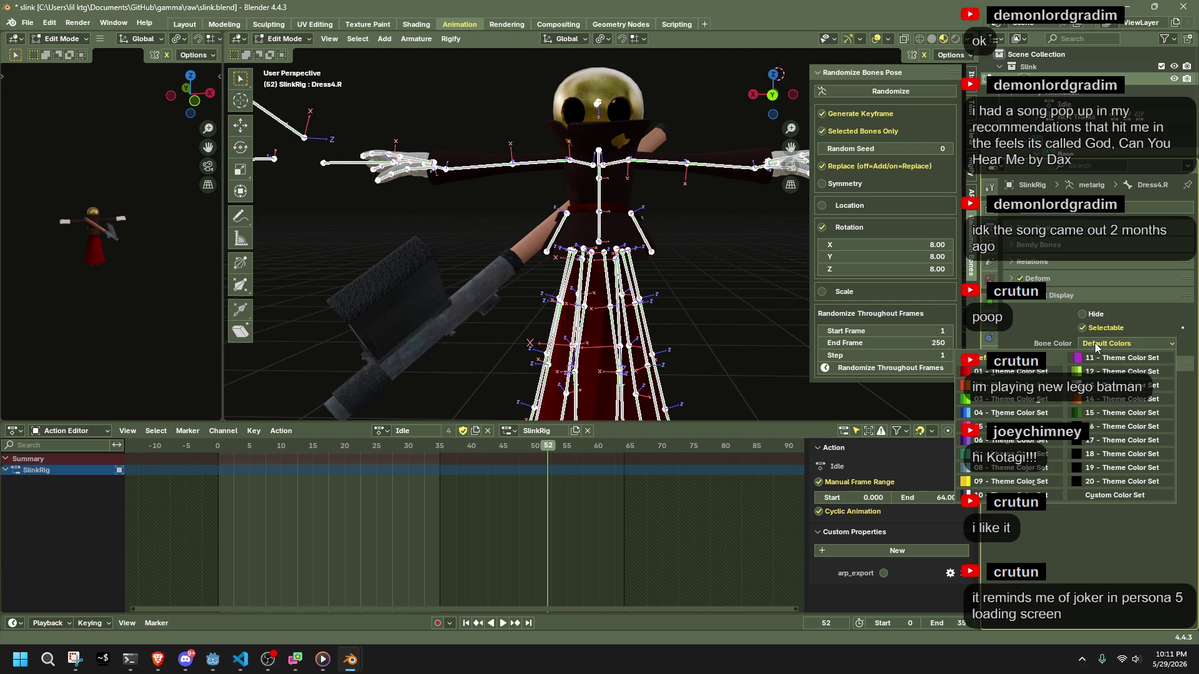
click(1096, 342)
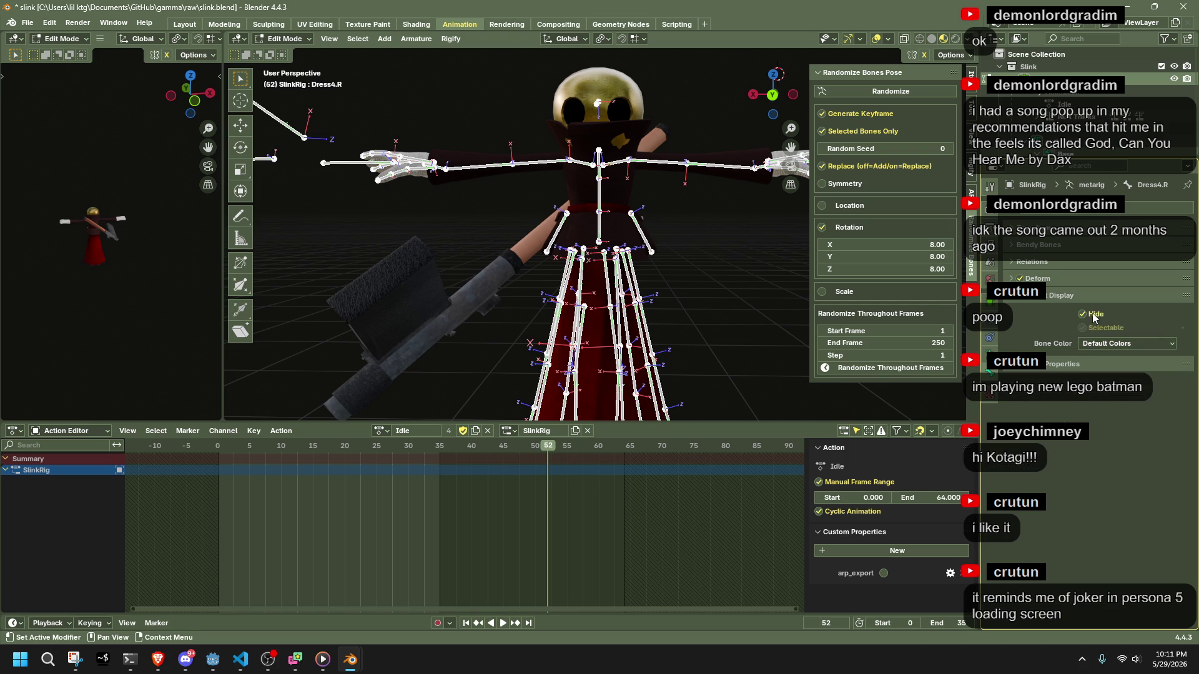
click(1092, 313)
click(1091, 313)
click(1095, 343)
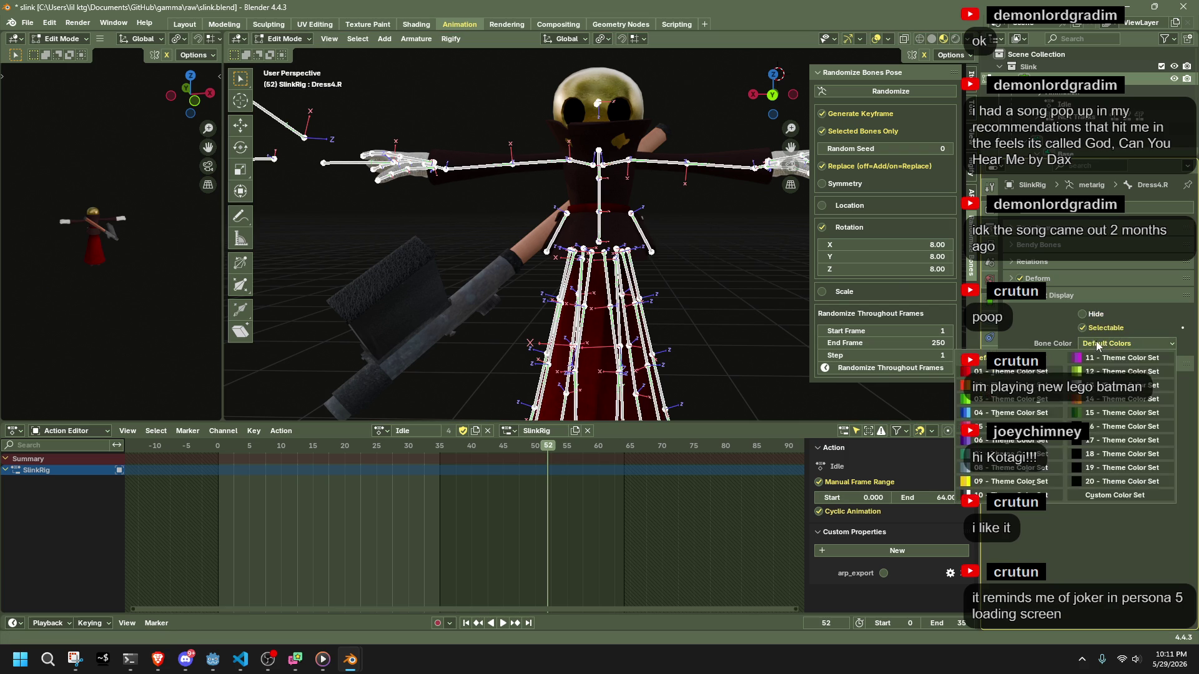
click(1081, 357)
click(1080, 348)
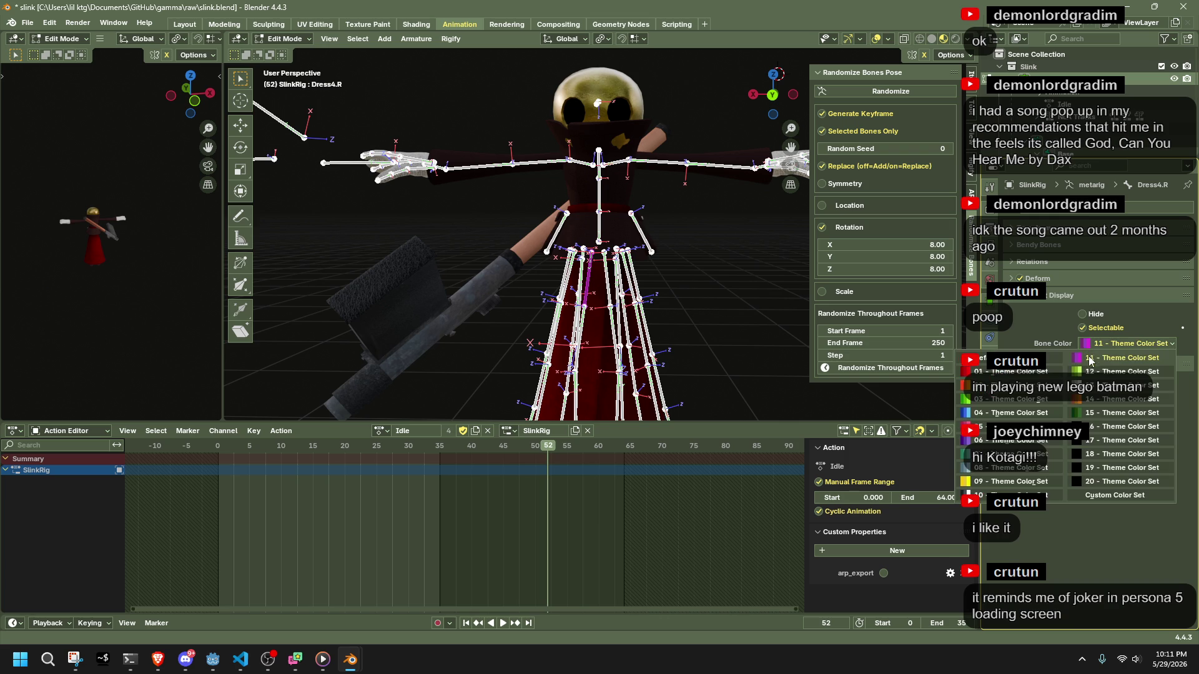
click(977, 357)
middle_drag(630, 270, 725, 311)
click(617, 271)
click(675, 283)
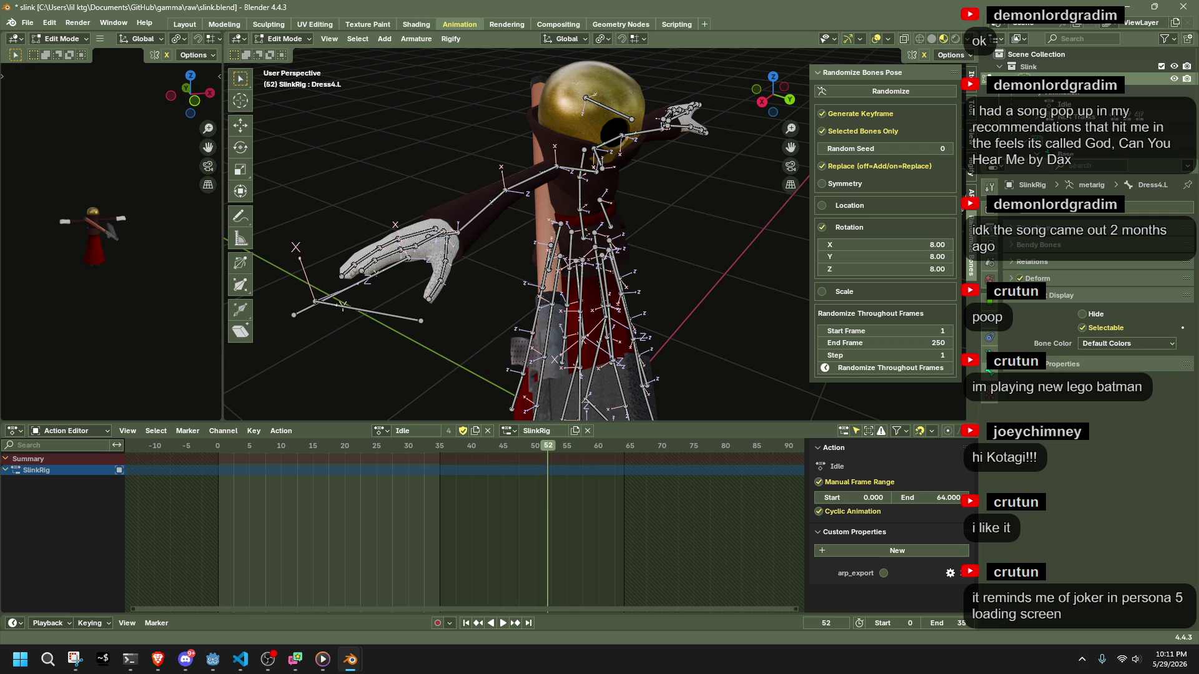
key(Tab)
click(713, 241)
Select SlinkRig, review its Object properties and action list, then delete the armature.
click(542, 193)
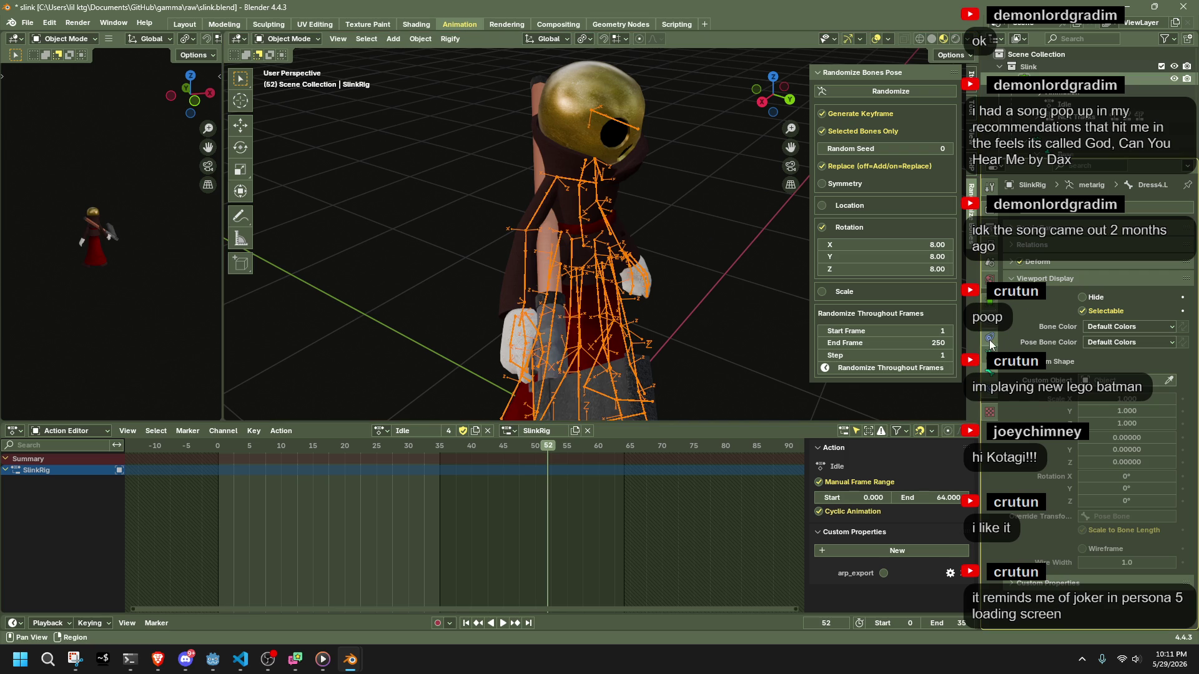
click(989, 279)
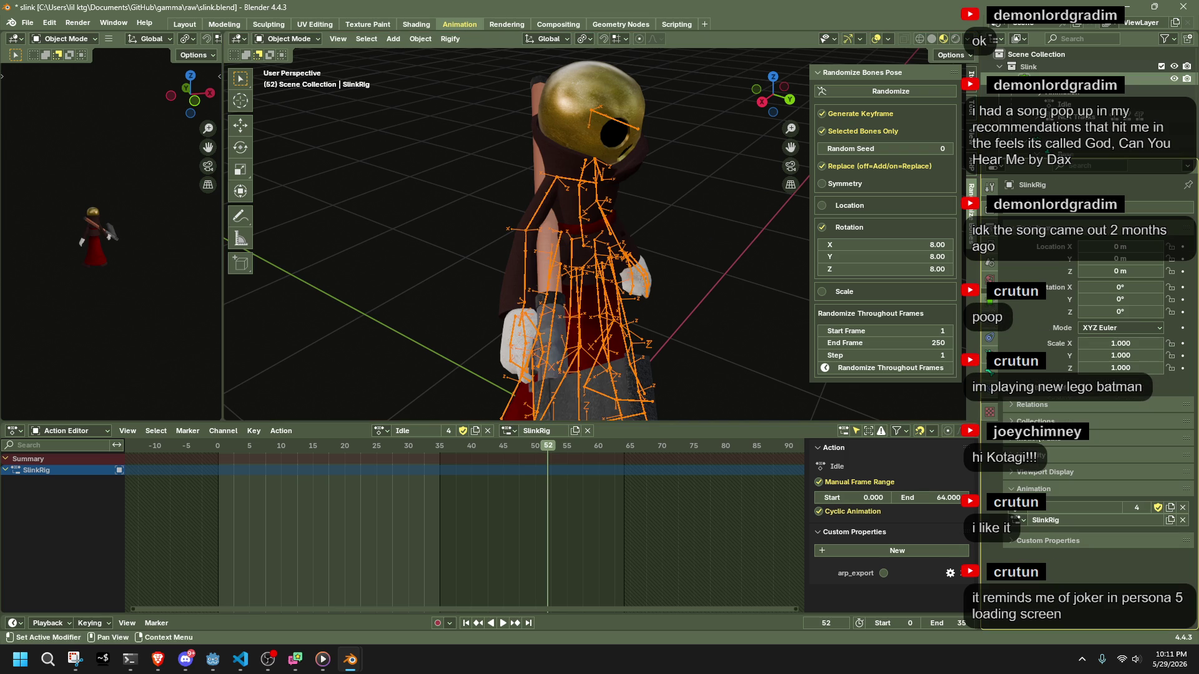
click(1021, 513)
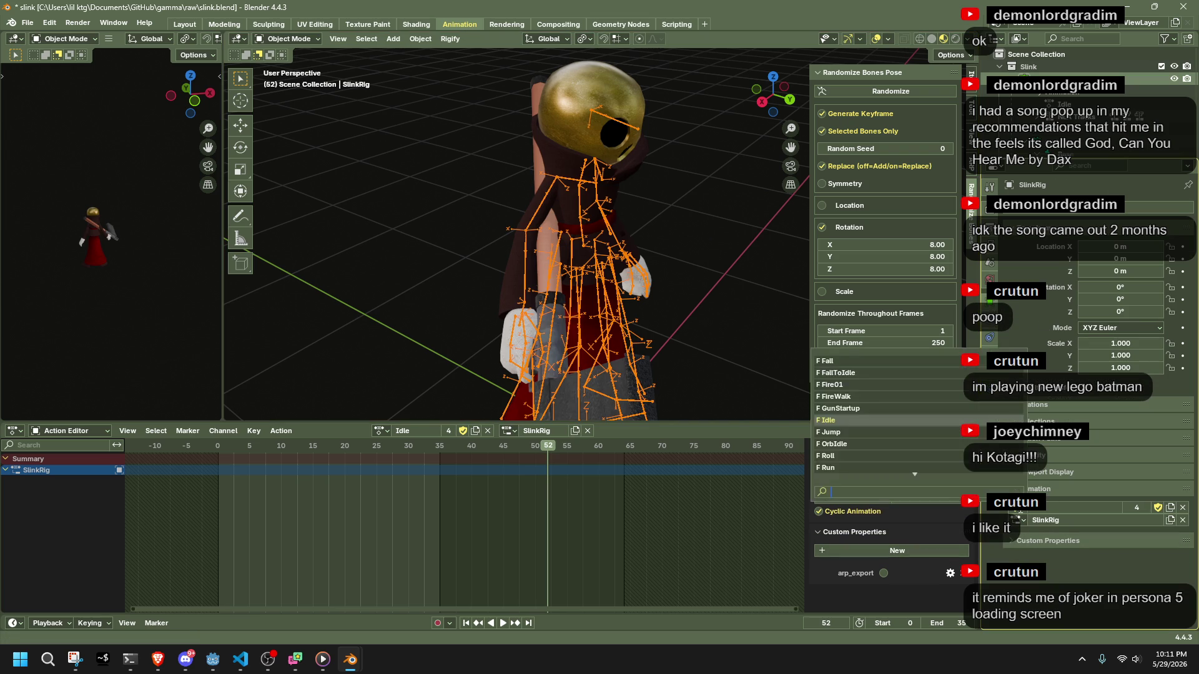
click(1030, 472)
click(1028, 470)
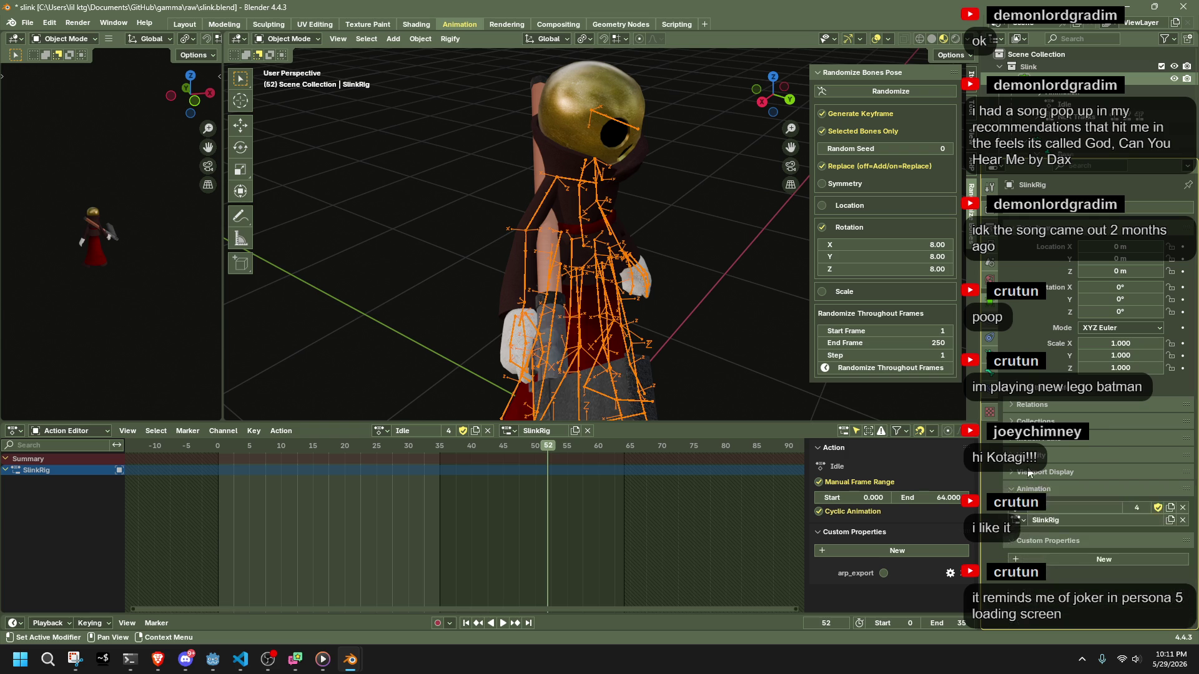
click(1024, 457)
click(1025, 455)
click(1030, 421)
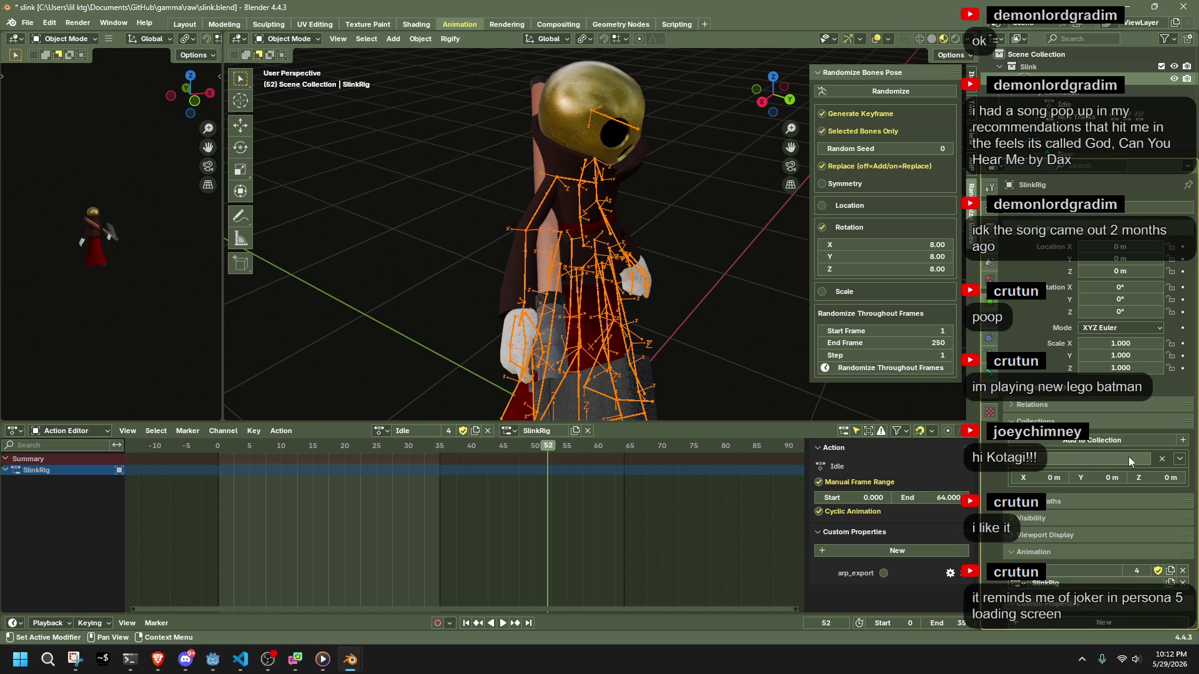
click(1163, 458)
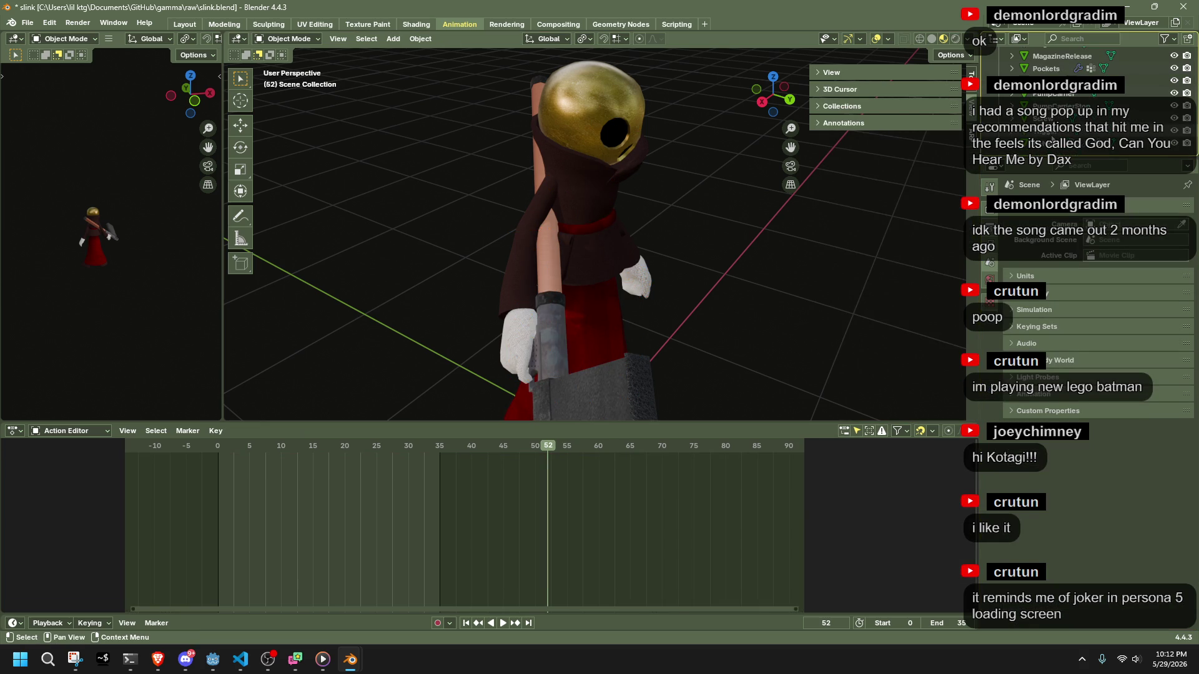
Undo the deletion to bring SlinkRig back and reselect it.
scroll(821, 298, down, 4)
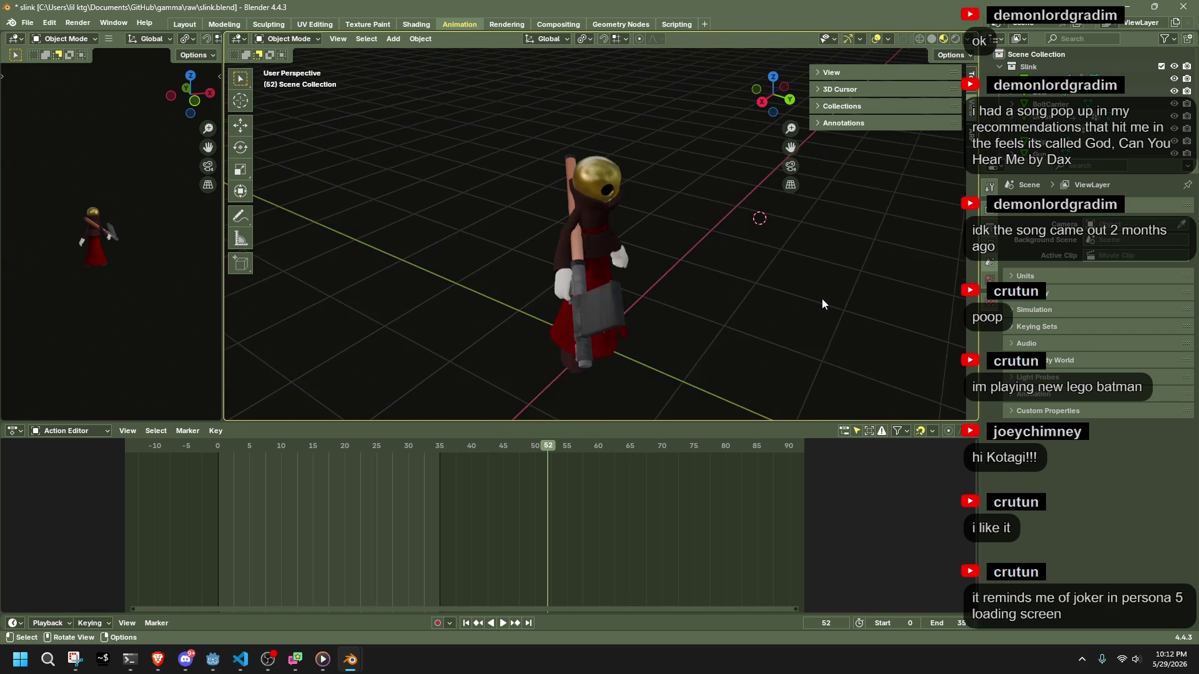
key(ctrl+z)
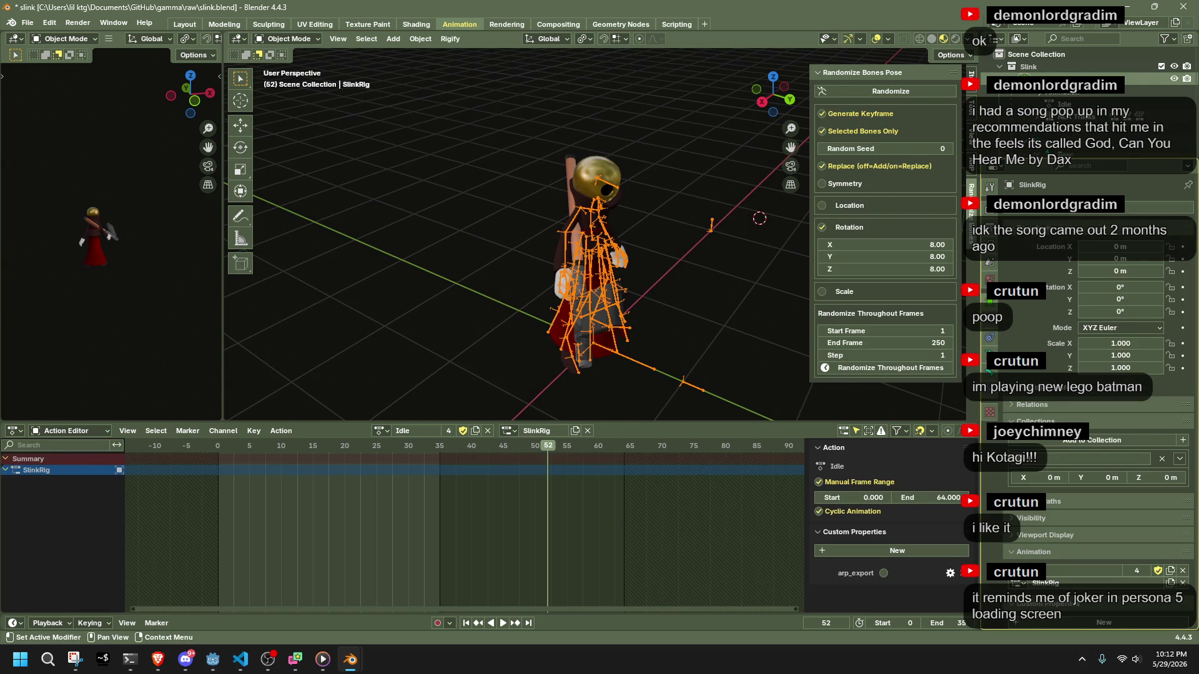
click(1027, 404)
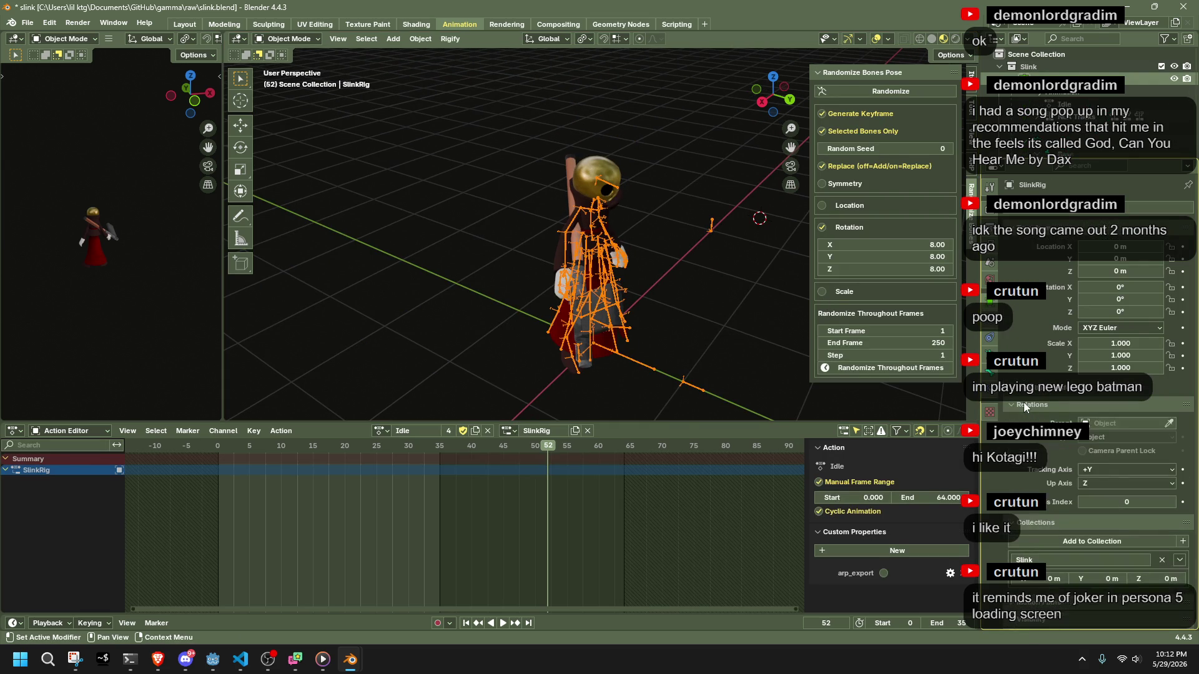
click(711, 306)
click(590, 236)
Replace SlinkRig with a copied-and-pasted duplicate and frame the view on it.
key(ctrl+c)
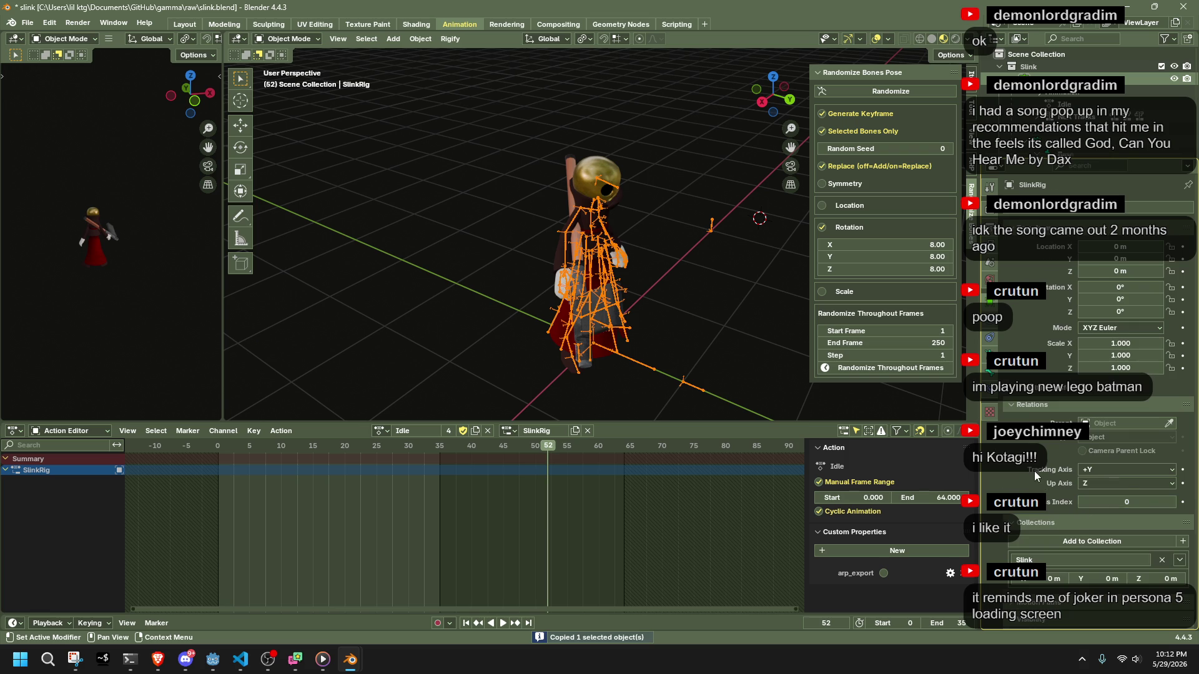
scroll(1032, 472, down, 3)
scroll(1033, 471, down, 1)
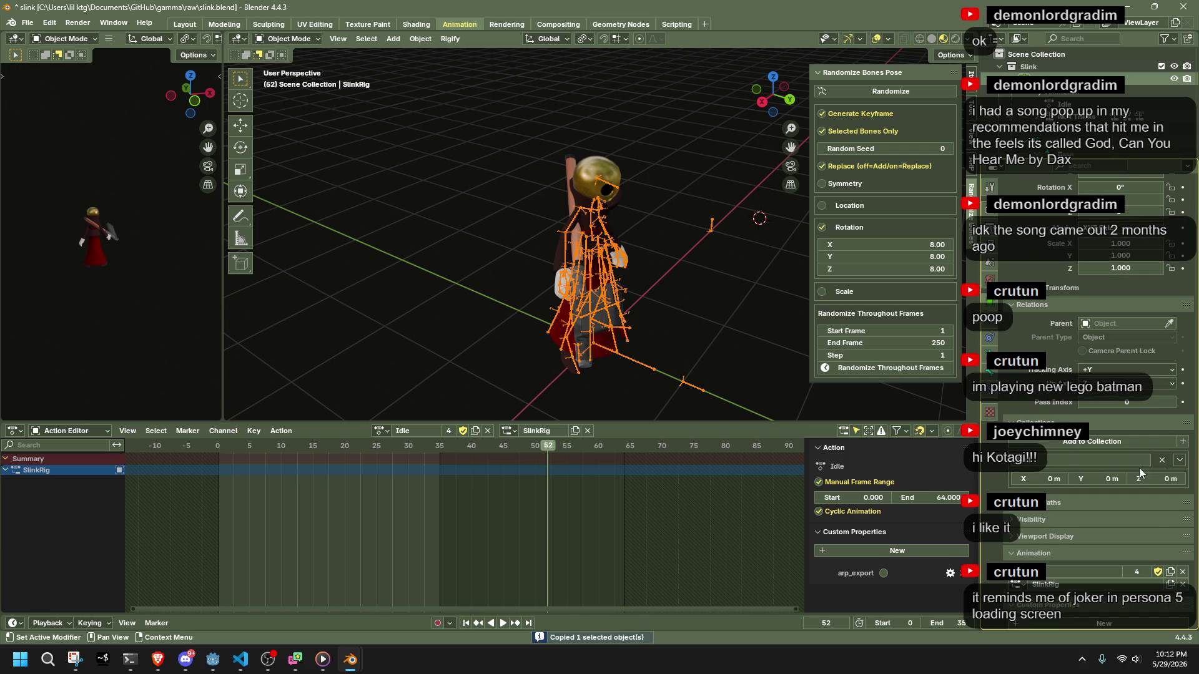
key(Delete)
key(ctrl+v)
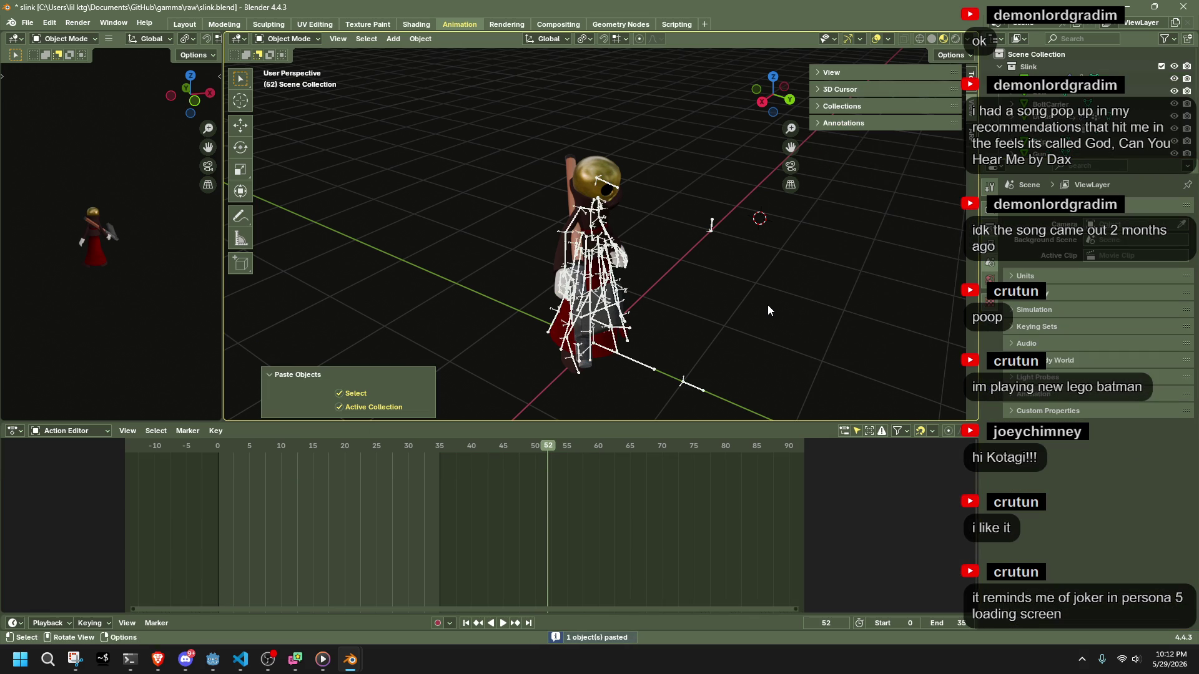
middle_drag(769, 304, 675, 279)
click(548, 182)
key(KP_Decimal)
Play and scrub the Idle animation, then save slink.blend.
key(space)
mouse_move(264, 448)
mouse_down()
mouse_move(401, 462)
mouse_move(220, 469)
mouse_up()
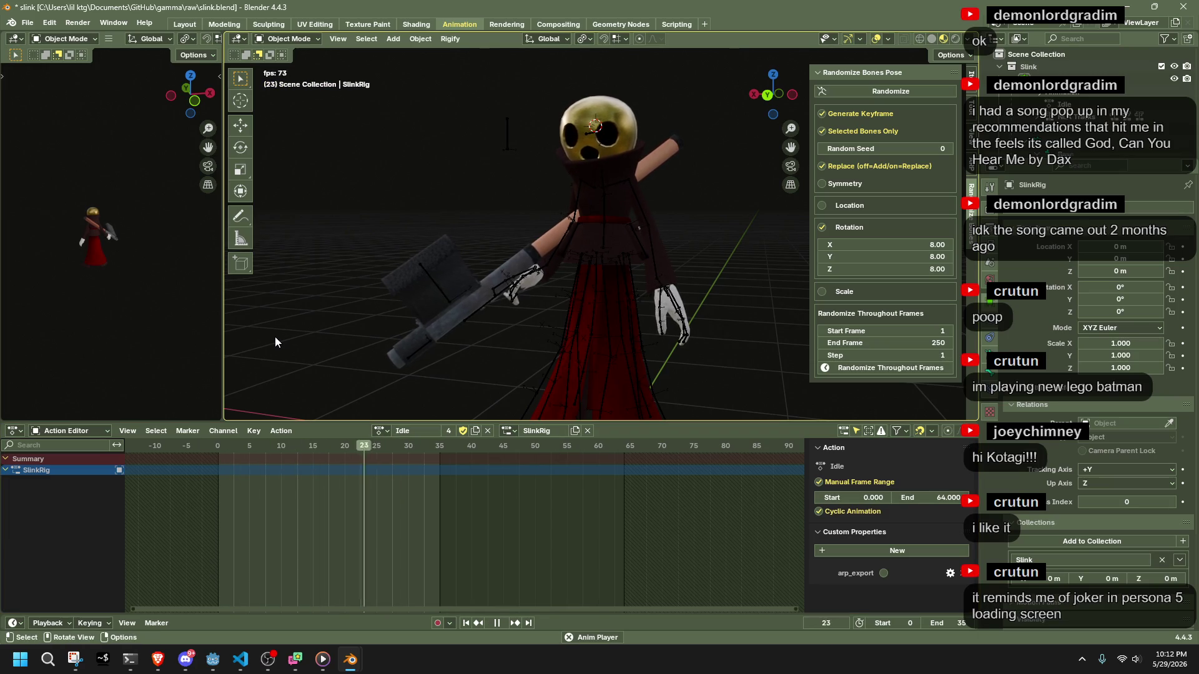
middle_drag(274, 336, 650, 315)
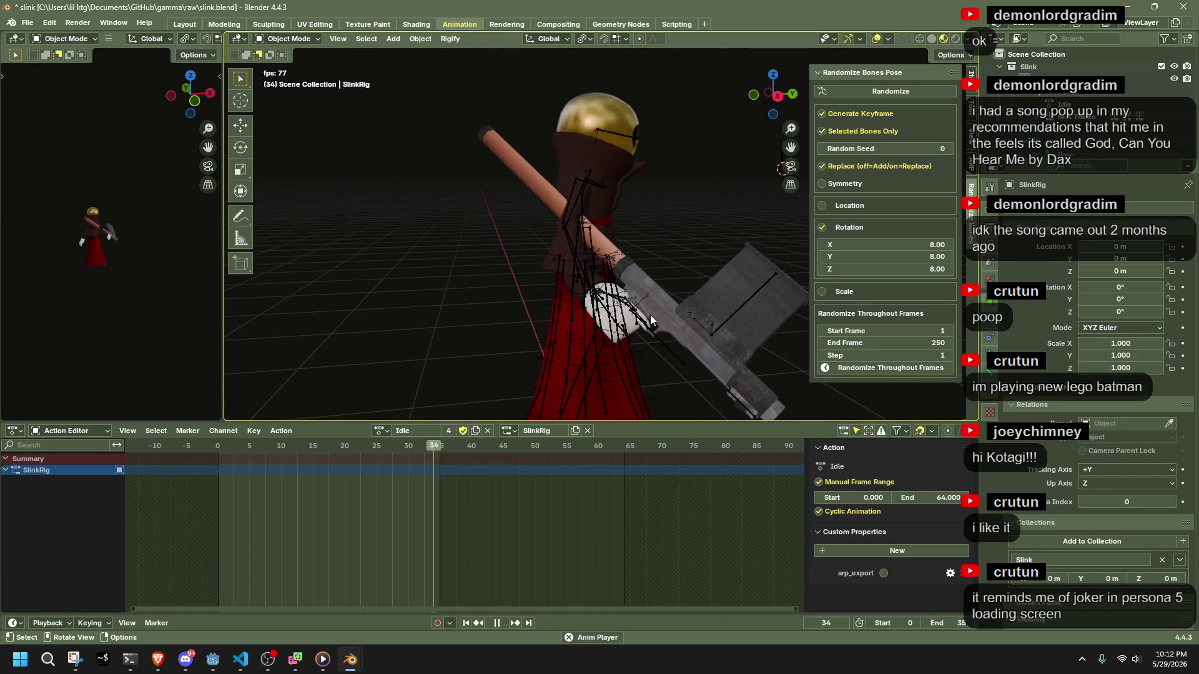
scroll(650, 315, down, 4)
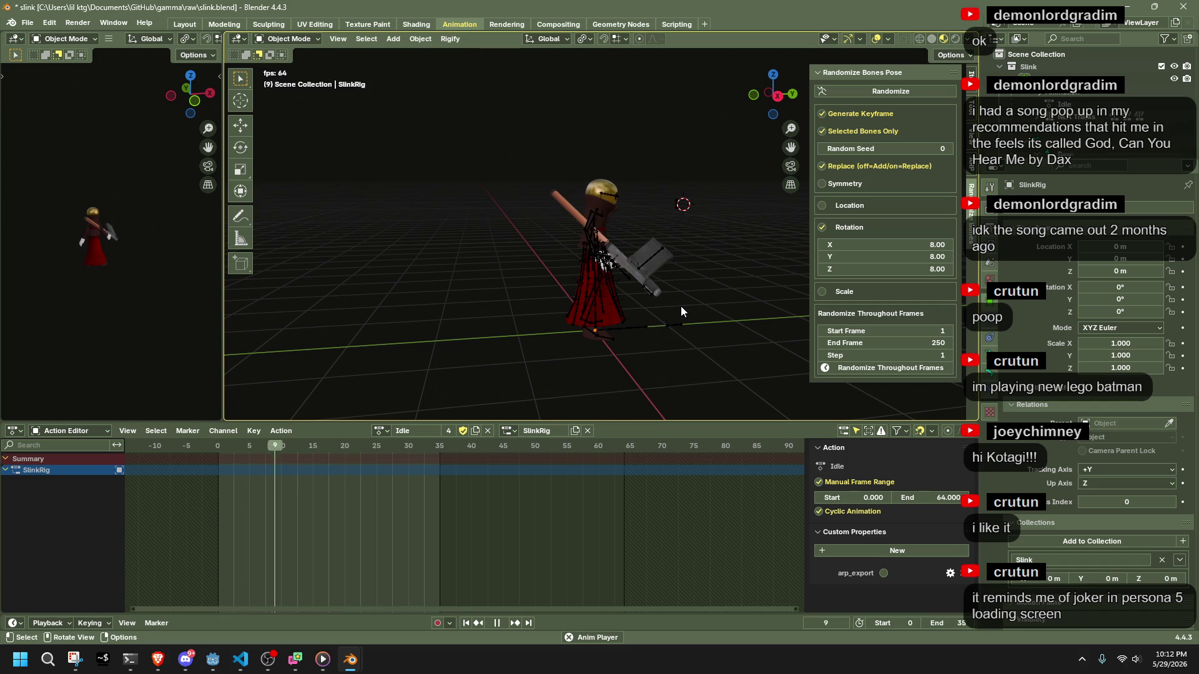
key(space)
key(ctrl+s)
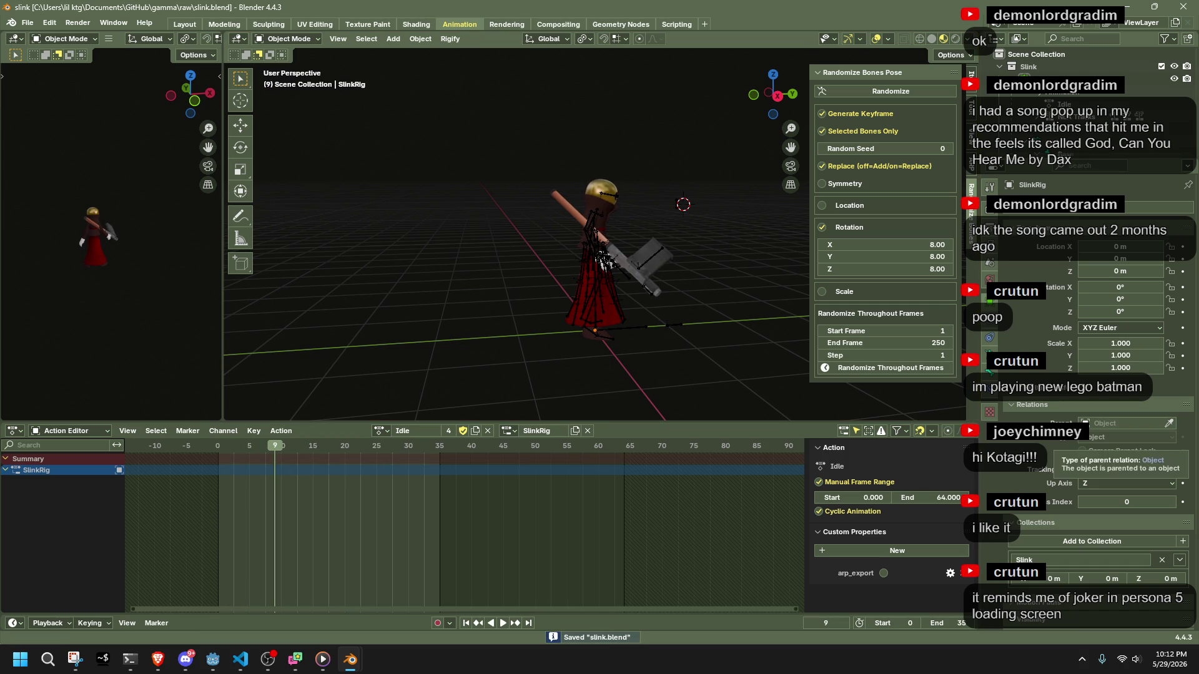
key(alt+Tab)
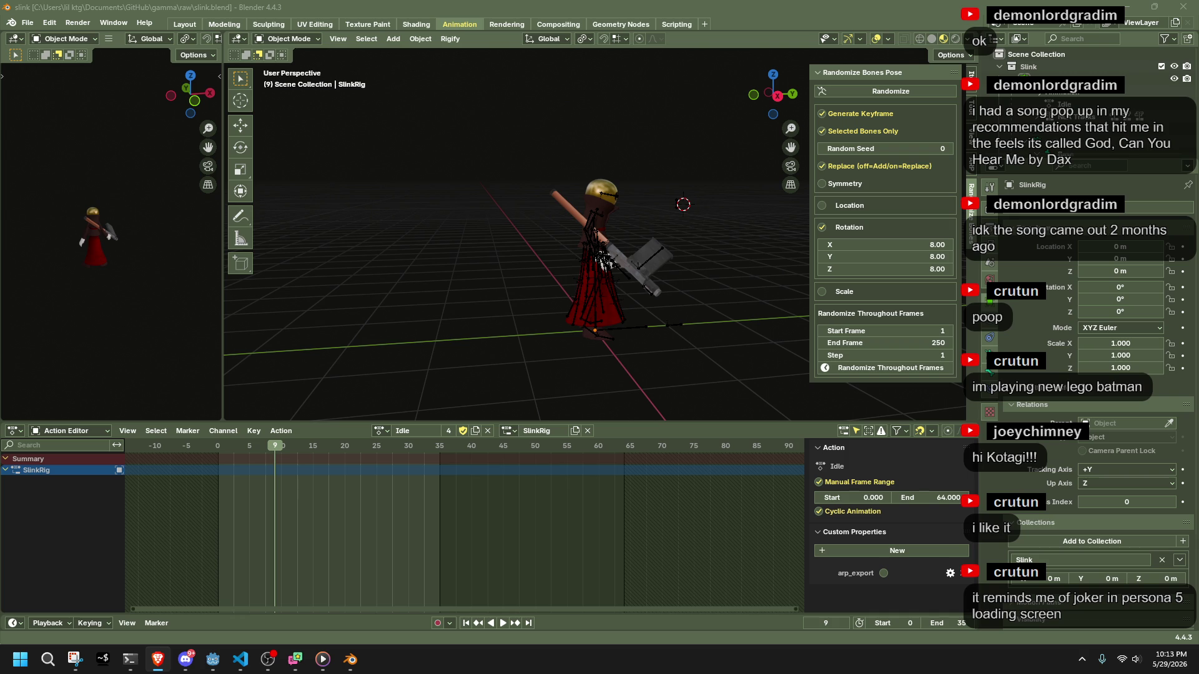
Back in Blender, pick the SlinkRig armature and copy it with Ctrl+C.
click(633, 344)
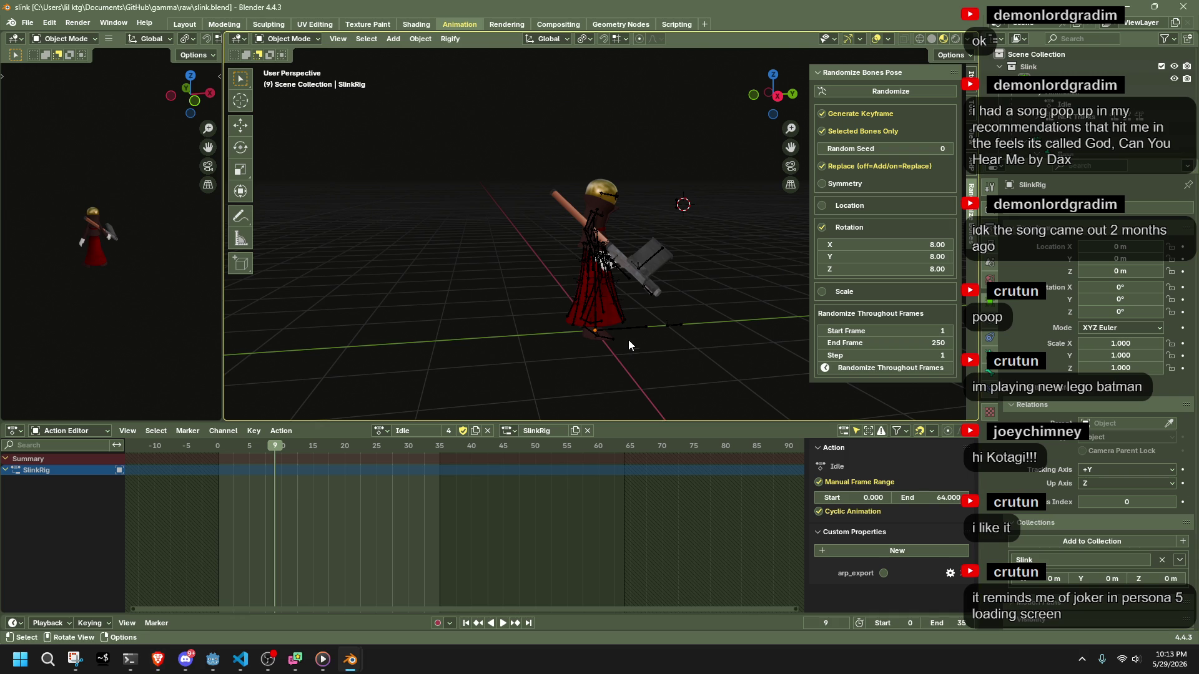
key(ctrl+a)
click(613, 198)
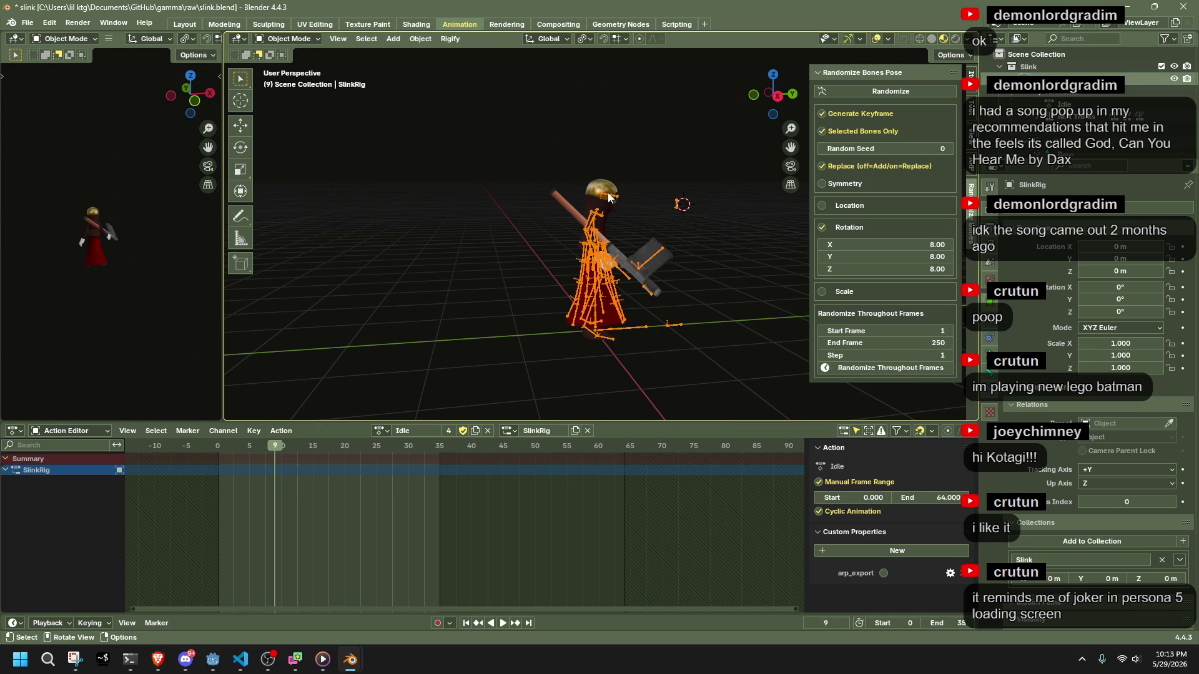
key(ctrl+c)
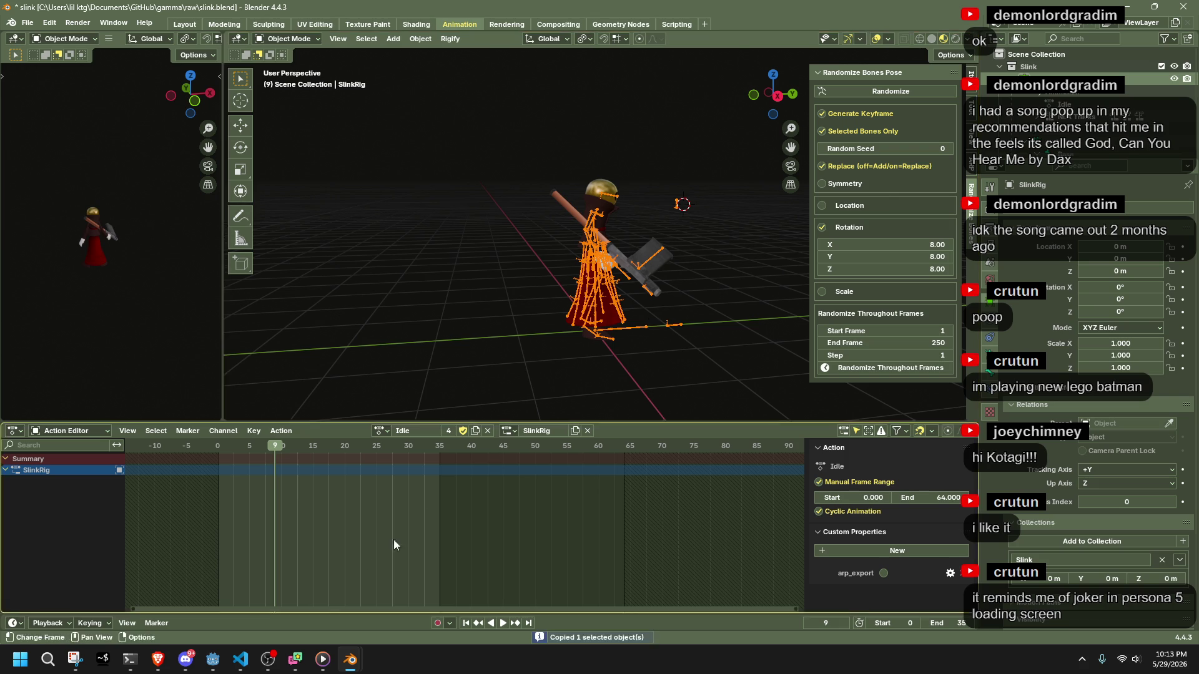
Paste the copied rig into loadingScreen.blend and try moving it.
mouse_move(350, 660)
click(315, 594)
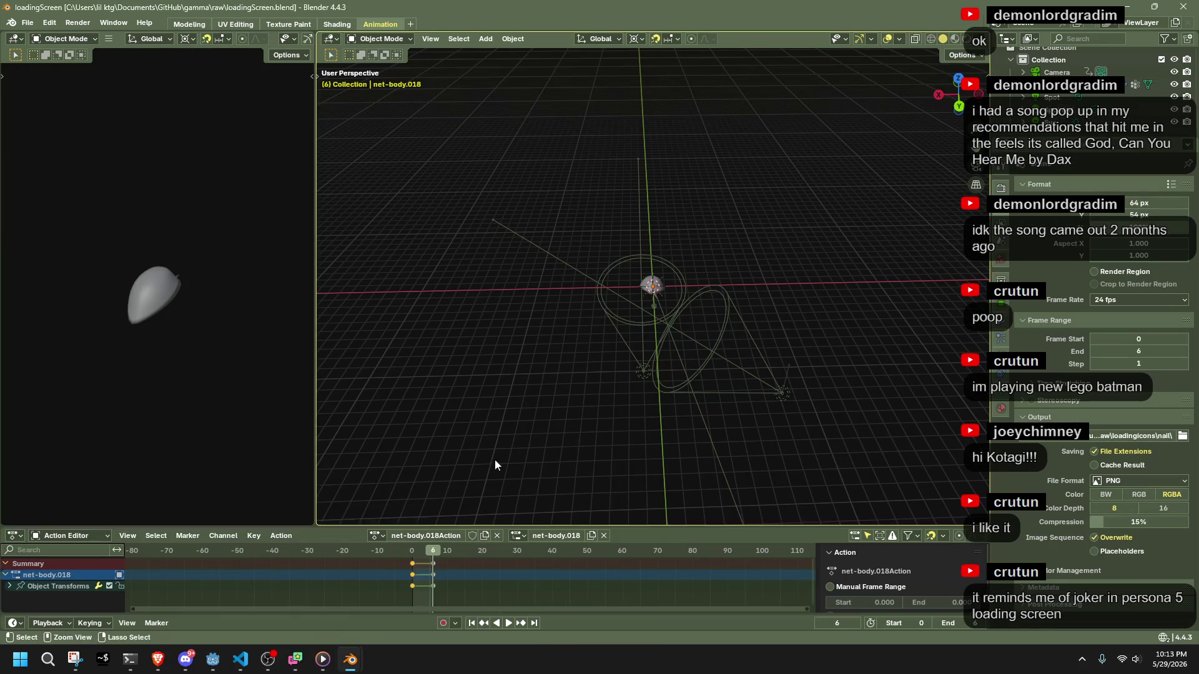
key(ctrl+v)
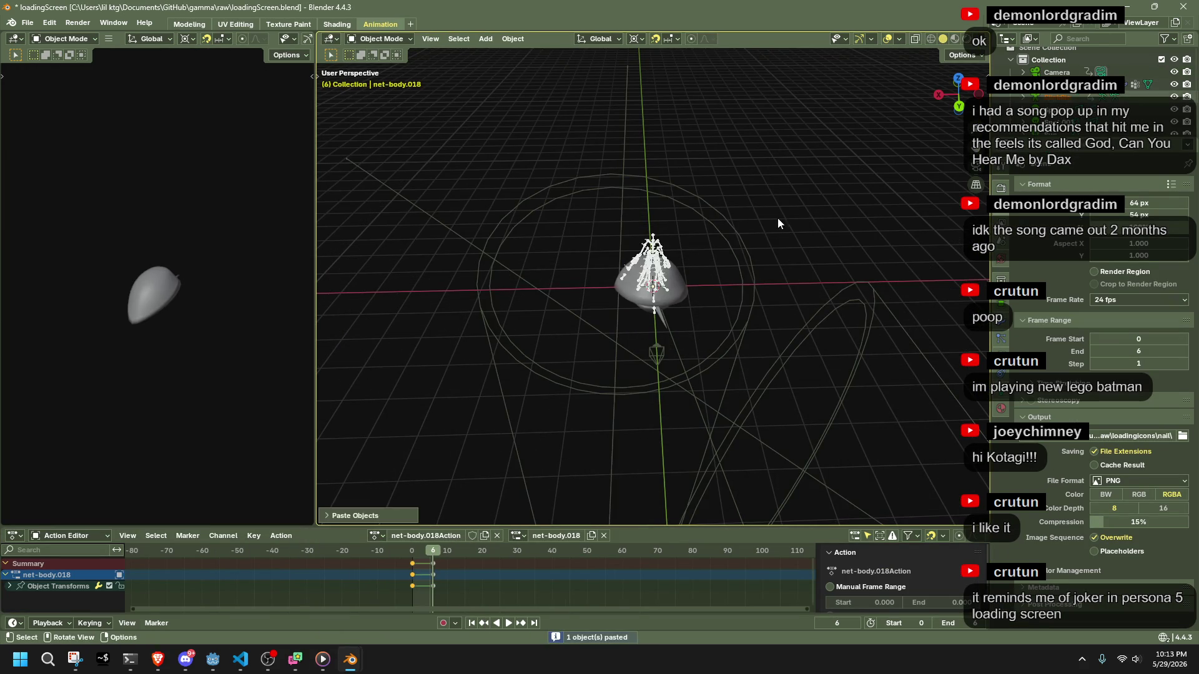
scroll(778, 219, up, 6)
key(g)
click(563, 130)
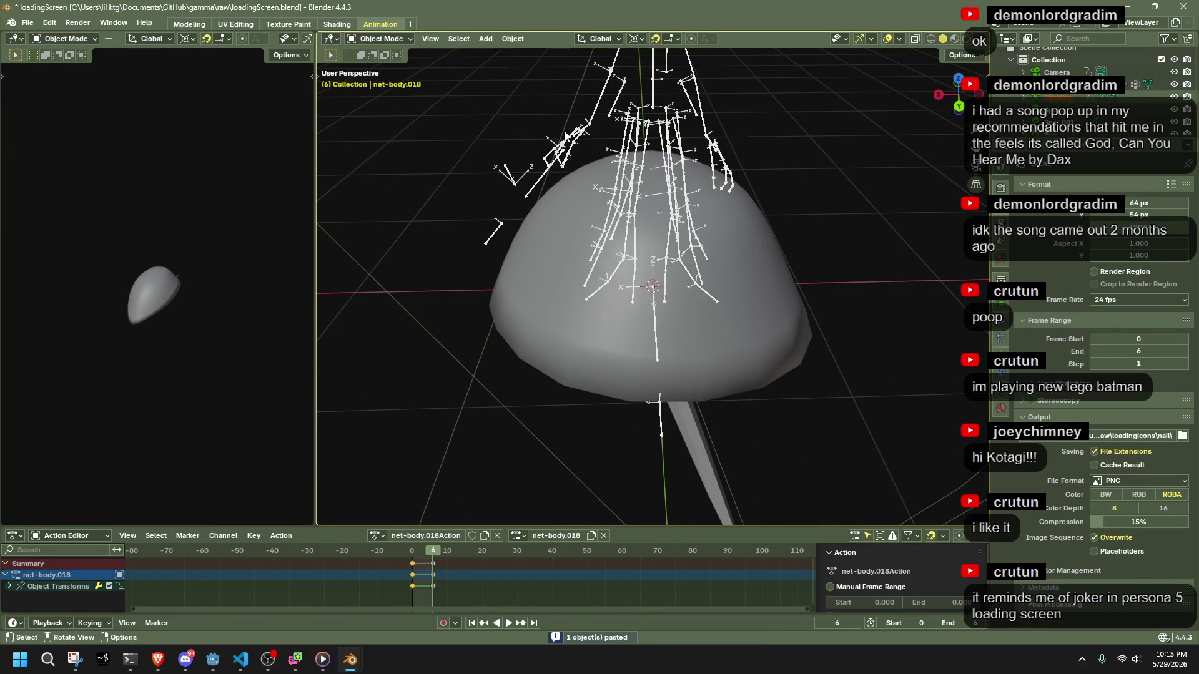
Replace the pasted rig with all 19 Slink objects copied from slink.blend.
key(alt+Tab)
key(ctrl+c)
key(alt+Tab)
key(Delete)
key(ctrl+v)
key(g)
click(620, 163)
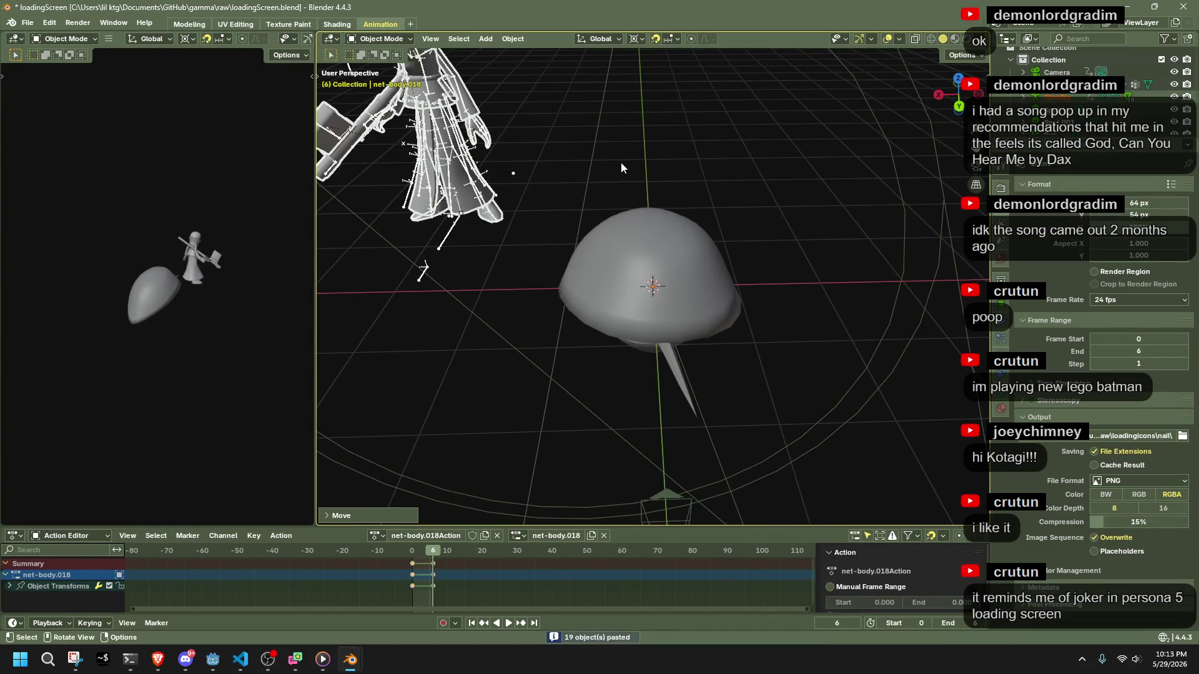
key(ctrl+z)
Select the pasted SlinkRig and browse its actions, keeping Idle.001.
scroll(645, 219, down, 3)
mouse_move(687, 245)
middle_down()
mouse_move(877, 256)
mouse_move(890, 235)
middle_up()
click(651, 224)
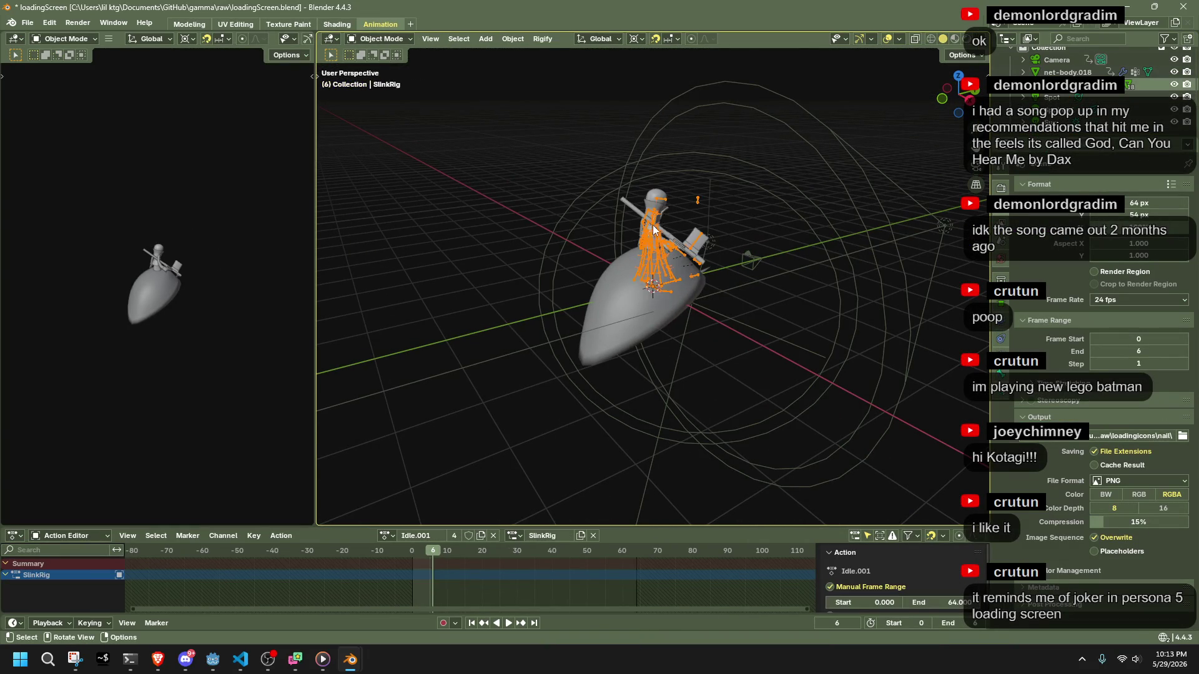
click(387, 535)
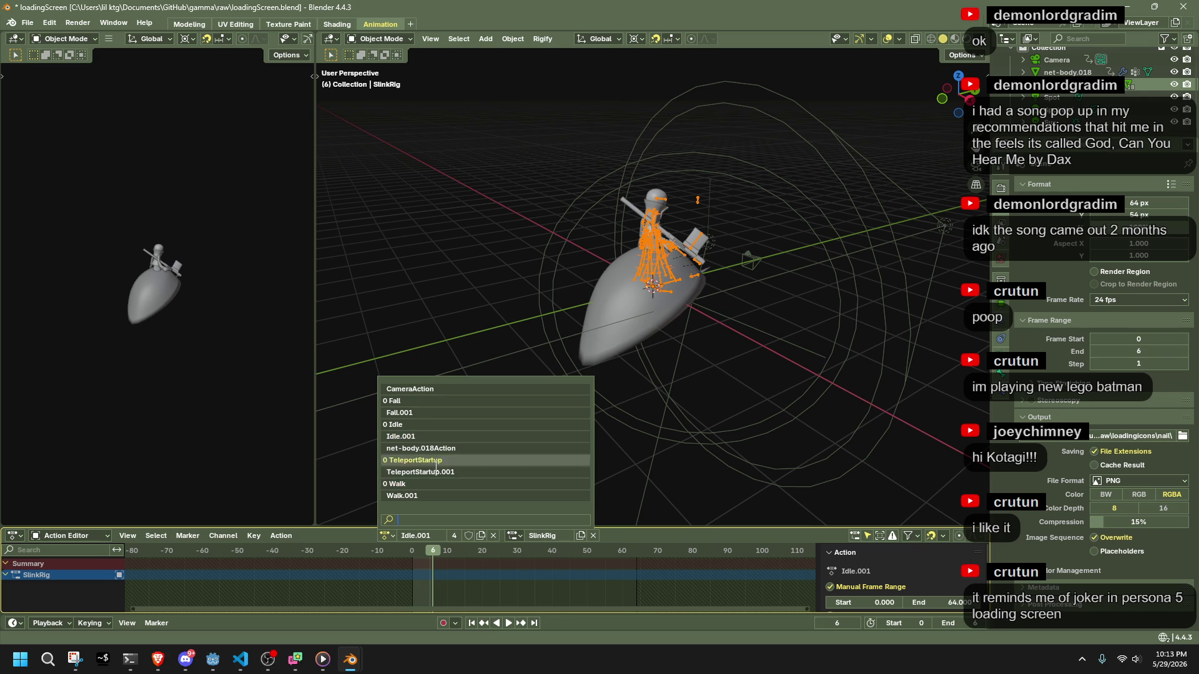
key(Down)
key(Down)
key(Down)
key(Down)
key(Escape)
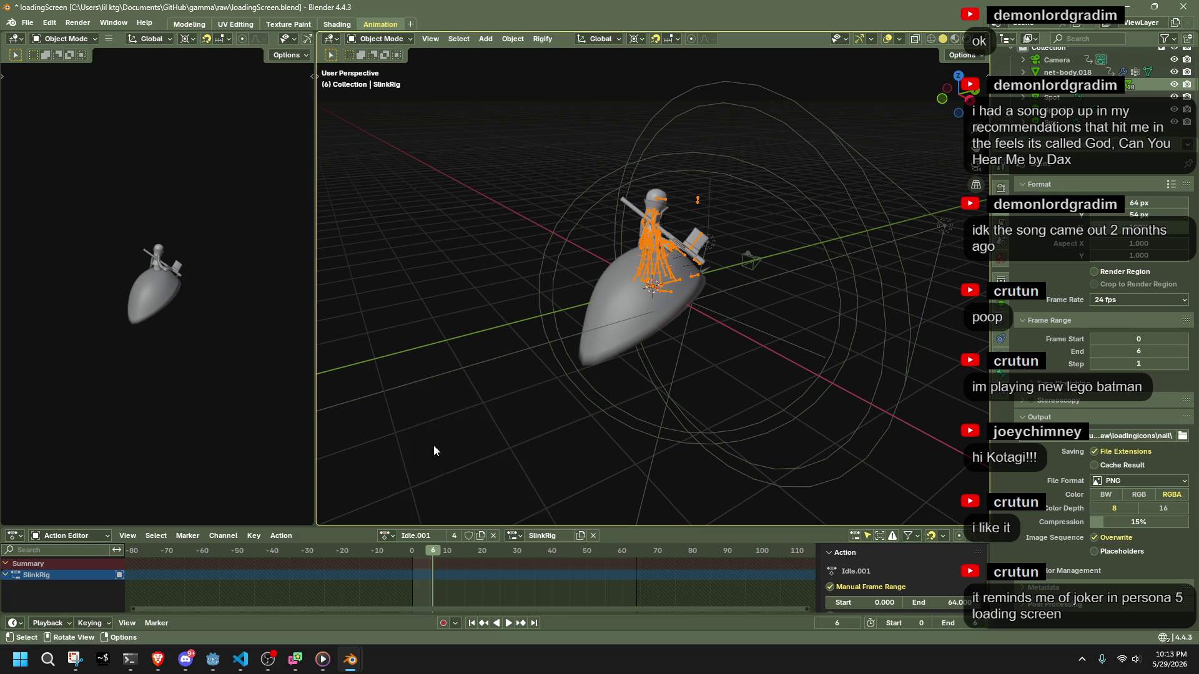
Move SlinkRig 4 m along the global X axis beside the body.
middle_drag(643, 294, 673, 362)
key(g)
key(x)
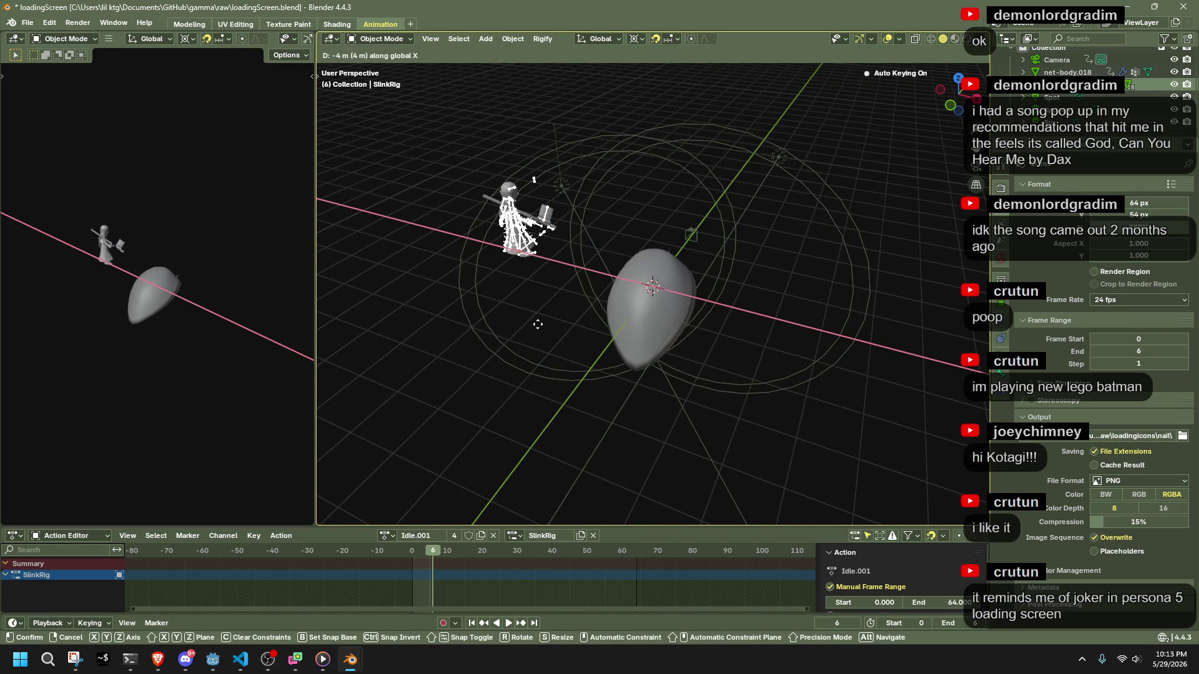
click(467, 352)
mouse_move(467, 350)
middle_down()
mouse_move(715, 358)
mouse_move(757, 298)
mouse_move(856, 301)
mouse_move(630, 298)
mouse_move(851, 319)
middle_up()
Reselect SlinkRig and check its action list, keeping Idle.001 for now.
click(852, 320)
click(685, 220)
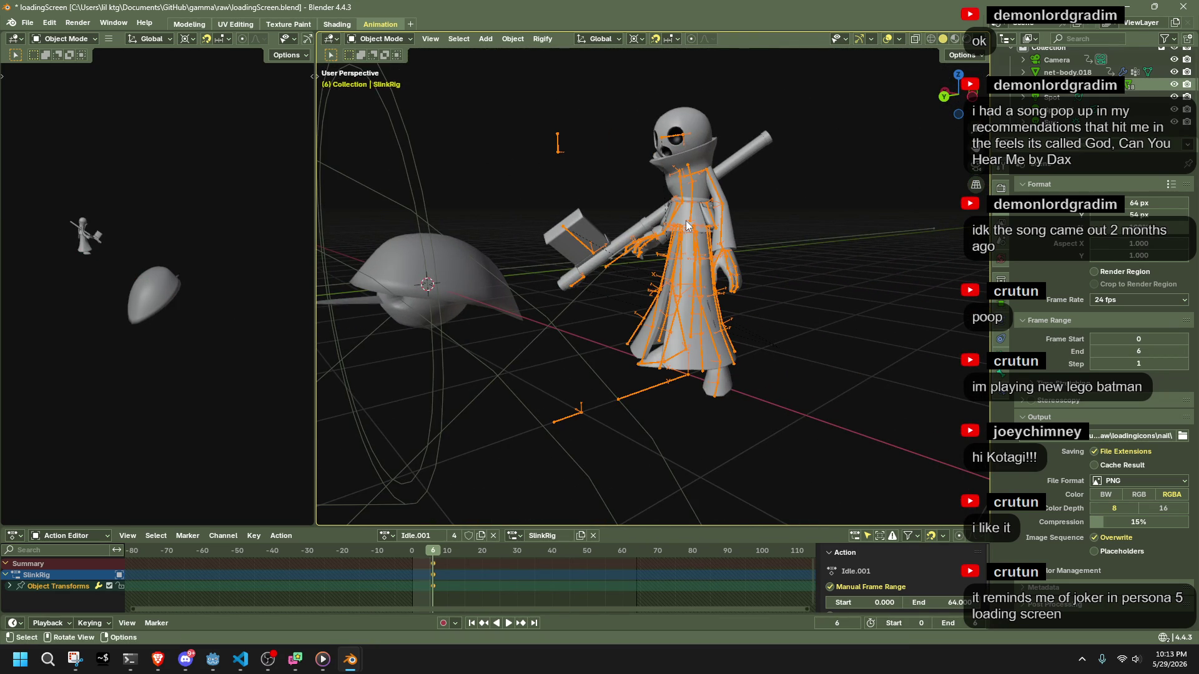
click(387, 535)
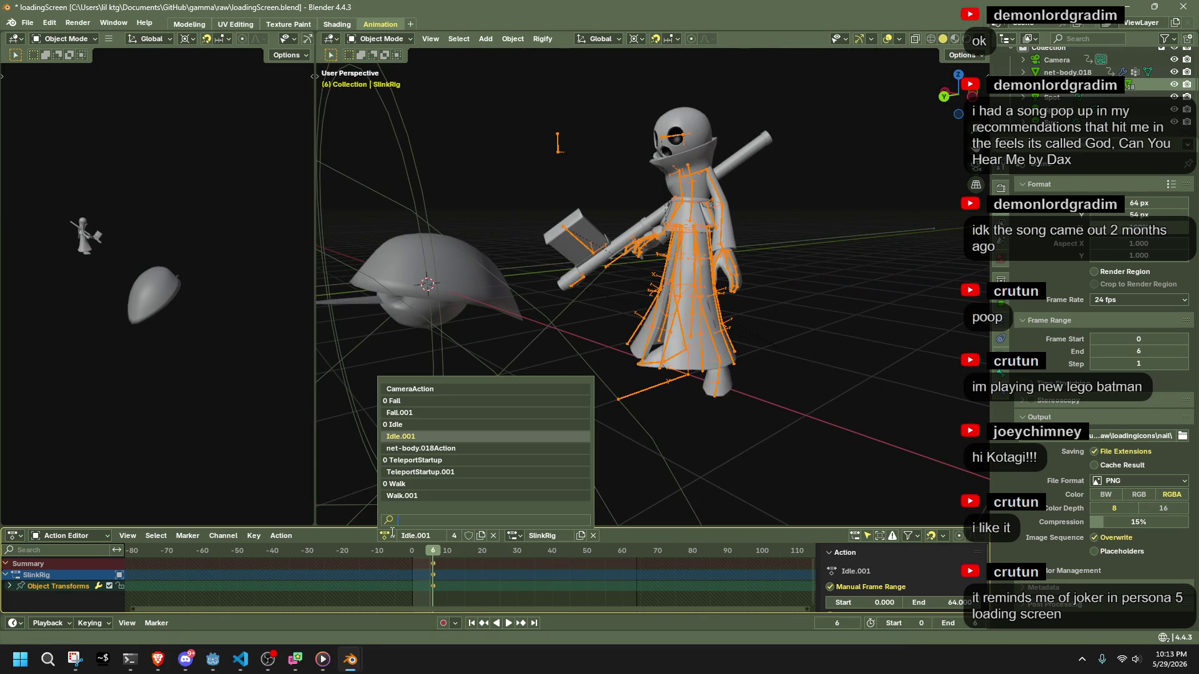
click(392, 532)
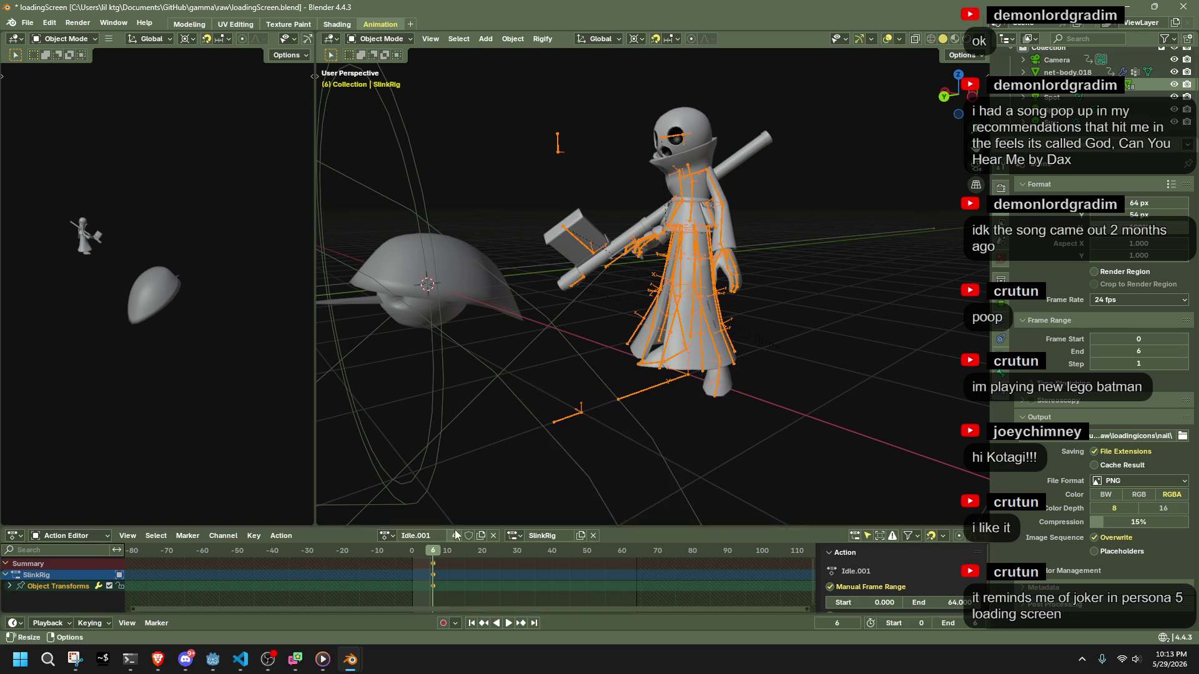
click(474, 284)
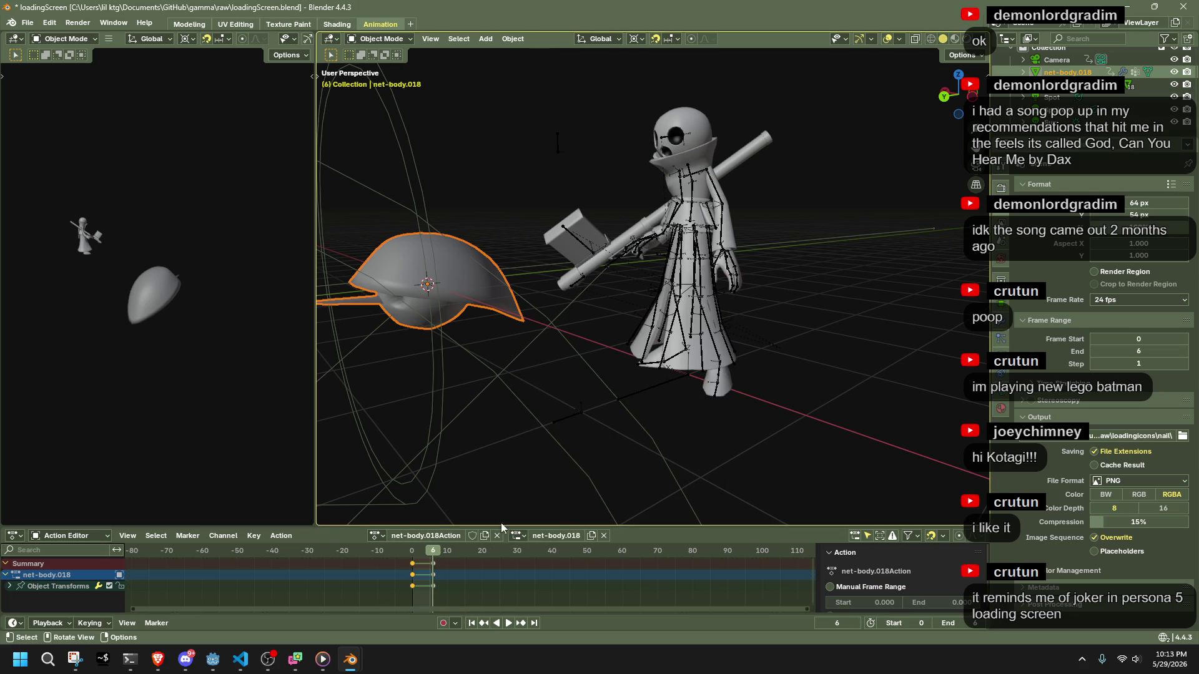
click(679, 312)
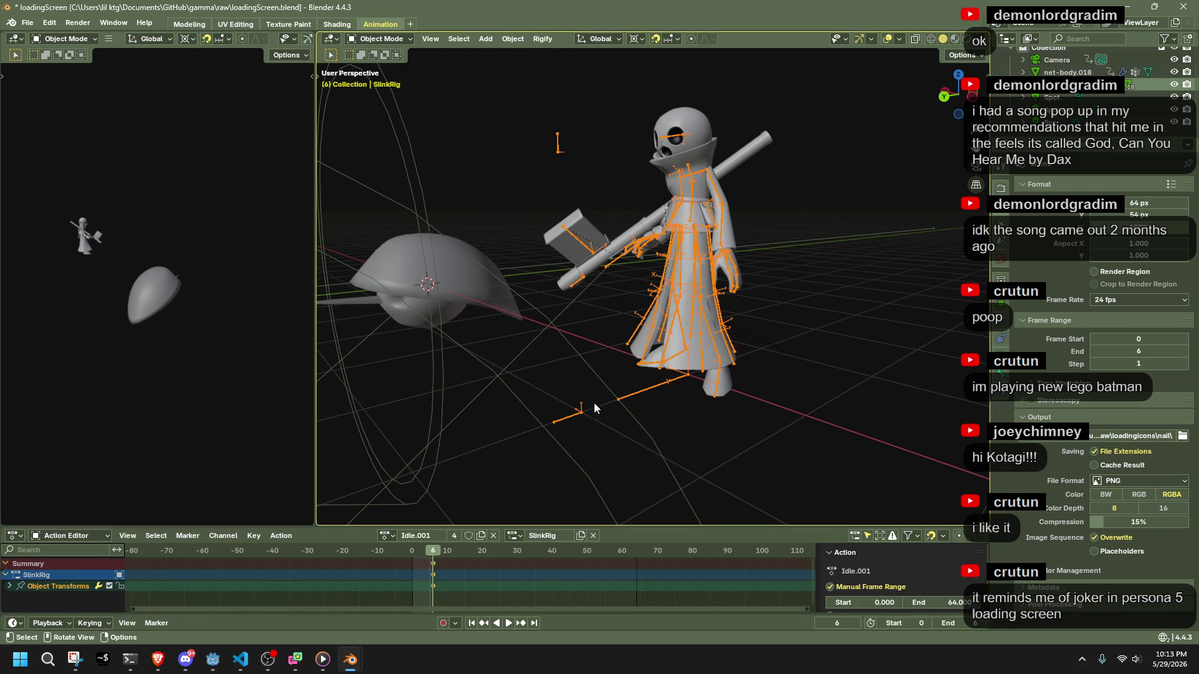
Assign the TeleportStartup action to SlinkRig and play it.
click(387, 535)
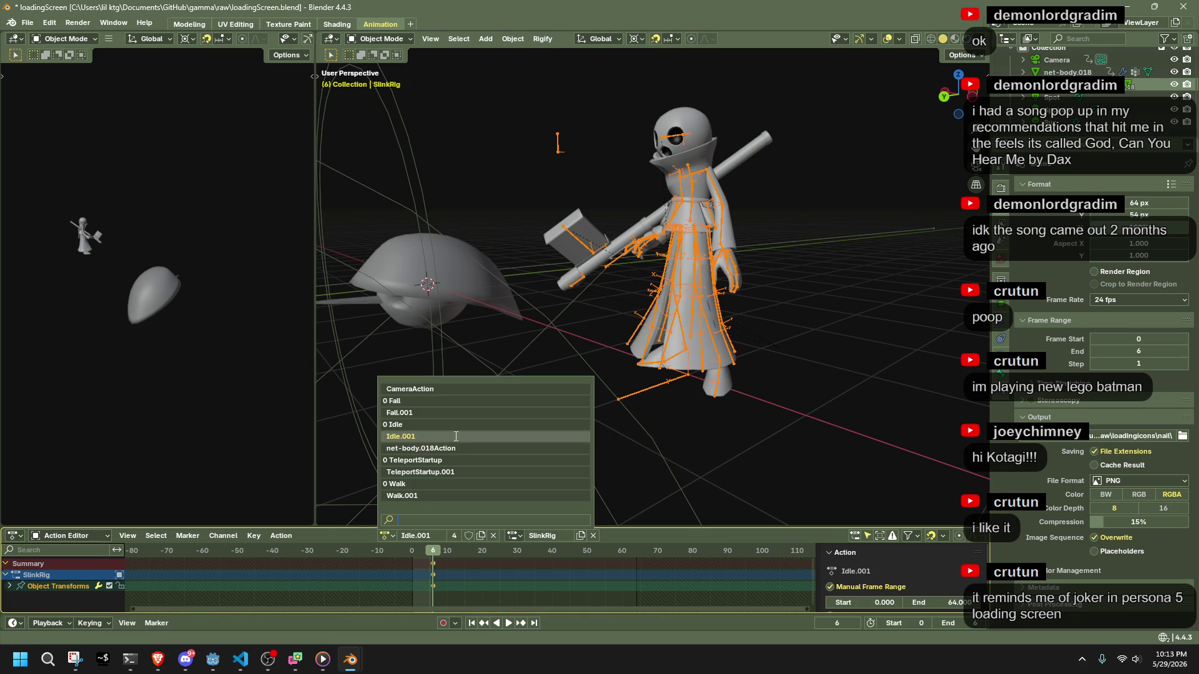
text(rtup)
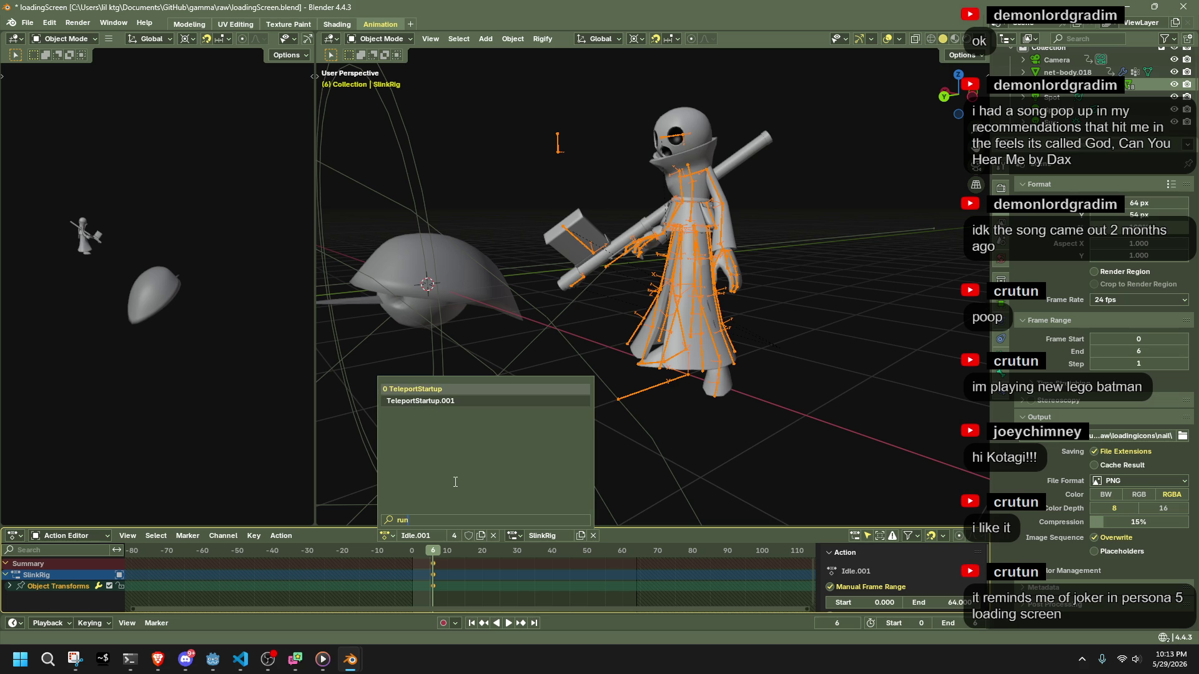
key(Return)
key(space)
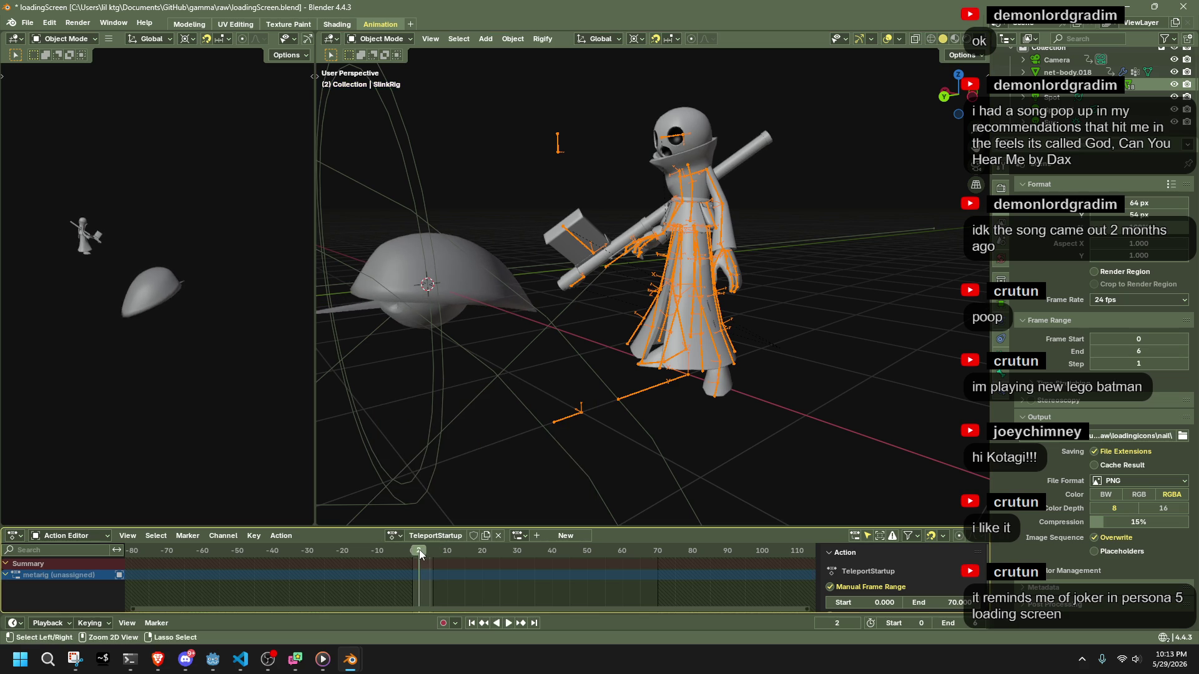
Stop playback and show TeleportStartup keyframes with all bones selected in Pose Mode.
key(space)
click(378, 38)
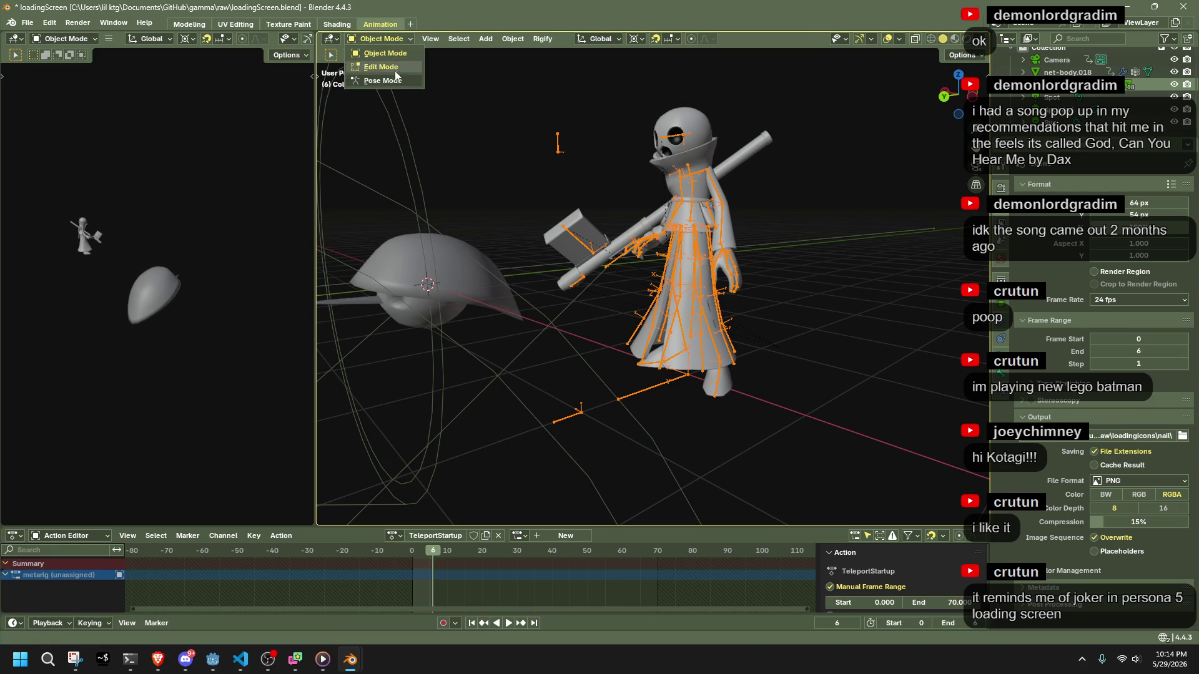
click(395, 69)
key(a)
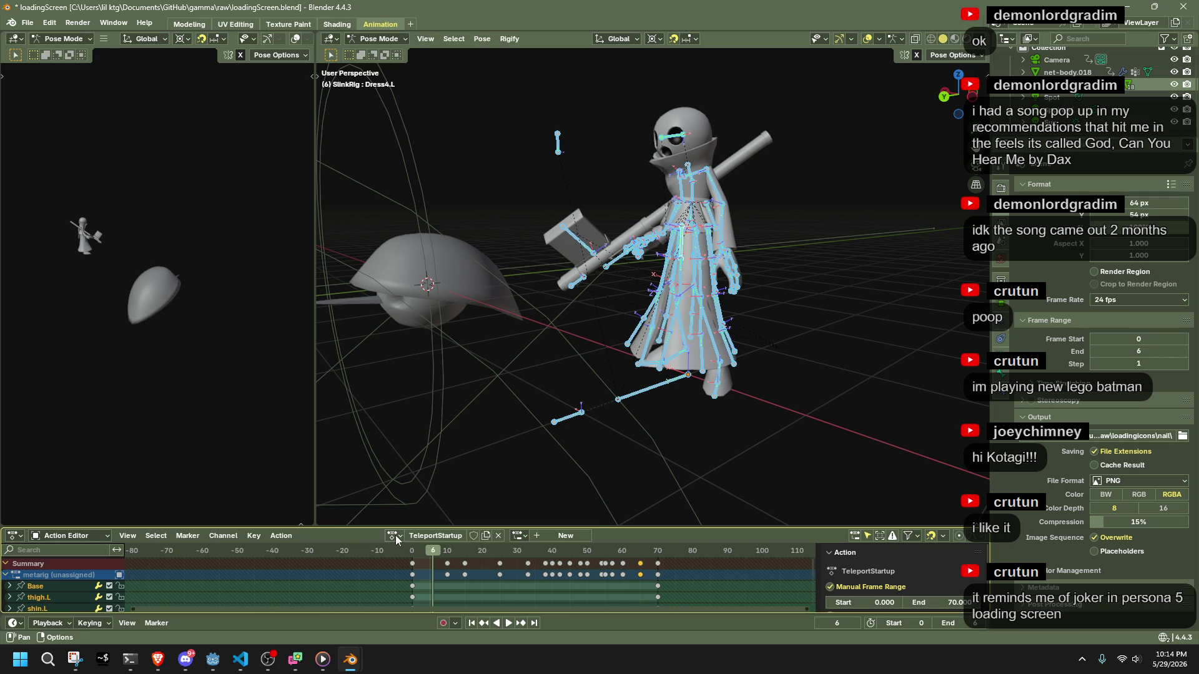
Browse the action list without changing it, then switch to the slink.blend window.
click(394, 536)
text(r)
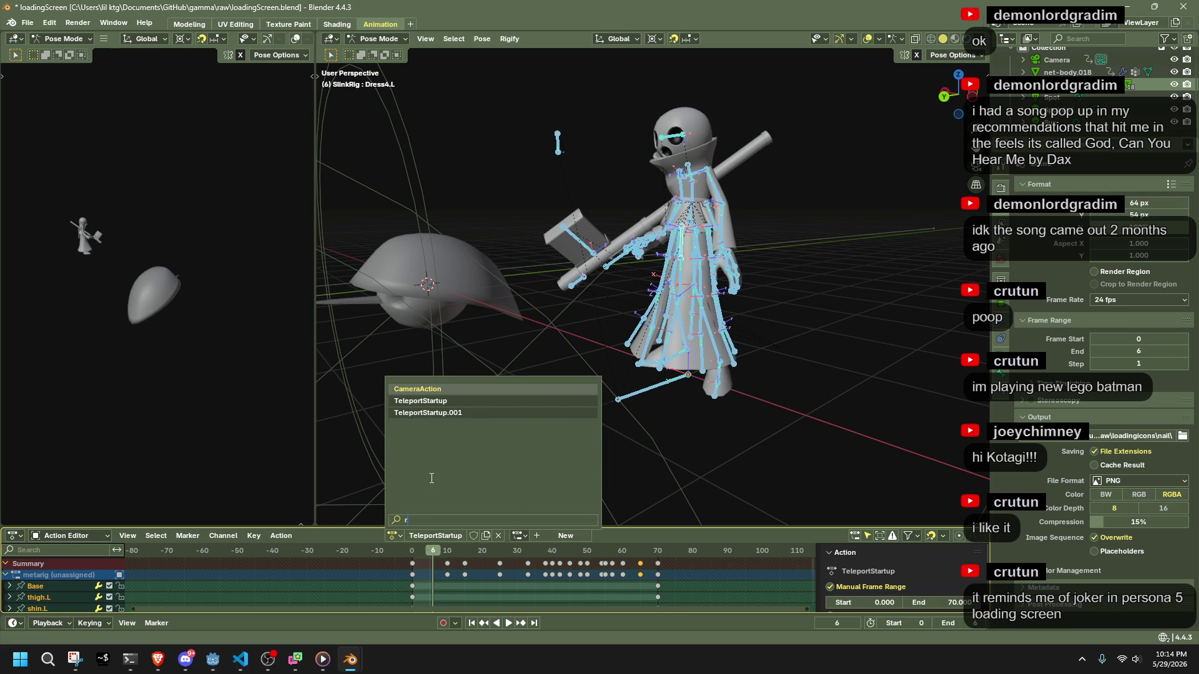
key(BackSpace)
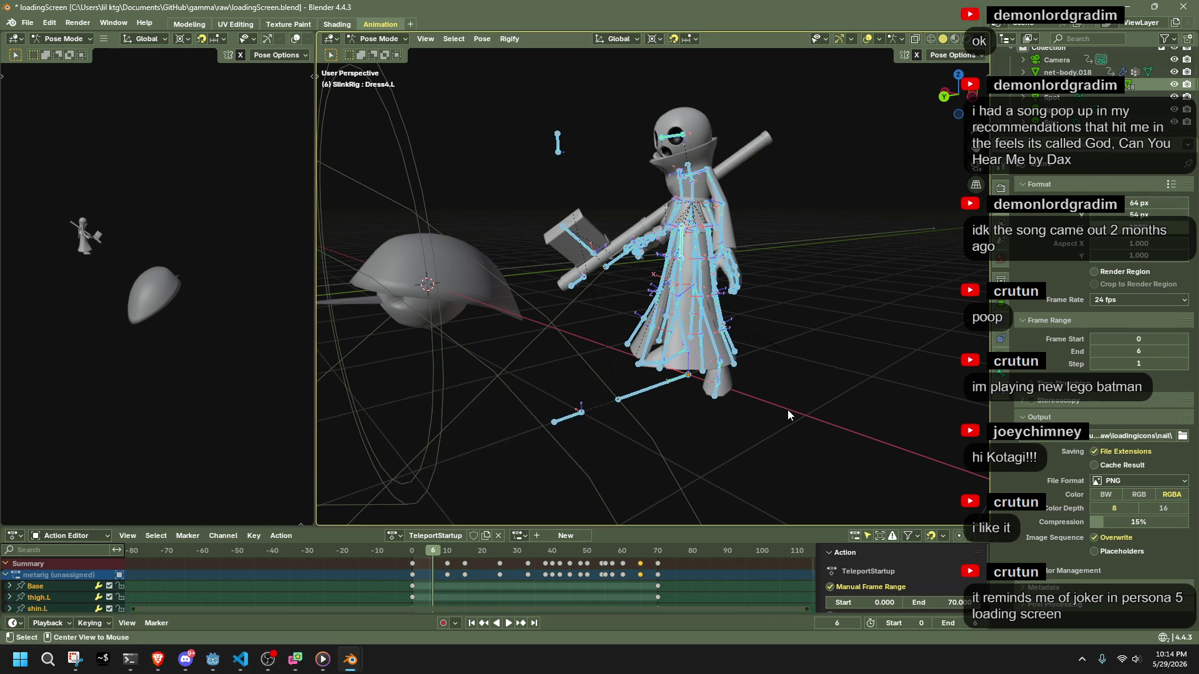
key(alt+Tab)
key(alt+Tab)
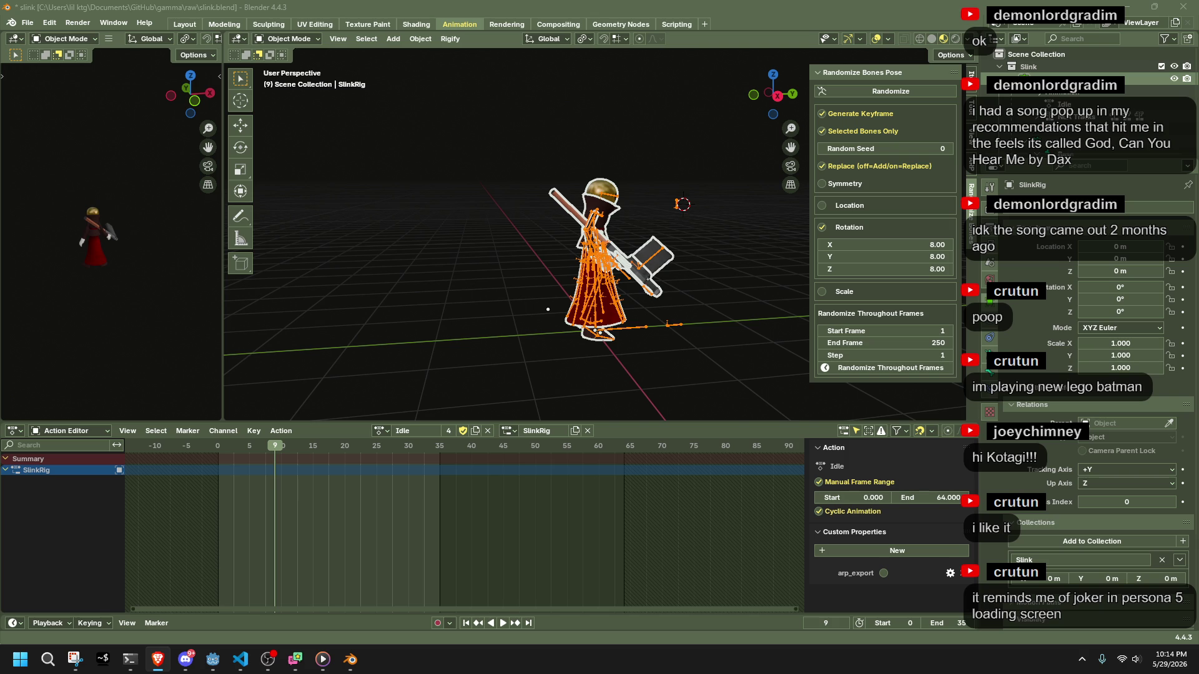
Assign the Run action to the rig and start playback.
click(383, 430)
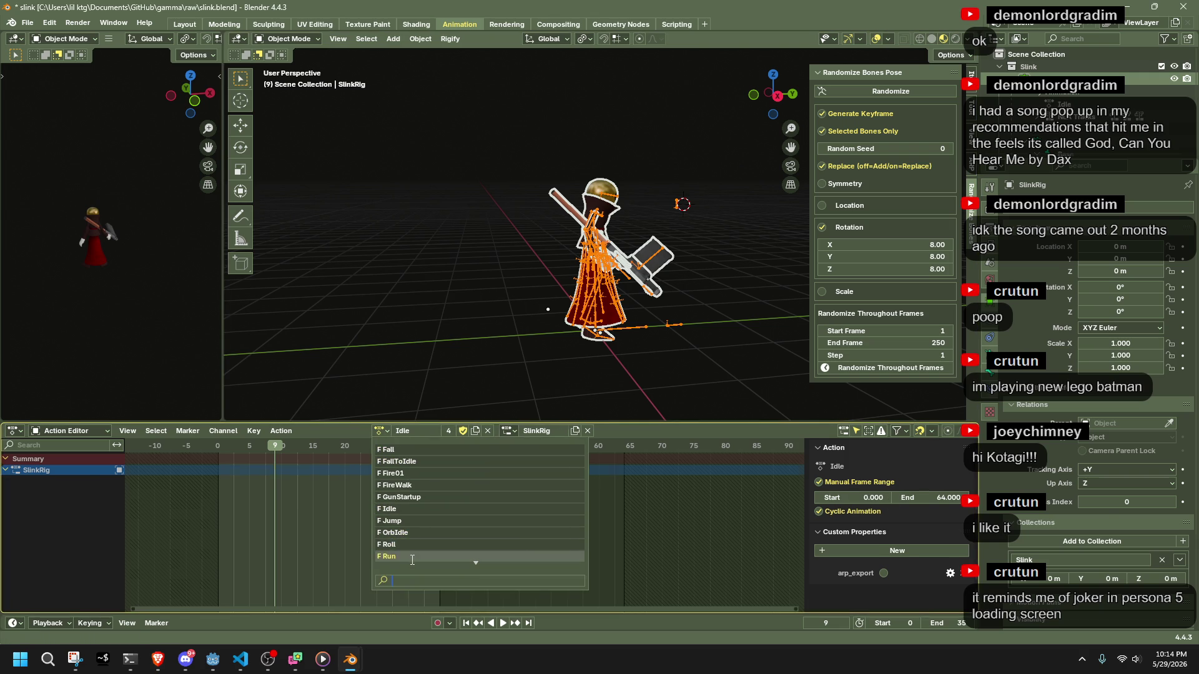
click(400, 556)
key(space)
key(space)
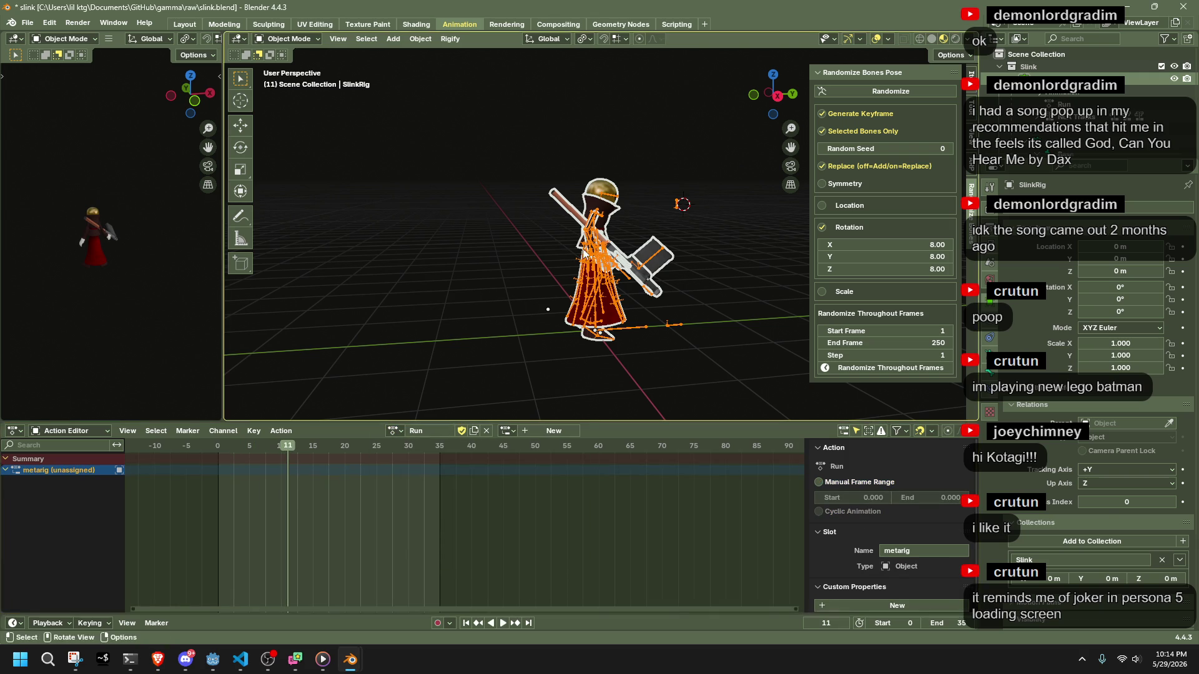
Show the Run keyframes in Pose Mode with all bones selected and preview playback.
click(588, 277)
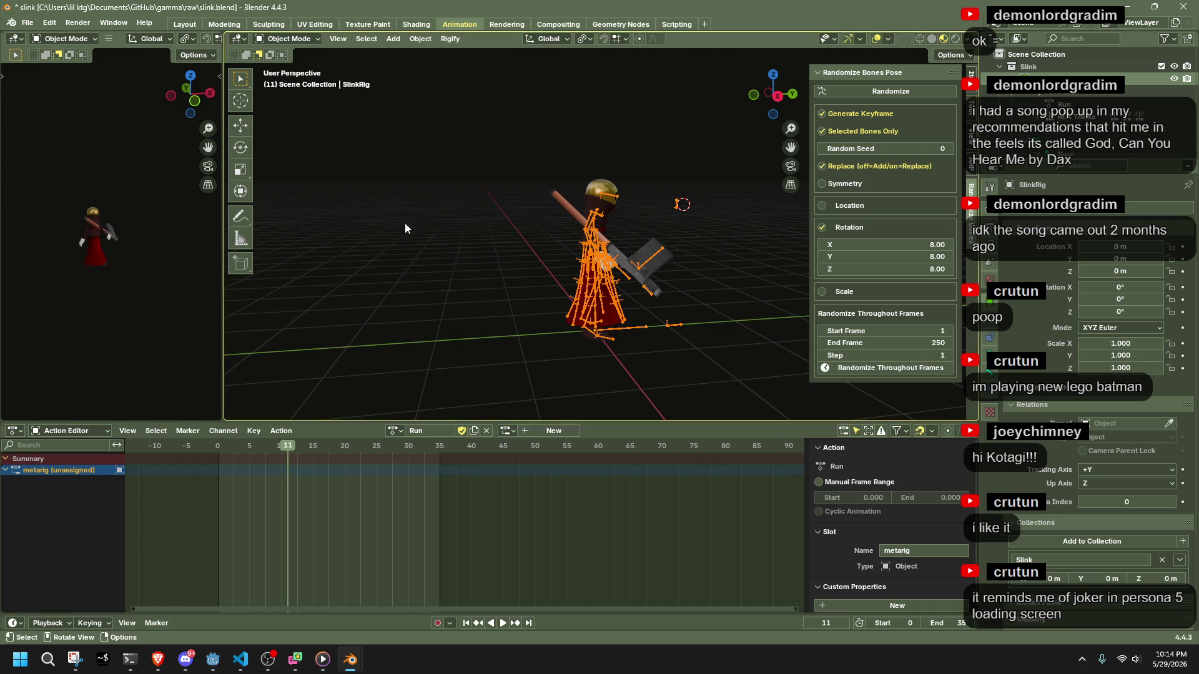
click(286, 40)
click(291, 75)
key(a)
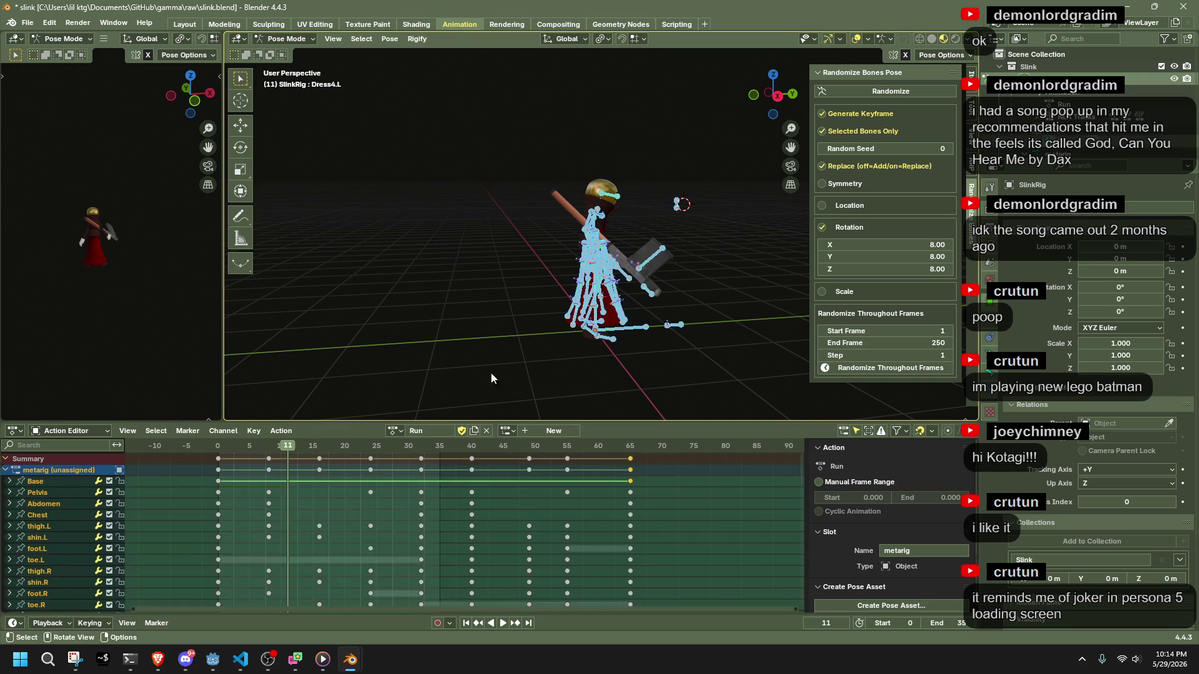
click(245, 447)
key(space)
key(Escape)
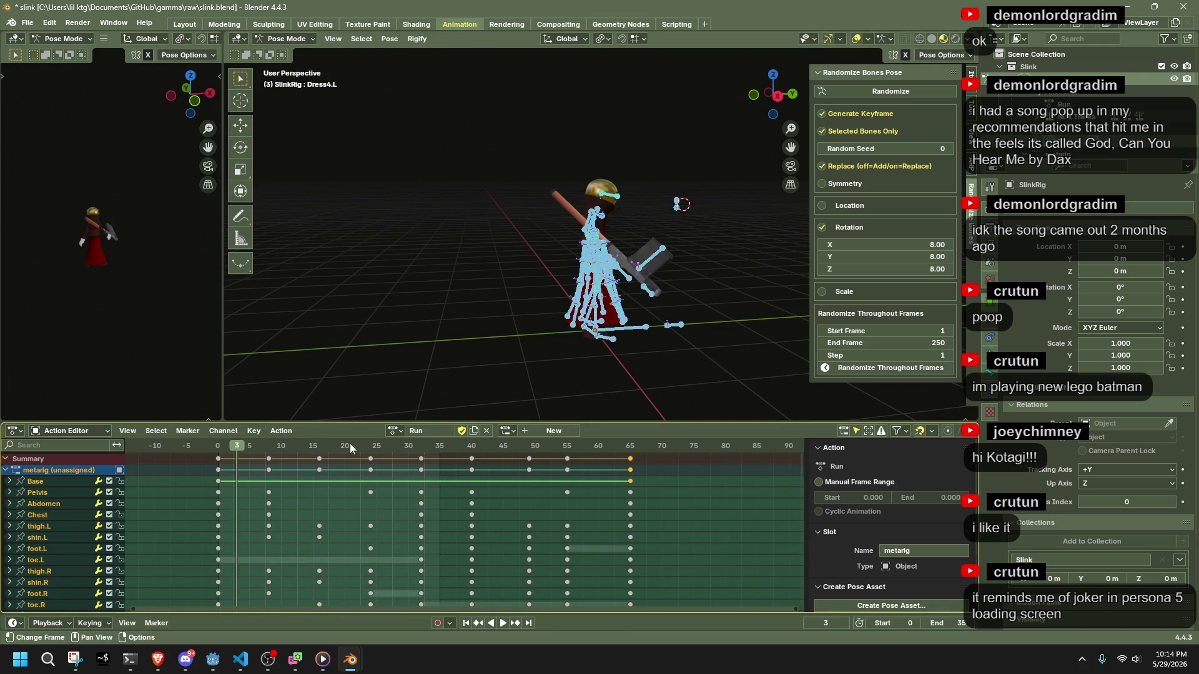
Return to Object Mode, deselect the rig, play Run, and save slink.blend.
click(276, 39)
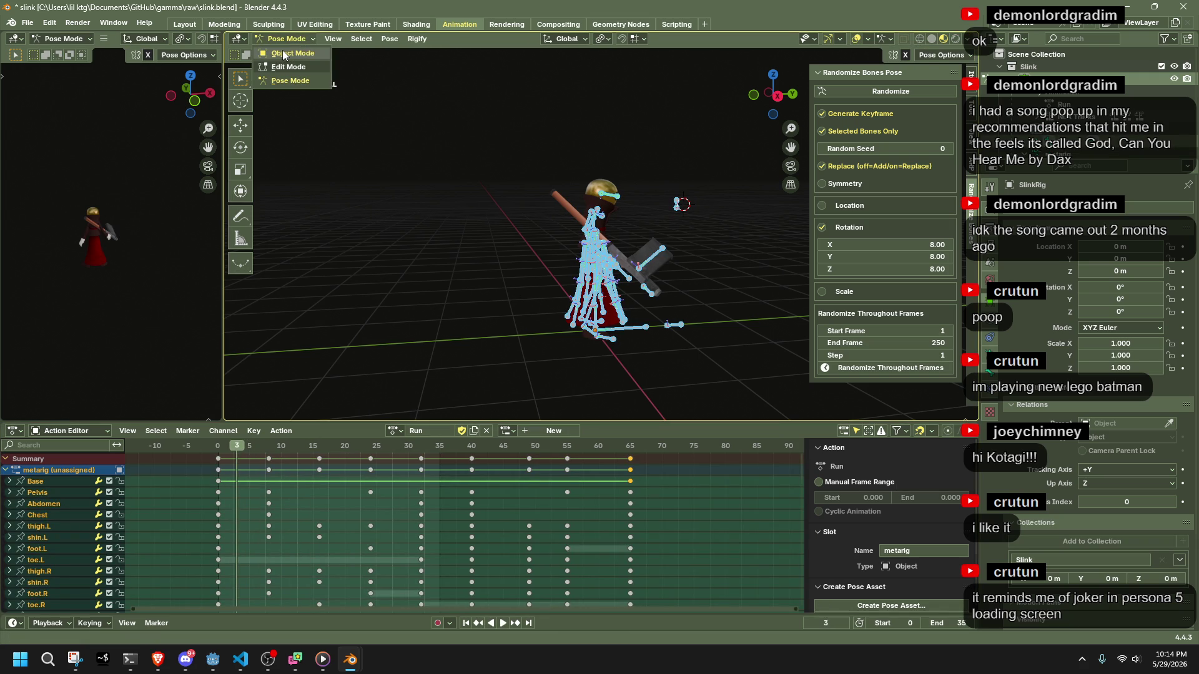
click(282, 52)
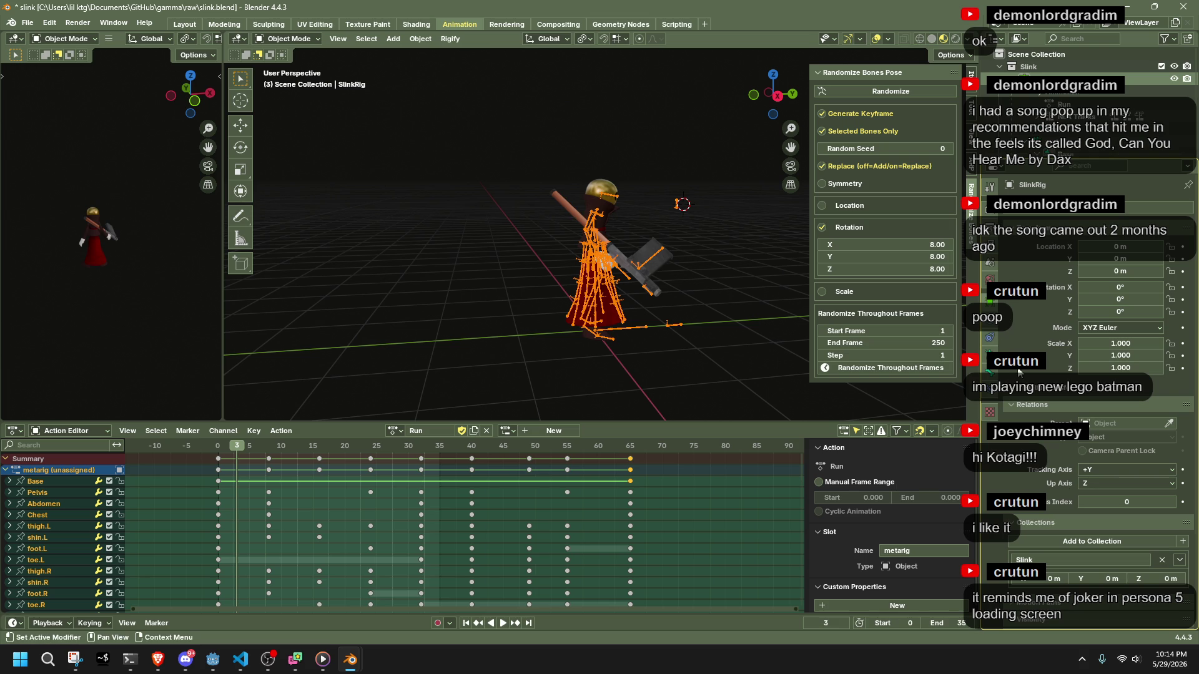
click(713, 272)
key(space)
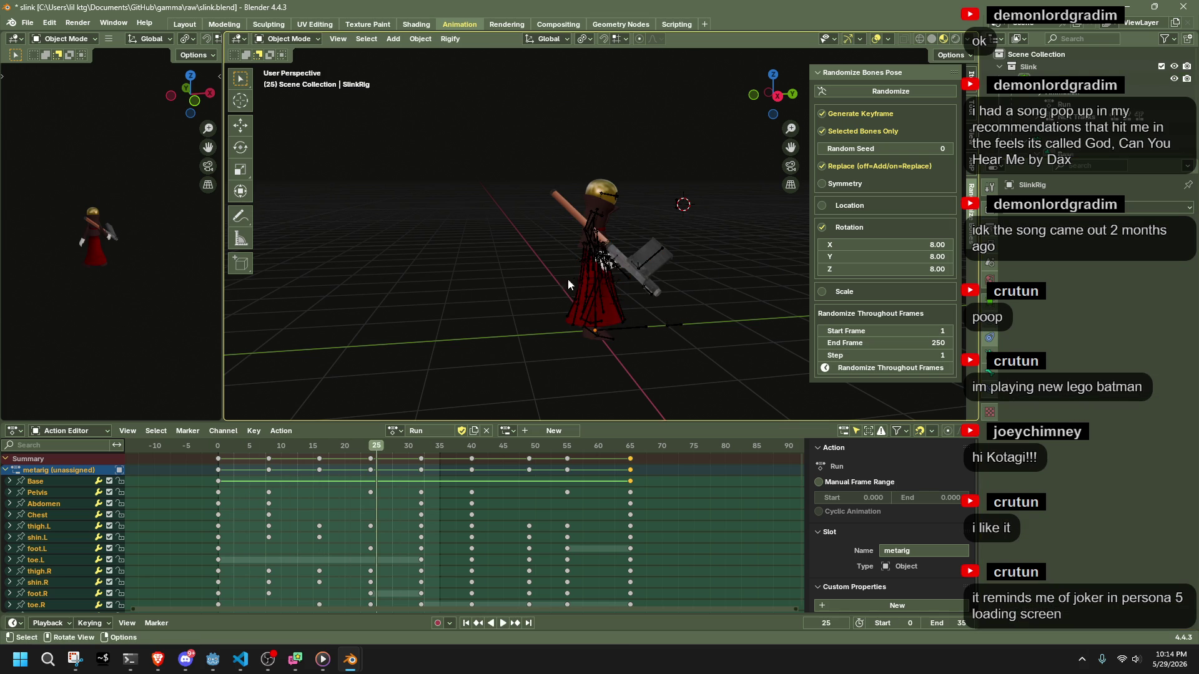
key(ctrl+s)
Start a glTF 2.0 export and navigate to the gammaproject assets folder.
key(q)
click(463, 305)
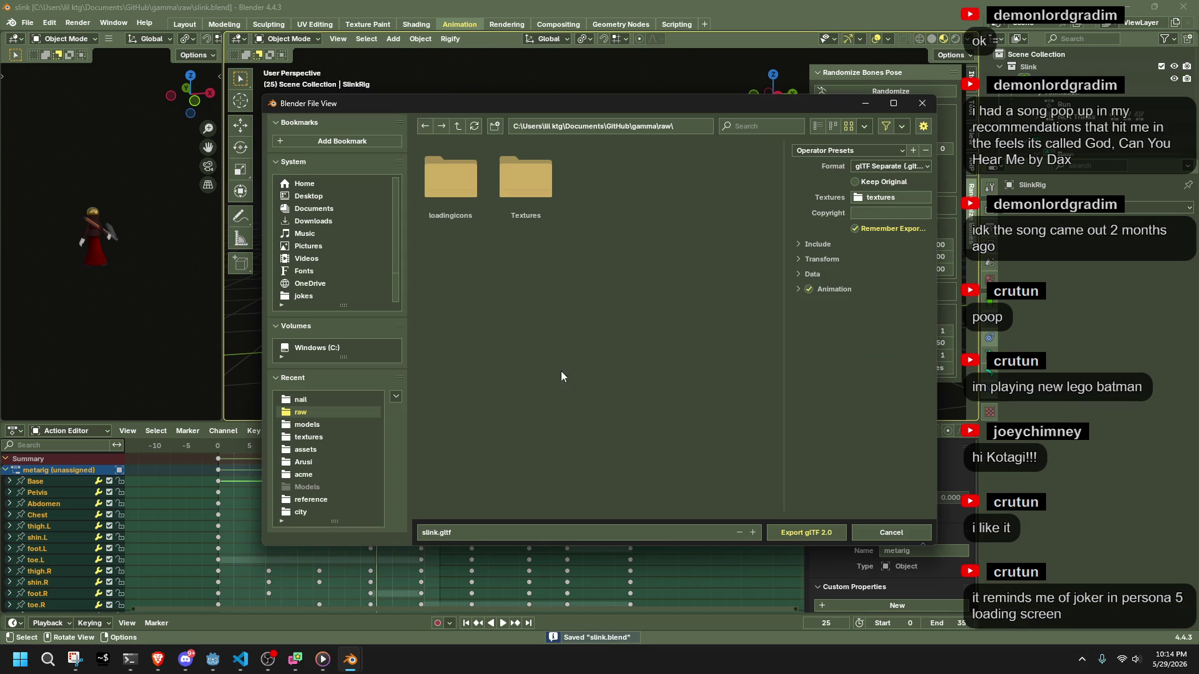
click(321, 423)
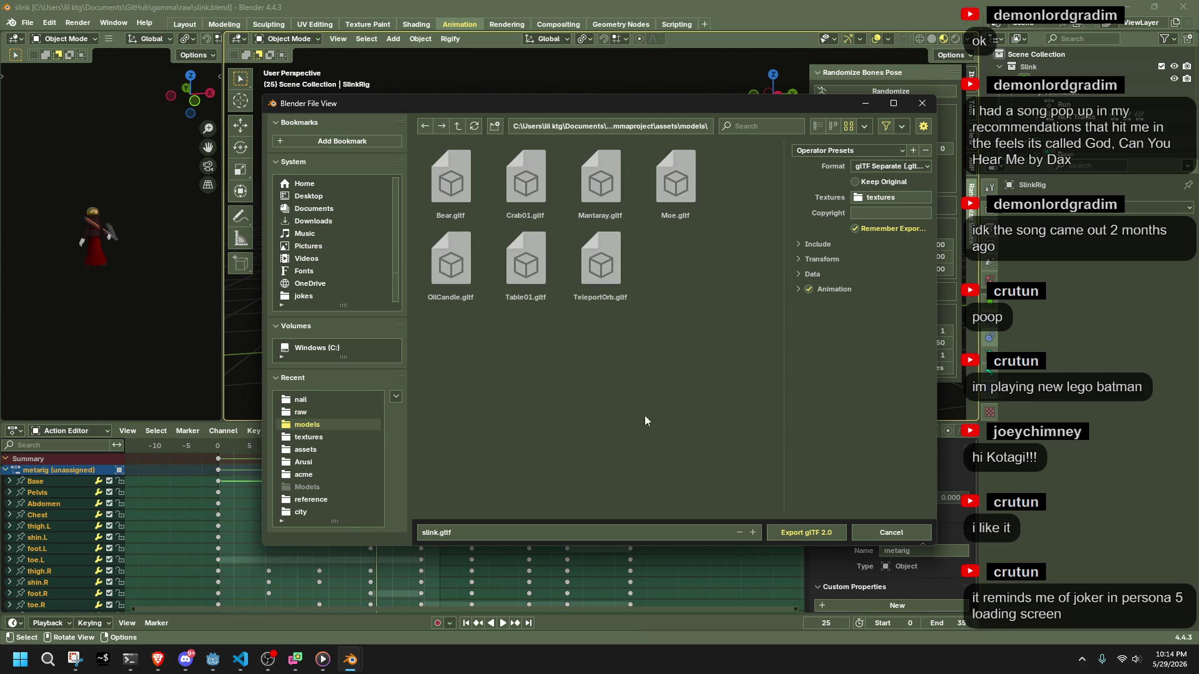
click(685, 127)
key(End)
key(ctrl+BackSpace)
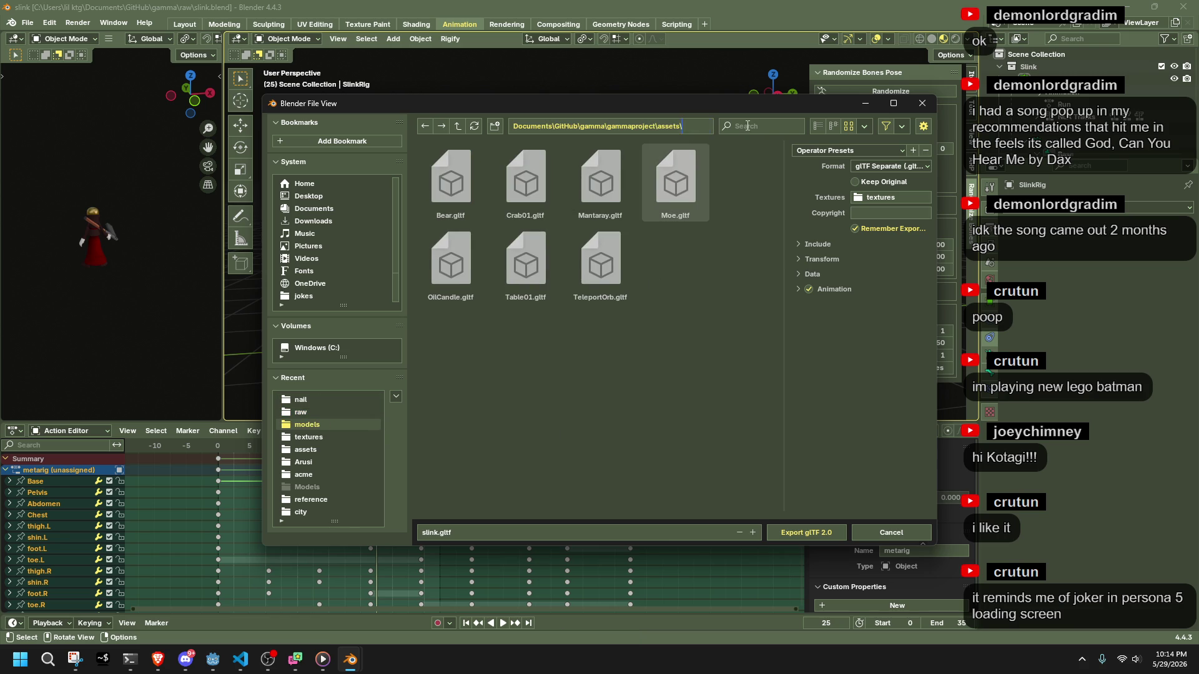
key(Return)
Export the rig over the existing Slink.gltf.
scroll(590, 425, down, 2)
click(451, 474)
click(797, 531)
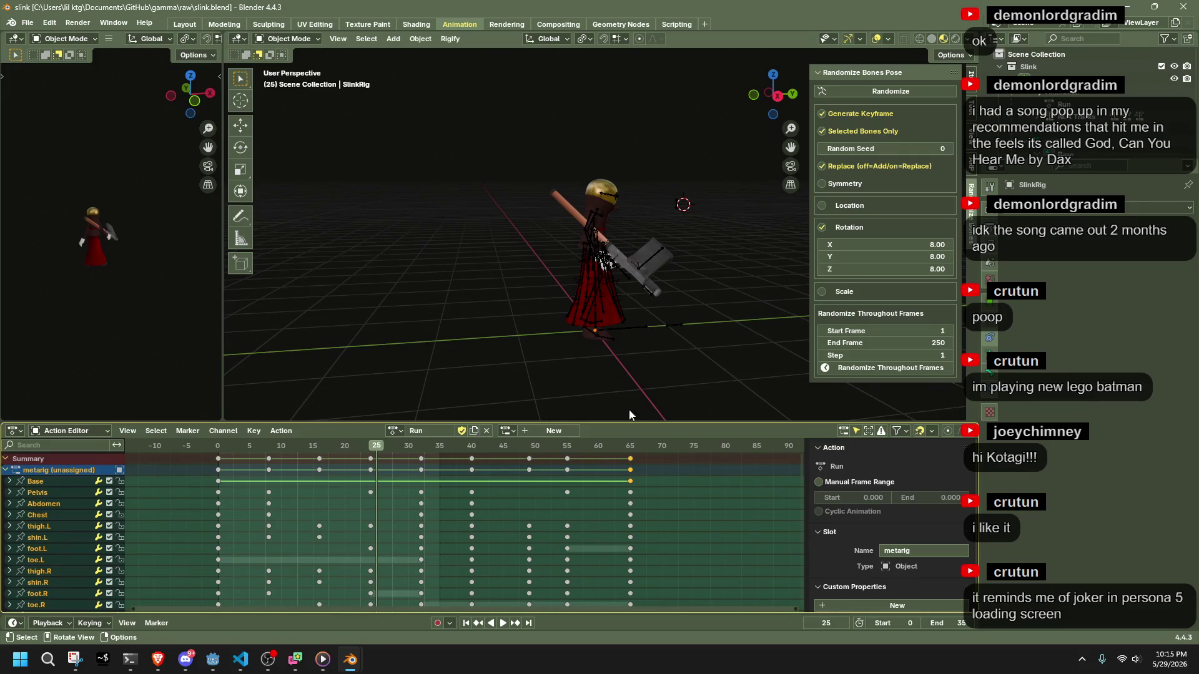
click(213, 659)
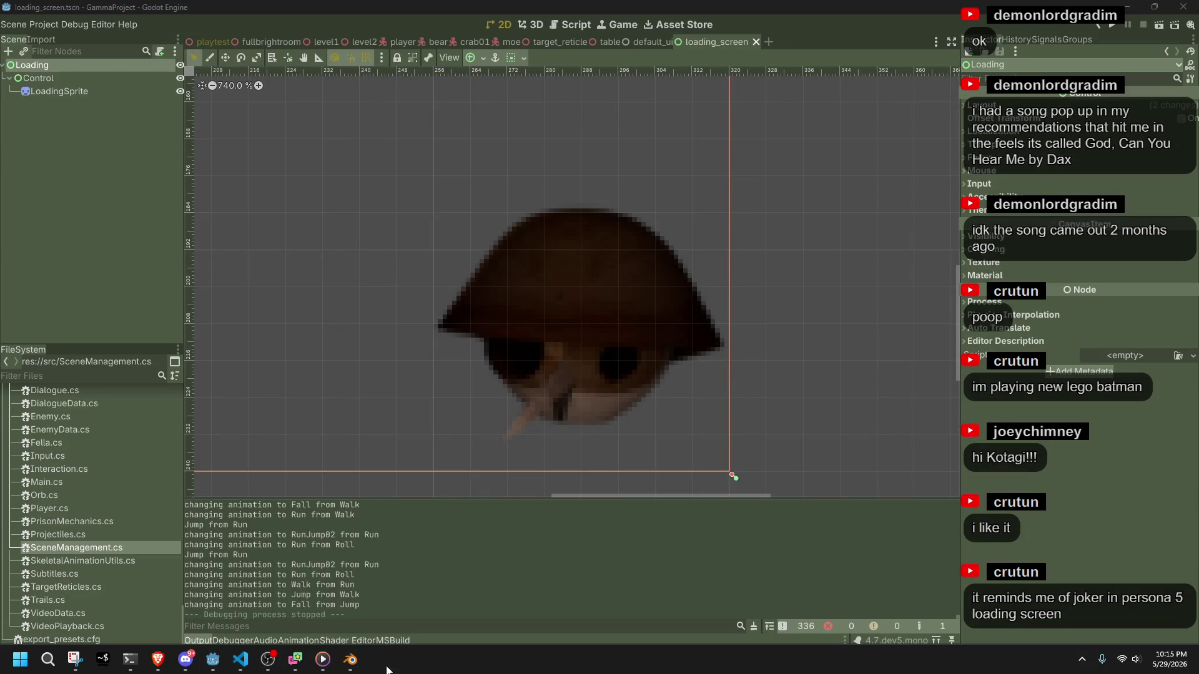
Bring slink.blend back, orbit to face the character, and go to frame 12.
mouse_move(352, 667)
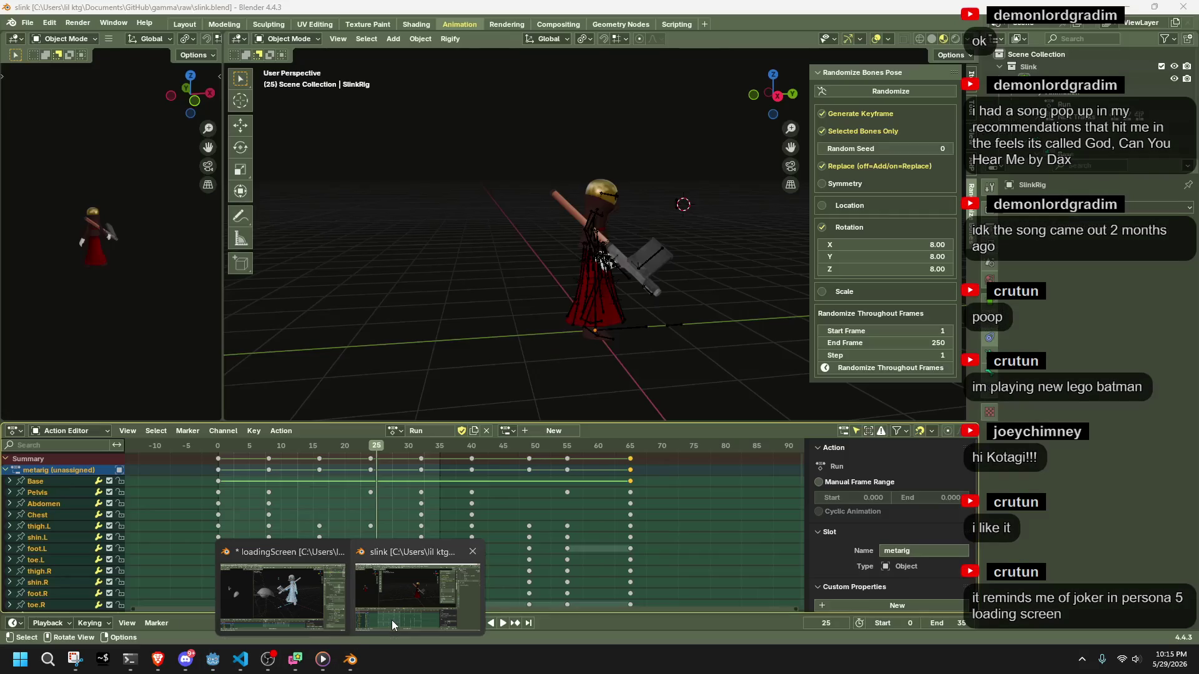
click(391, 620)
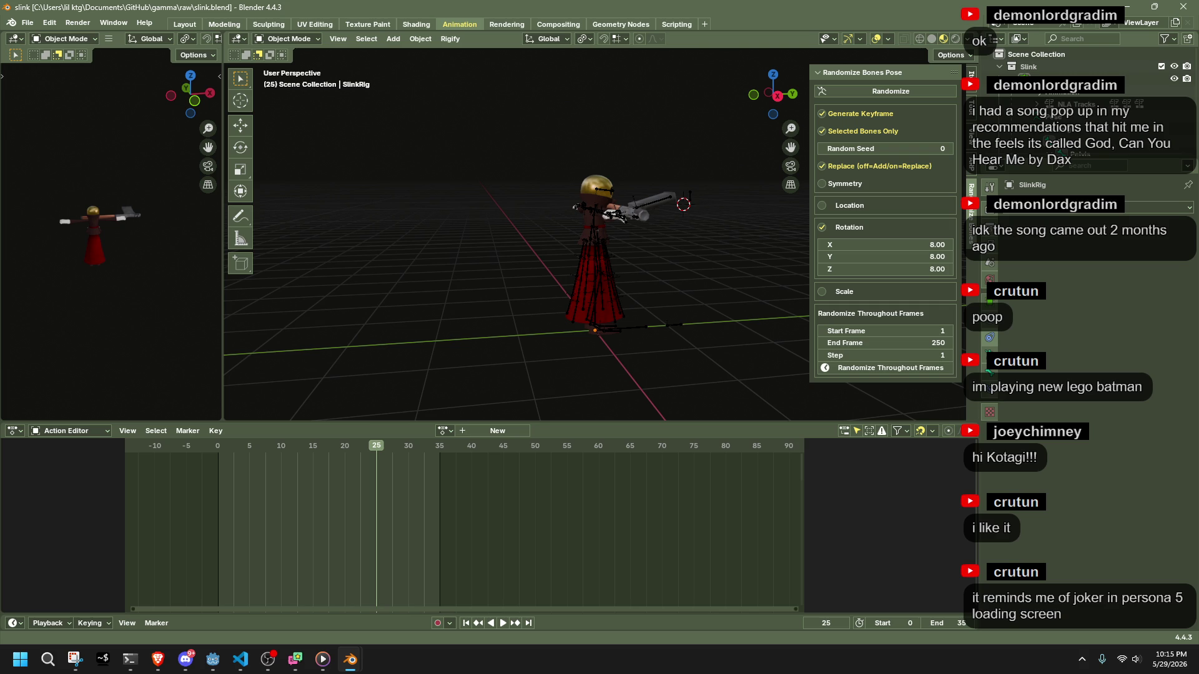
middle_drag(709, 321, 539, 344)
mouse_move(274, 439)
mouse_down()
mouse_move(226, 447)
mouse_move(294, 445)
mouse_up()
scroll(584, 357, up, 2)
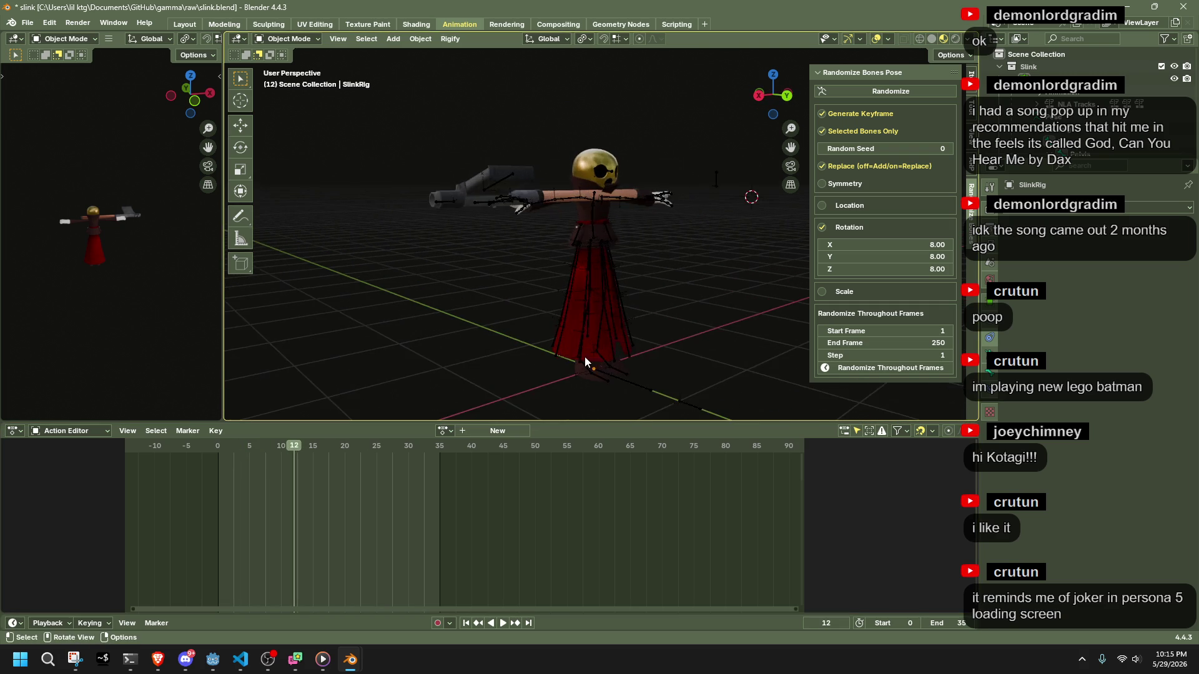
Select the character's SlinkRig armature.
click(588, 311)
click(675, 273)
click(556, 205)
click(287, 39)
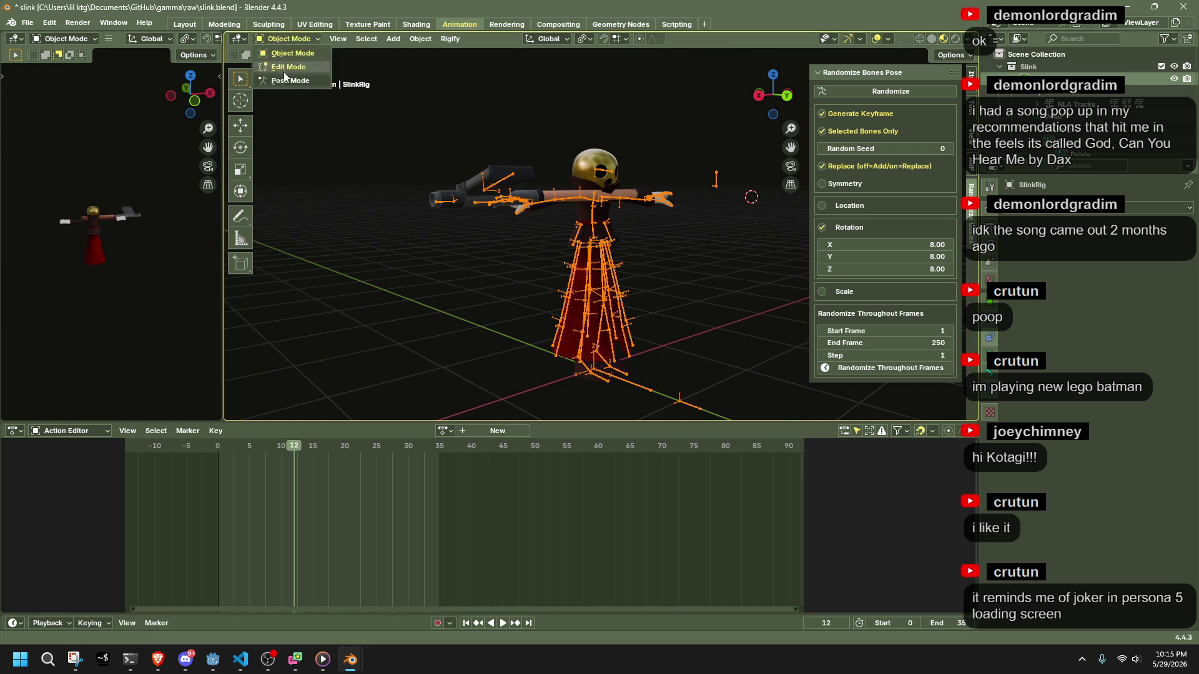
Put SlinkRig in Pose Mode and link the Run action, replacing the briefly loaded Roll.
click(291, 80)
click(444, 431)
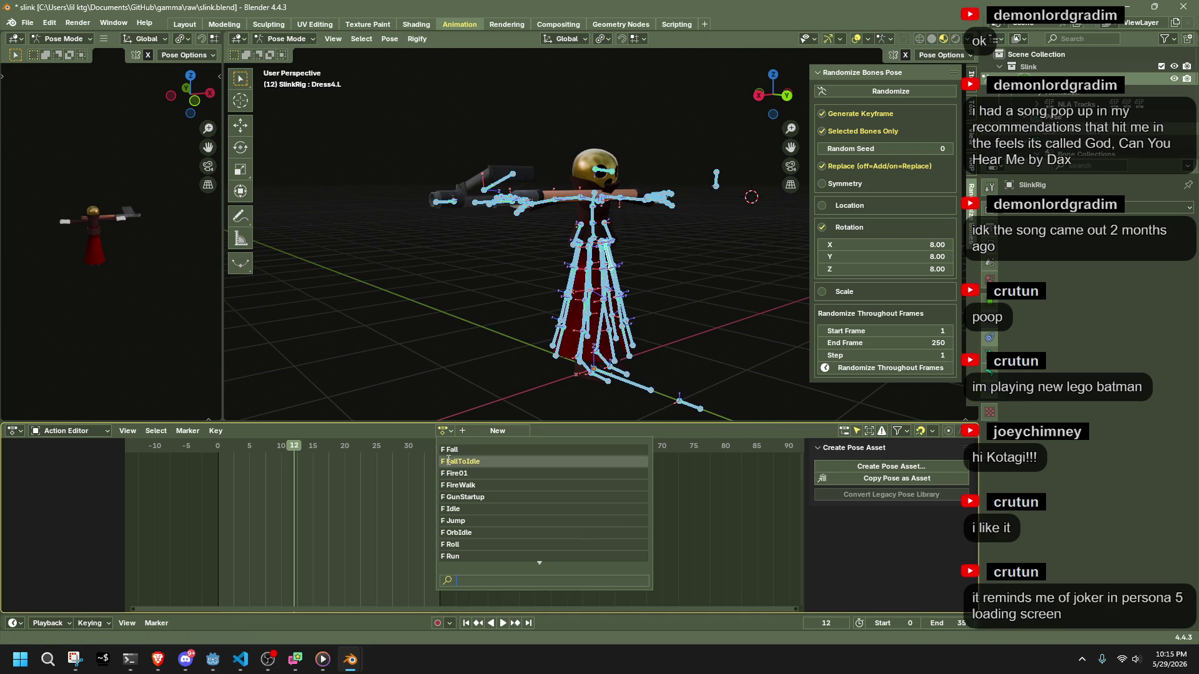
click(452, 544)
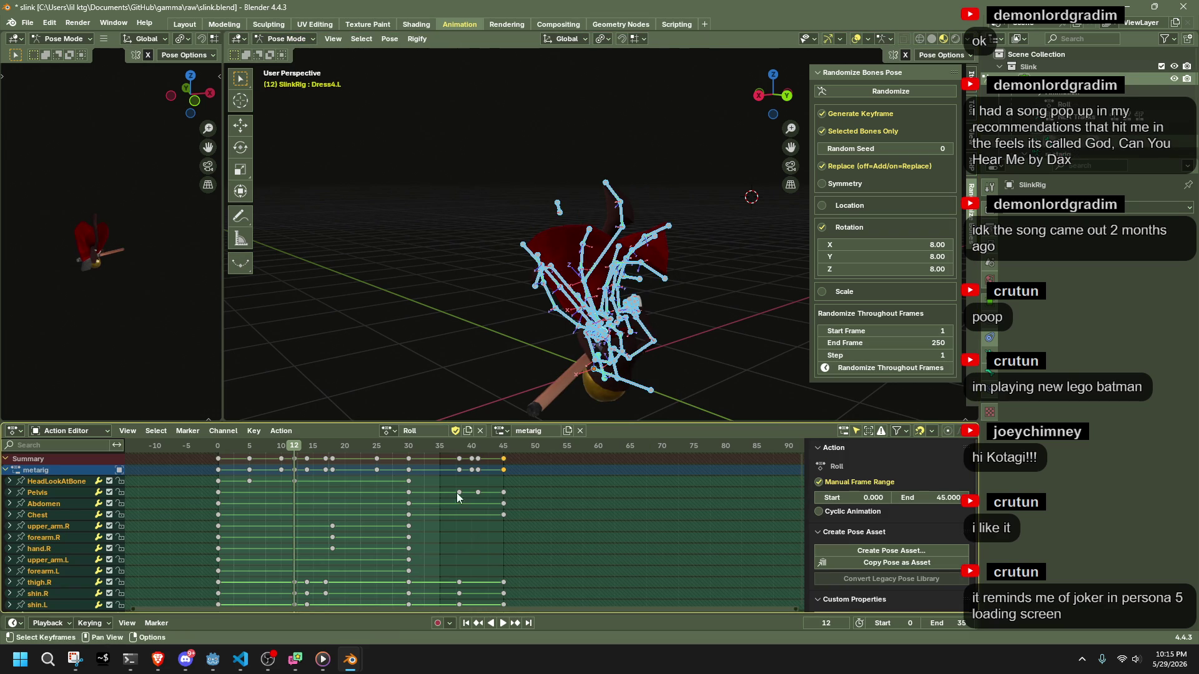
click(387, 432)
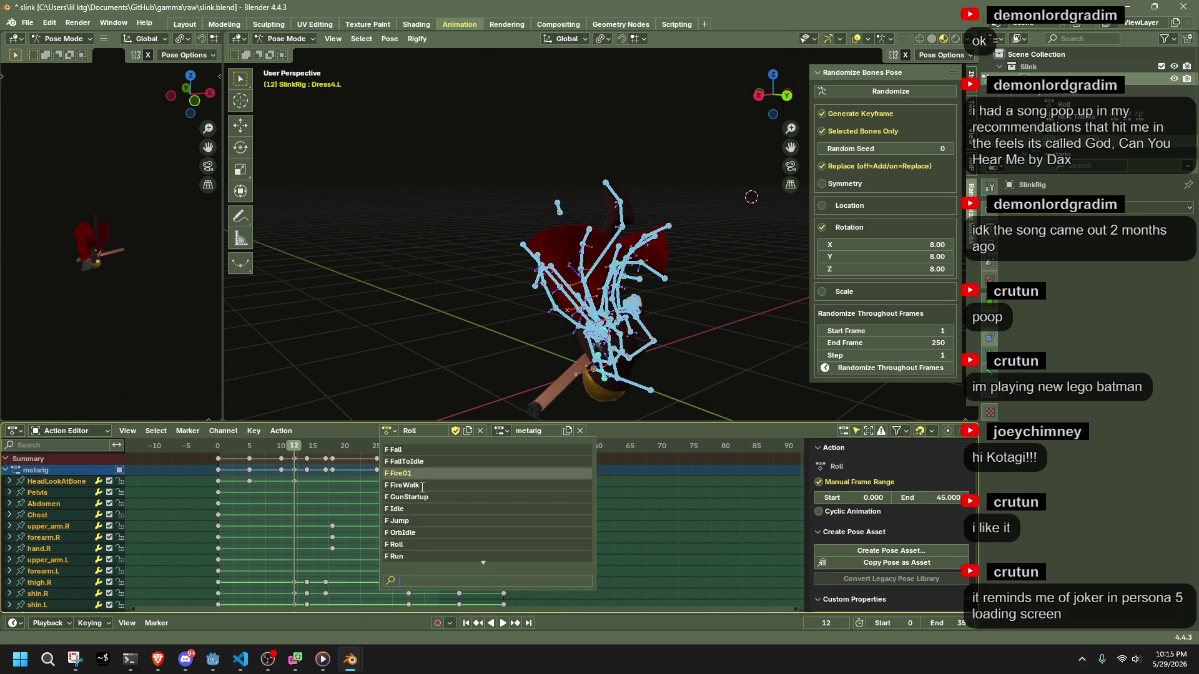
click(433, 556)
Preview the Run animation from frame 7, then switch over to Godot.
drag(255, 445, 262, 445)
click(501, 432)
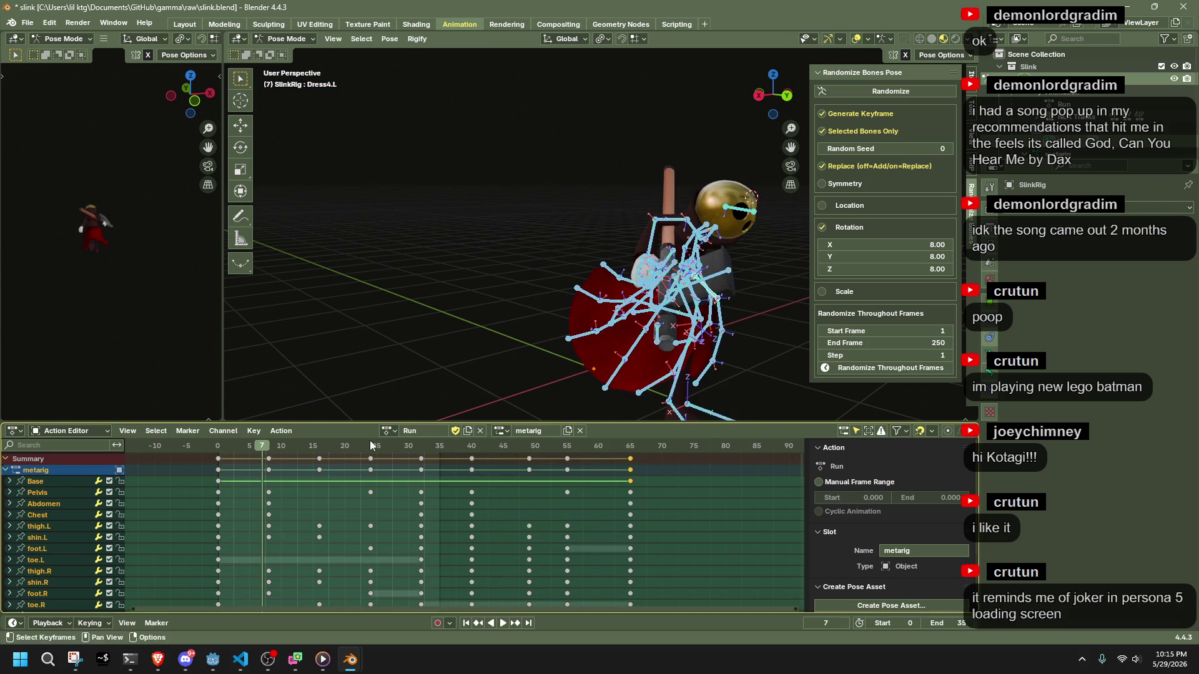
key(space)
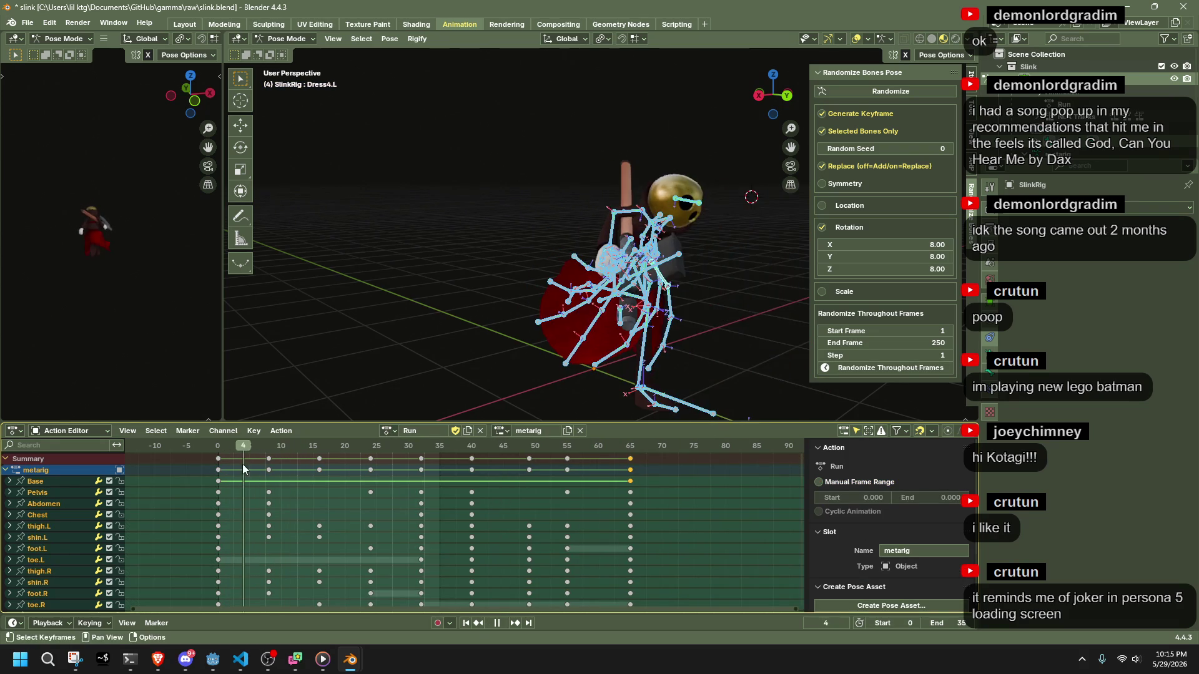
key(alt+Tab)
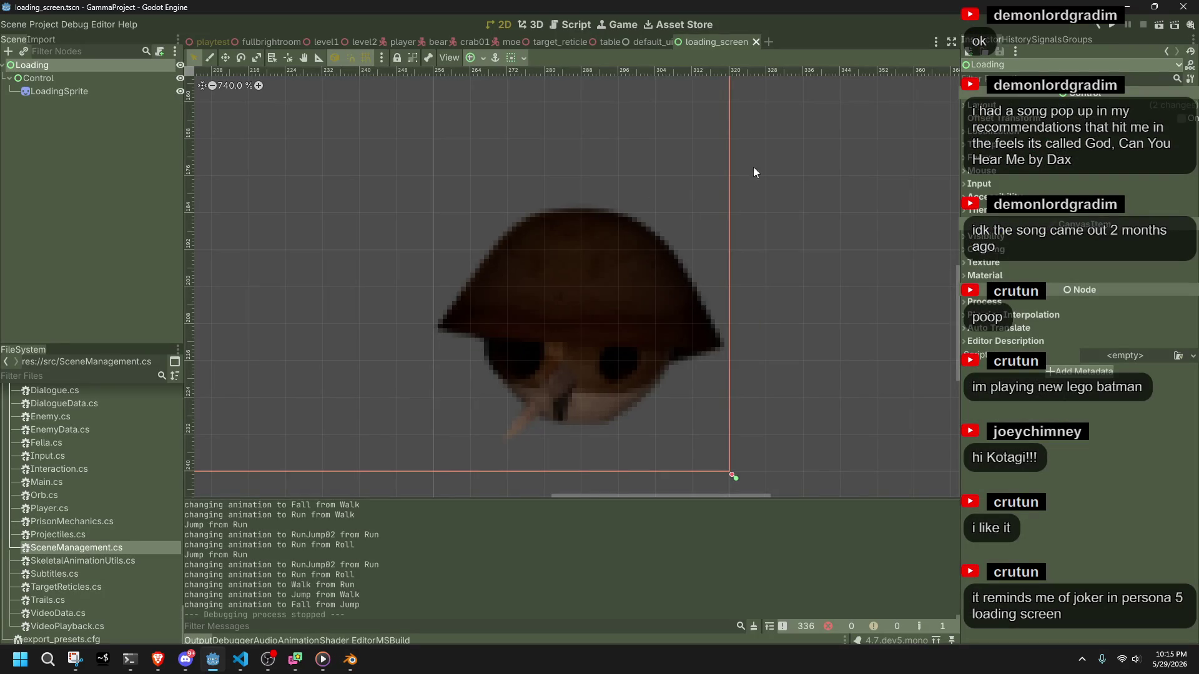
Test-run the game to check Slink's Run animation, then close it and start undoing in Blender.
click(1111, 25)
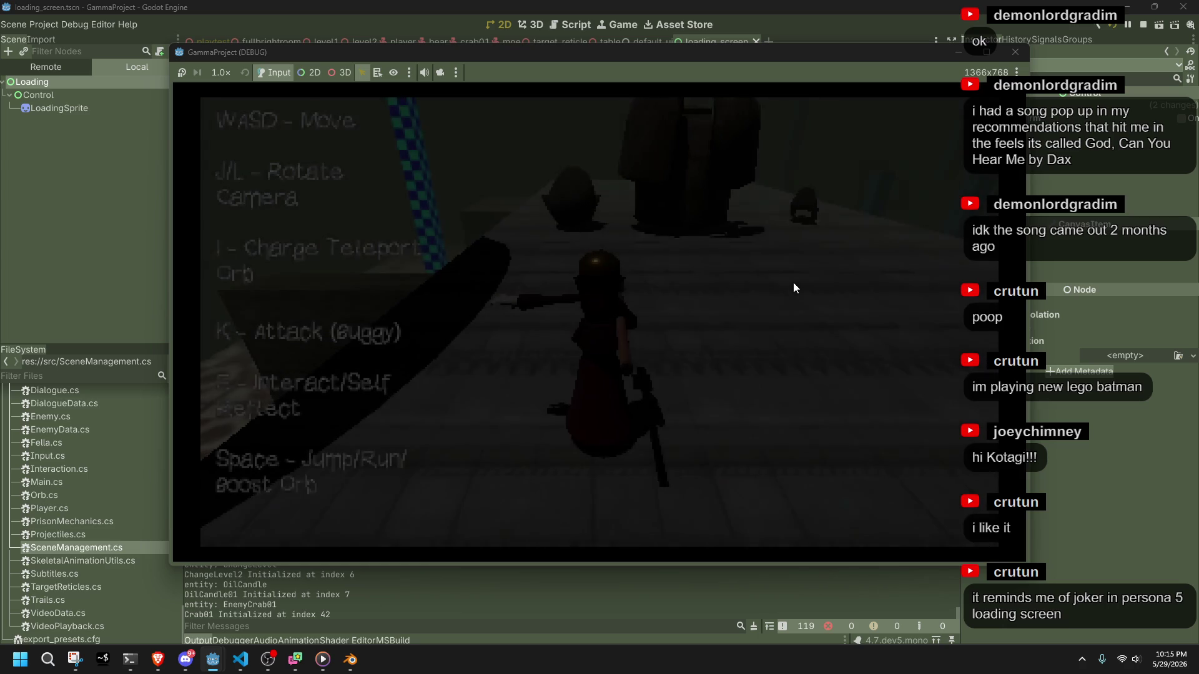
click(1015, 52)
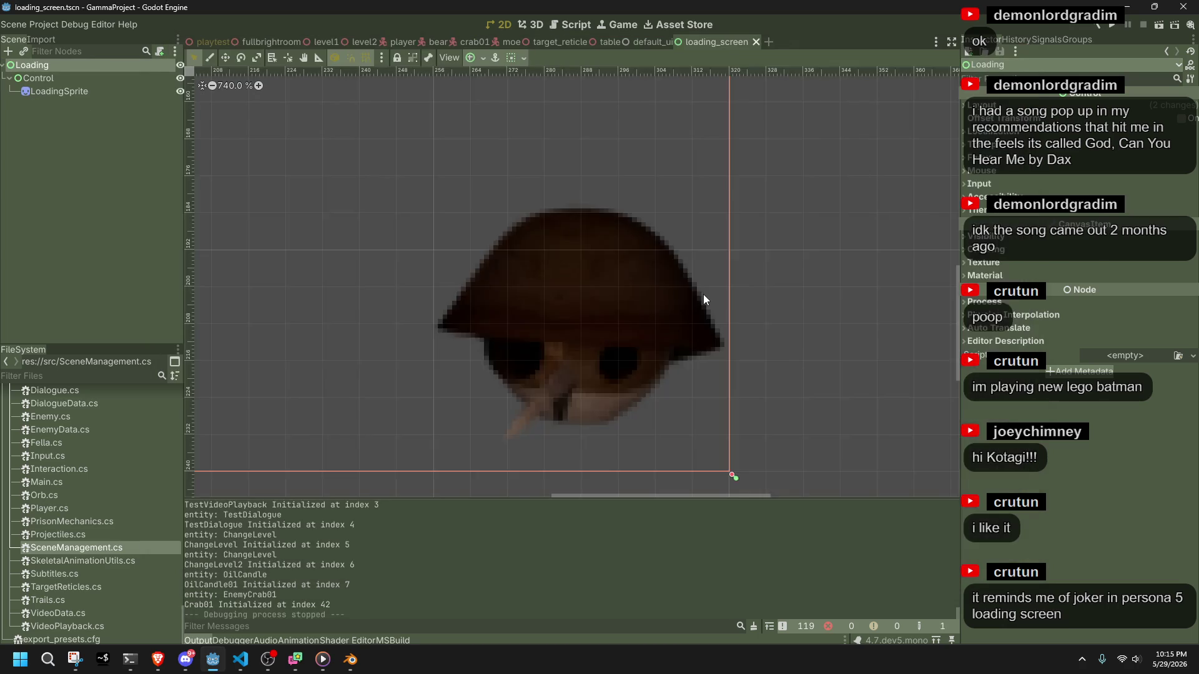
key(alt+Tab)
key(ctrl+z)
key(ctrl+z)
key(ctrl+z)
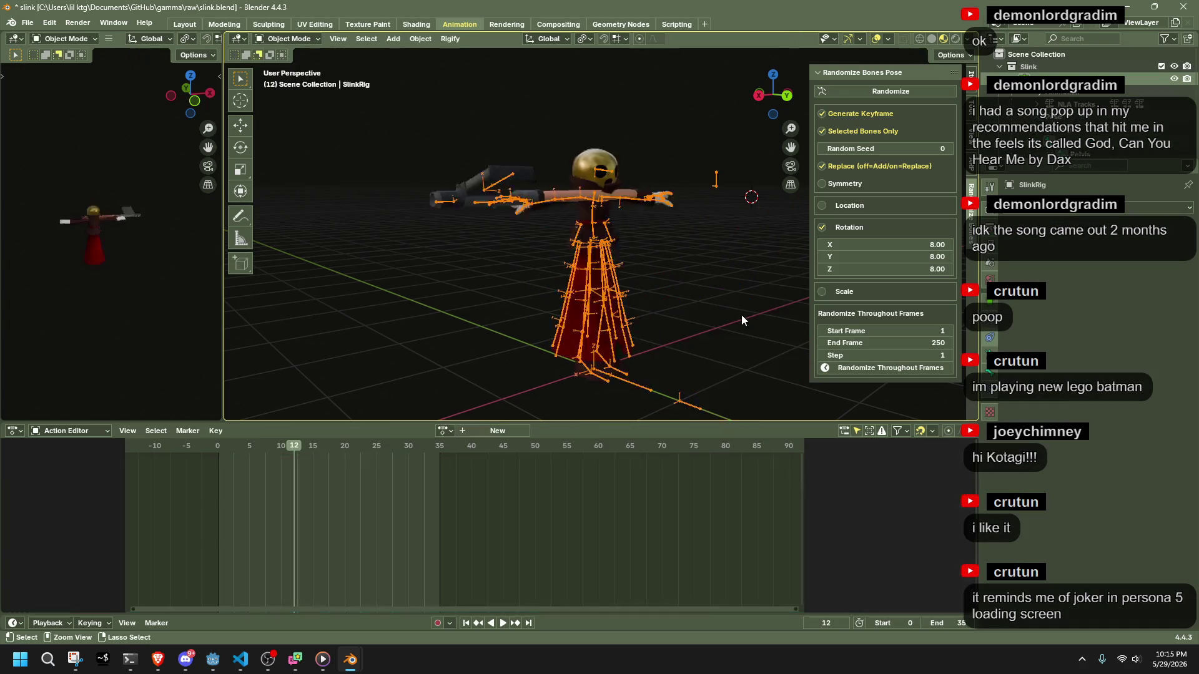
Undo back to the state with the Idle action on SlinkRig.
key(ctrl+z)
key(ctrl+z)
key(ctrl+z)
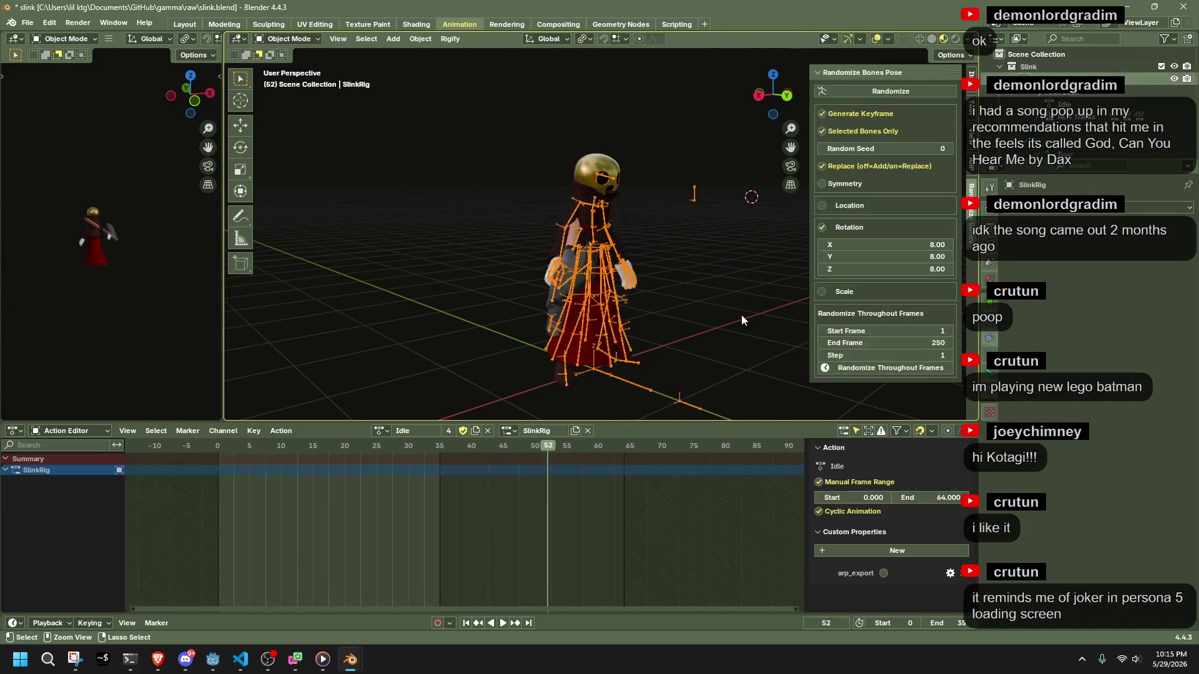
key(ctrl+z)
key(ctrl+z)
key(ctrl+z)
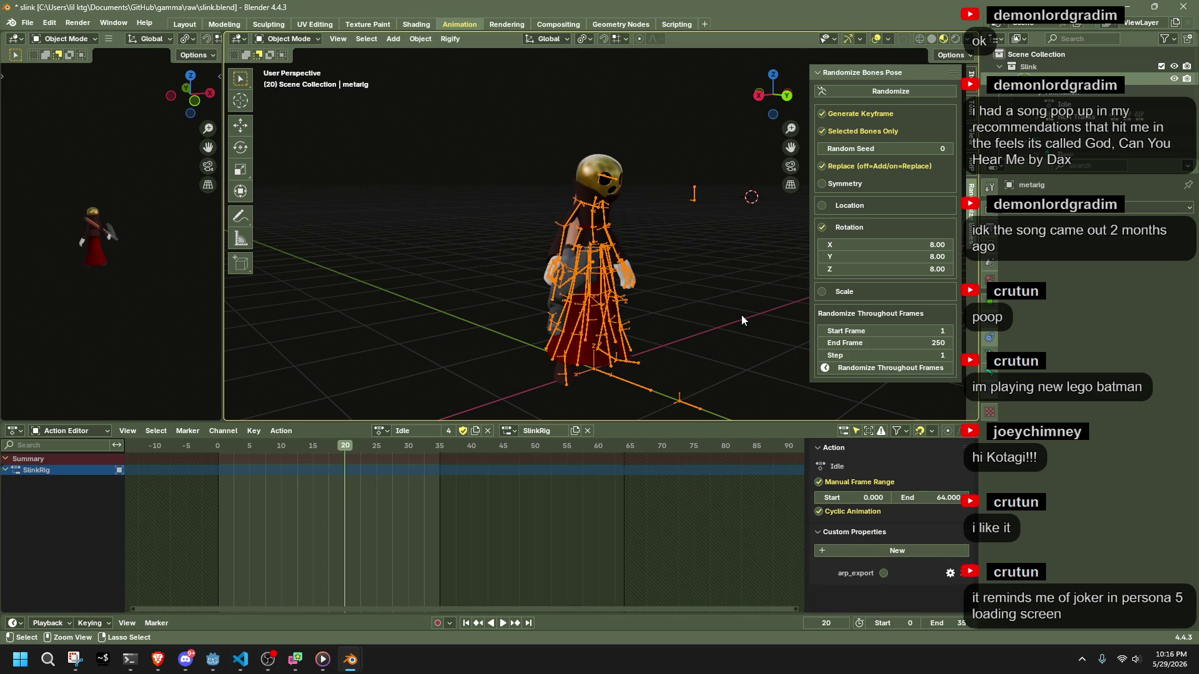
scroll(1086, 113, down, 10)
scroll(1040, 156, down, 10)
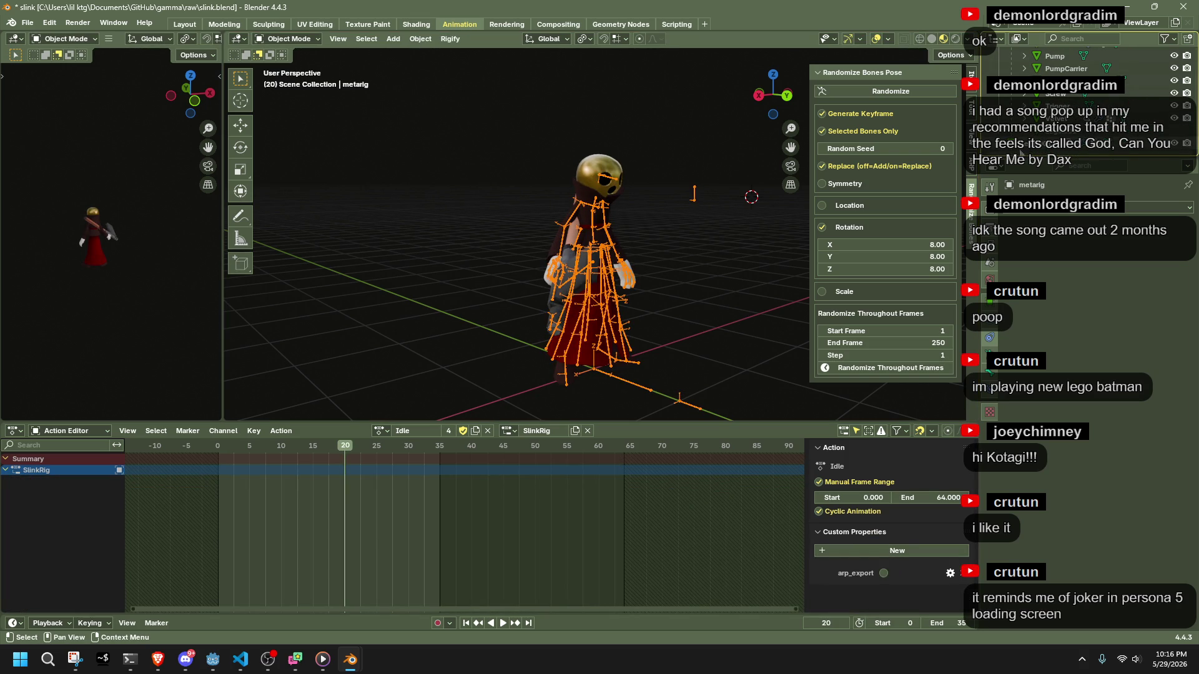
Deselect the metarig, save slink.blend, and bring up the glTF 2.0 export browser.
click(737, 306)
key(ctrl+s)
key(q)
click(737, 305)
scroll(726, 407, down, 4)
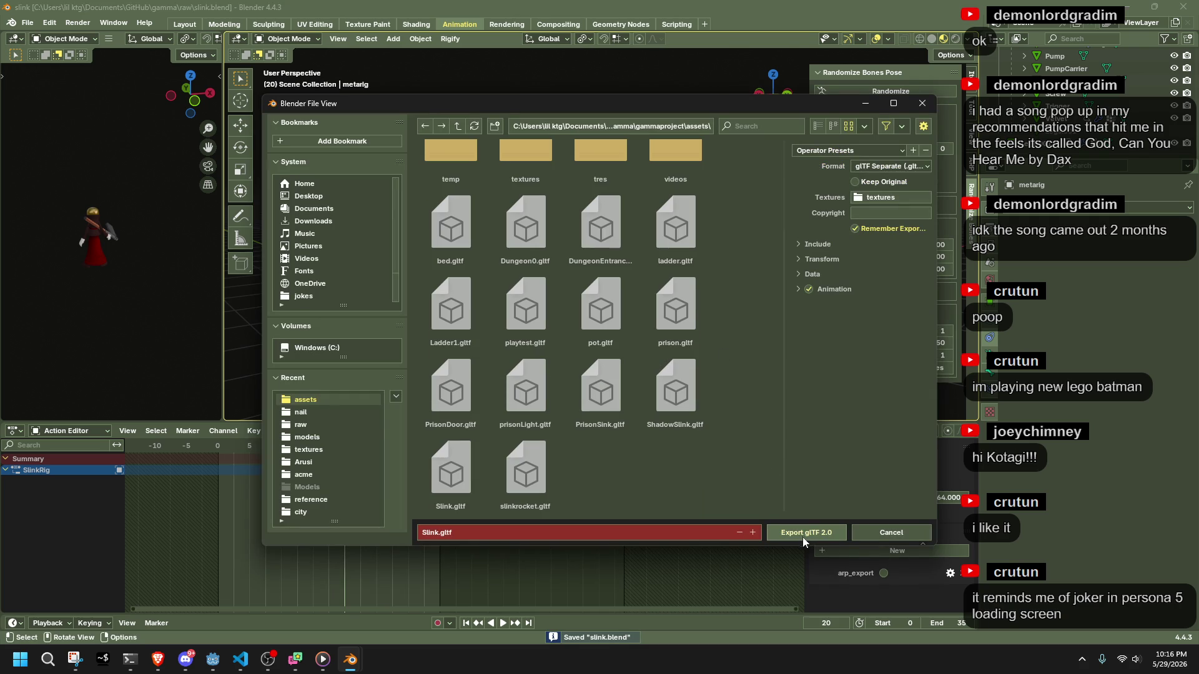
Confirm the glTF 2.0 export, overwriting Slink.gltf in the project's assets folder.
click(802, 536)
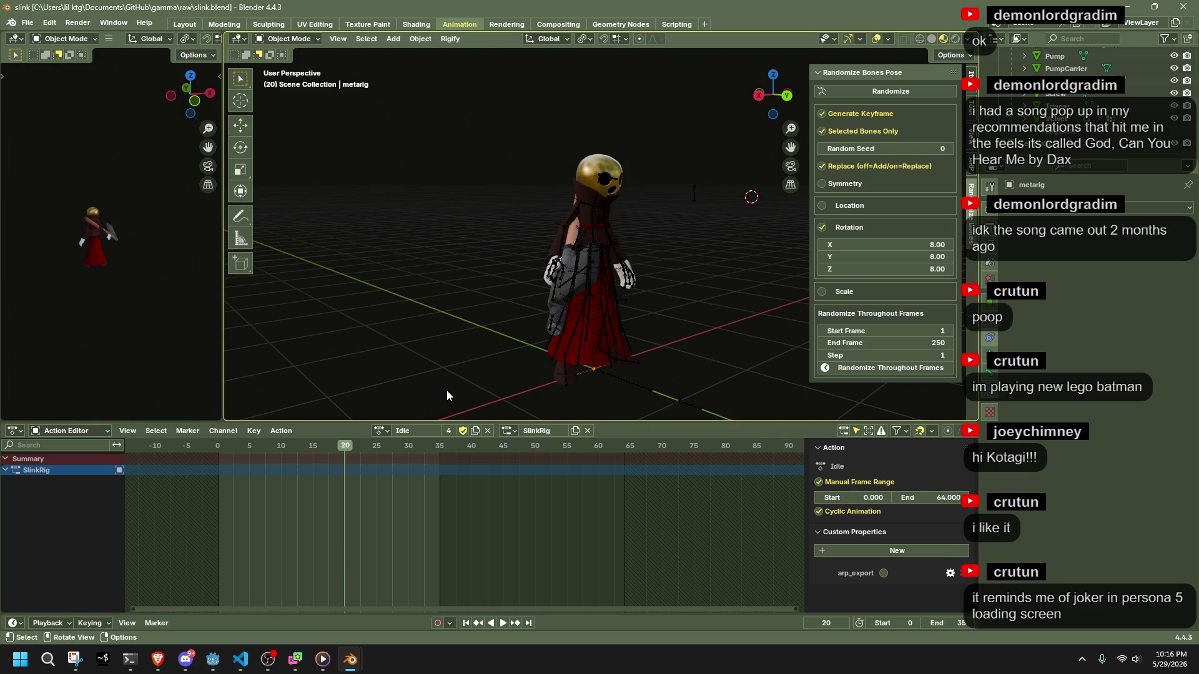
Play-test Slink in Godot, running with W and jumping onto the box, then reselect the metarig in Blender.
click(221, 657)
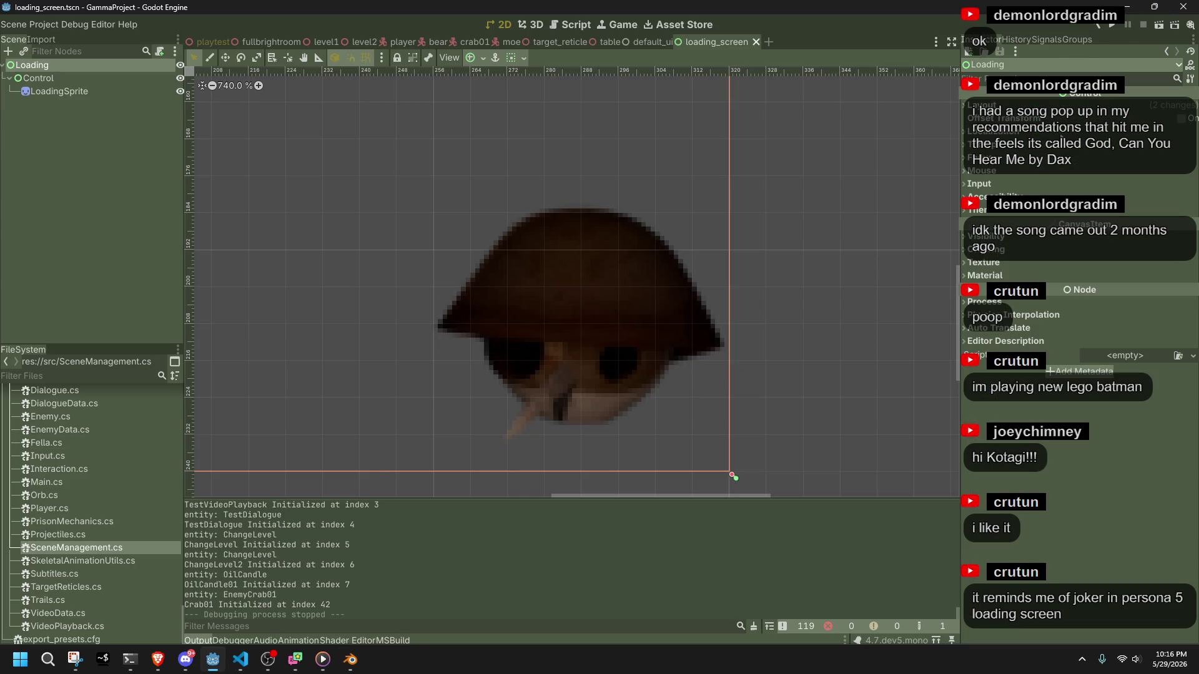
click(1115, 26)
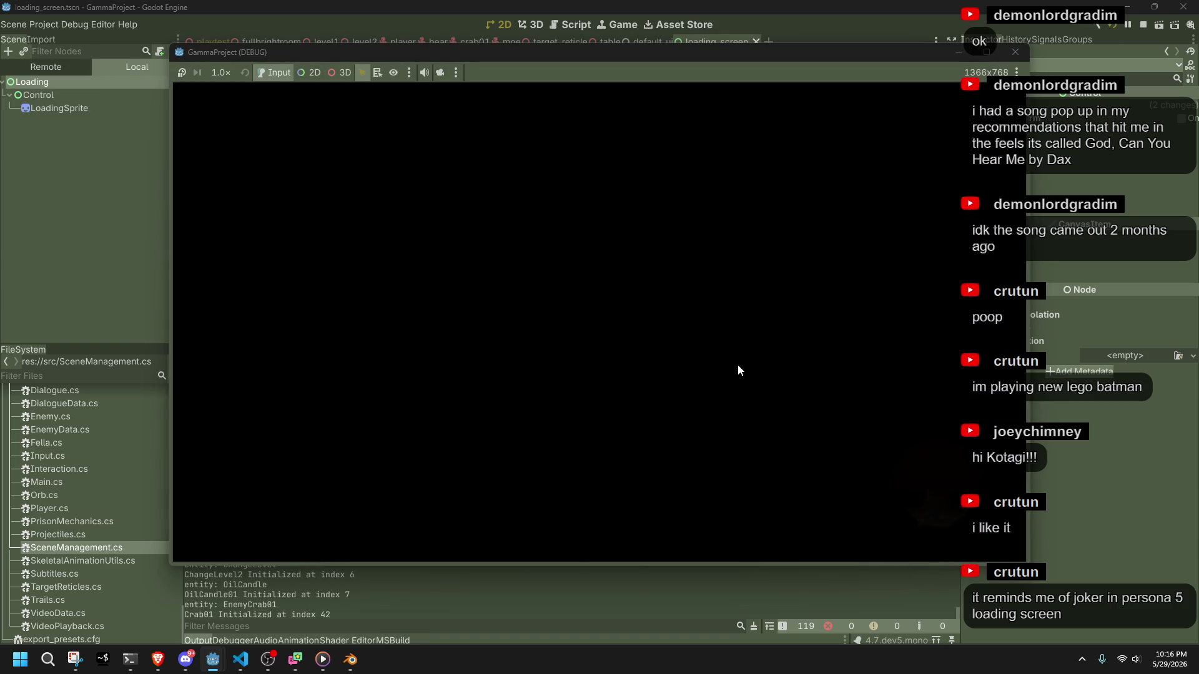
key(w)
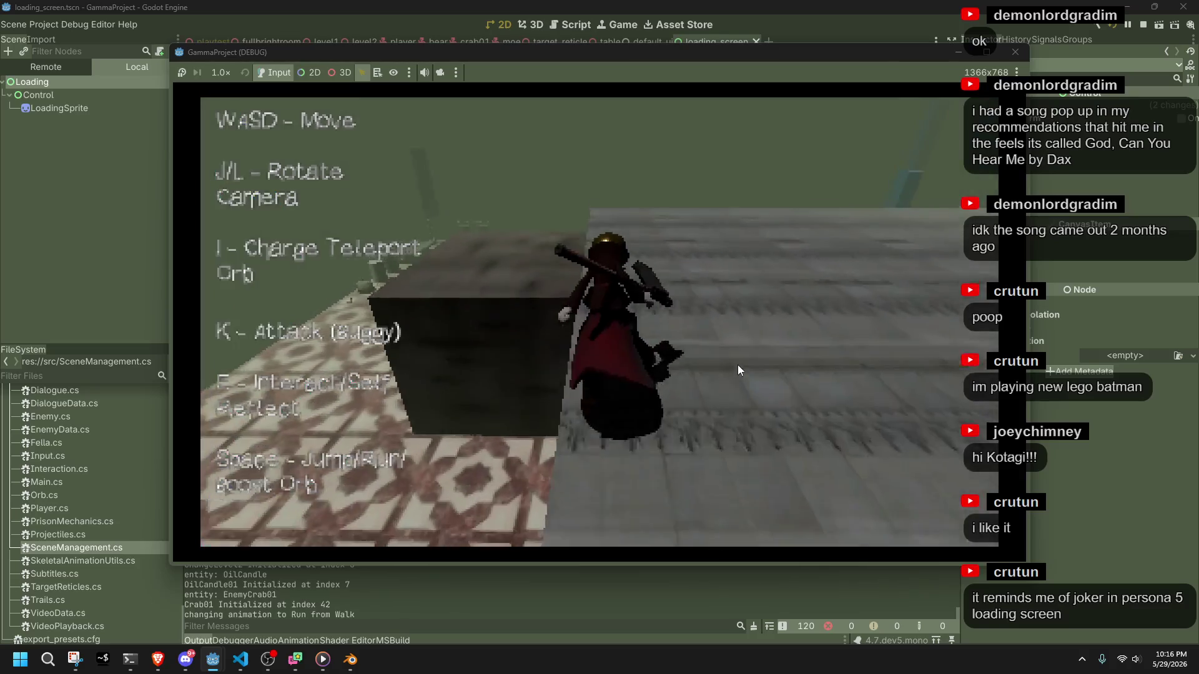
key(space)
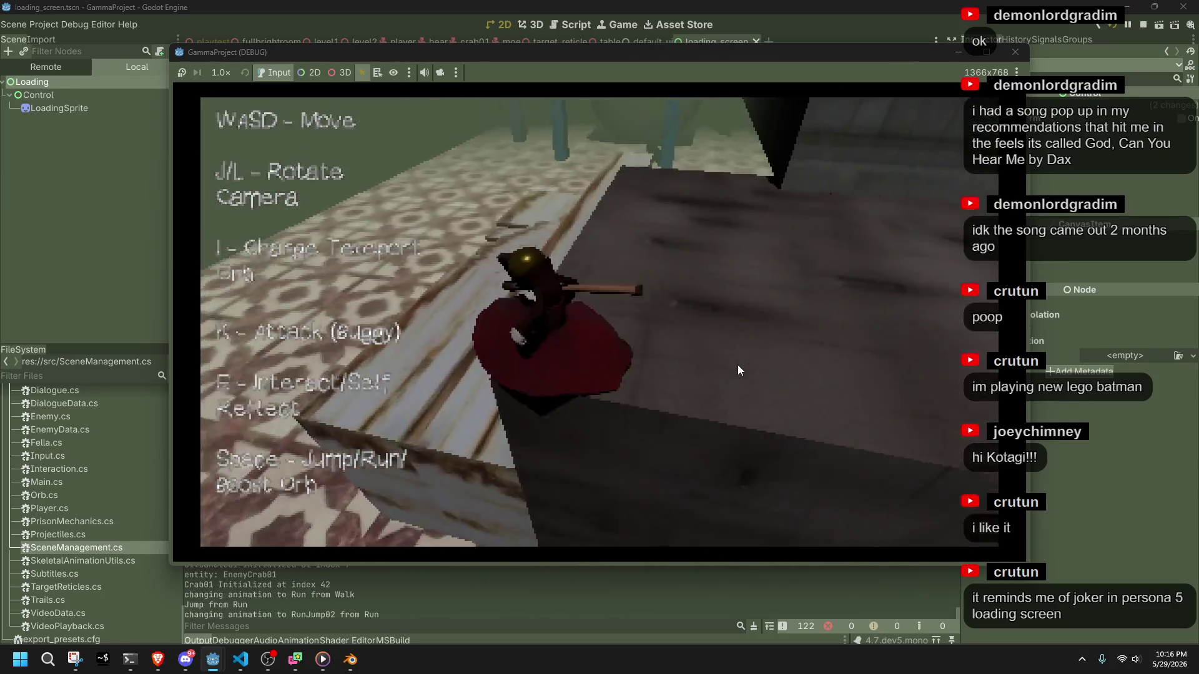
key(F8)
key(alt+Tab)
click(593, 261)
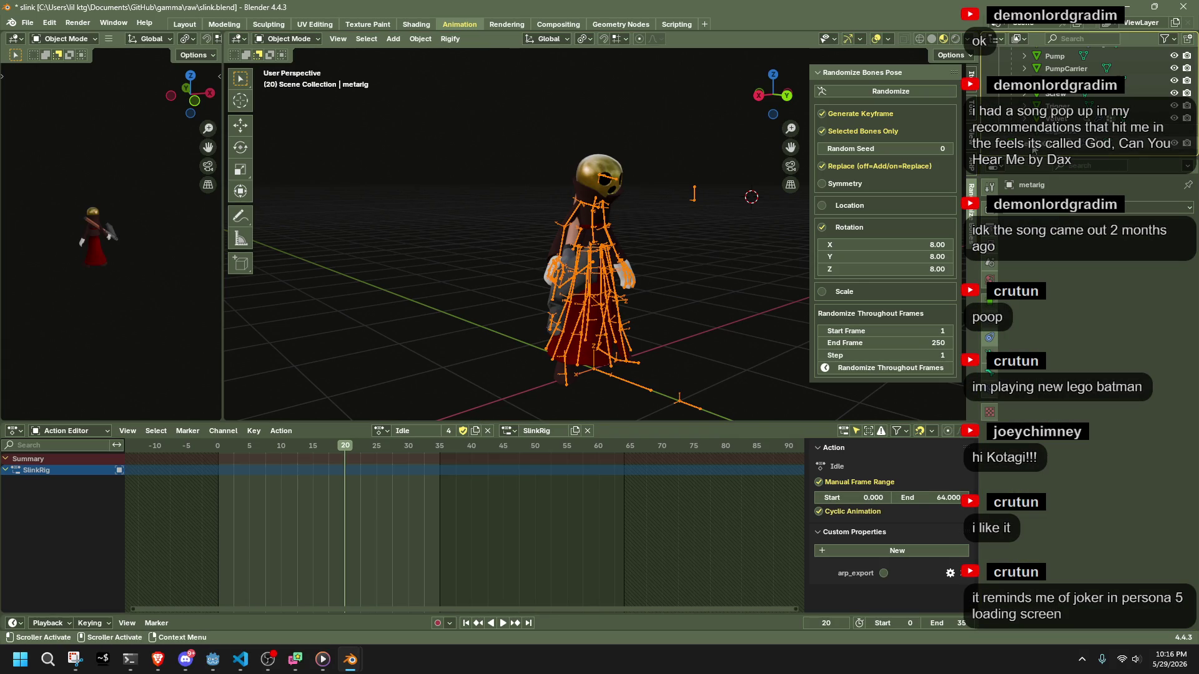
Make the Legs object the active selection from the Outliner.
click(1053, 150)
scroll(1053, 150, up, 2)
scroll(1053, 150, up, 2)
scroll(1053, 150, up, 3)
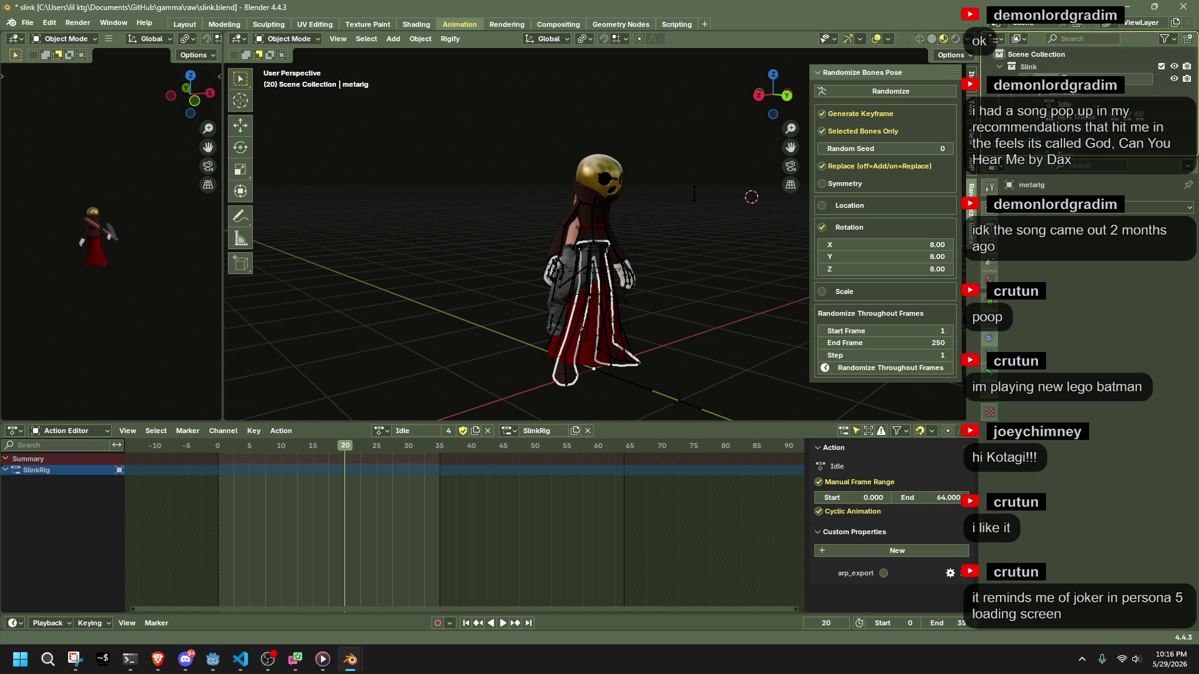
scroll(1072, 98, down, 5)
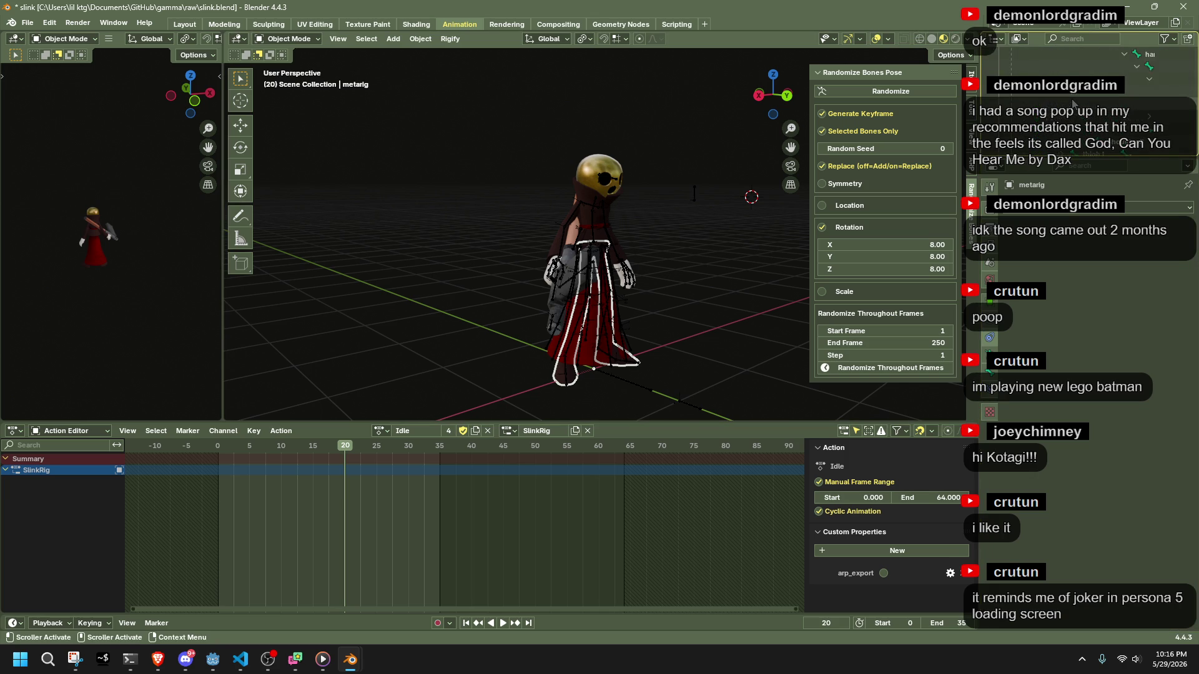
scroll(1072, 103, down, 3)
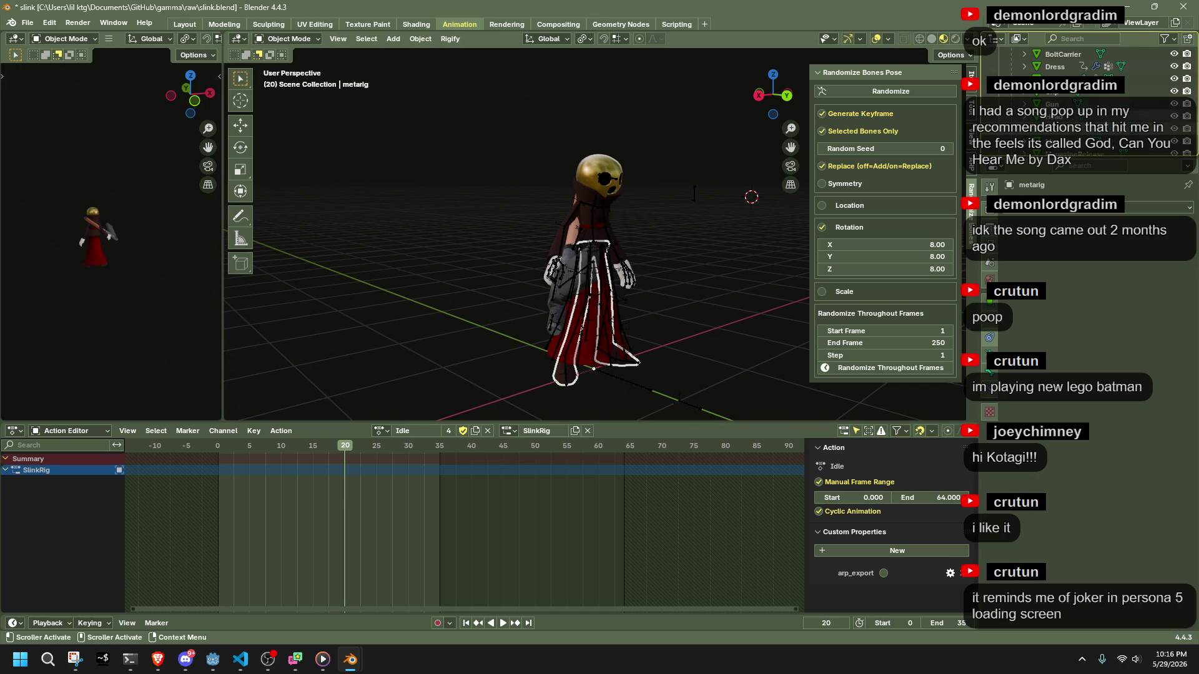
click(1060, 95)
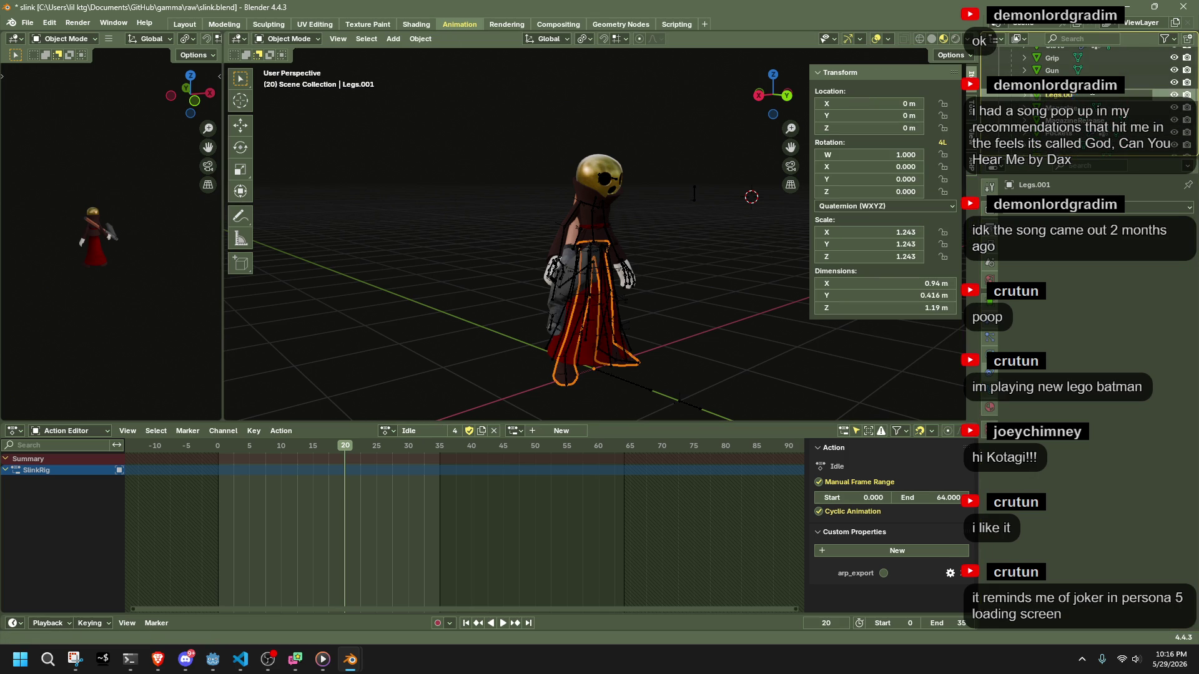
click(1062, 95)
click(711, 324)
Save slink.blend and open the glTF 2.0 export via F3 search.
key(ctrl+s)
key(F3)
key(Return)
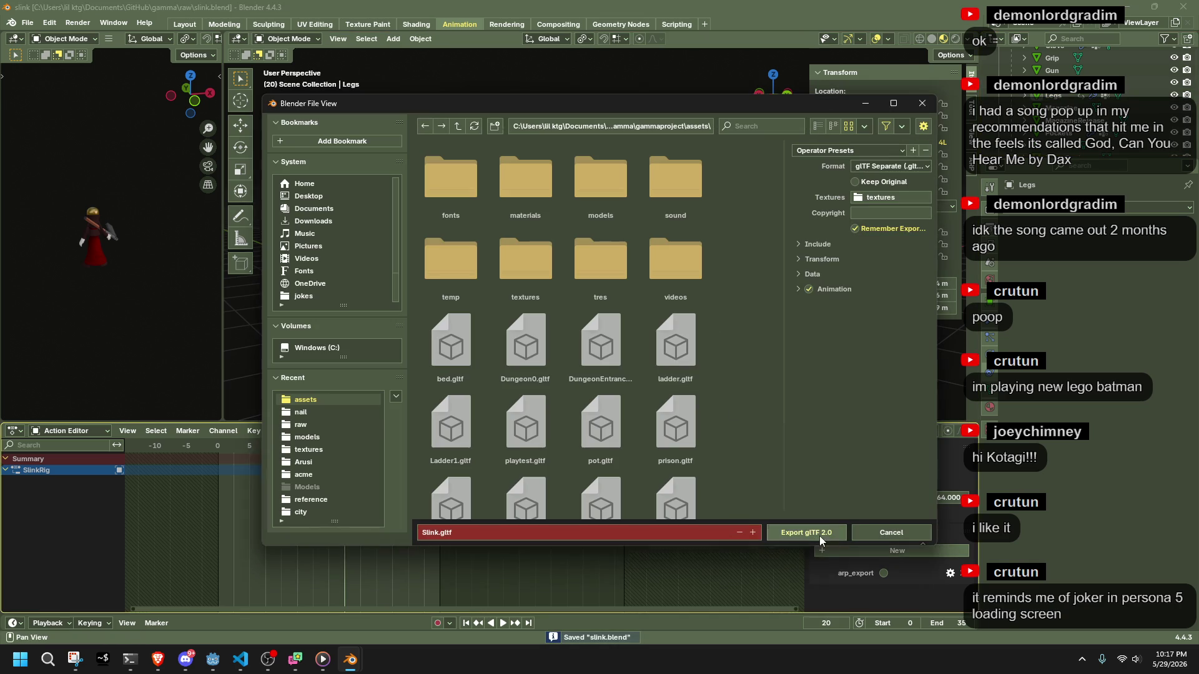
Export Slink.gltf to the assets folder and bring up the Godot editor.
click(819, 535)
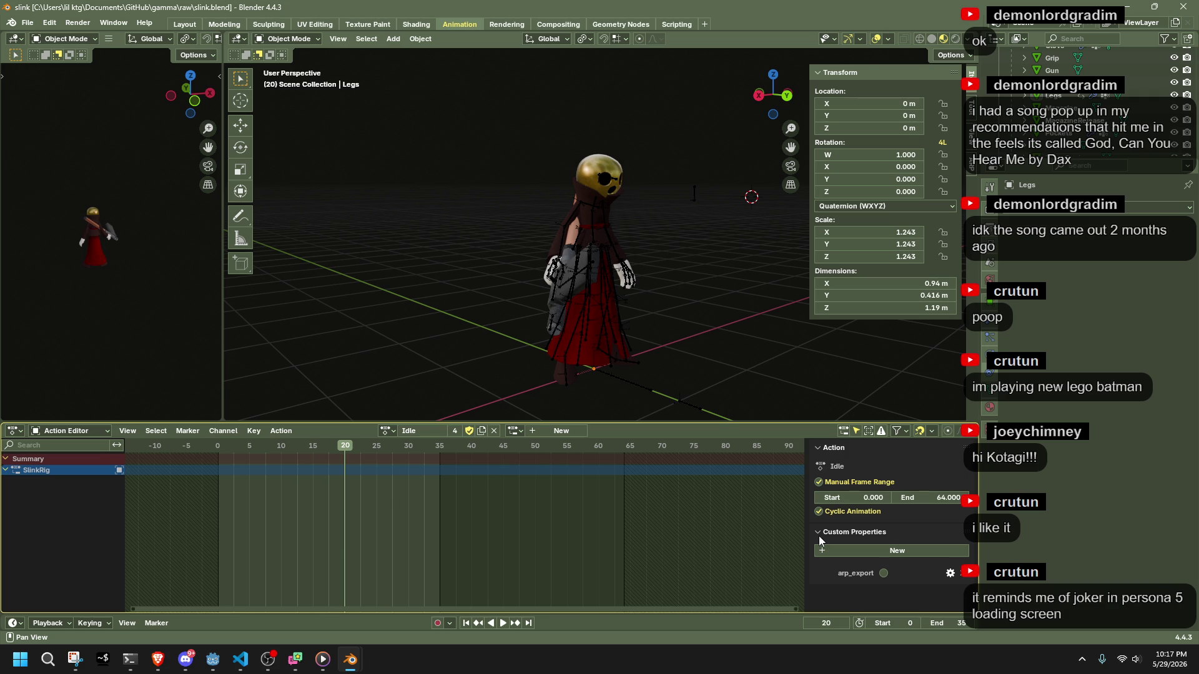
click(211, 663)
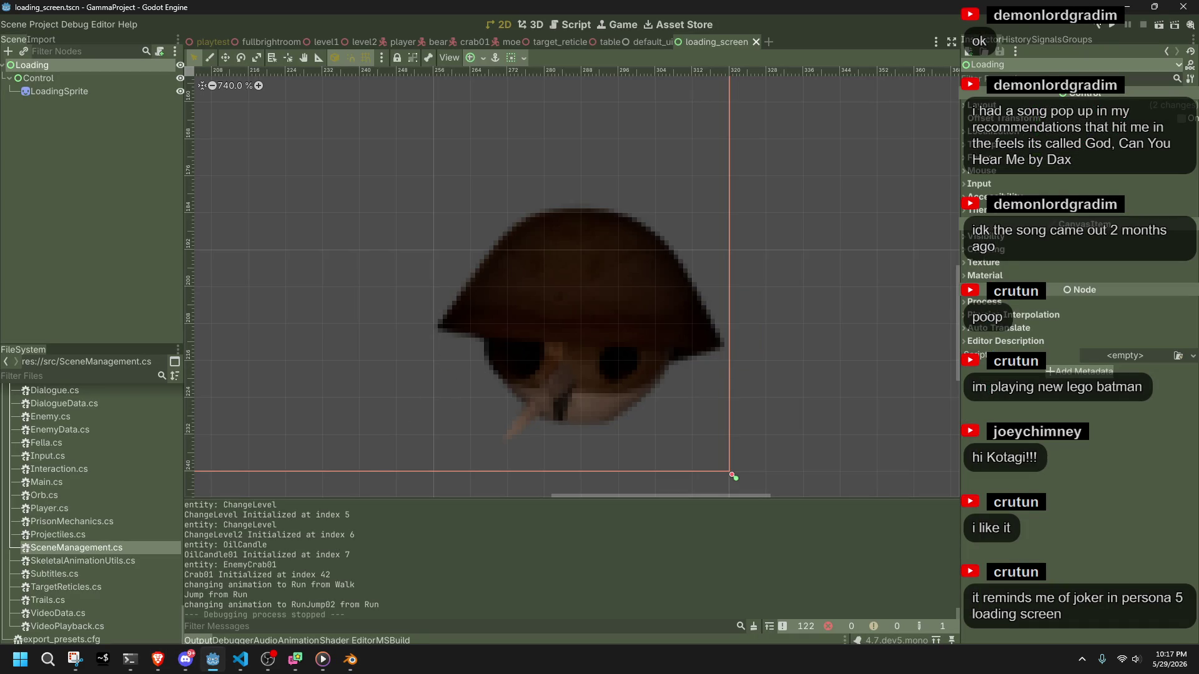
Launch the game, then run and jump Slink across the floor and dismiss the welcome message.
click(1111, 25)
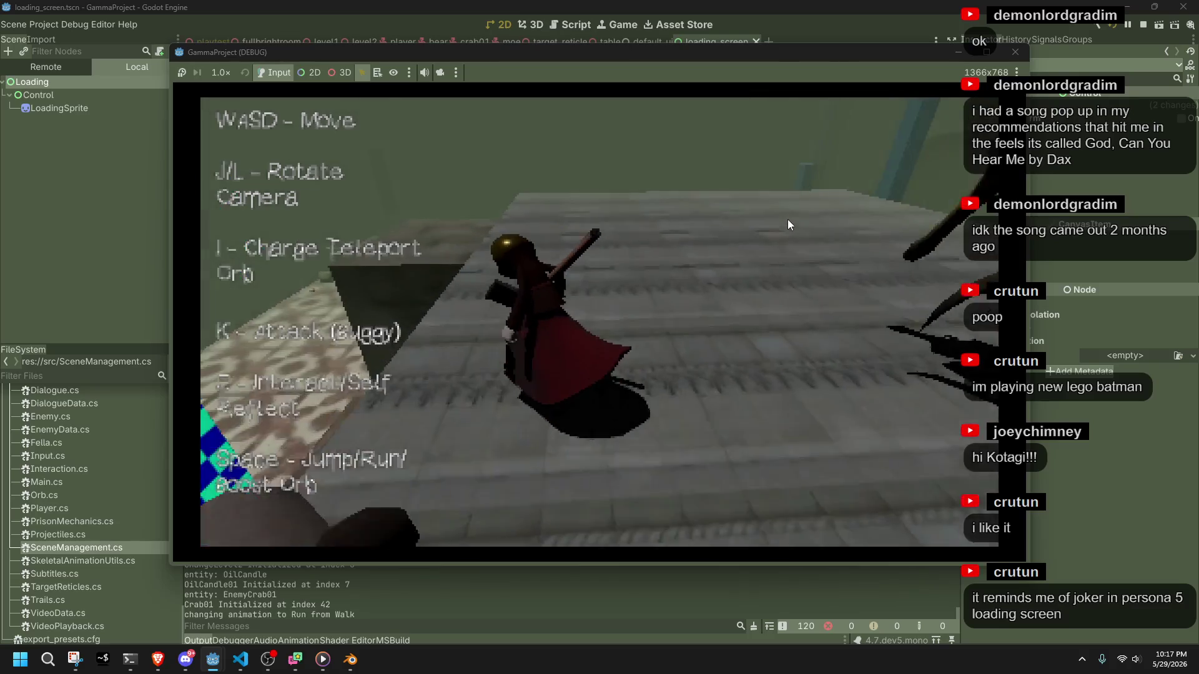
key(space)
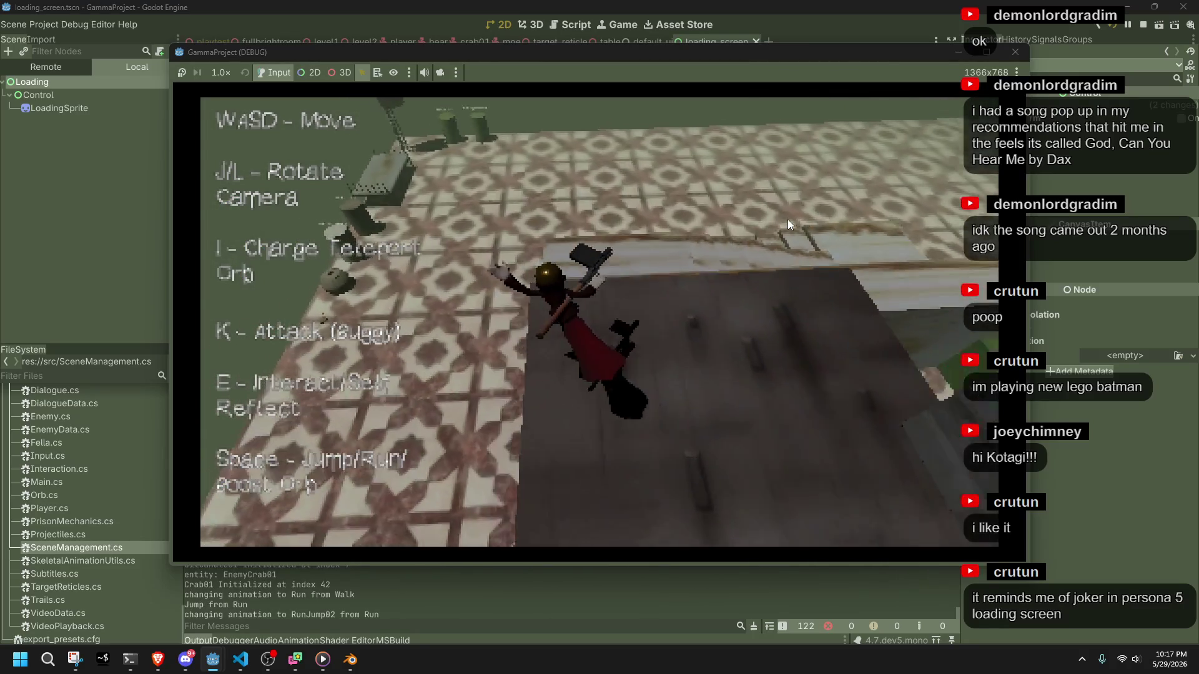
key(w)
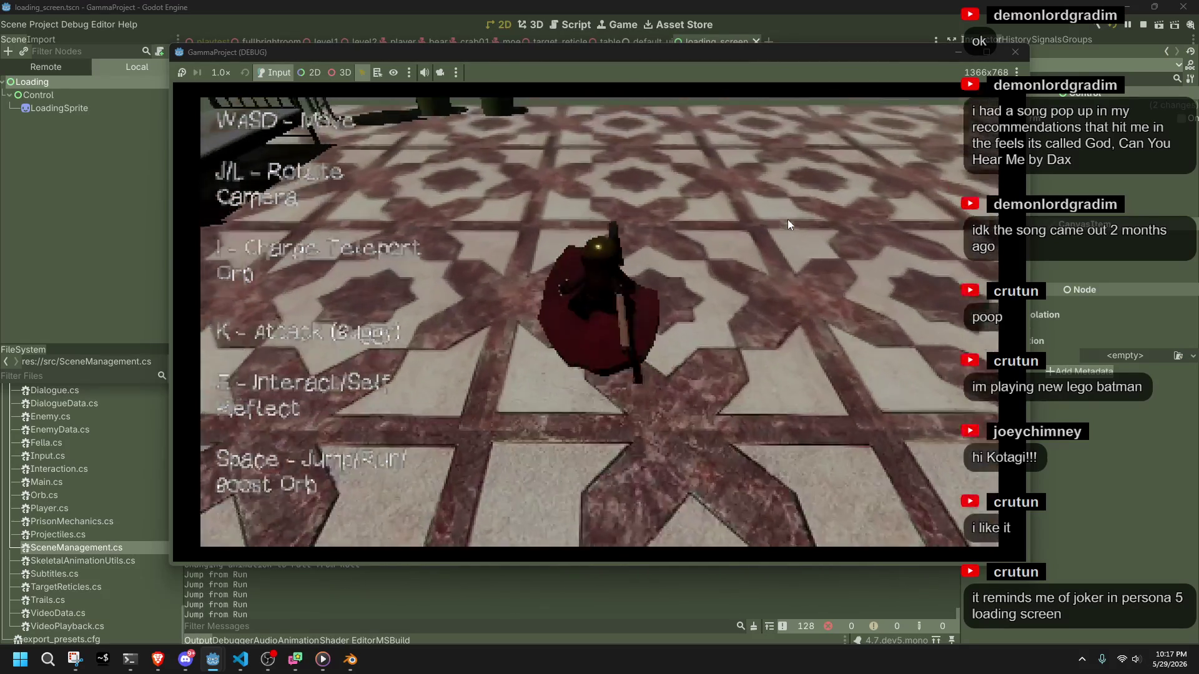
key(e)
key(e)
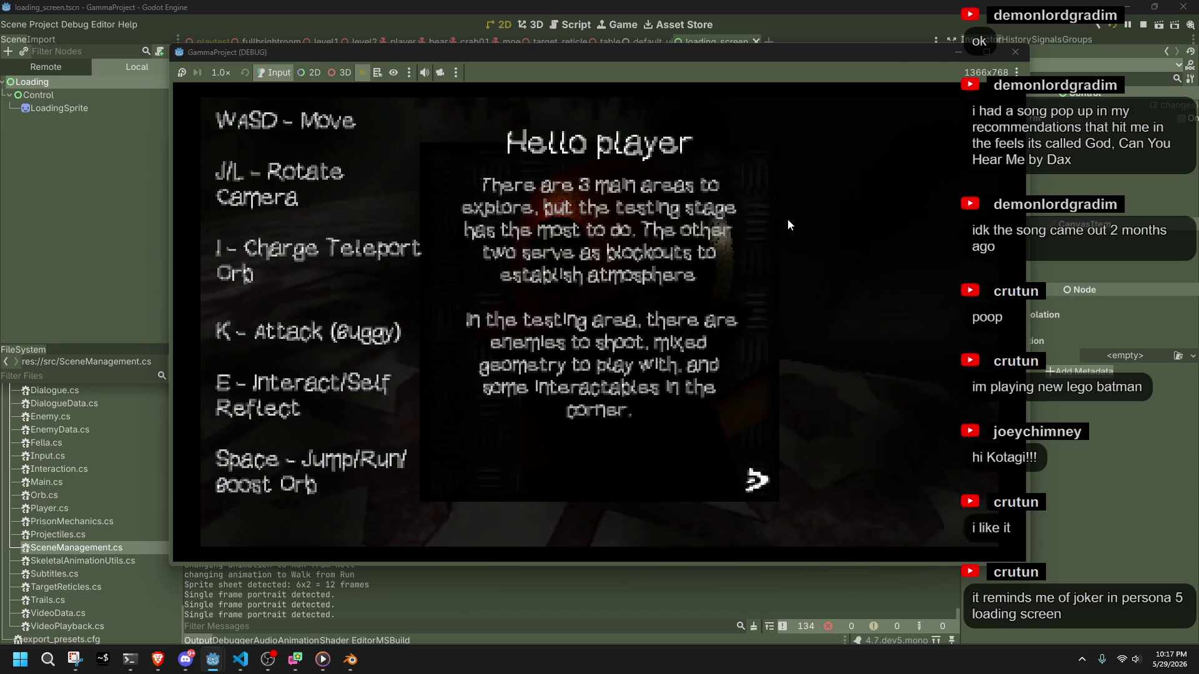
key(e)
Keep running Slink, charge a teleport orb, rotate the camera, then stop the game.
key(w)
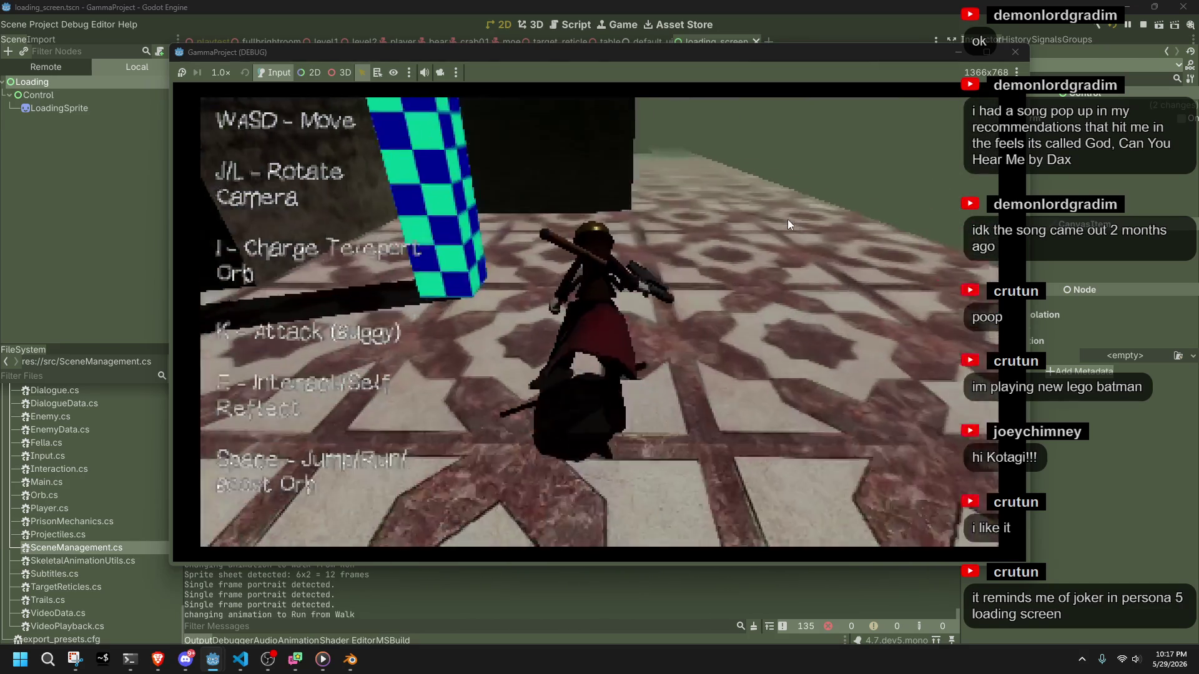
key(w)
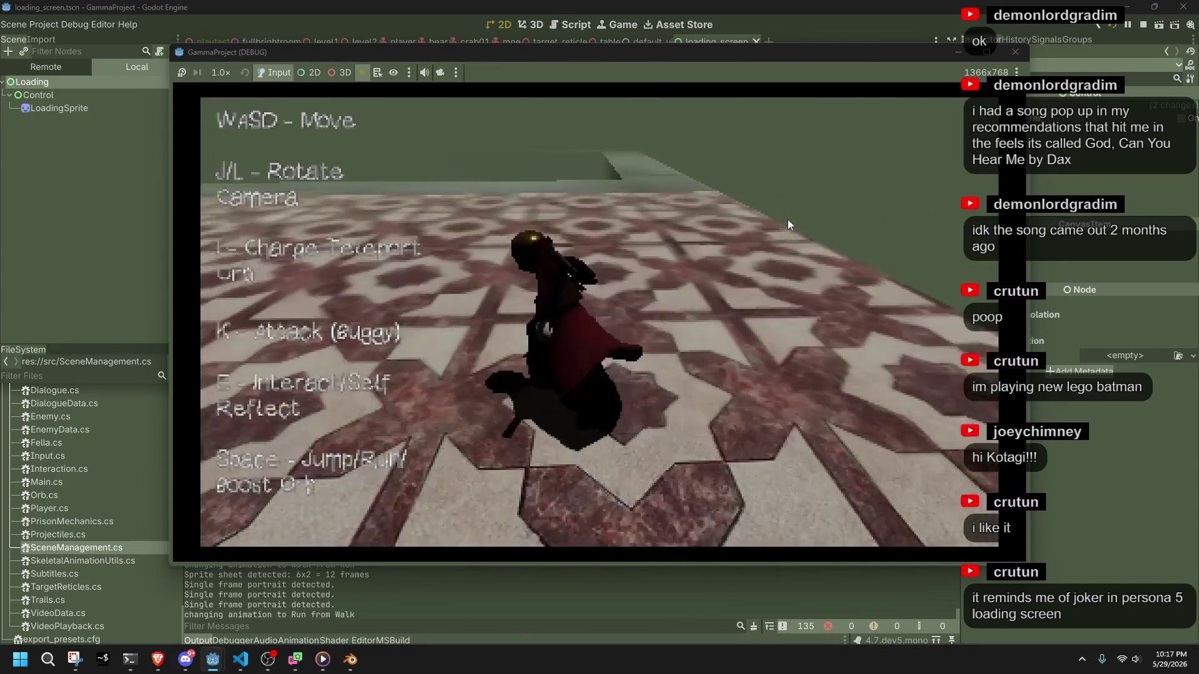
key(w)
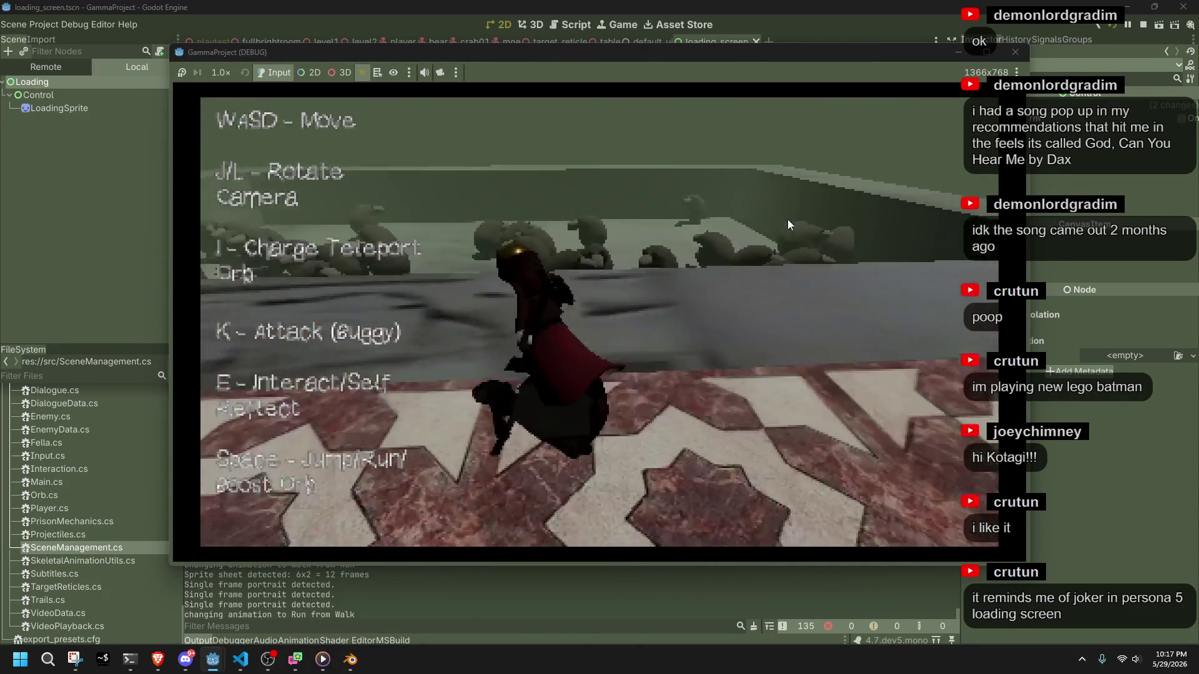
key(i)
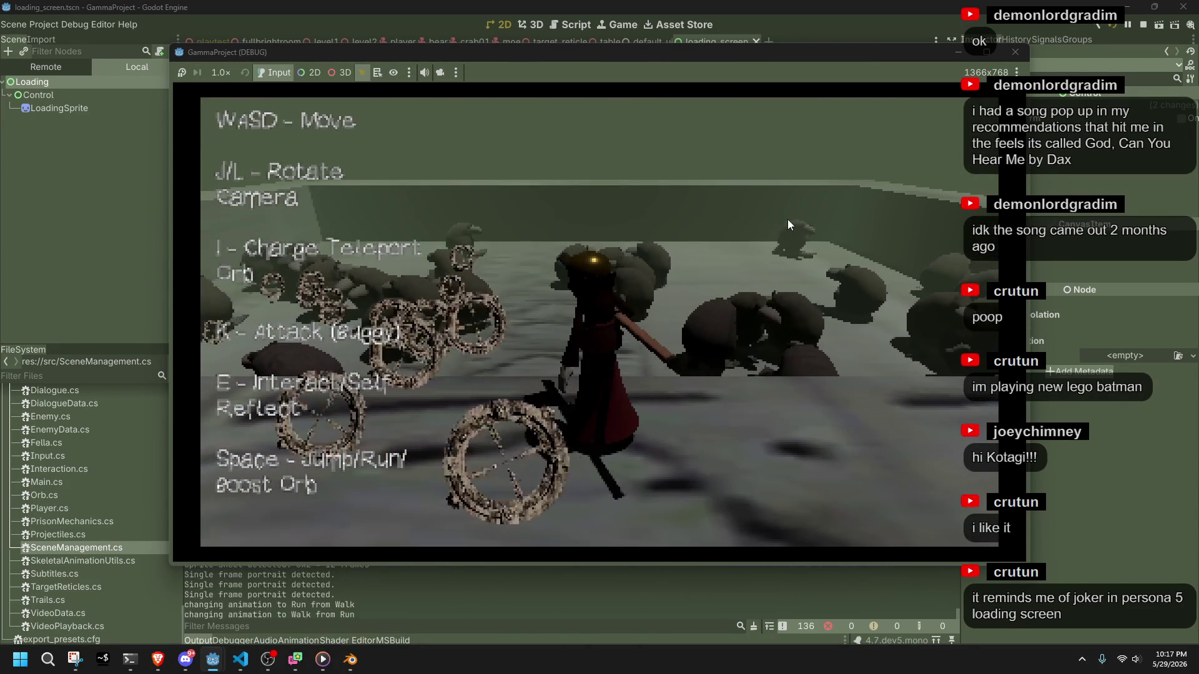
key(w)
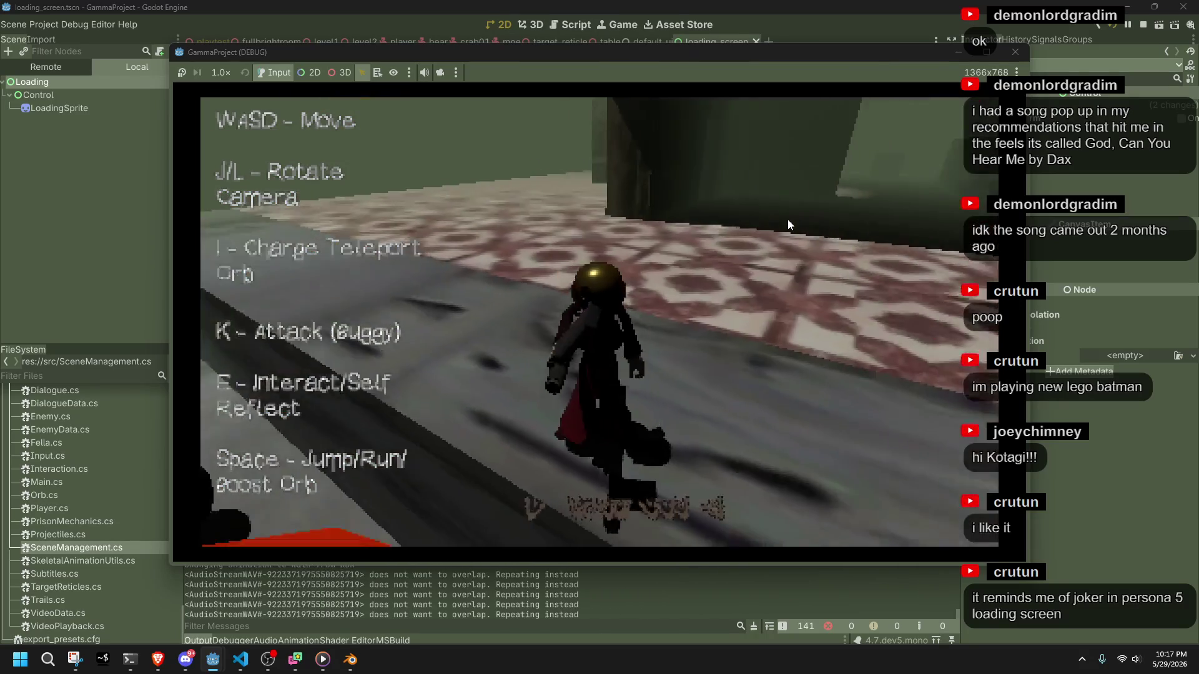
key(w)
key(l)
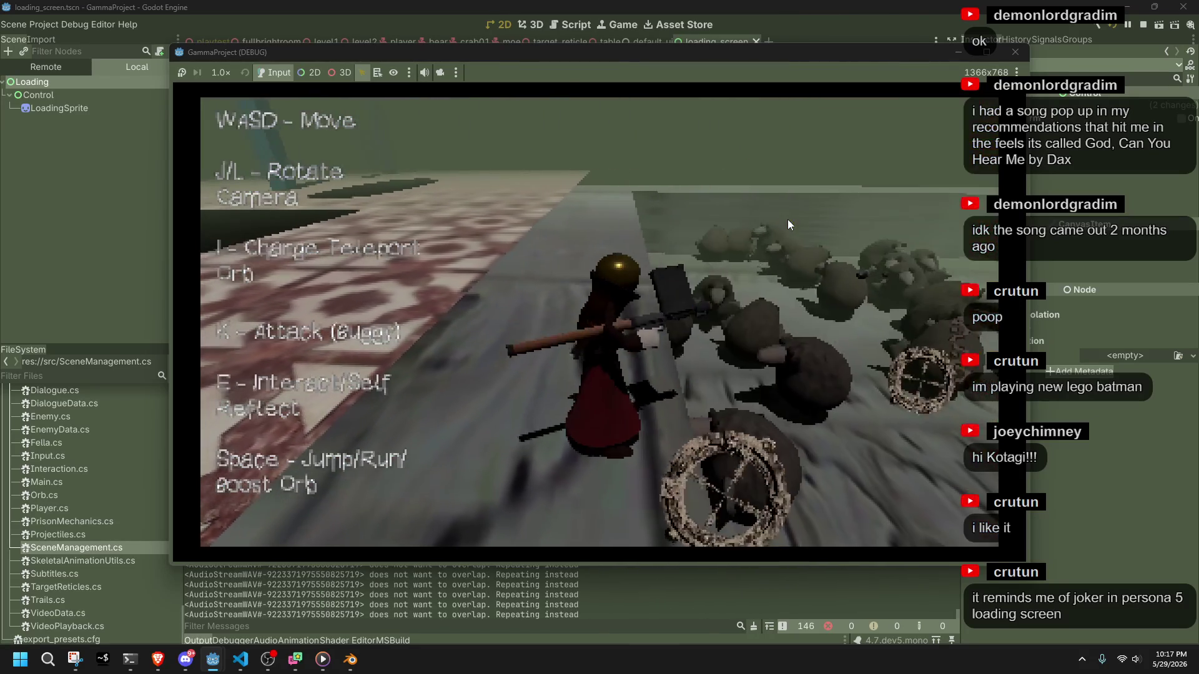
key(l)
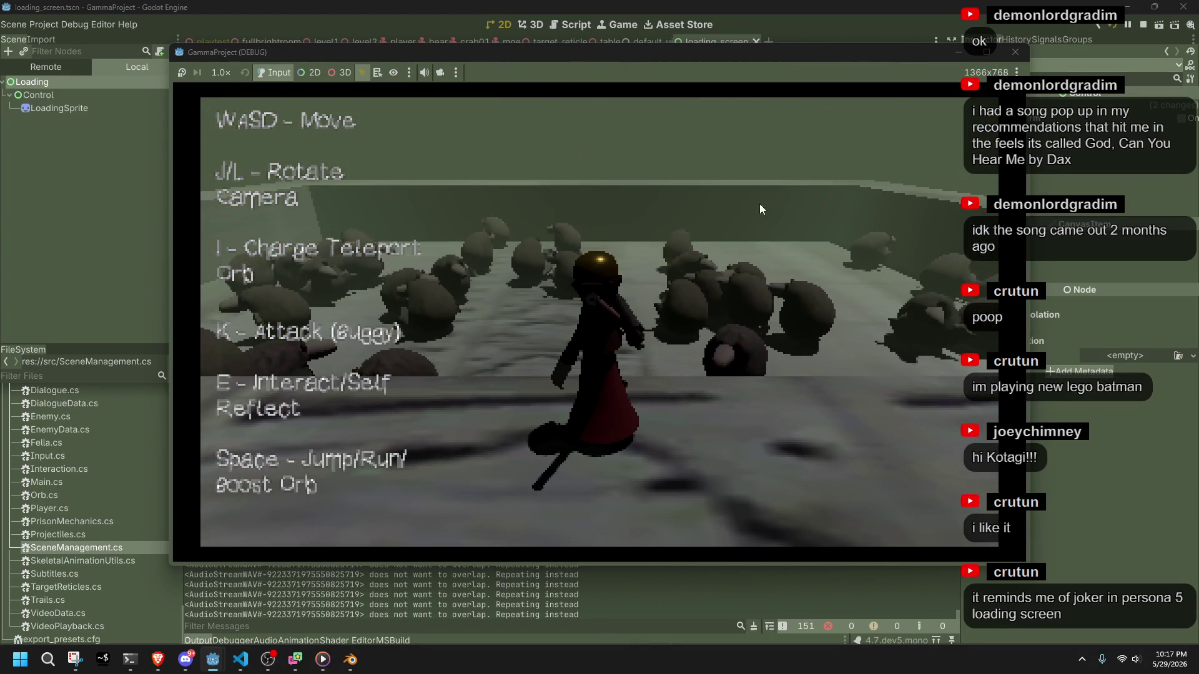
click(1006, 52)
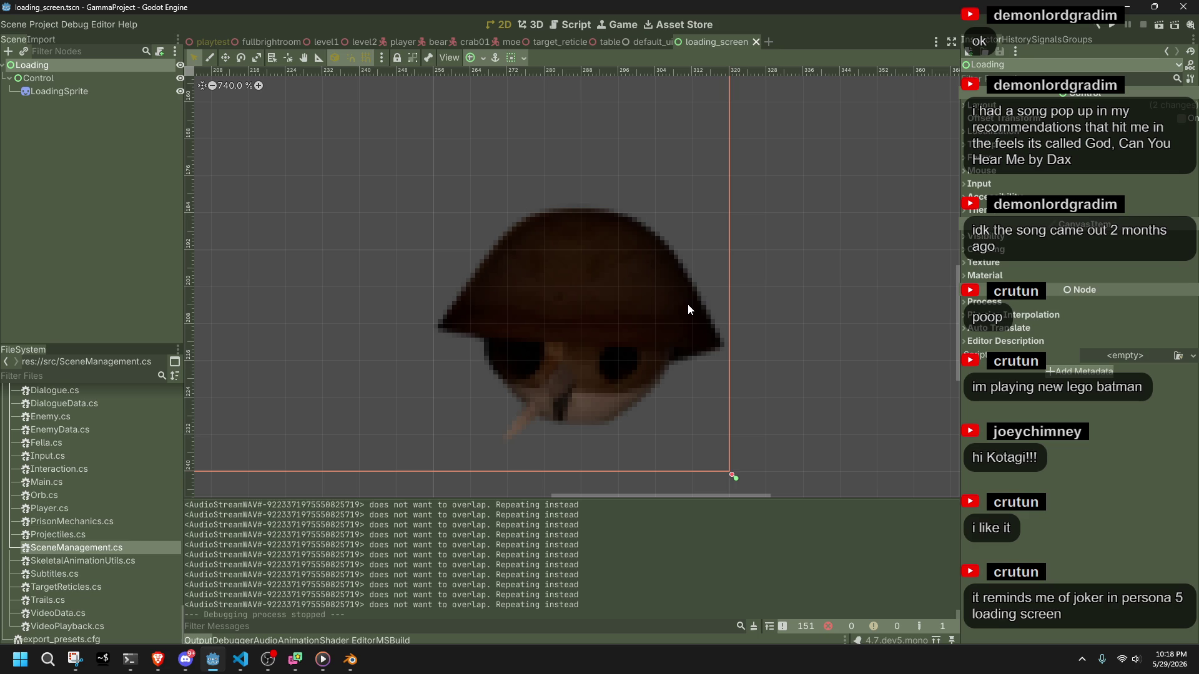
Review the camera distance constants in Main.cs in the code editor.
click(240, 660)
click(579, 472)
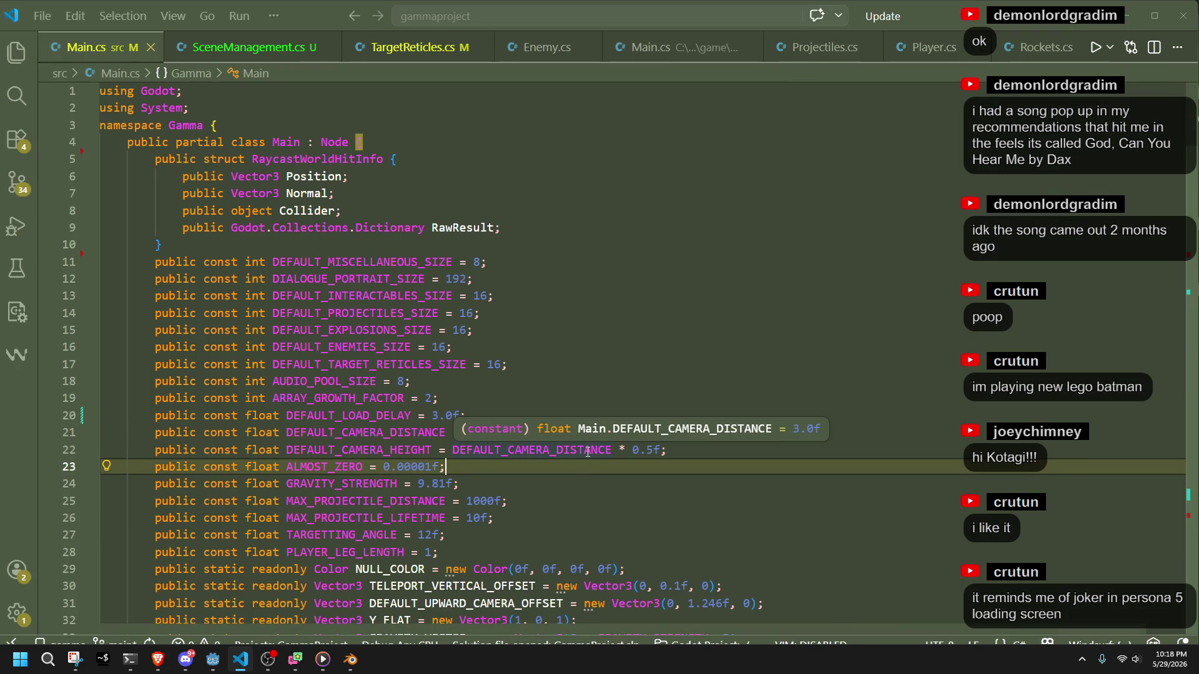
scroll(587, 451, down, 3)
click(511, 409)
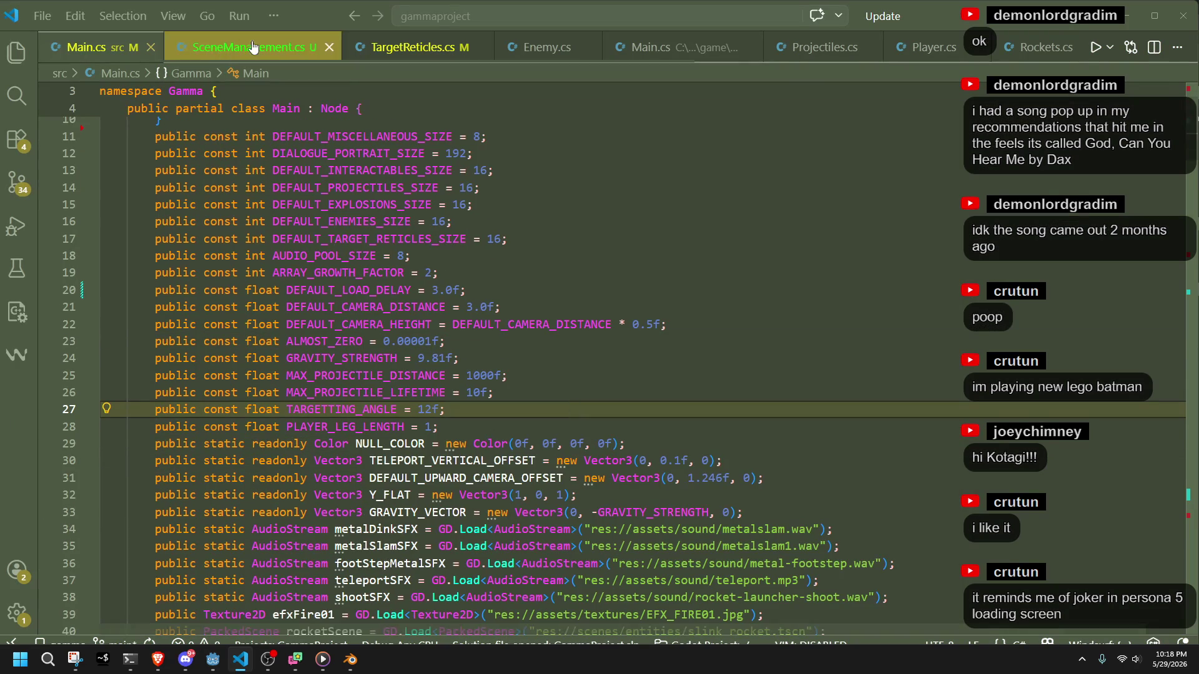
Return to the Godot editor, then bring the slink Blender file to the front.
click(213, 659)
mouse_move(345, 665)
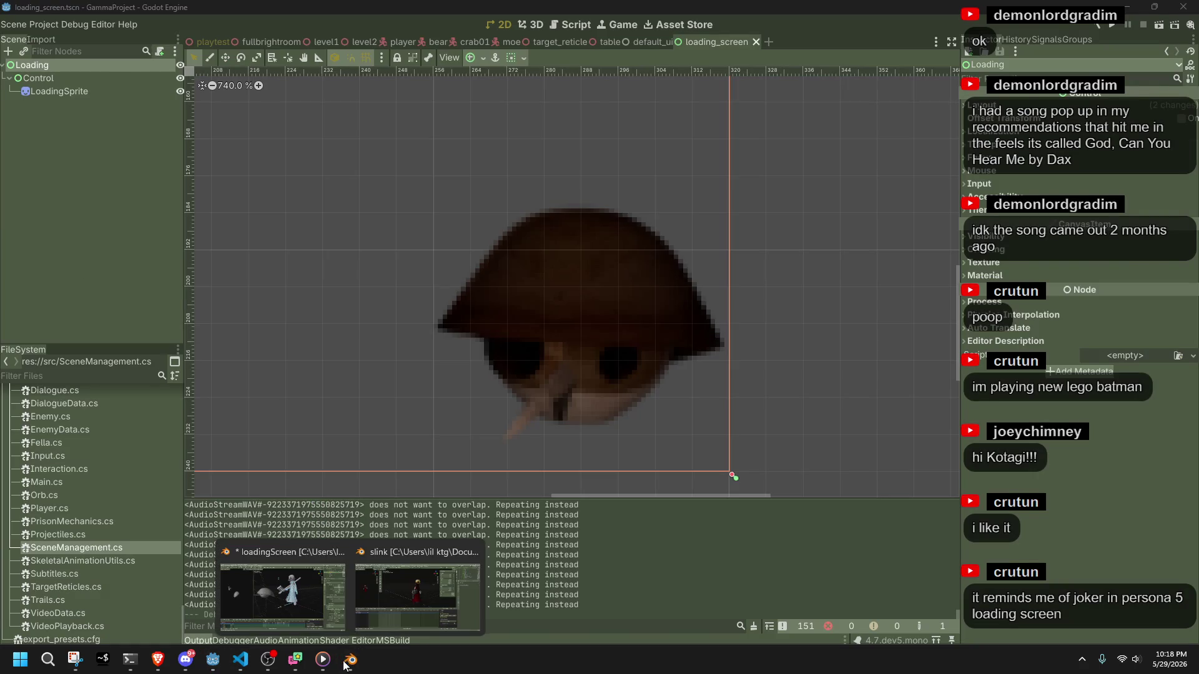
click(380, 603)
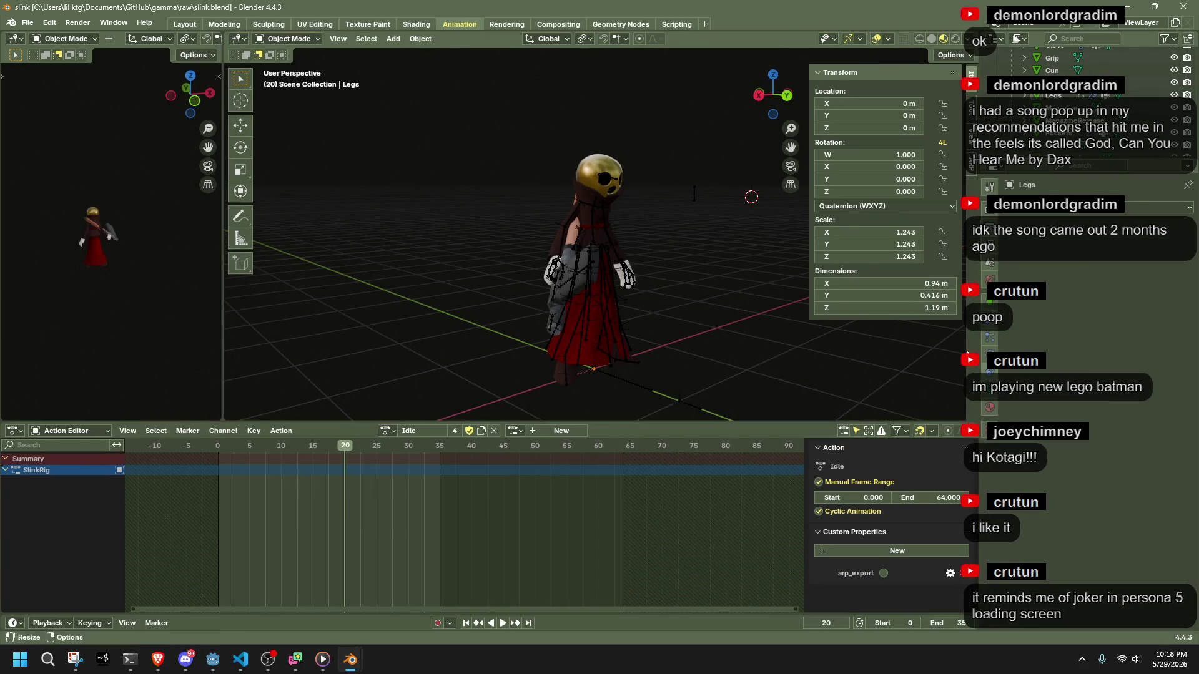
Clear the metarig's target rig and rig UI script settings, deselect it, and save slink.blend.
click(1055, 145)
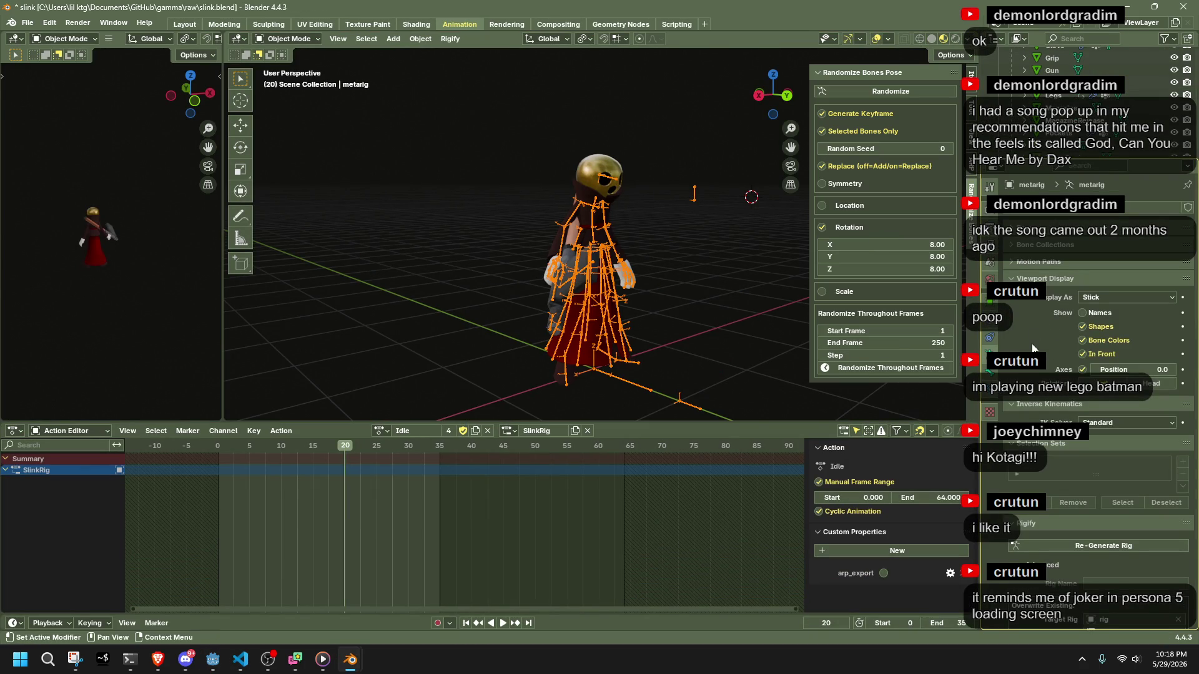
scroll(1093, 437, down, 3)
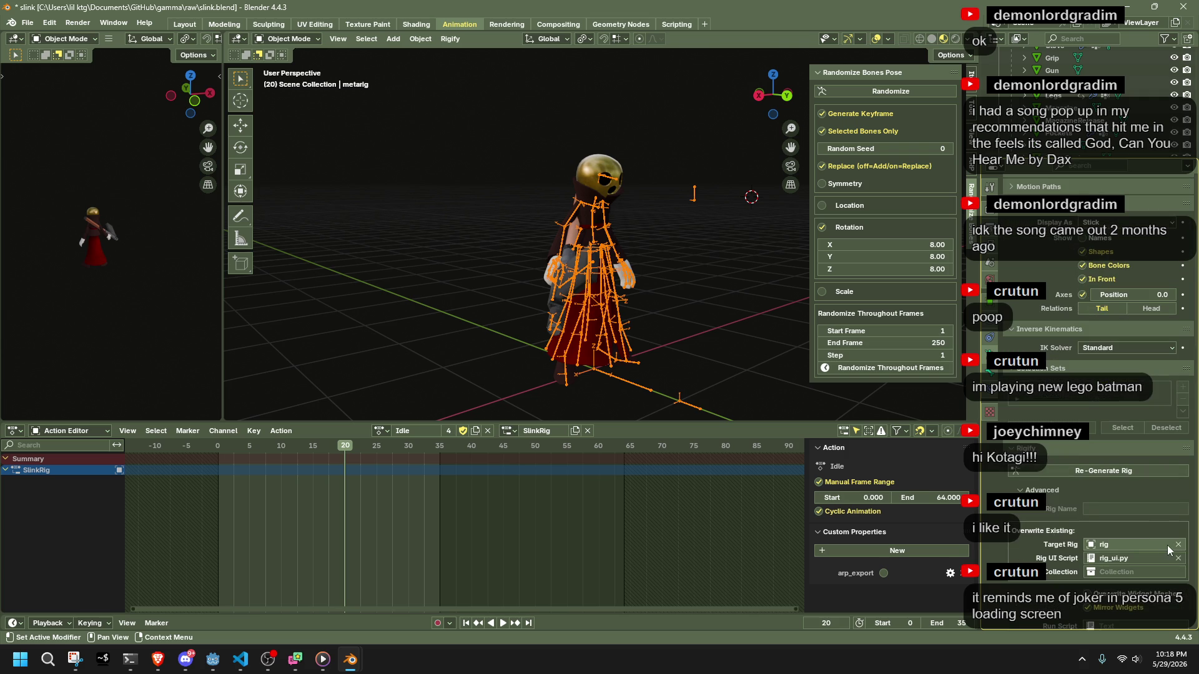
click(1178, 546)
click(1178, 558)
click(701, 309)
key(ctrl+s)
Export Slink.gltf again, briefly check Discord, and return to Blender.
key(q)
click(437, 207)
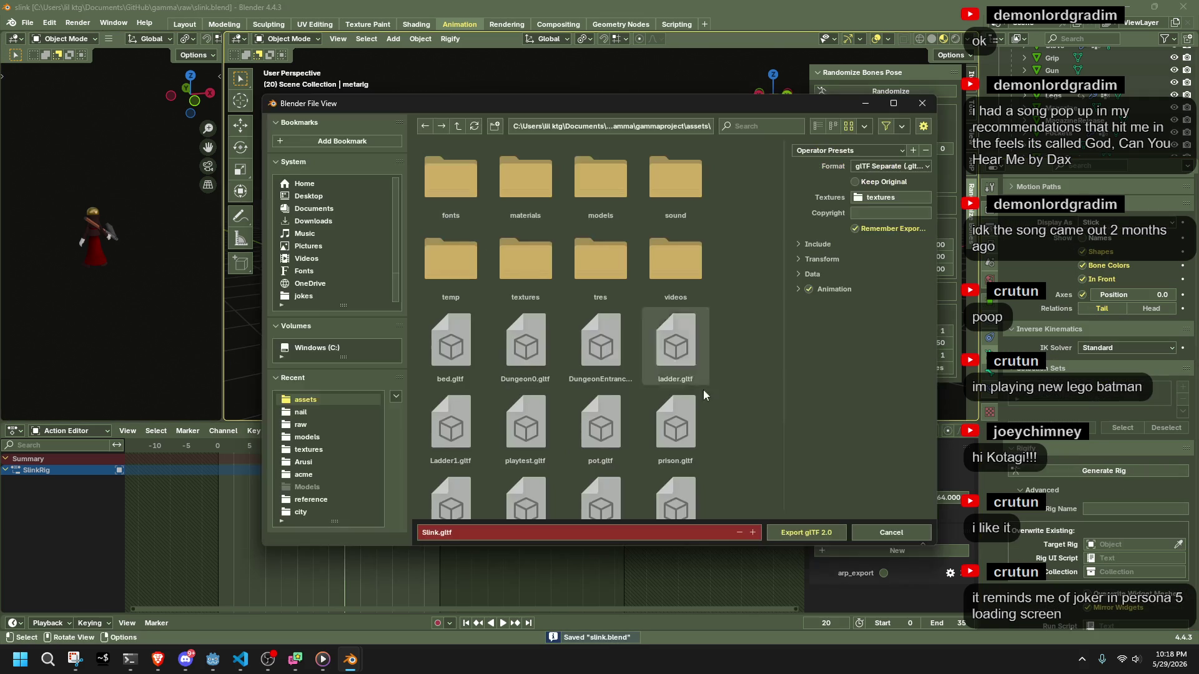
click(814, 533)
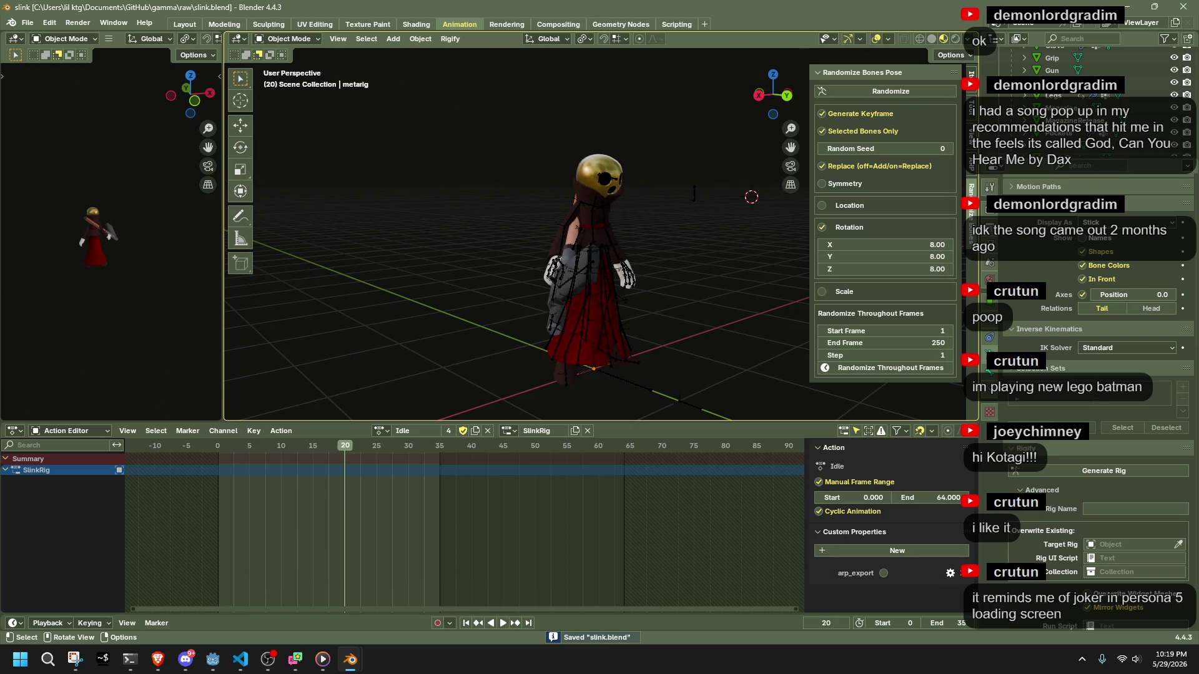
key(alt+Tab)
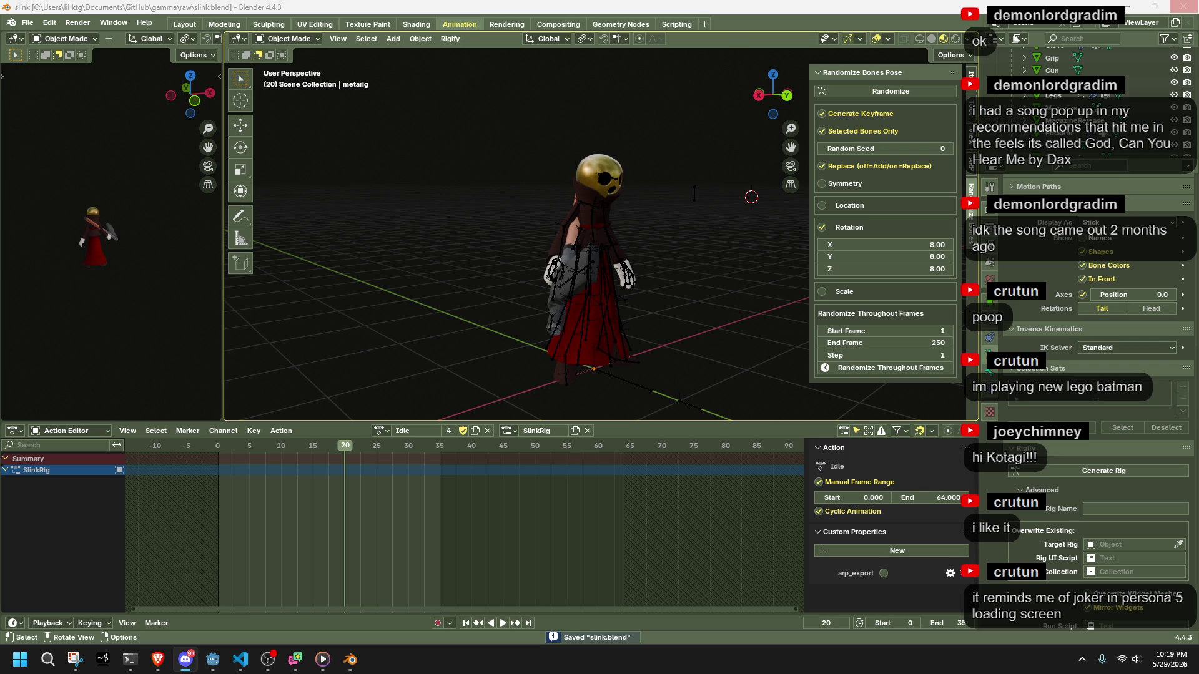
key(alt+Tab)
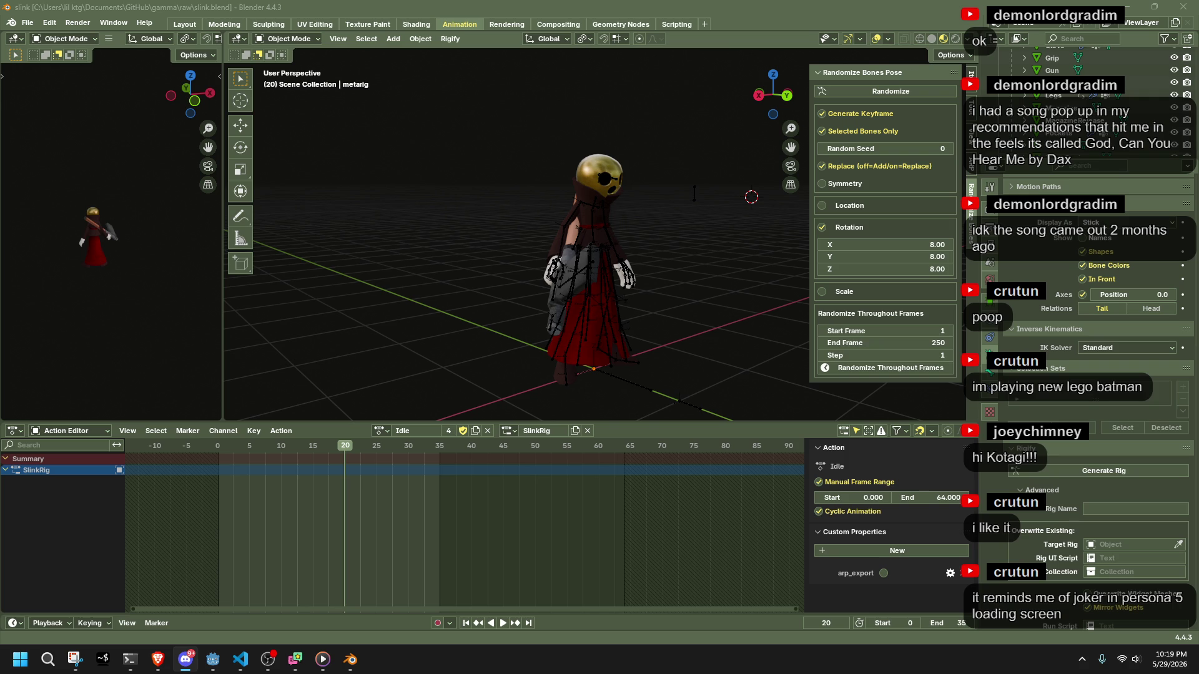
click(350, 305)
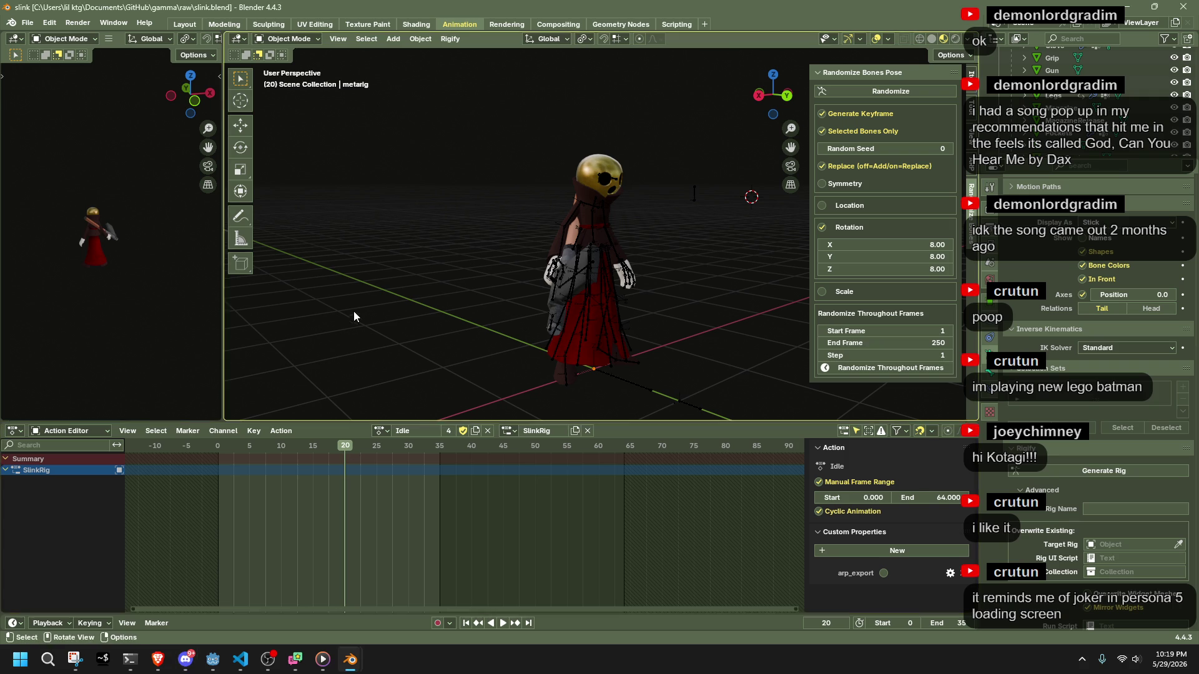
Set the playhead to frame 6, save slink.blend, and launch the game in Godot.
mouse_move(276, 451)
mouse_down()
mouse_move(236, 455)
mouse_move(266, 464)
mouse_up()
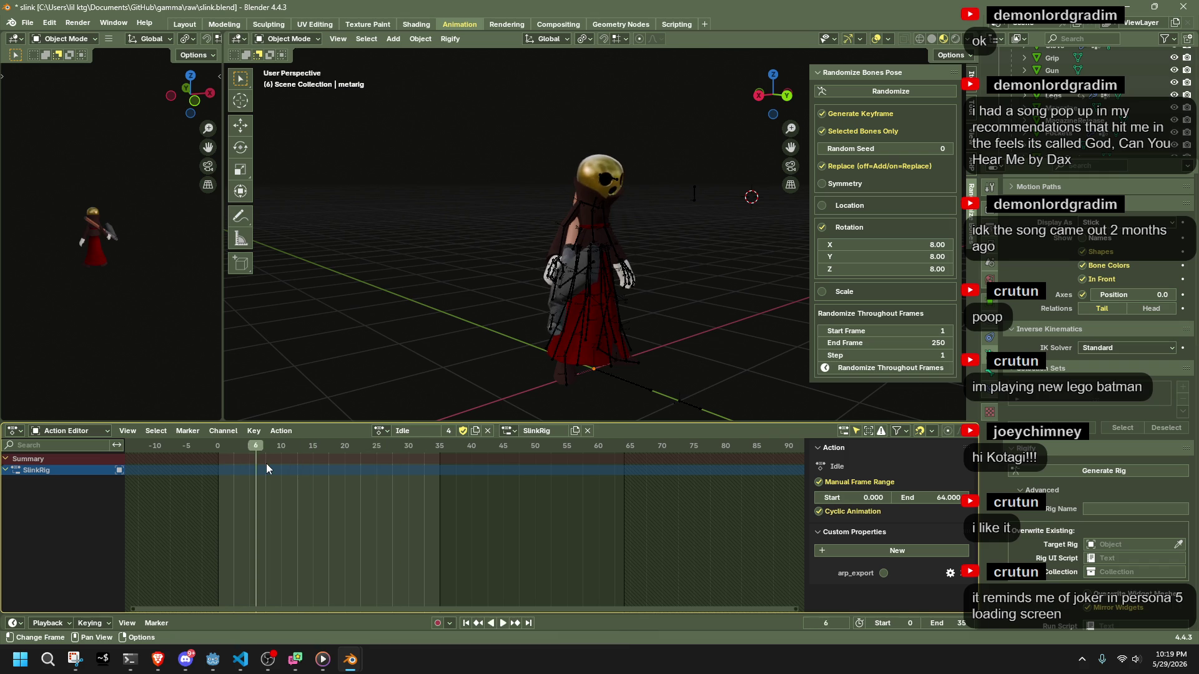
key(ctrl+s)
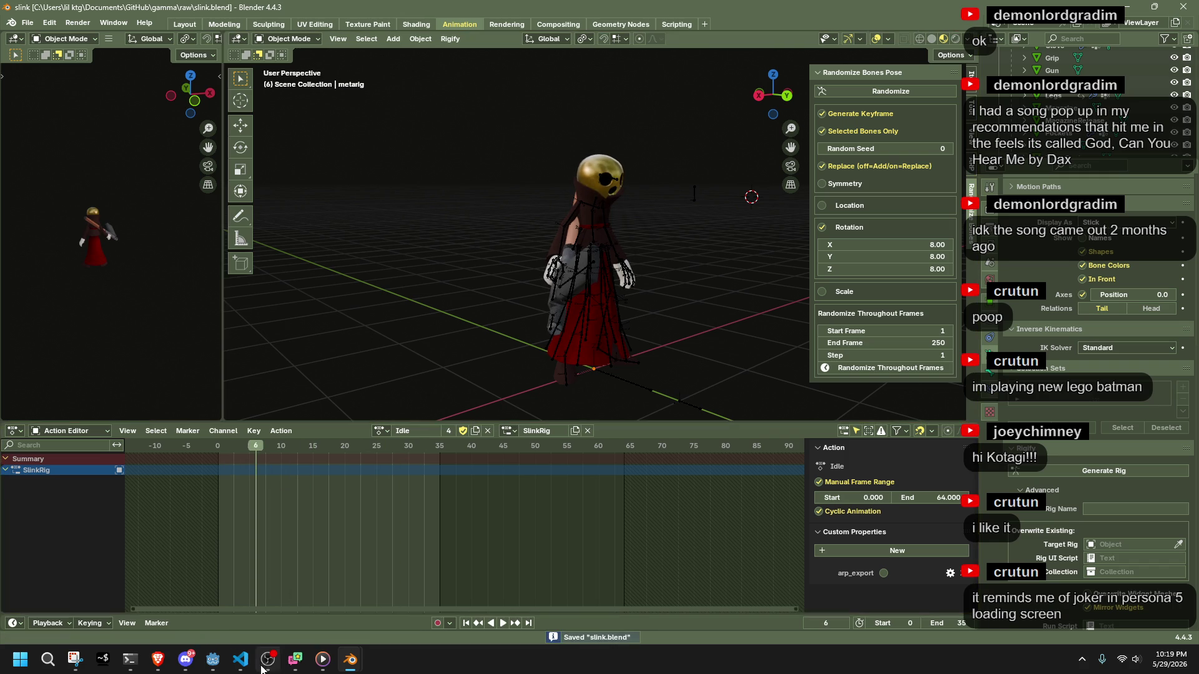
click(217, 667)
click(1115, 31)
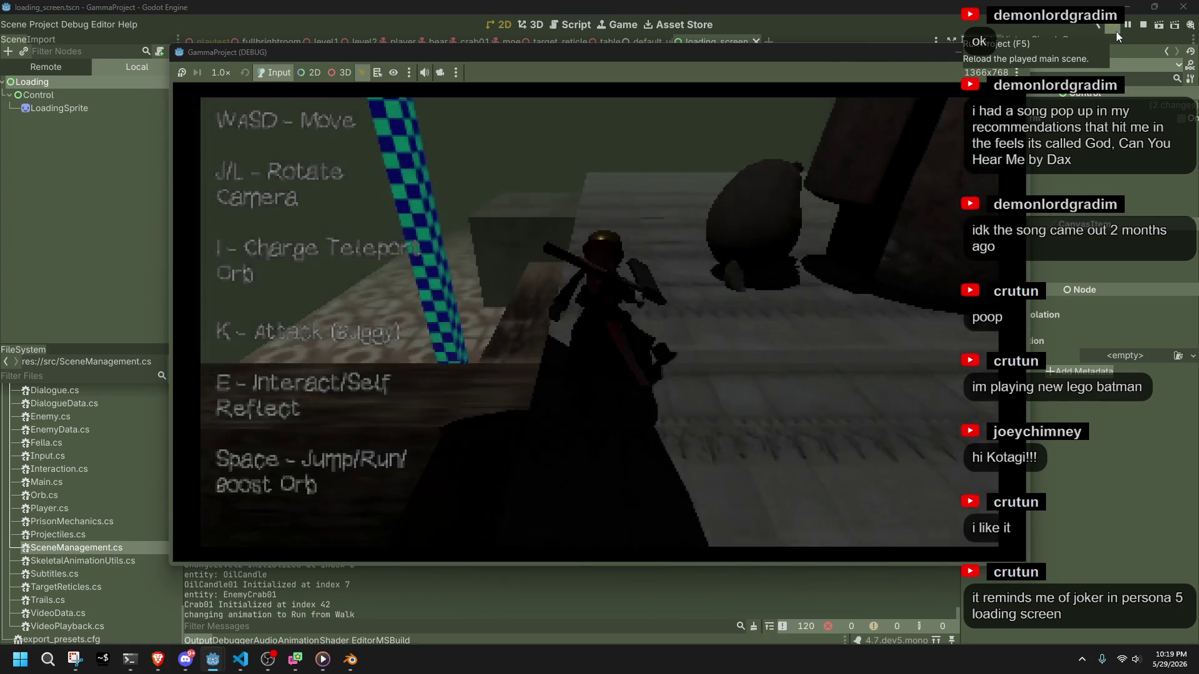
Run and jump Slink across the tiled floor and onto the staircase.
key(space)
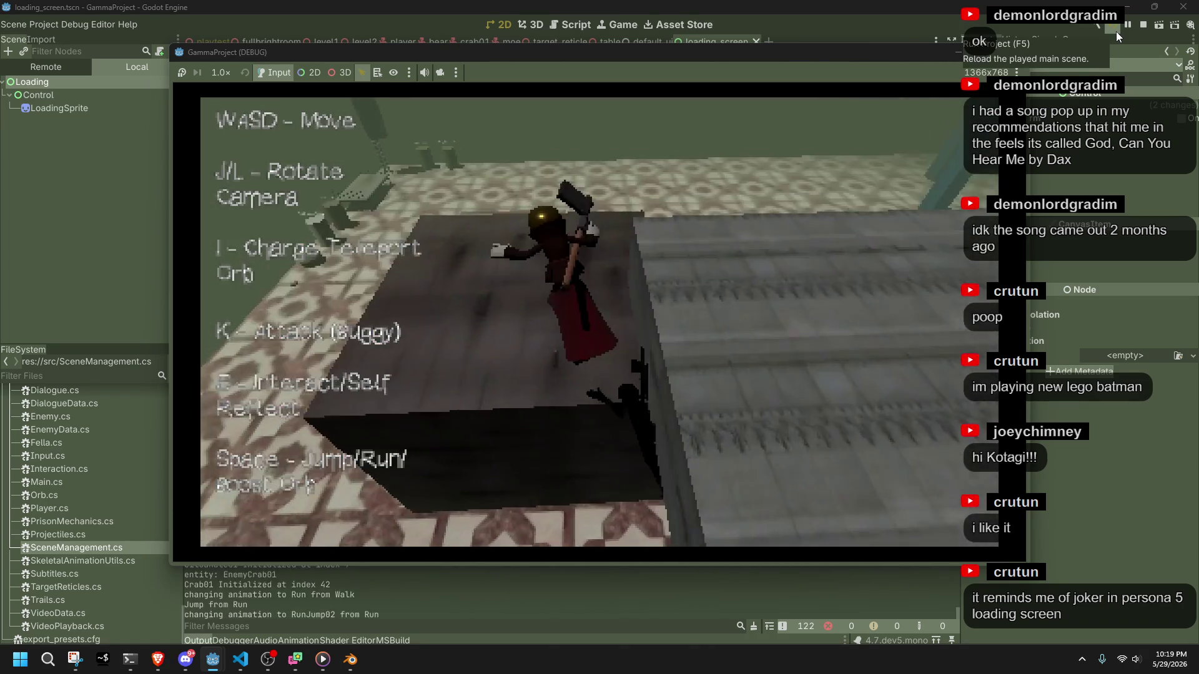
key(space)
key(space)
key(space)
key(space)
key(space)
key(space)
key(w)
key(w)
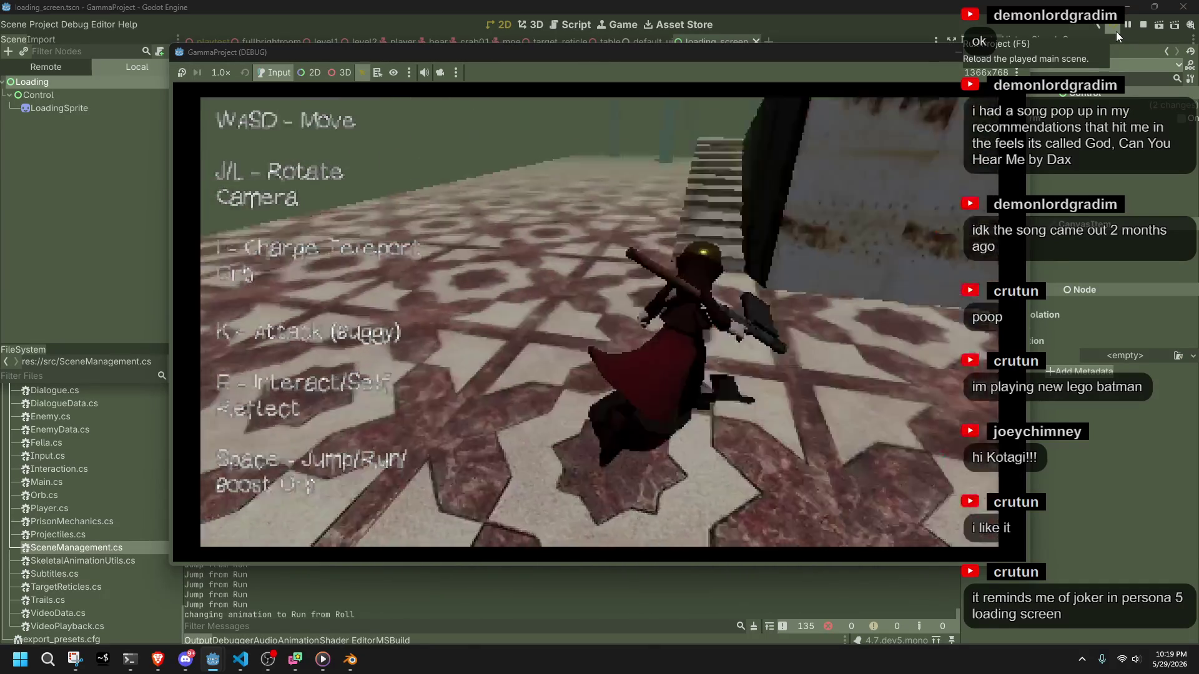
key(w)
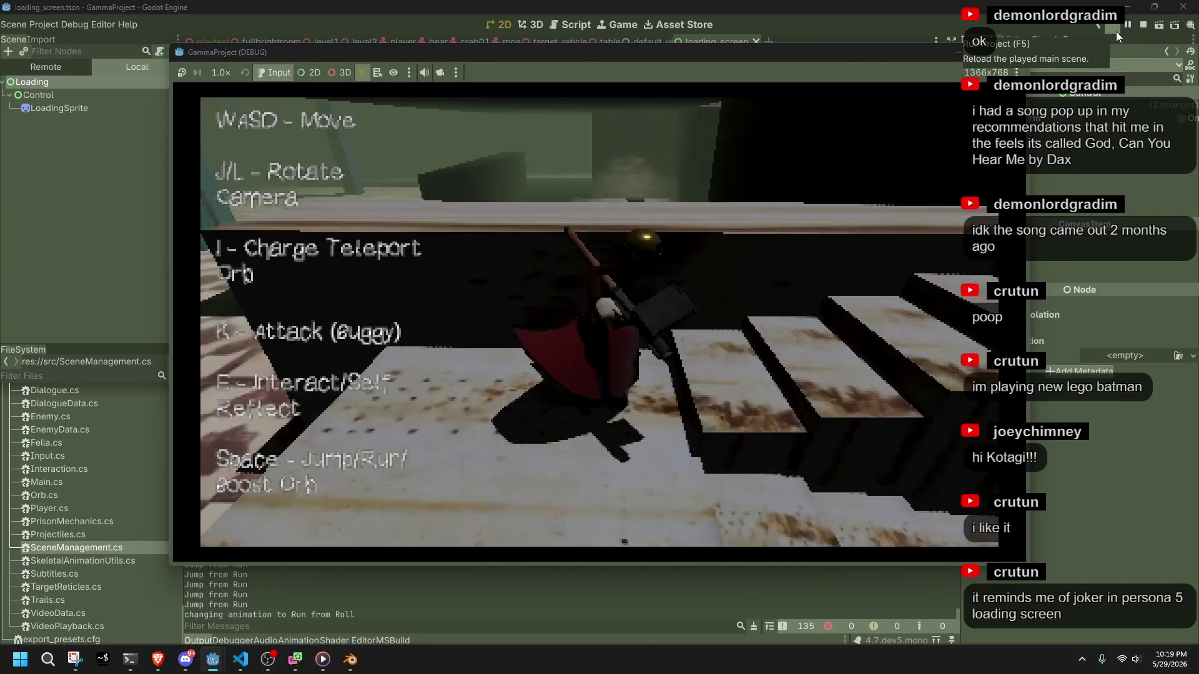
key(w)
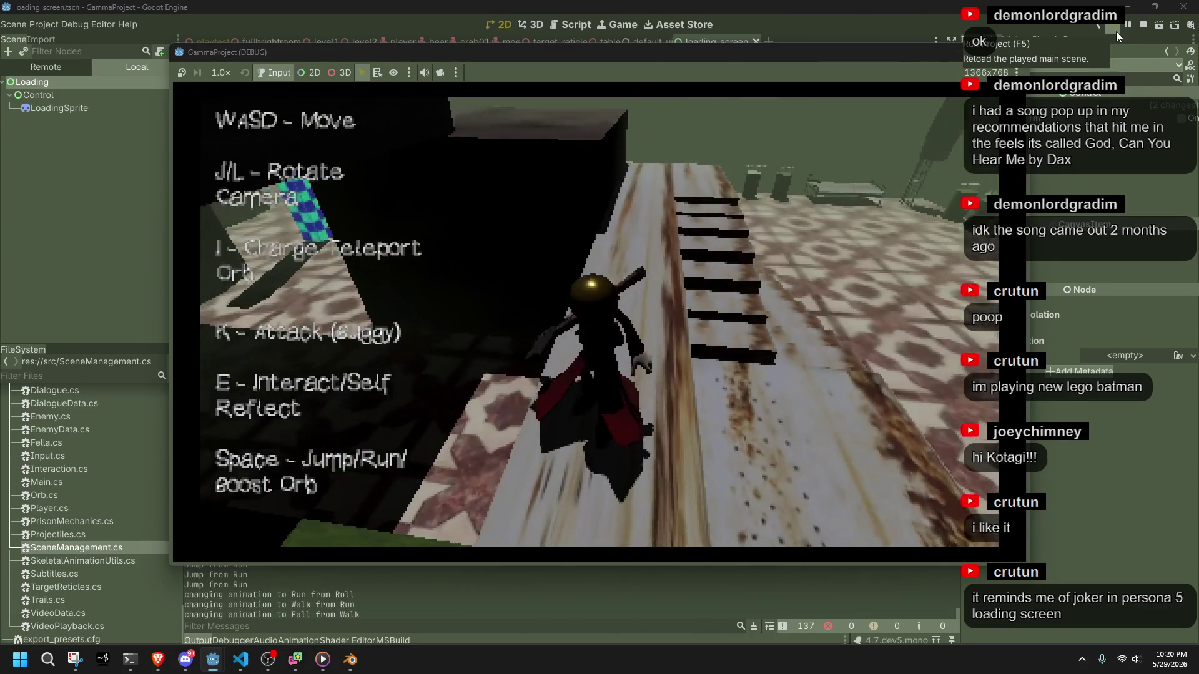
key(space)
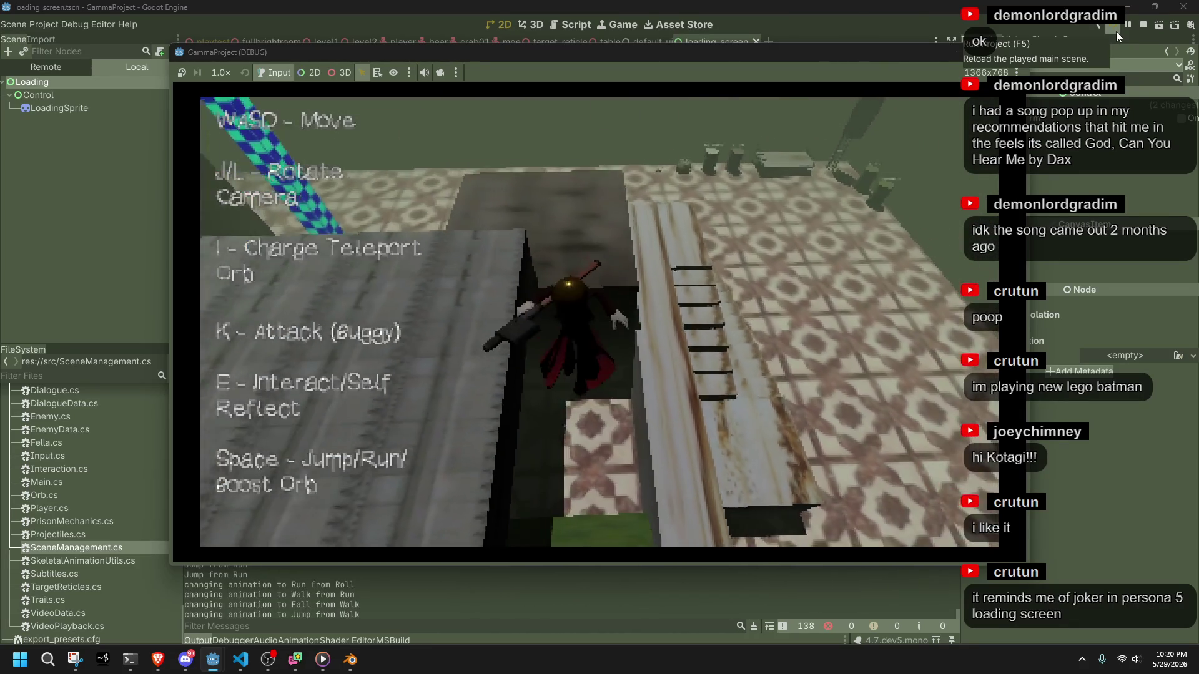
key(space)
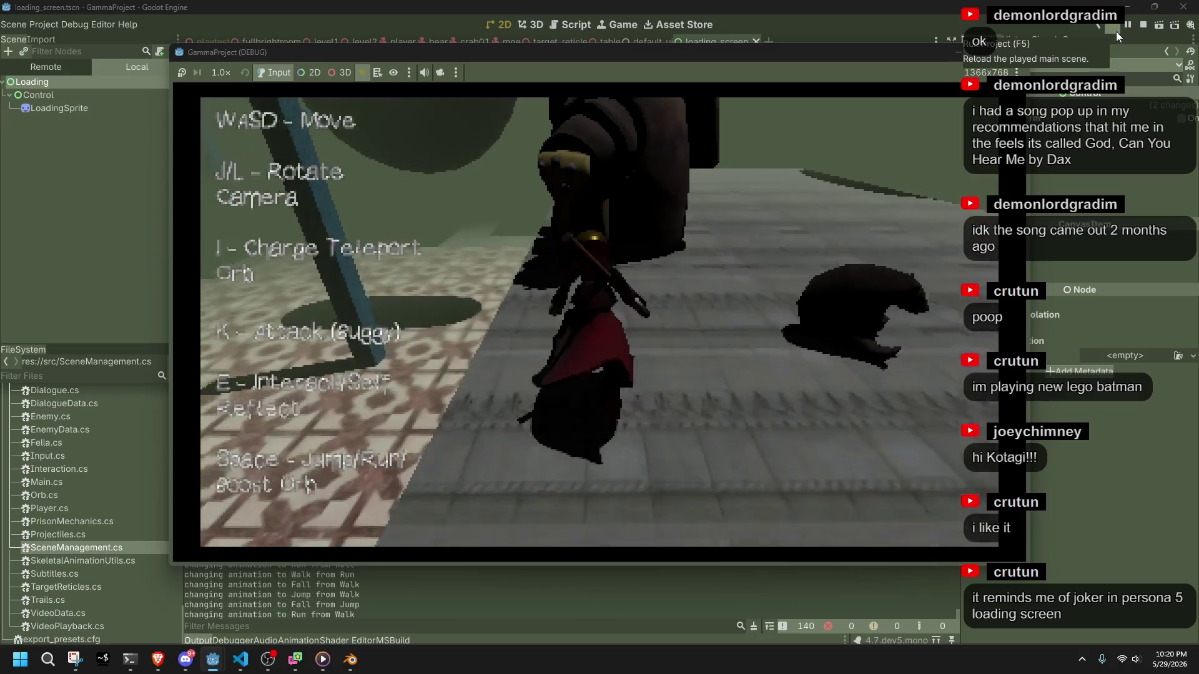
Swing the camera and run Slink down the corridor among the creatures, jumping along the way.
key(l)
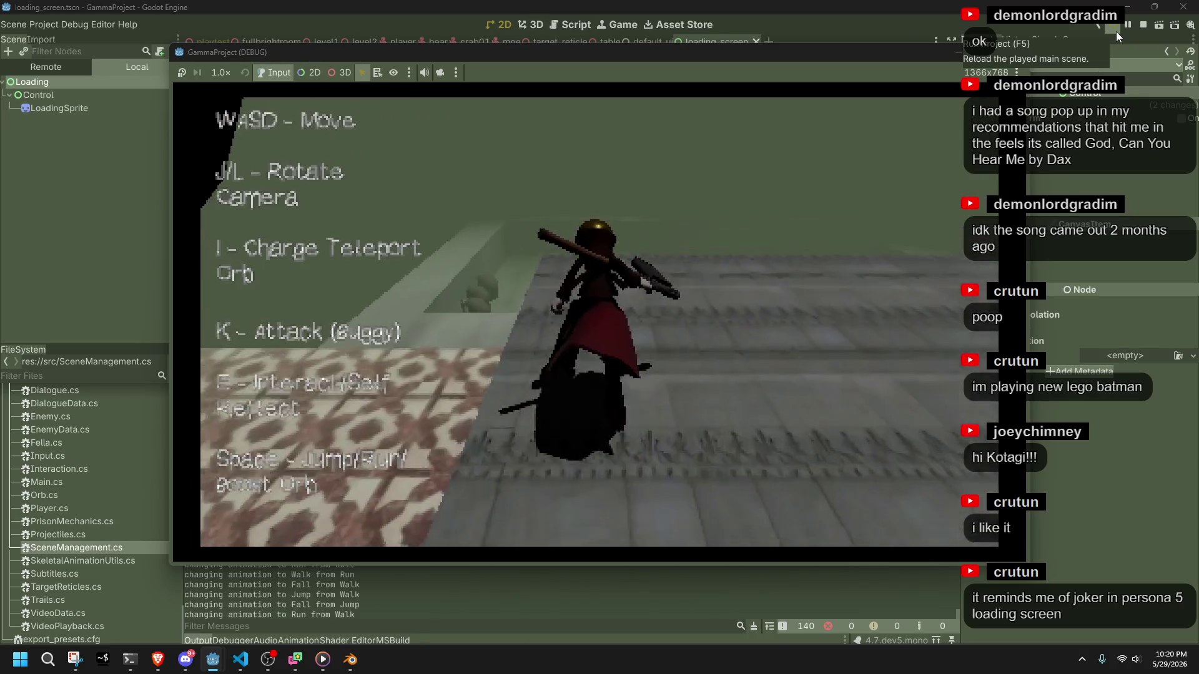
key(space)
key(w)
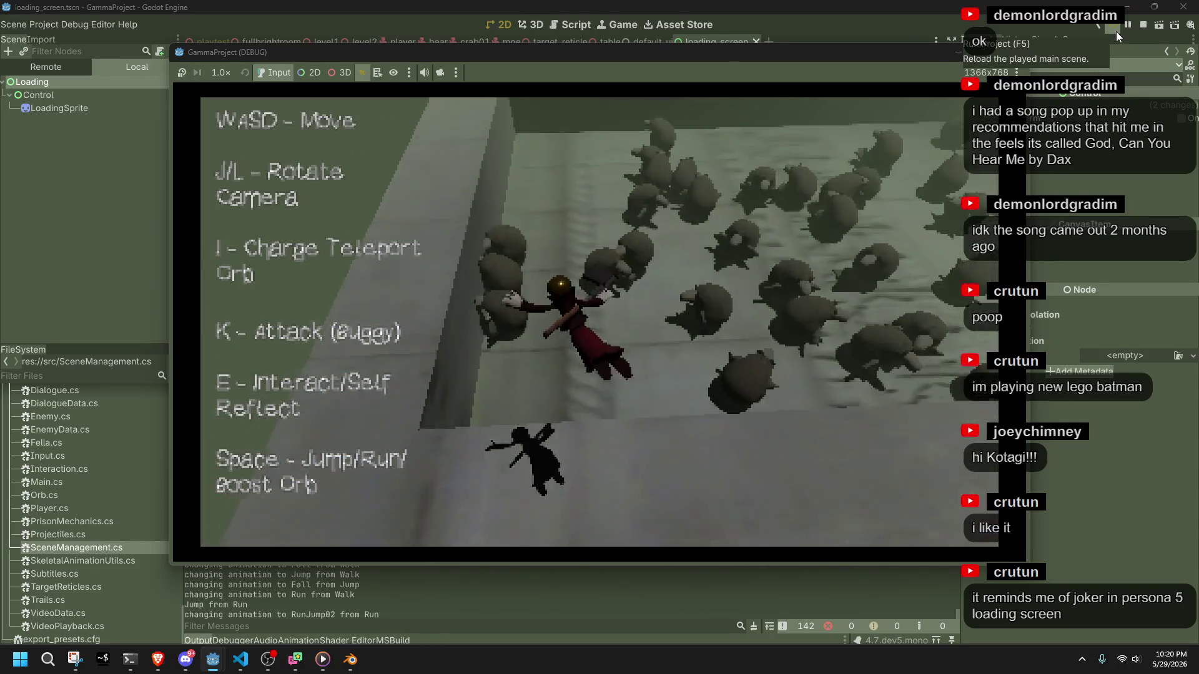
key(w)
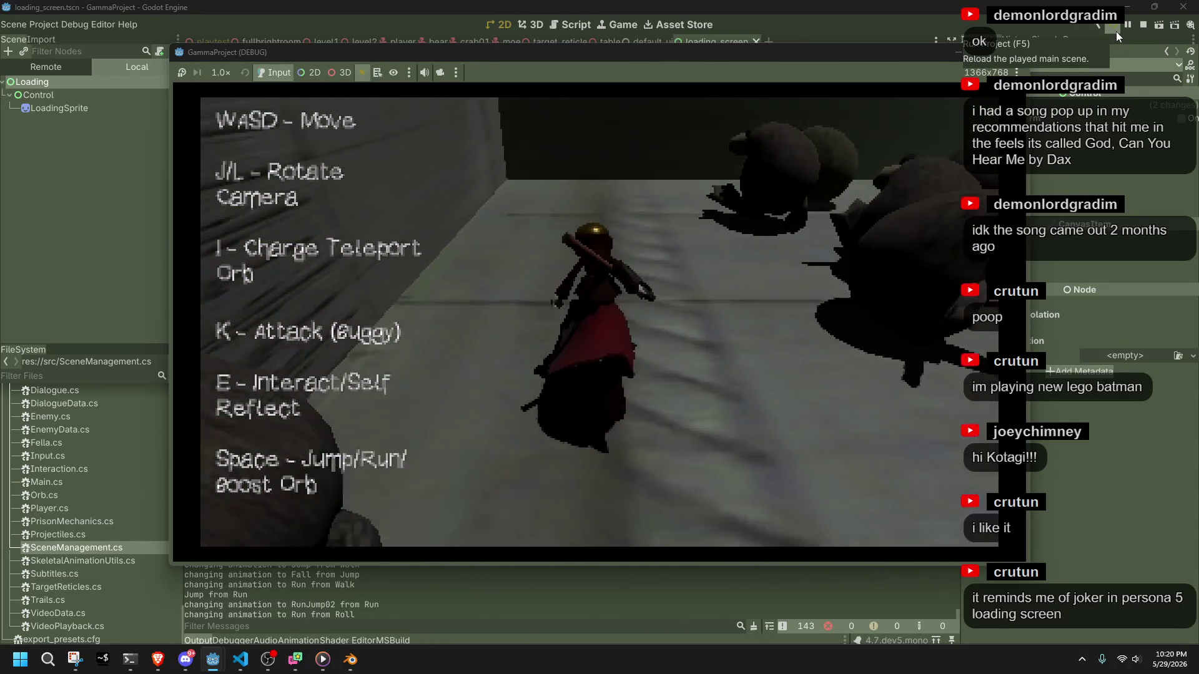
key(j)
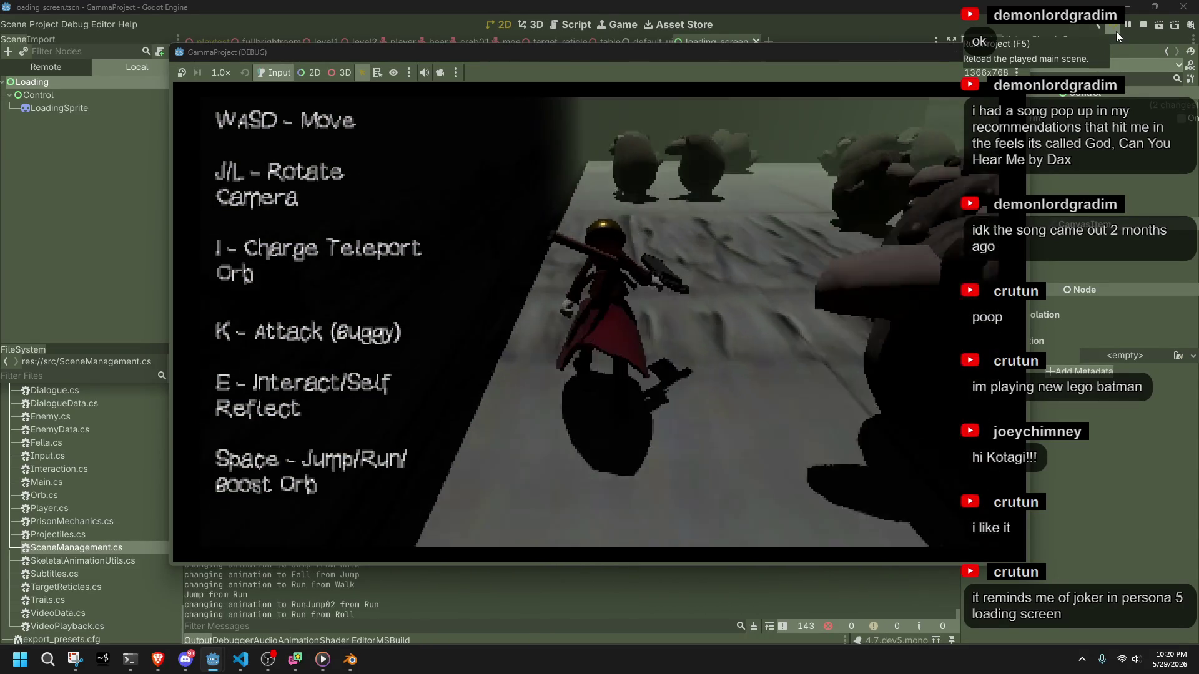
key(j)
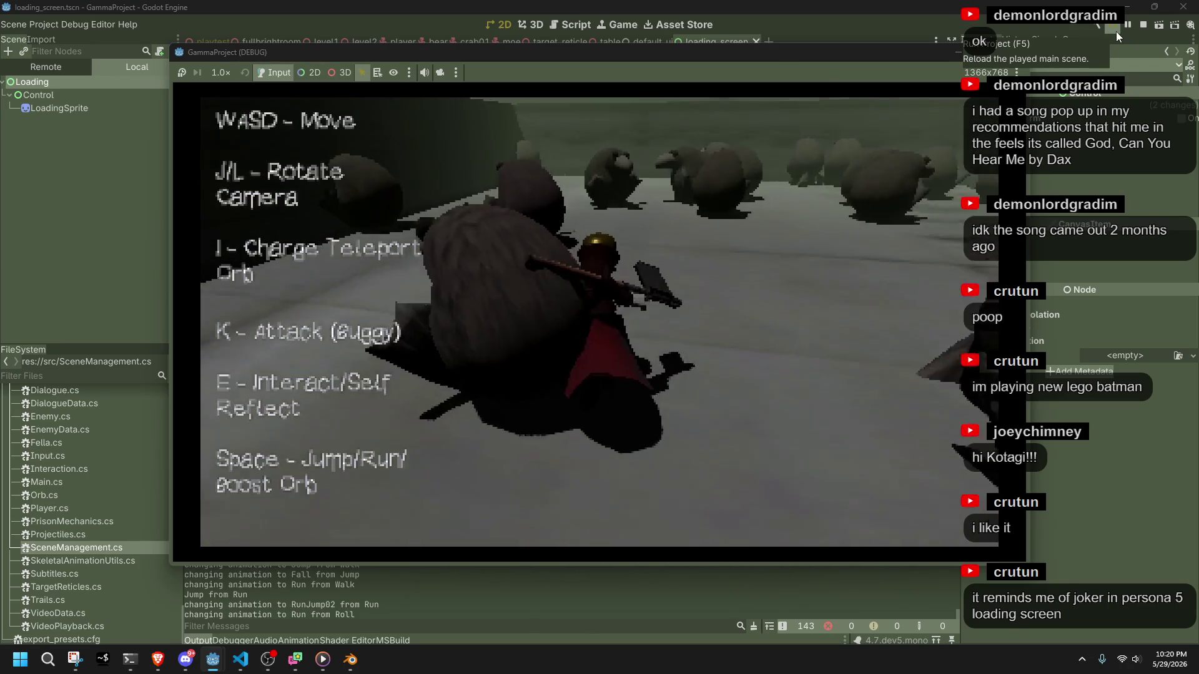
key(w)
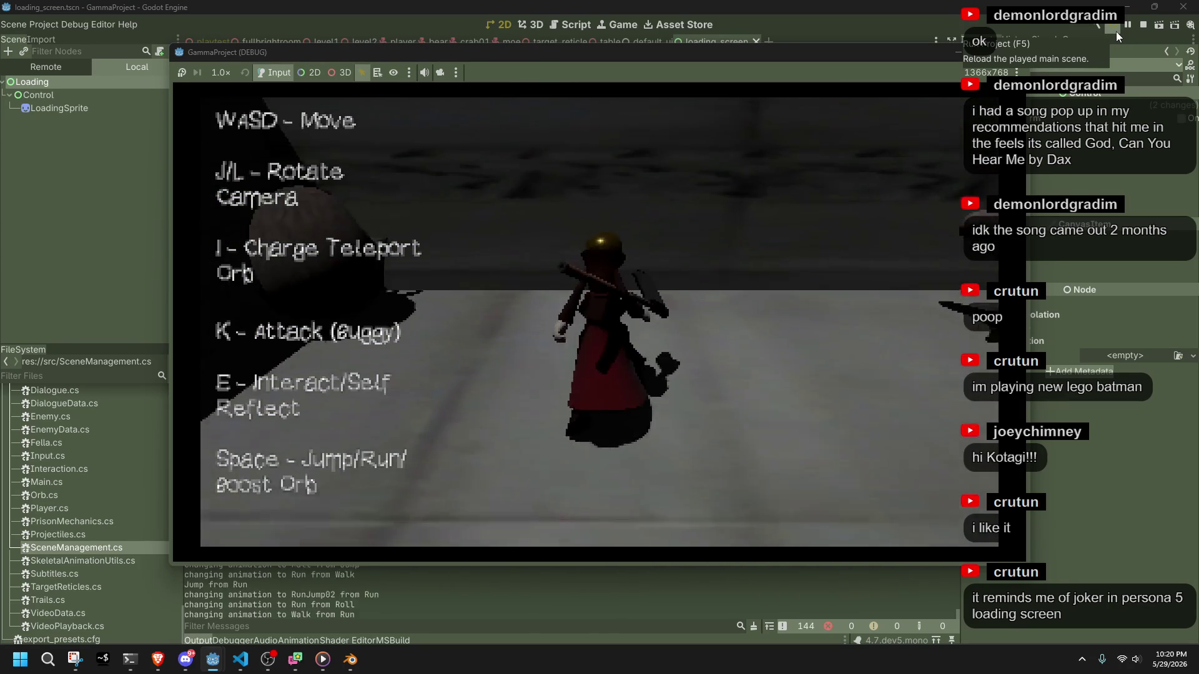
key(space)
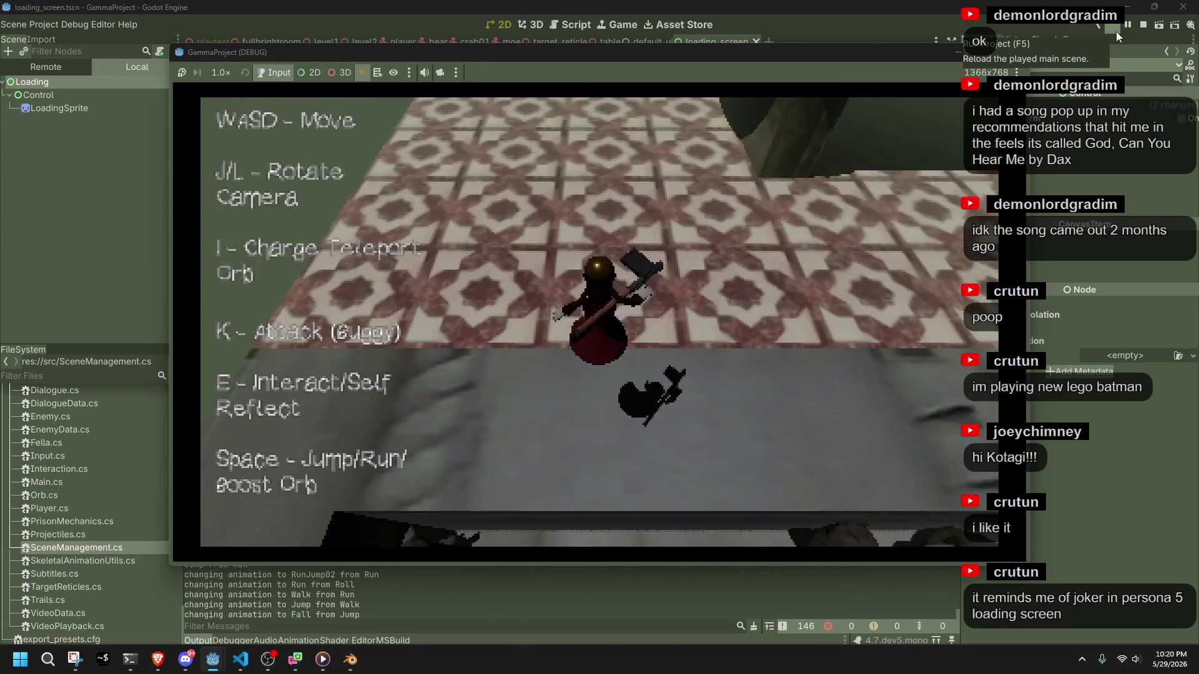
Run and jump along the walkway, then stop the game with F8.
key(l)
key(space)
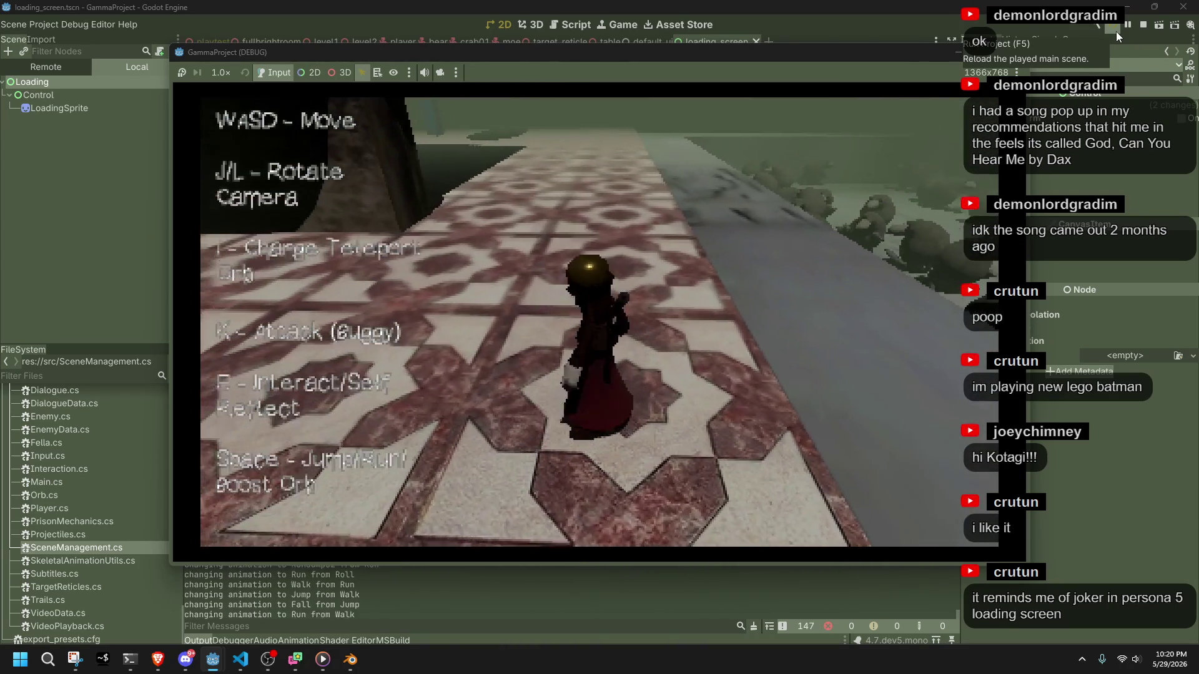
key(space)
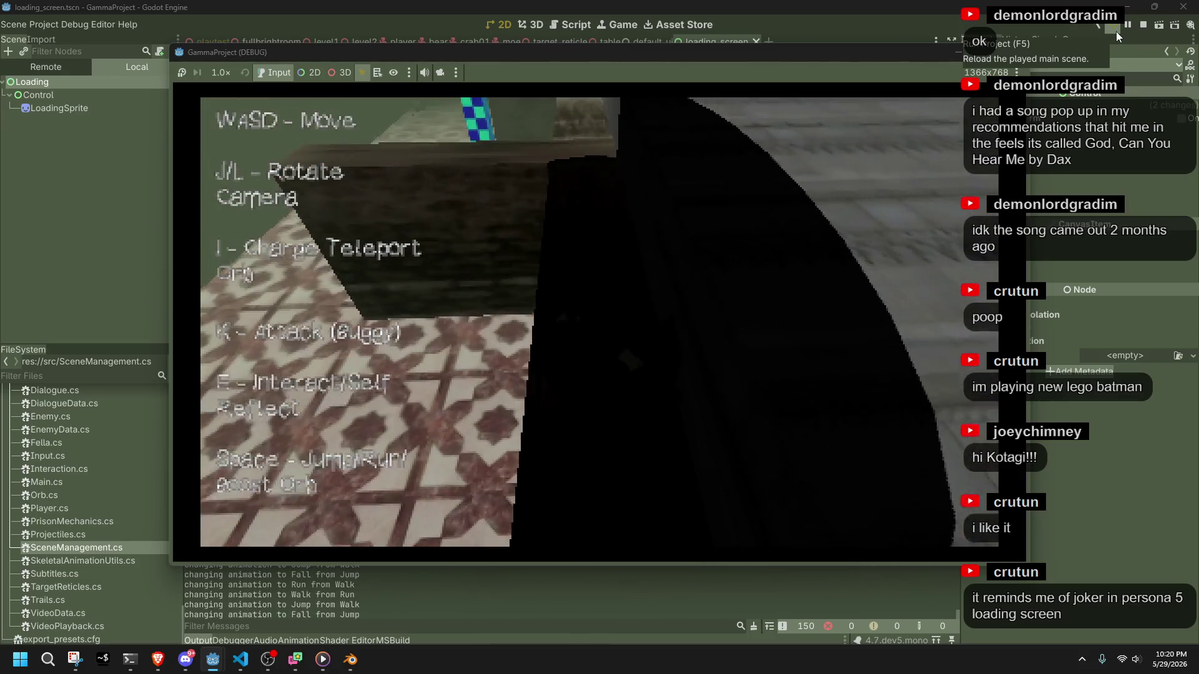
key(space)
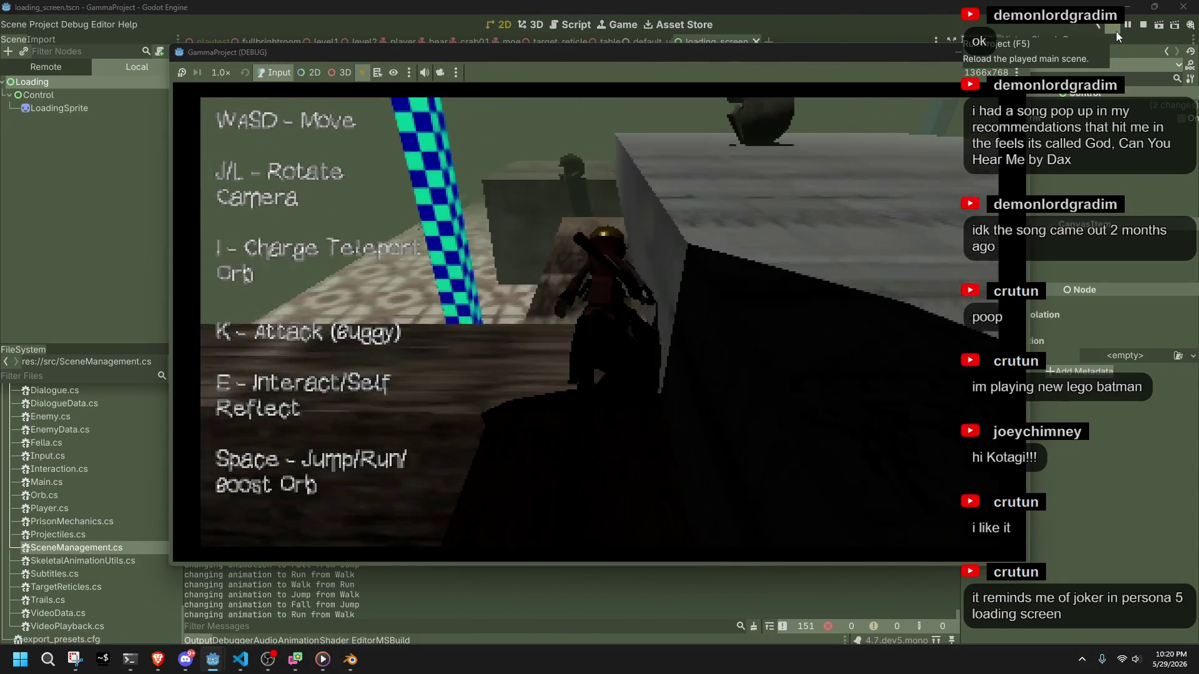
key(space)
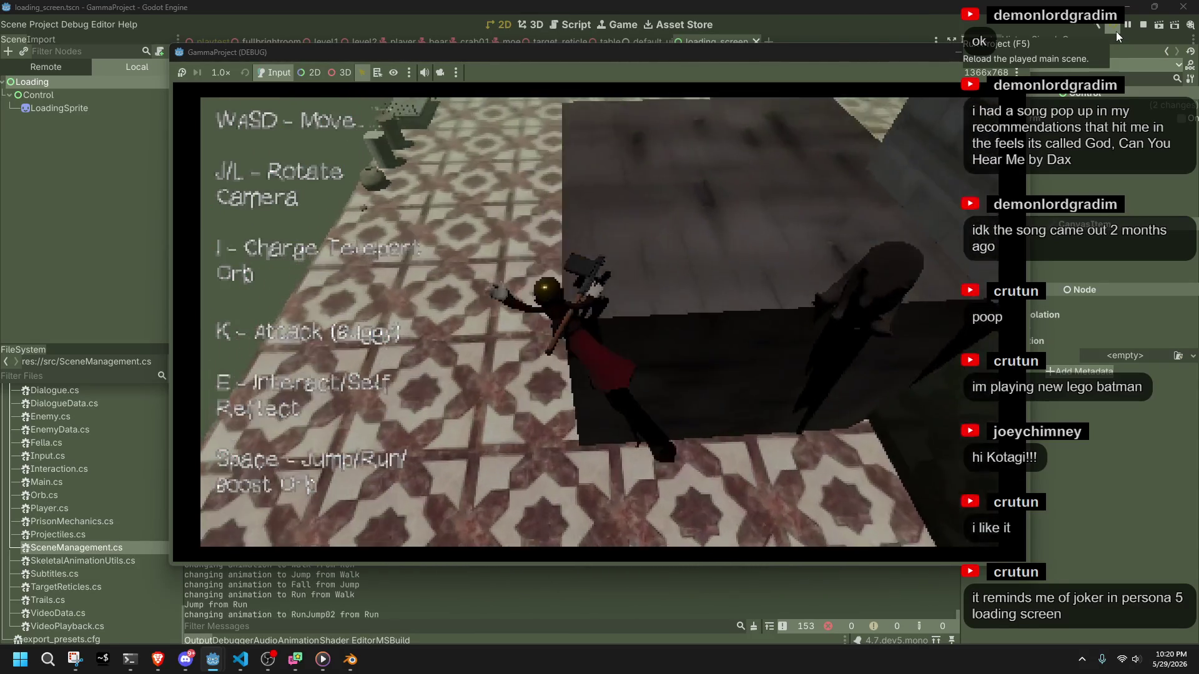
key(w)
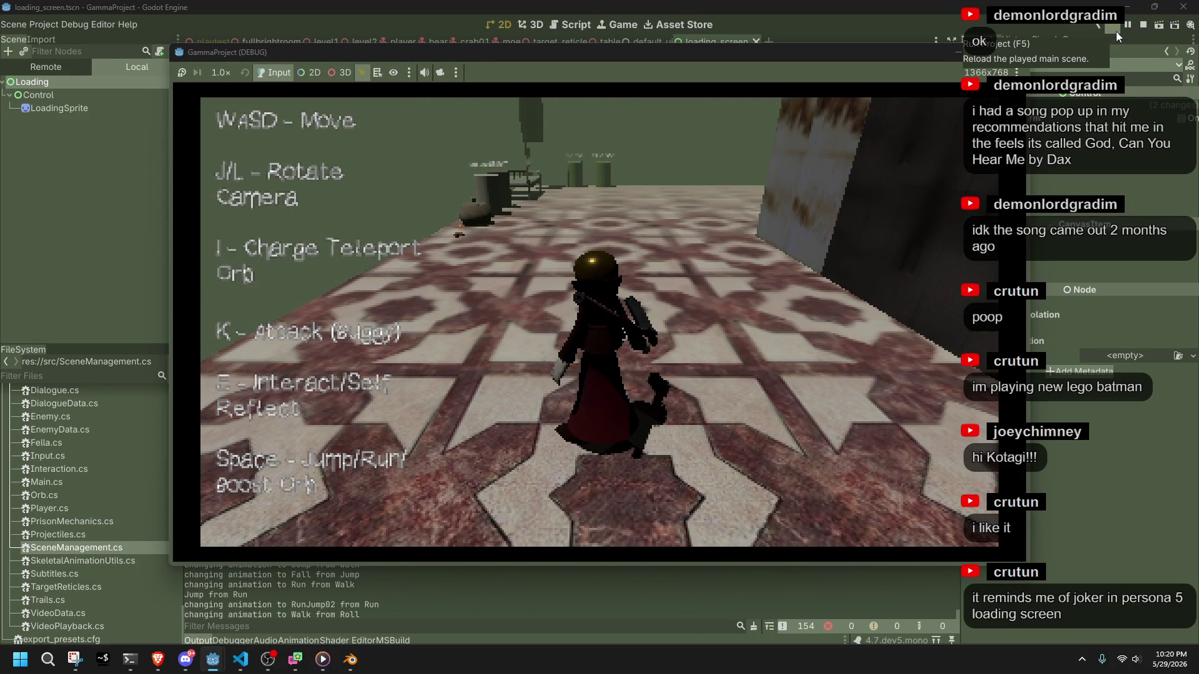
key(F8)
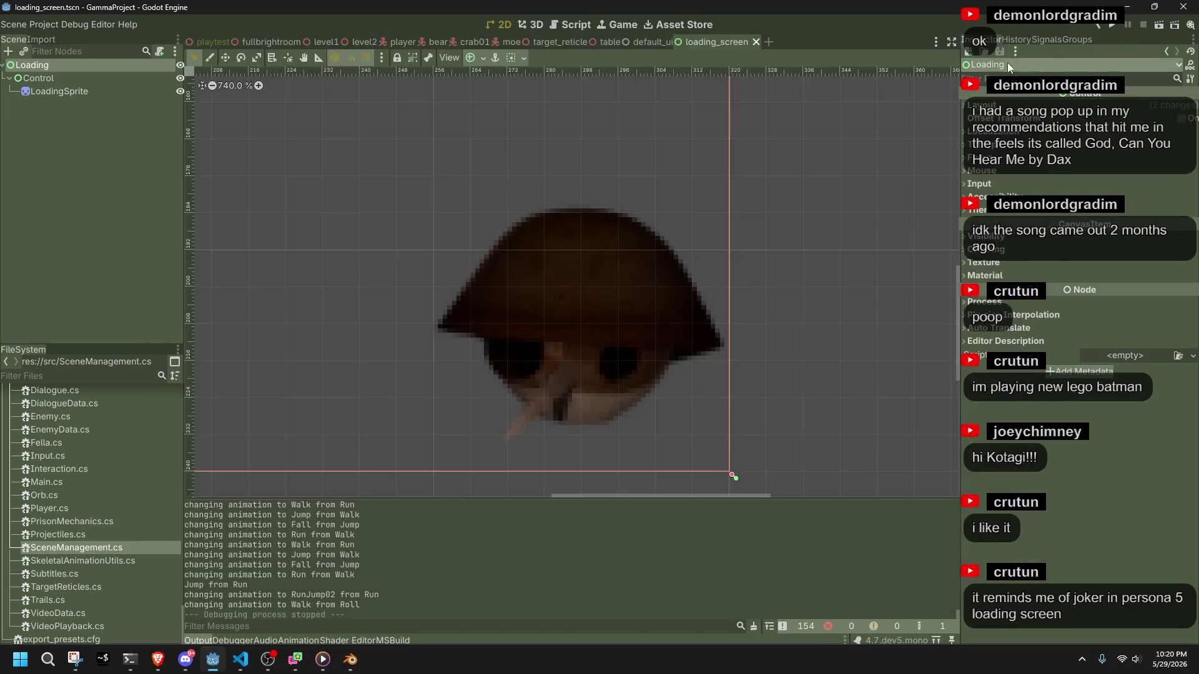
Look over the LoadingSprite in loading_screen.tscn, then switch to VS Code showing Main.cs.
scroll(605, 366, up, 3)
scroll(605, 366, down, 2)
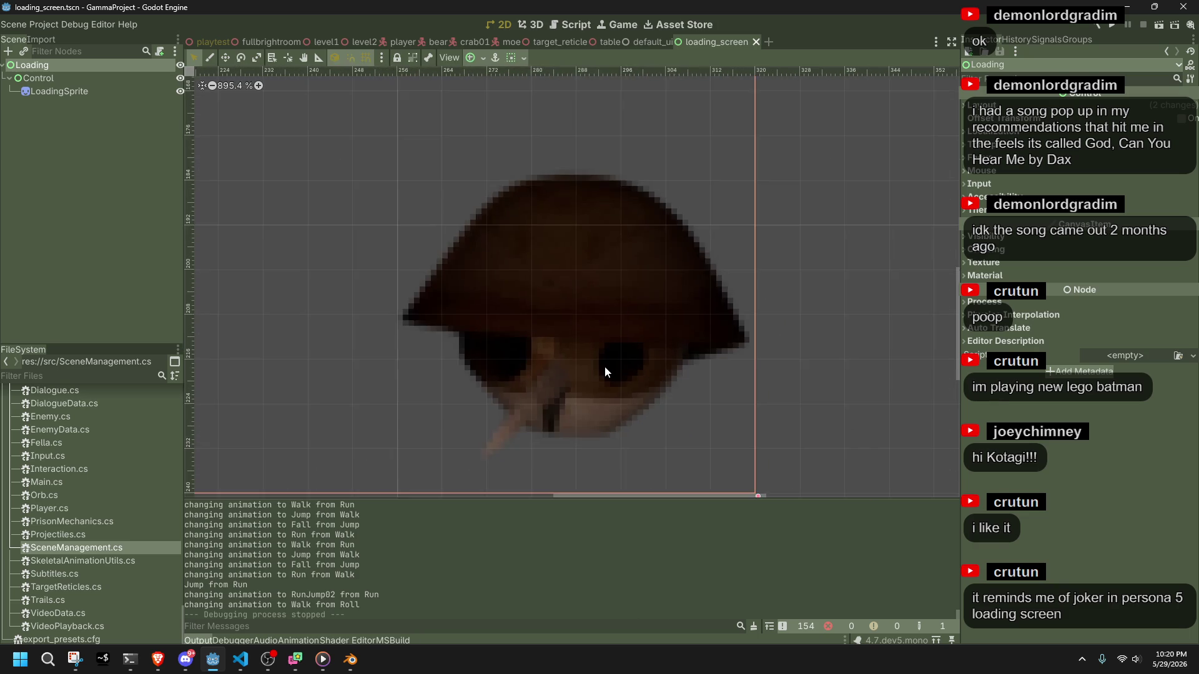
click(590, 360)
click(830, 363)
scroll(830, 364, down, 9)
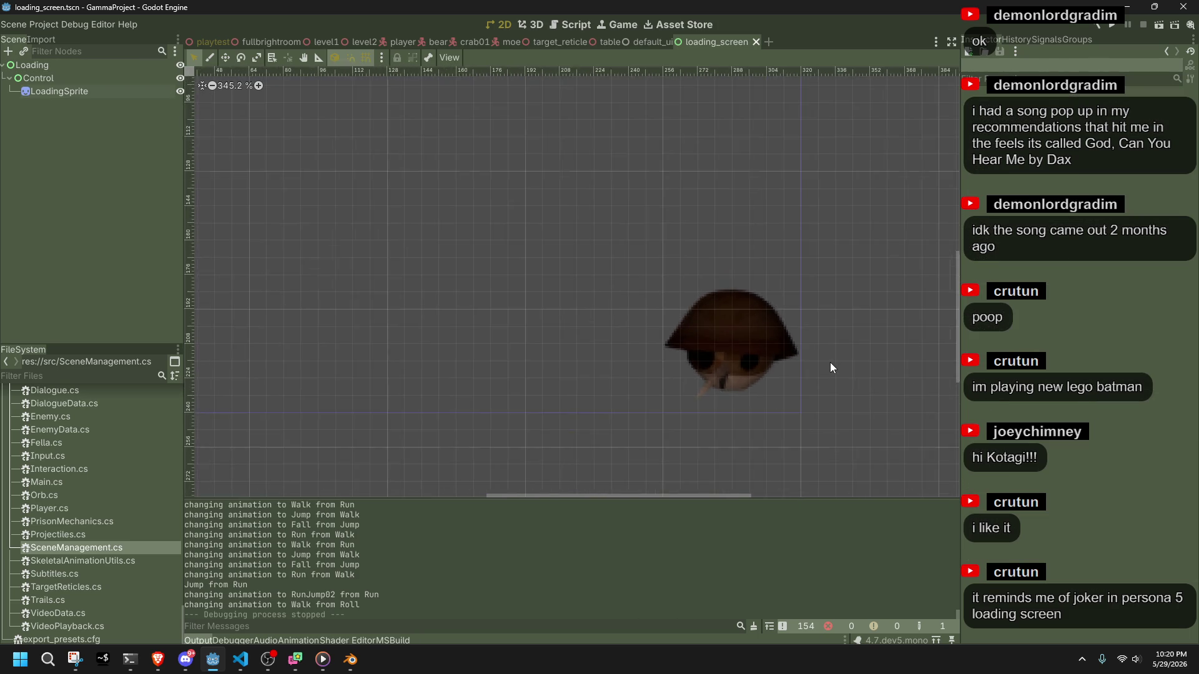
scroll(830, 367, up, 9)
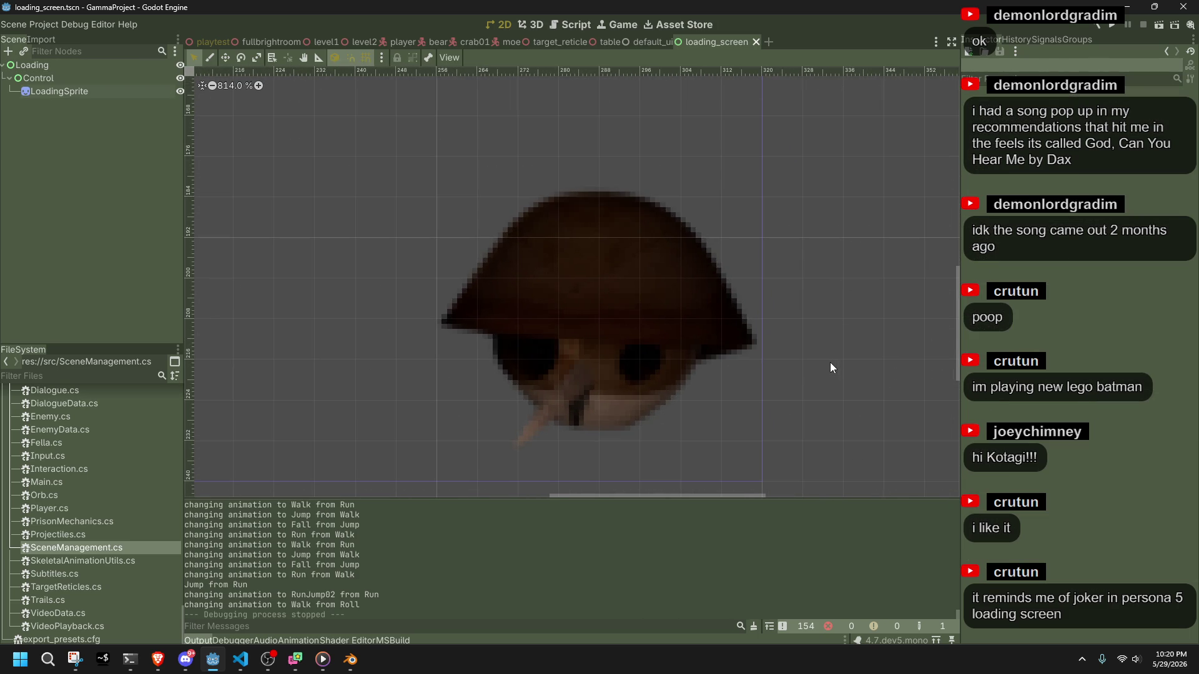
click(241, 660)
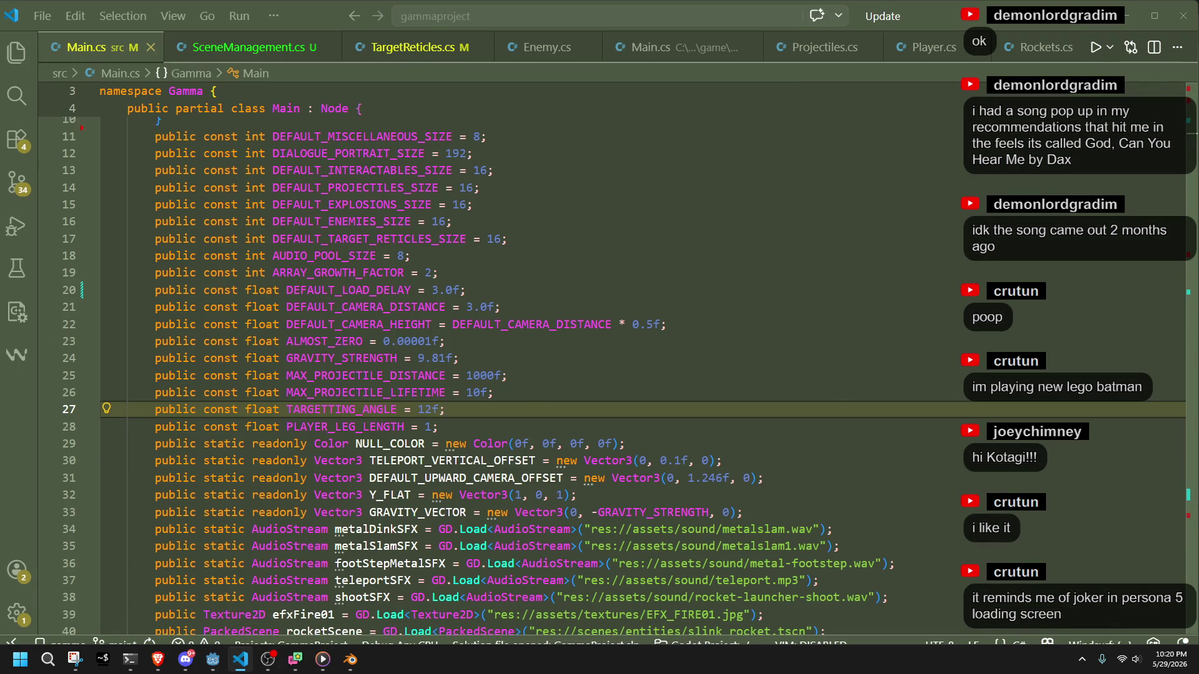
click(186, 659)
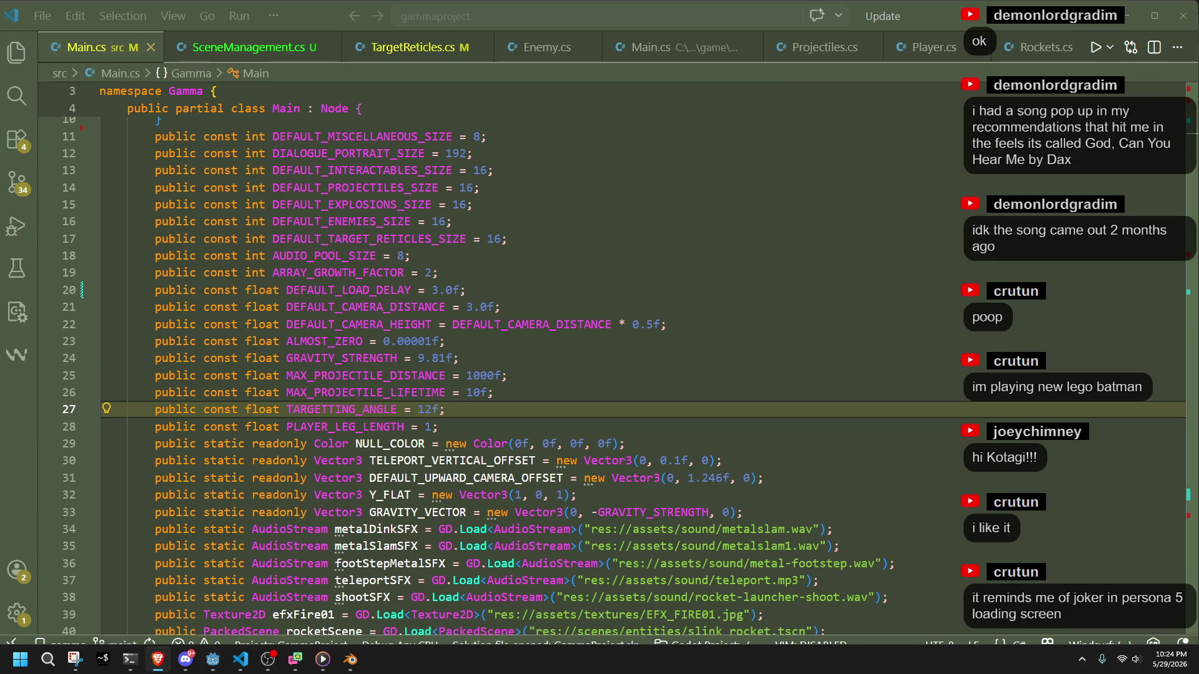
In the loadingScreen.blend window, select the posed character and switch from Pose Mode to Object Mode.
key(Up)
key(Up)
key(Up)
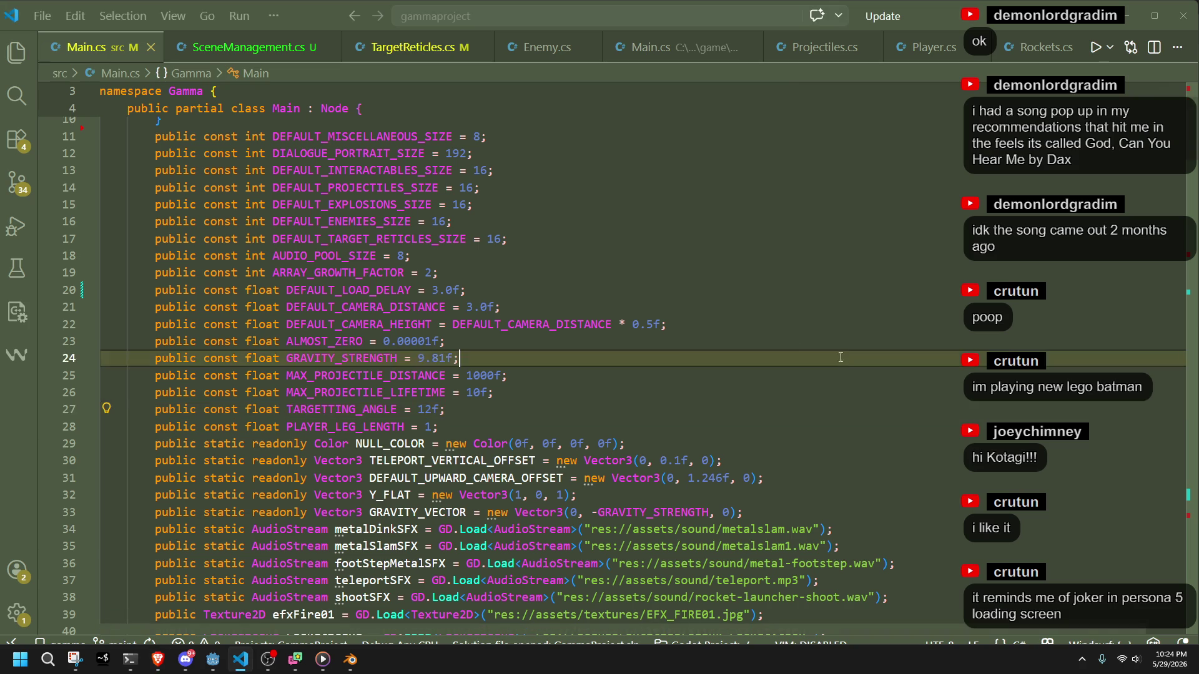
scroll(545, 318, down, 6)
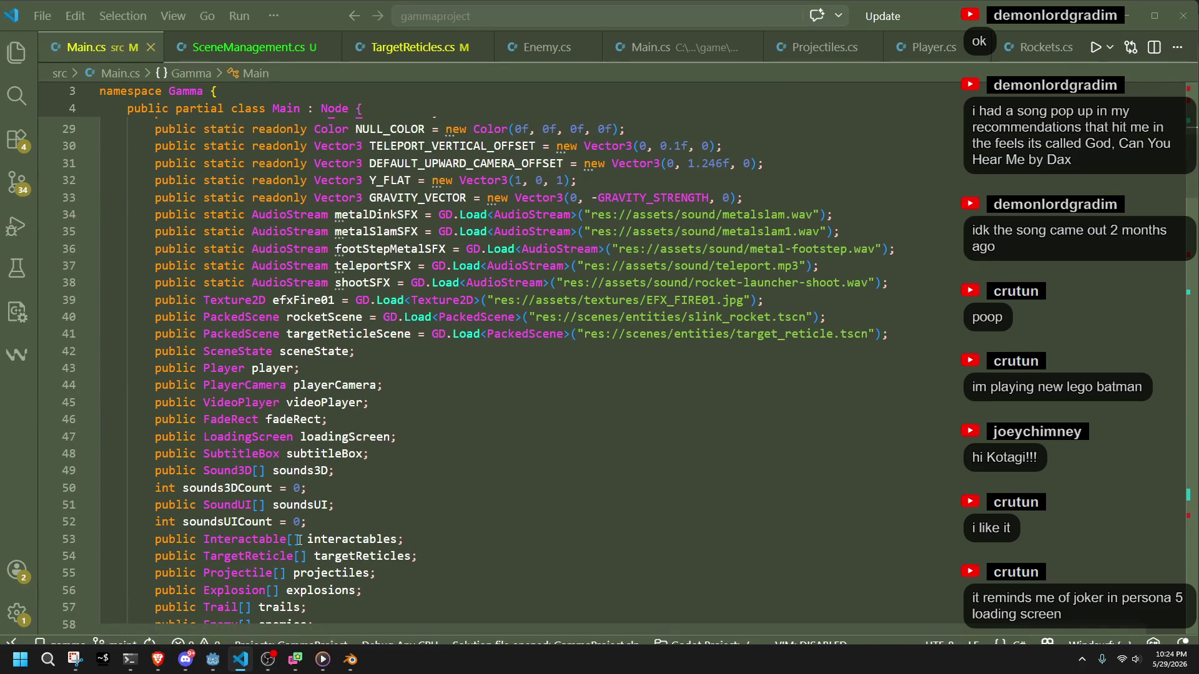
mouse_move(350, 659)
click(300, 603)
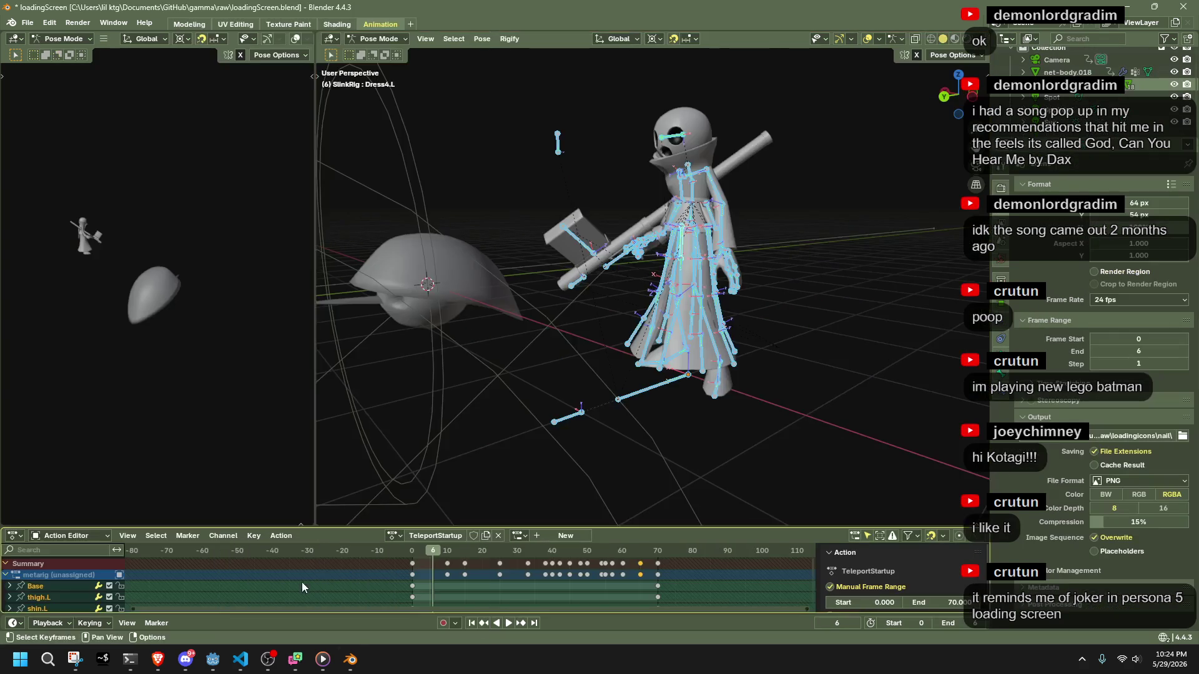
mouse_move(637, 130)
mouse_down()
mouse_move(792, 259)
mouse_move(832, 309)
mouse_up()
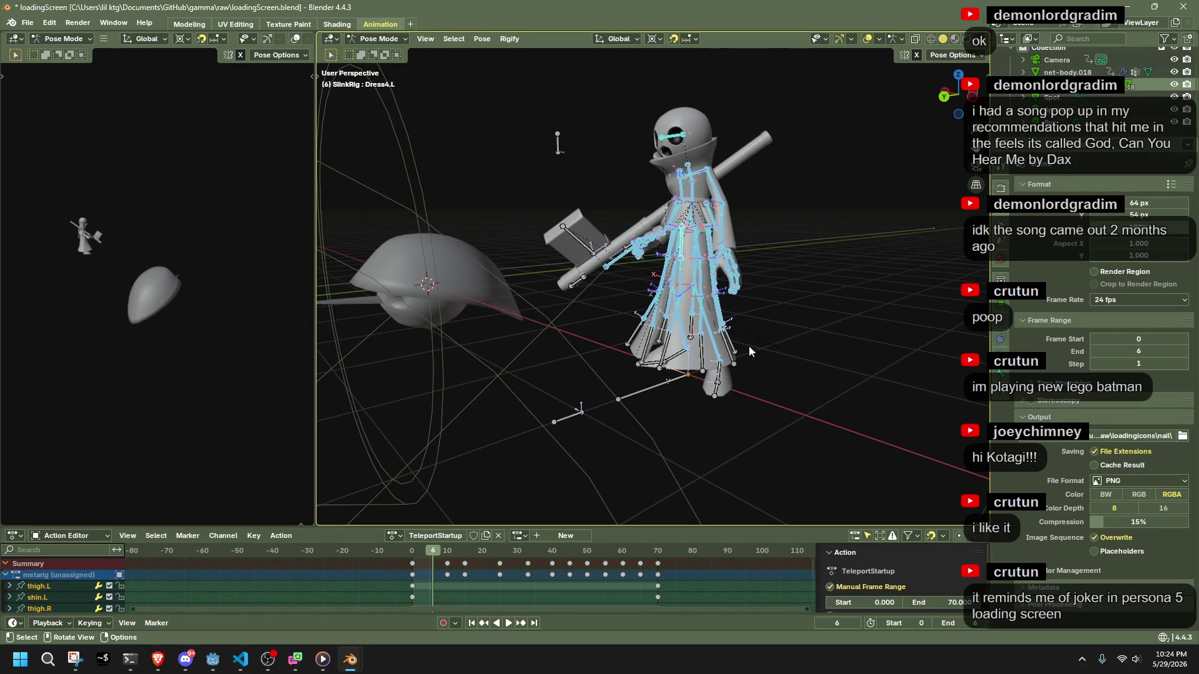
click(378, 39)
click(374, 52)
Delete the character and its rig, keeping only the head mesh, then return to slink.blend.
middle_drag(718, 350, 763, 331)
middle_drag(856, 252, 874, 382)
drag(788, 315, 888, 421)
key(Delete)
scroll(888, 418, down, 10)
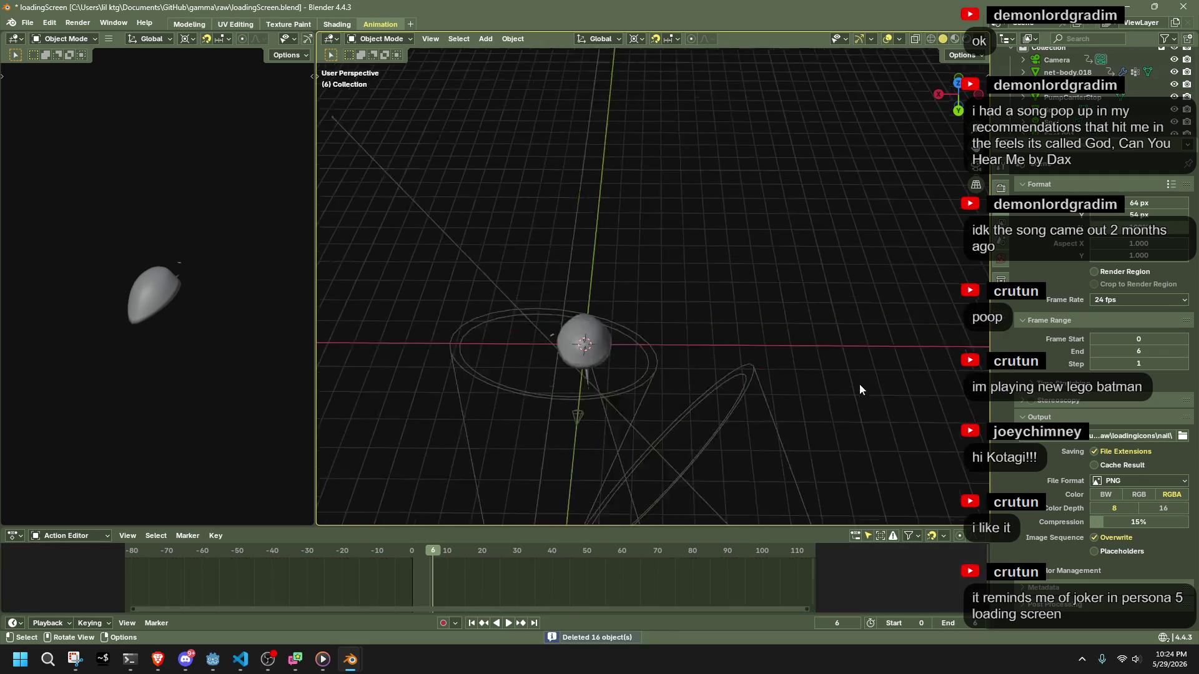
scroll(792, 336, up, 8)
mouse_move(793, 336)
middle_down()
mouse_move(749, 333)
mouse_move(698, 269)
middle_up()
mouse_move(350, 659)
click(399, 617)
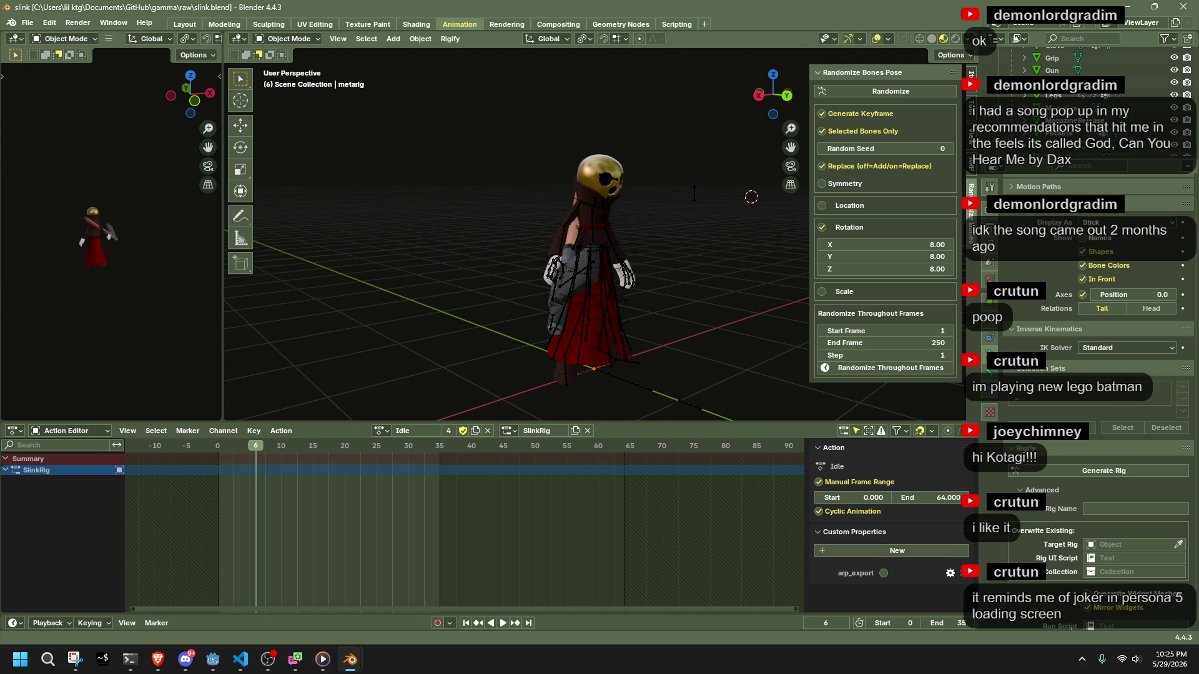
Switch to the browser, close the snip preview, and start a new screen-region snip.
key(alt+Tab)
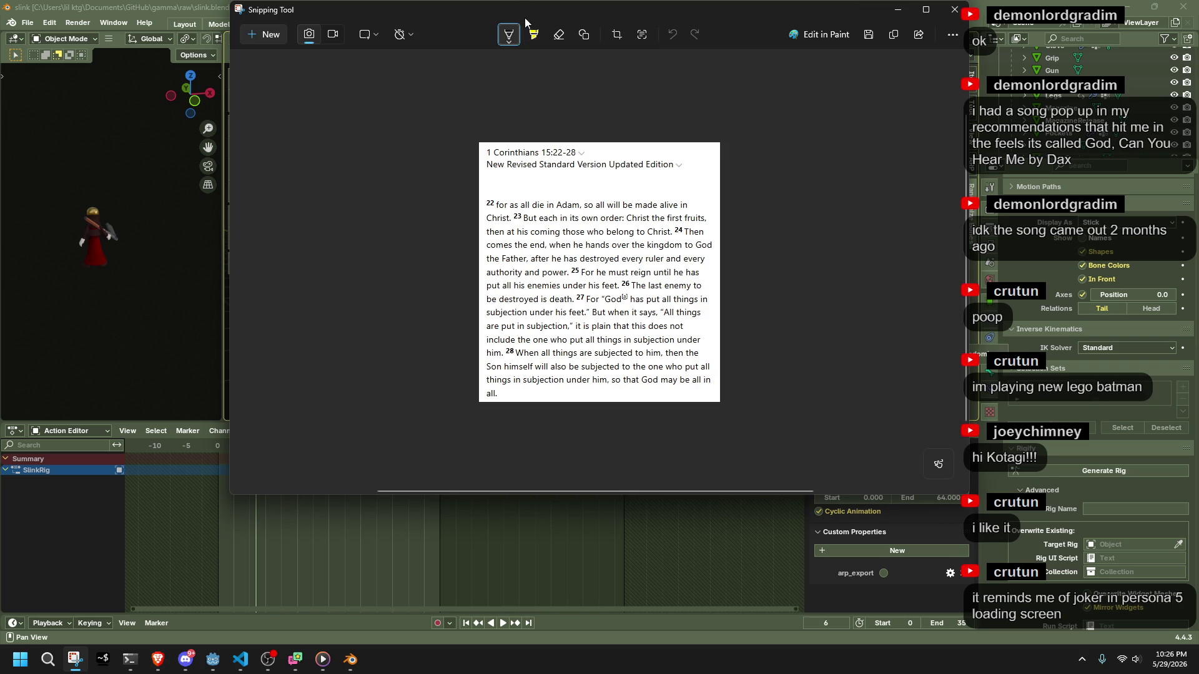
drag(526, 15, 593, 100)
key(alt+F4)
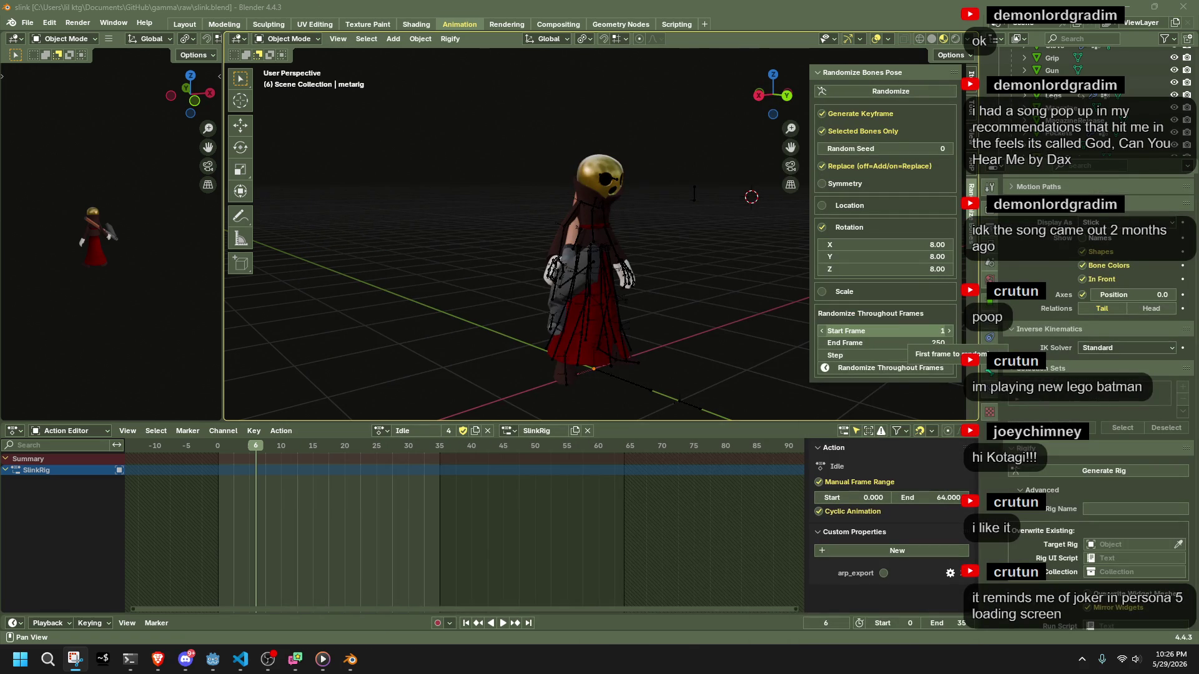
key(super+shift+s)
key(alt+Tab)
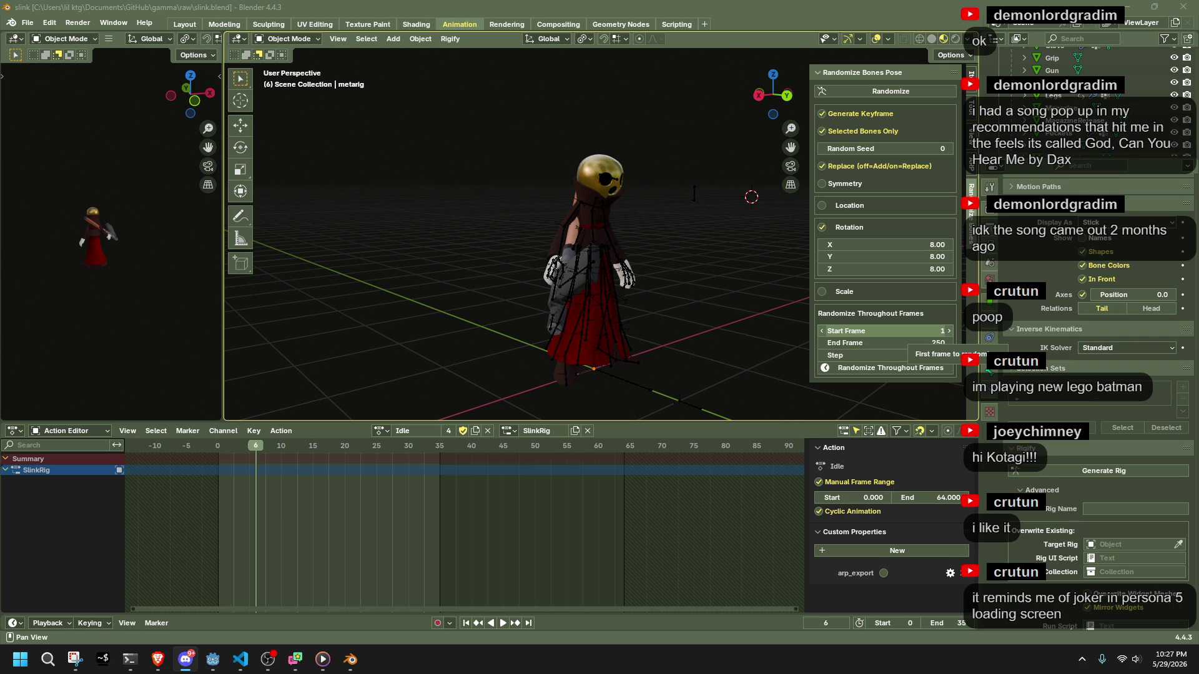
click(75, 658)
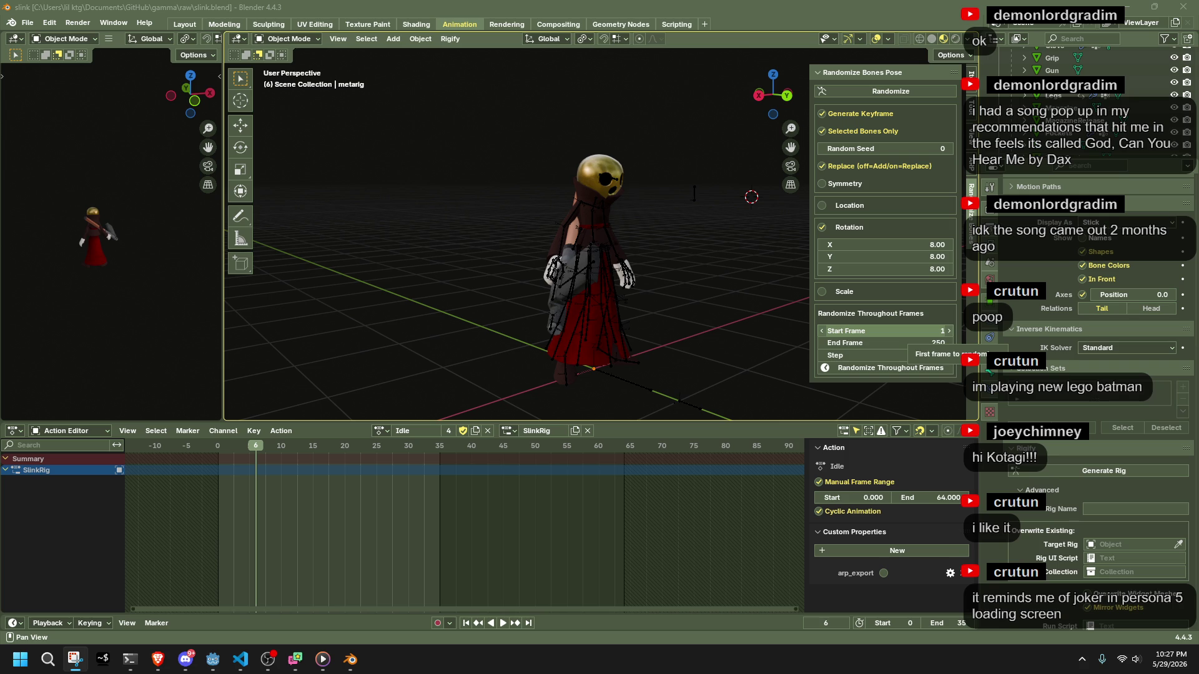
key(alt+Tab)
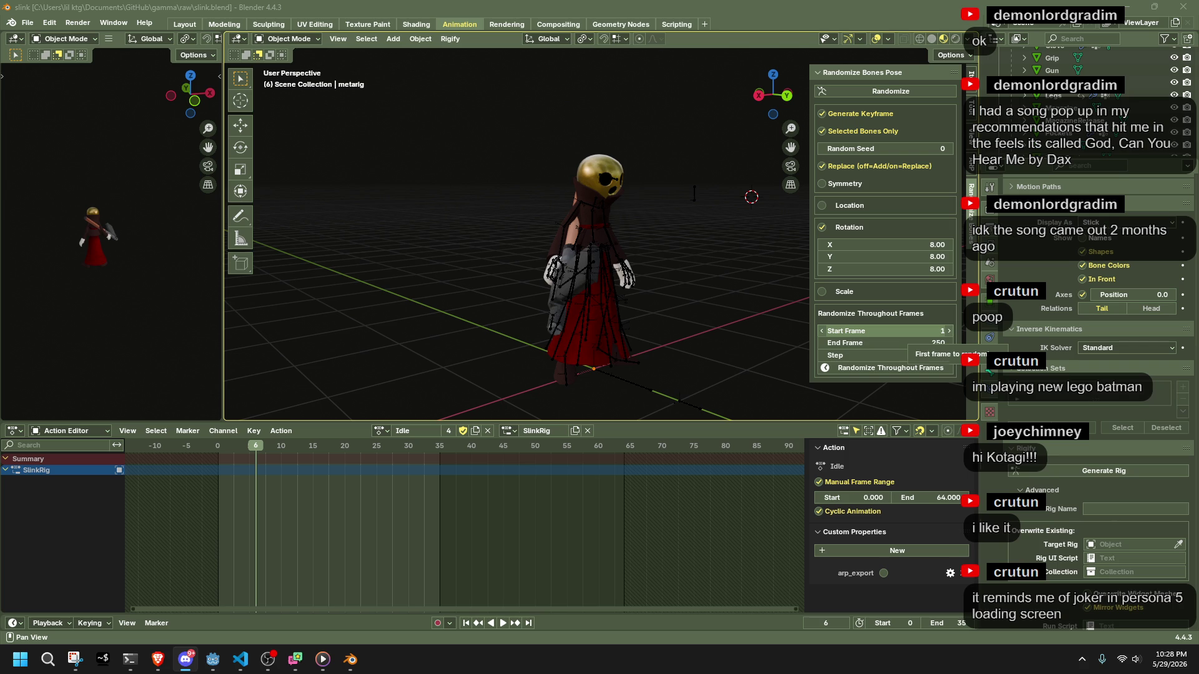
key(ctrl+s)
Export the Slink character as glTF 2.0 from Quick Favorites, then switch to the Godot editor.
scroll(687, 351, up, 3)
middle_drag(687, 351, 611, 319)
key(F3)
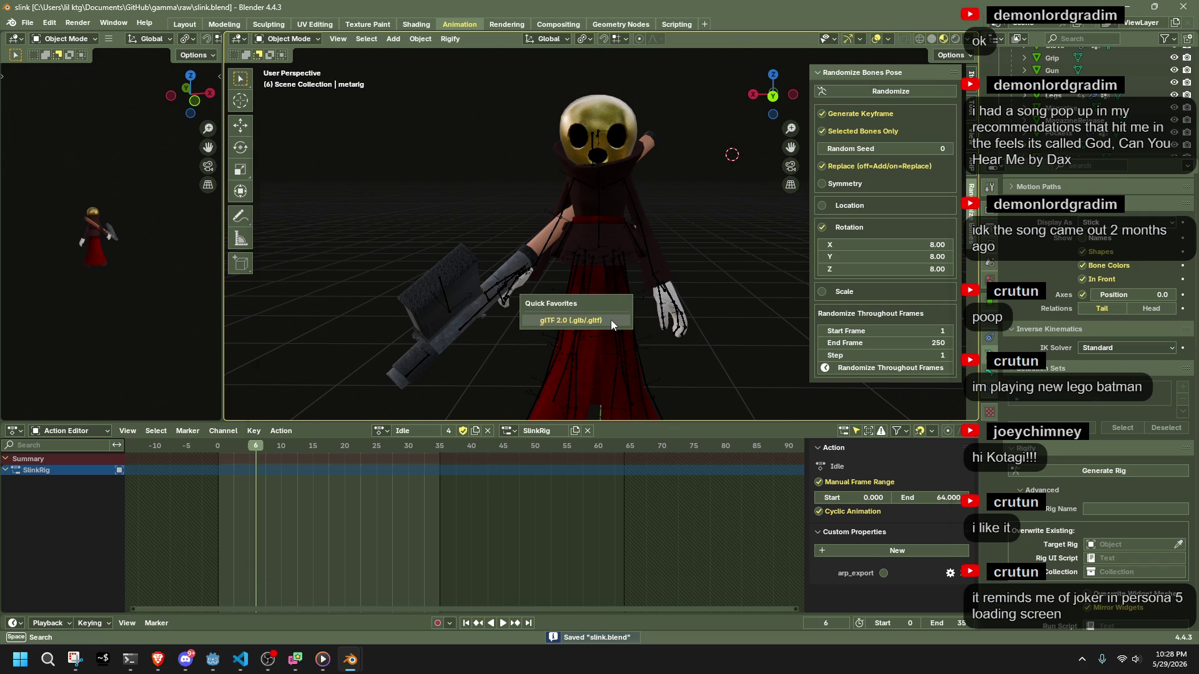
key(Return)
click(806, 530)
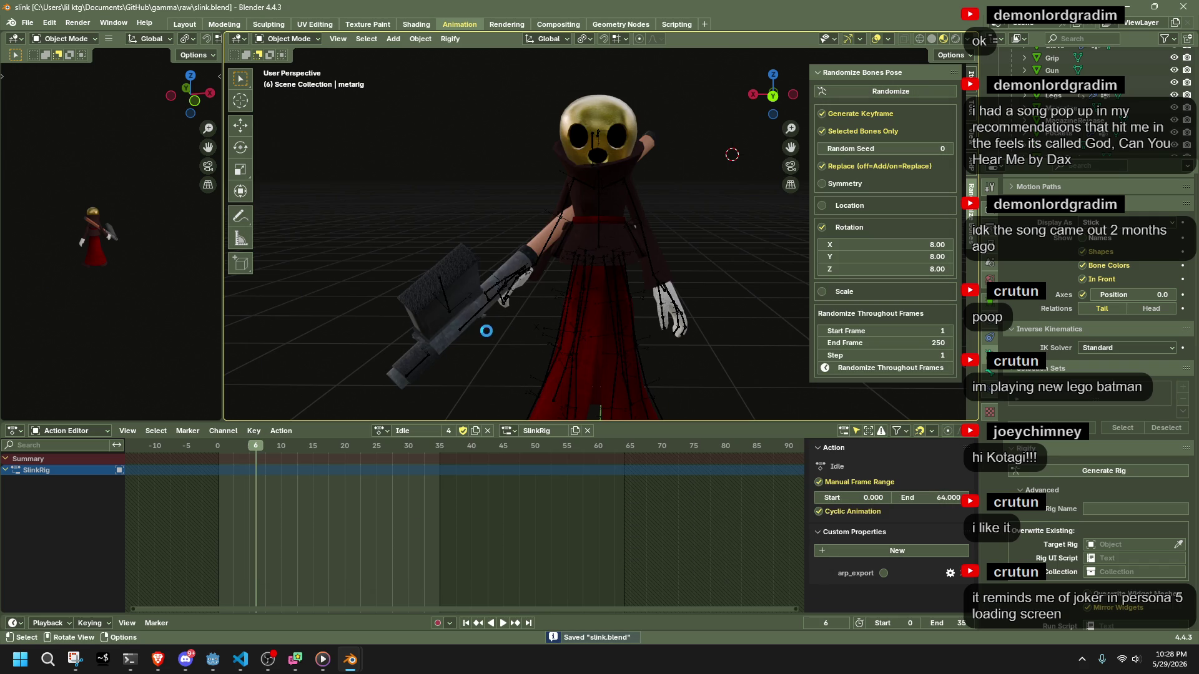
mouse_move(296, 659)
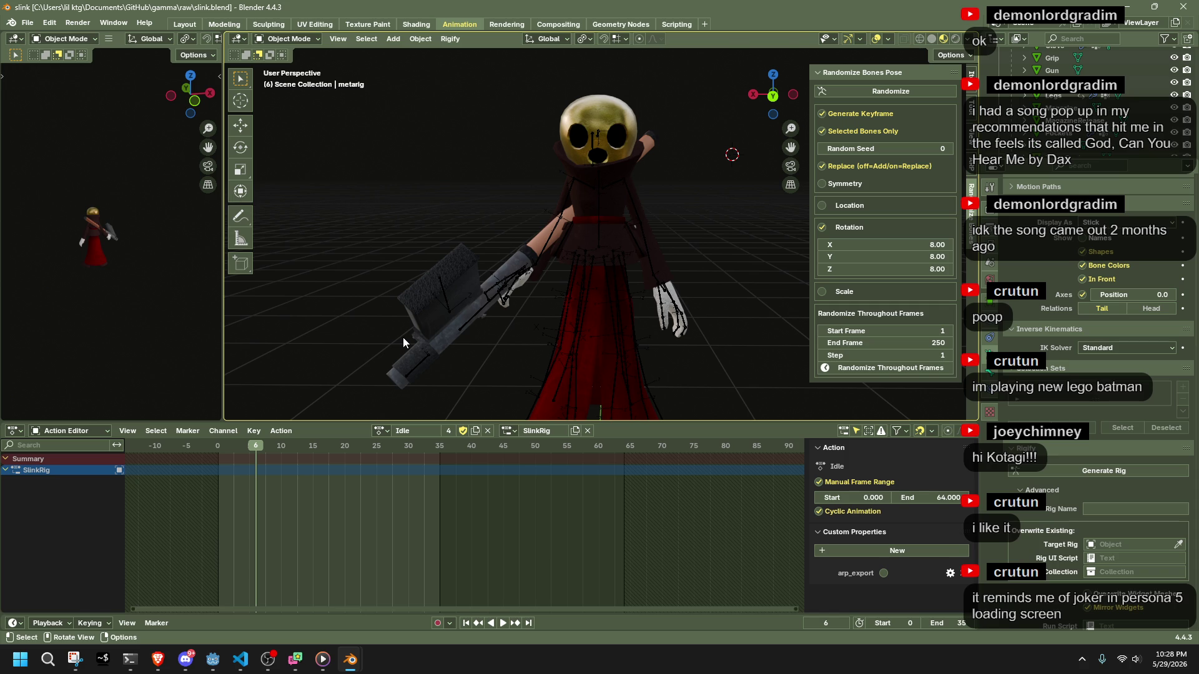
click(213, 659)
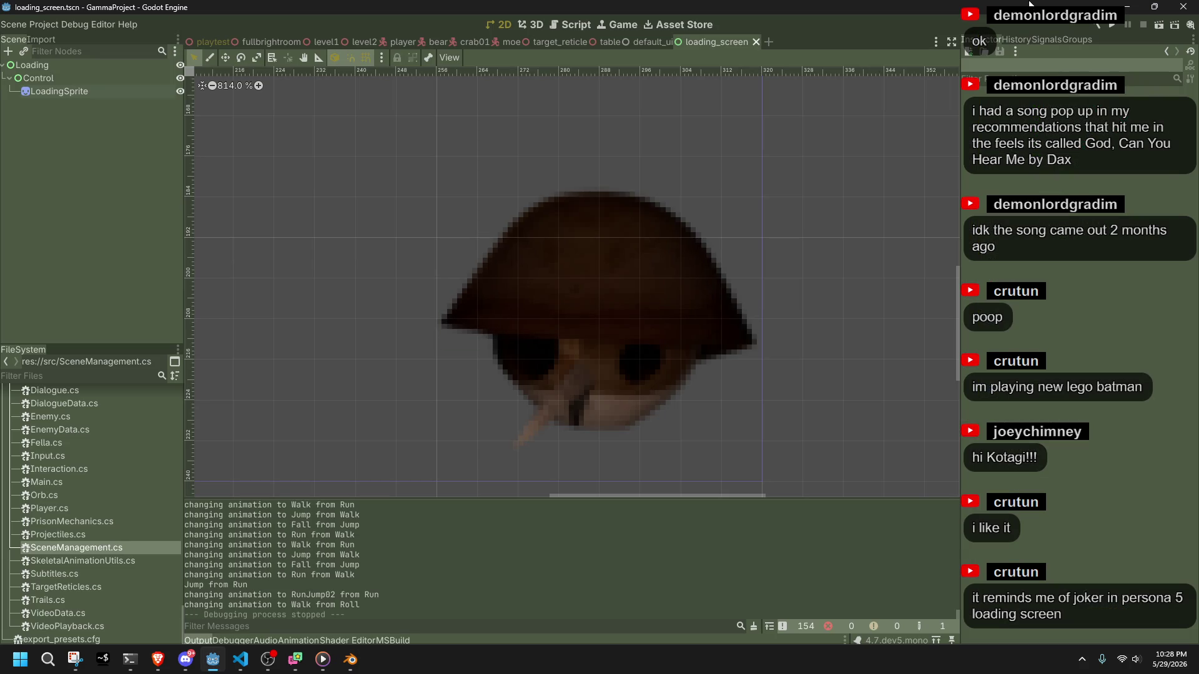
Run the GammaProject game and steer the character along the ledge, steps and floor with jumps.
click(1108, 25)
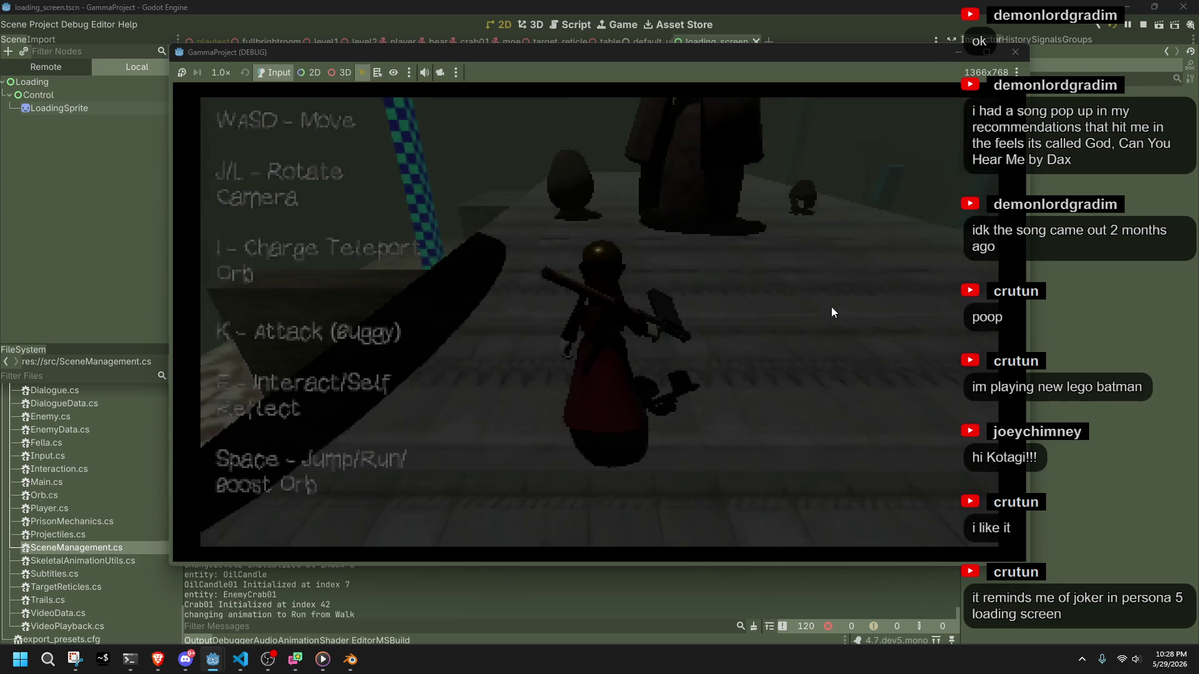
key(w)
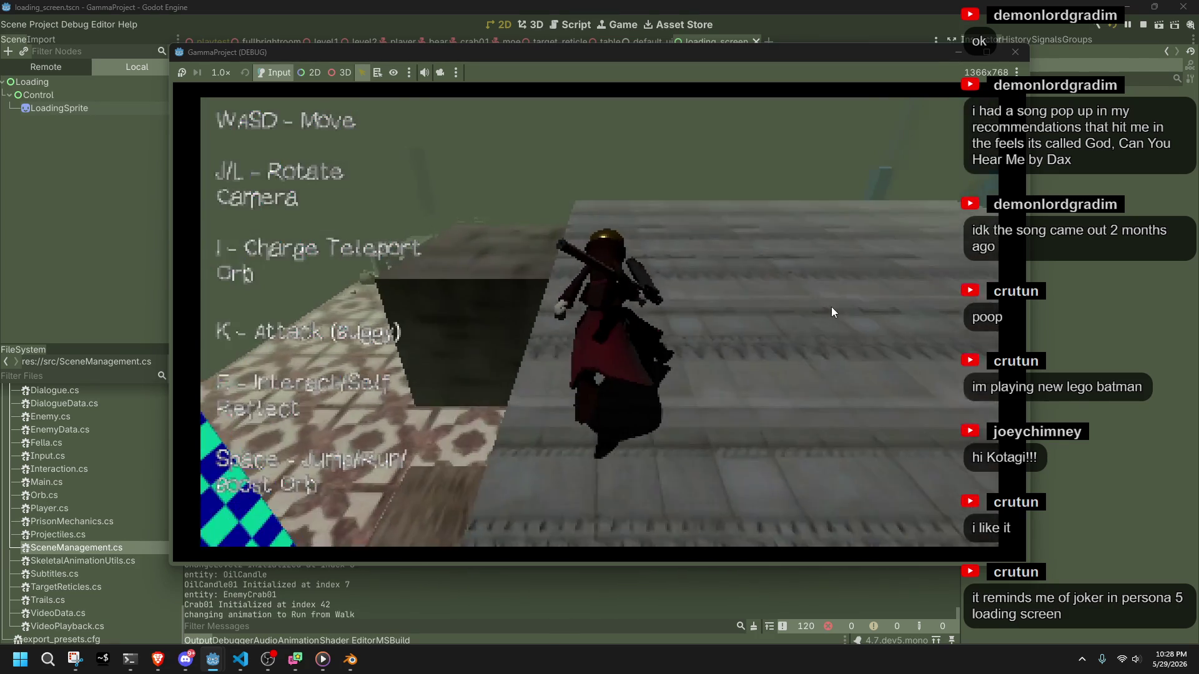
key(space)
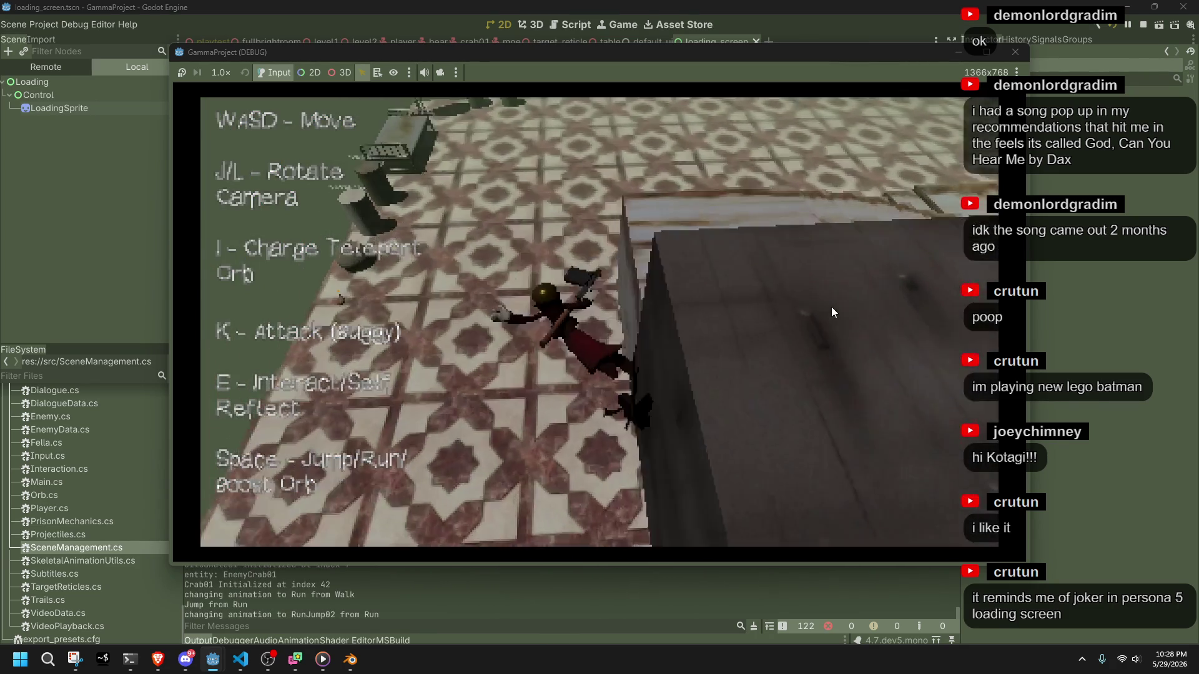
key(w)
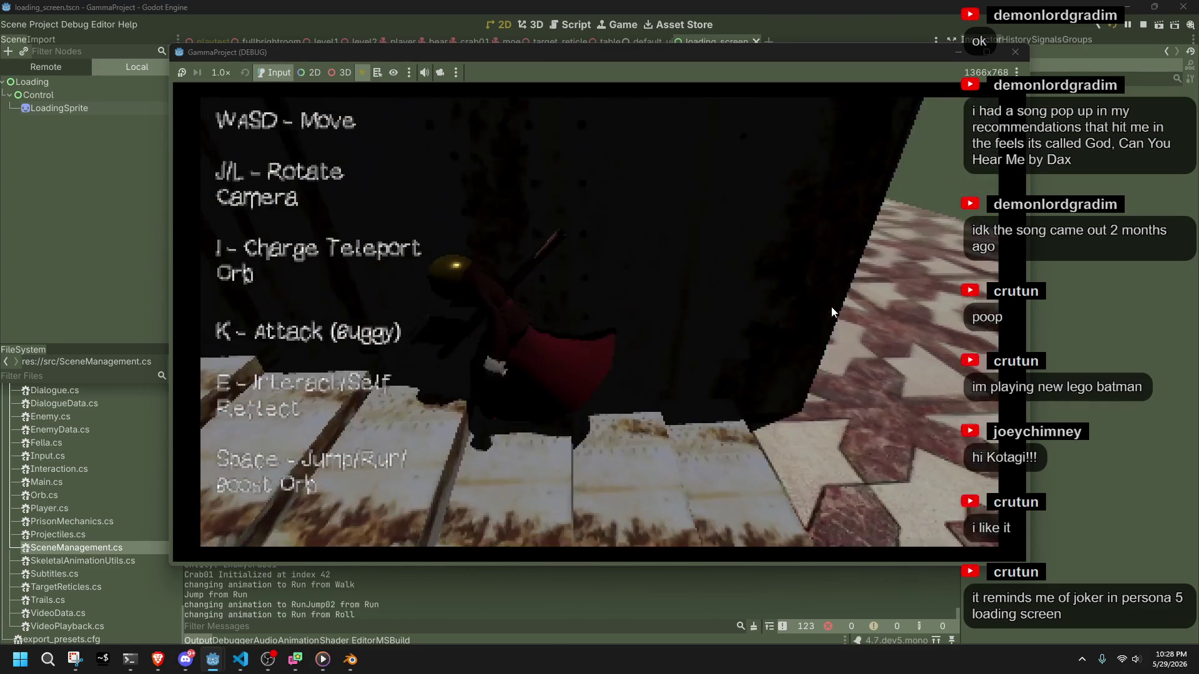
key(w)
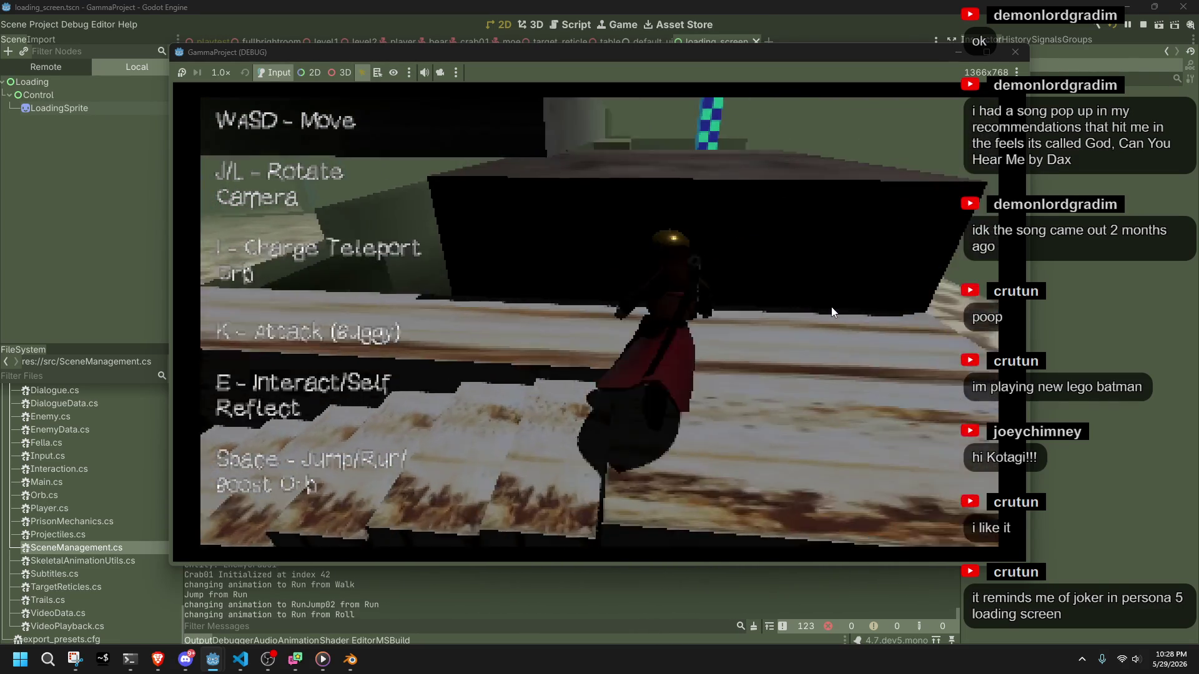
key(w)
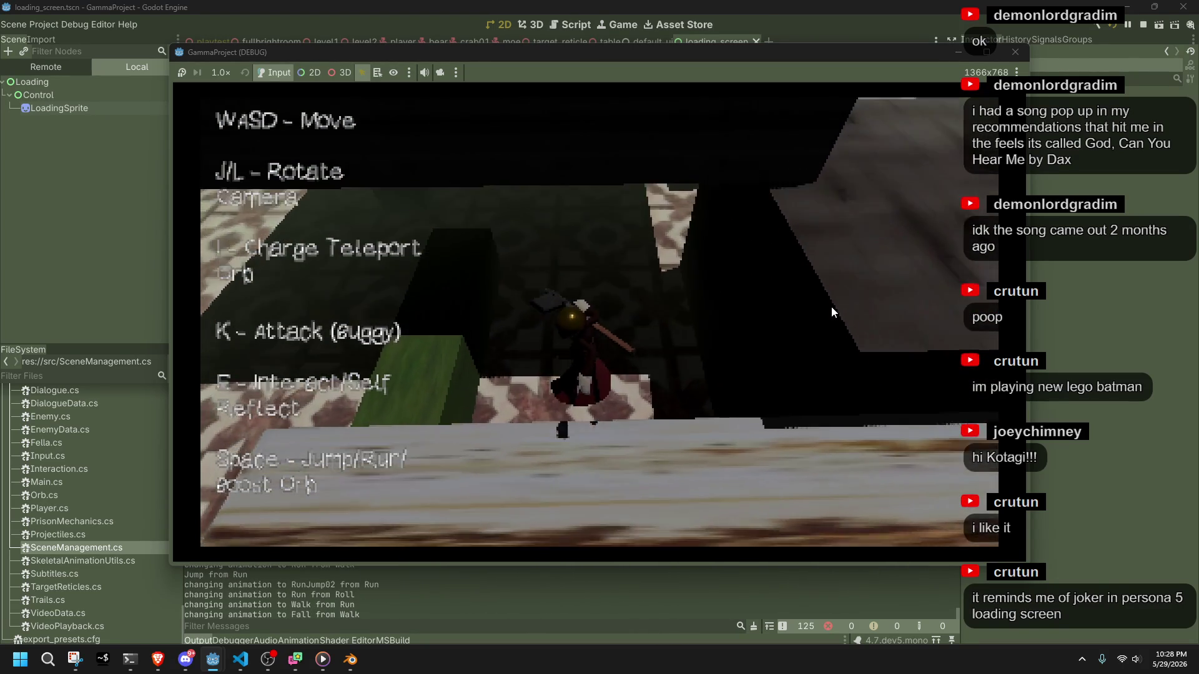
key(w)
key(space)
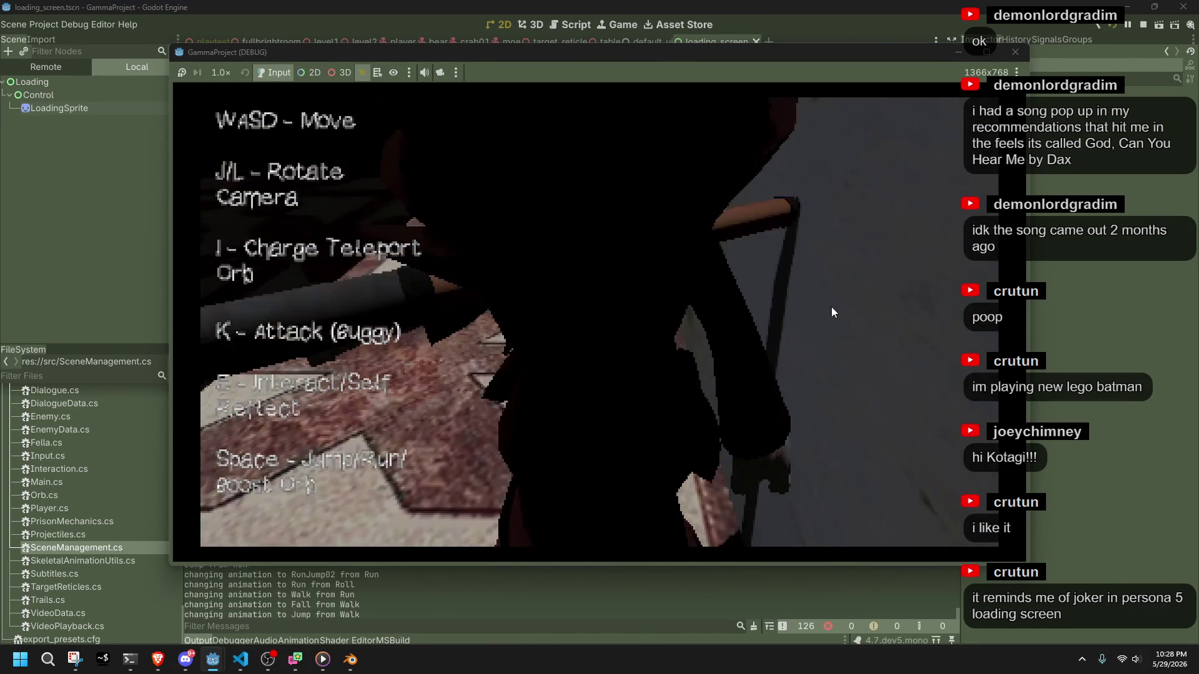
key(w)
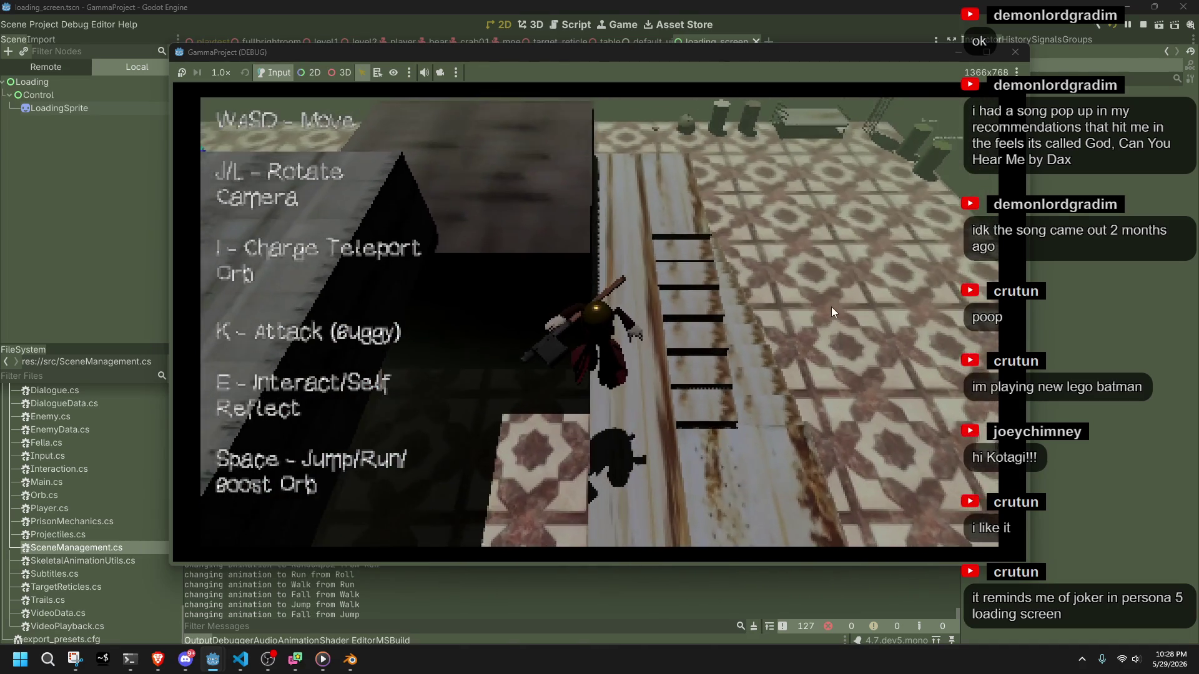
key(w)
key(space)
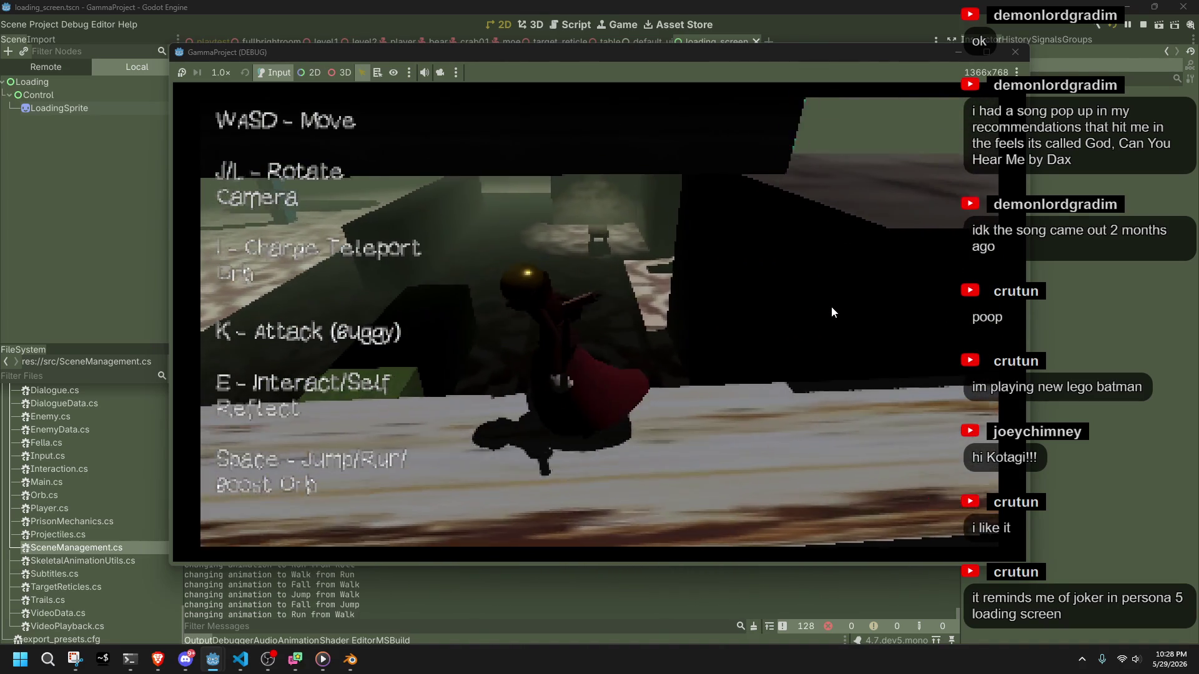
Keep playtesting onto the log and box, stop the game, and return to the Blender rig file.
key(w)
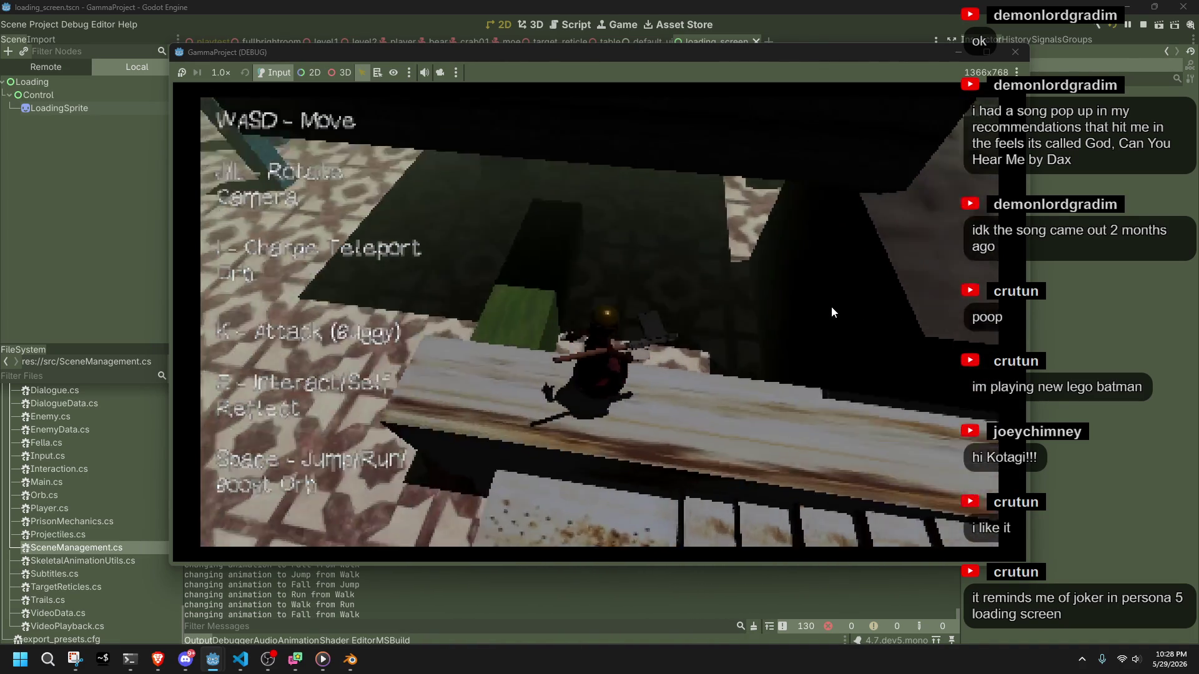
key(w)
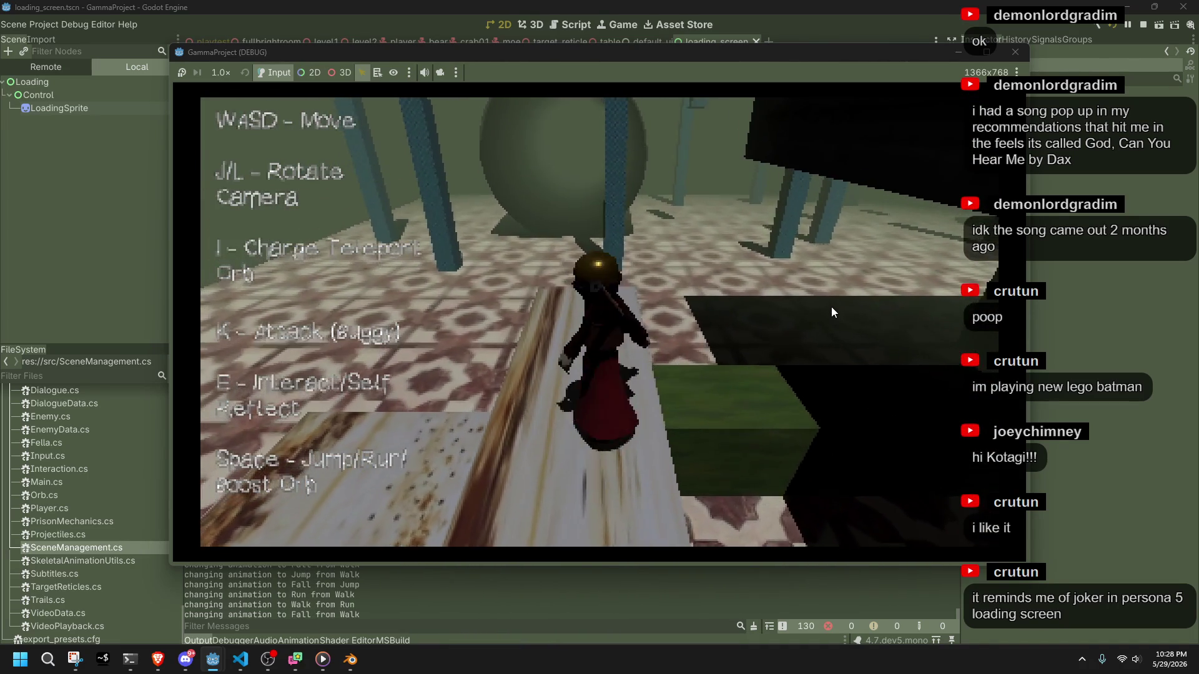
key(w)
key(space)
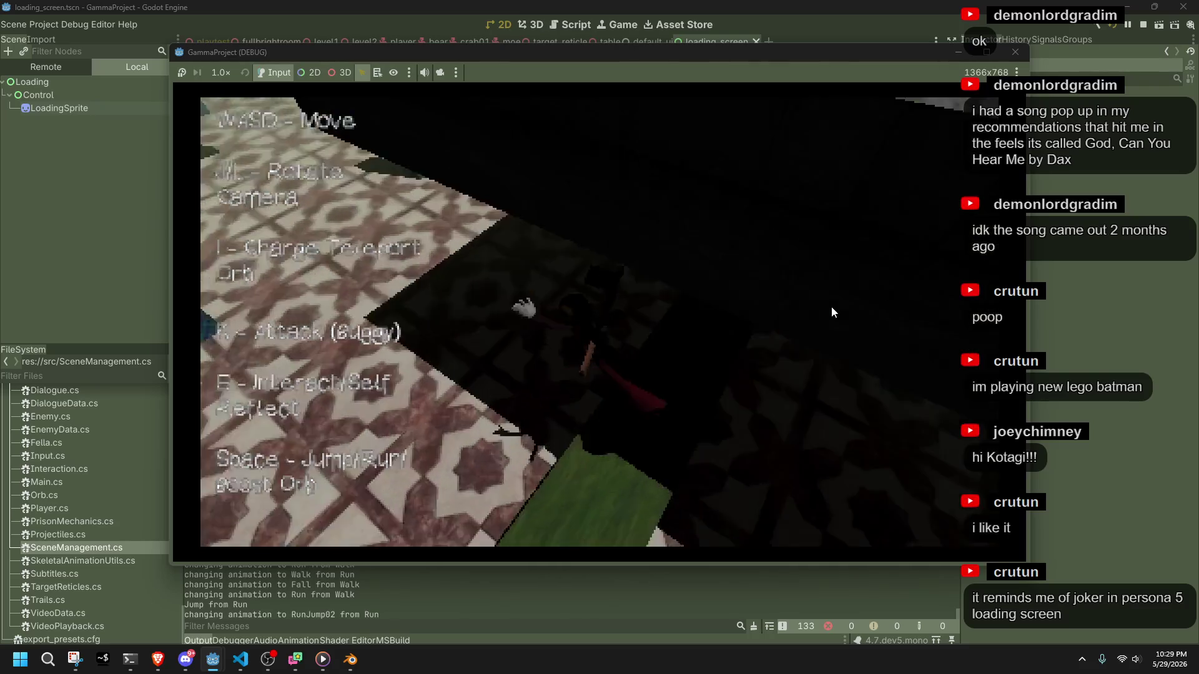
key(w)
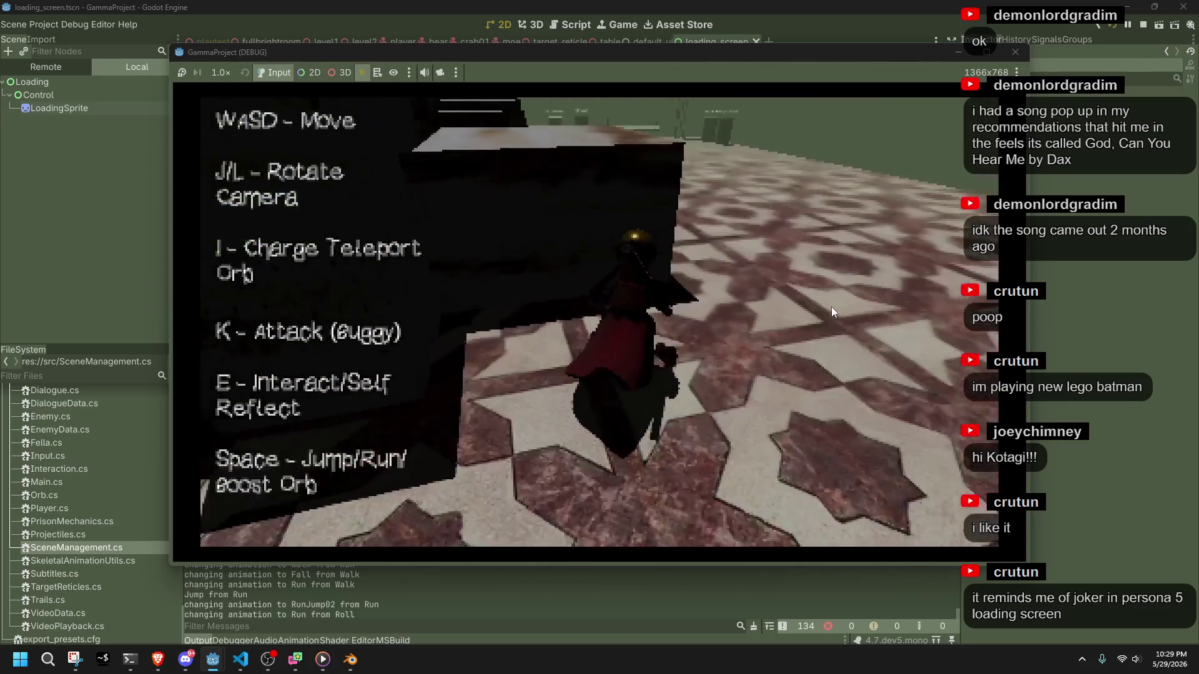
key(a)
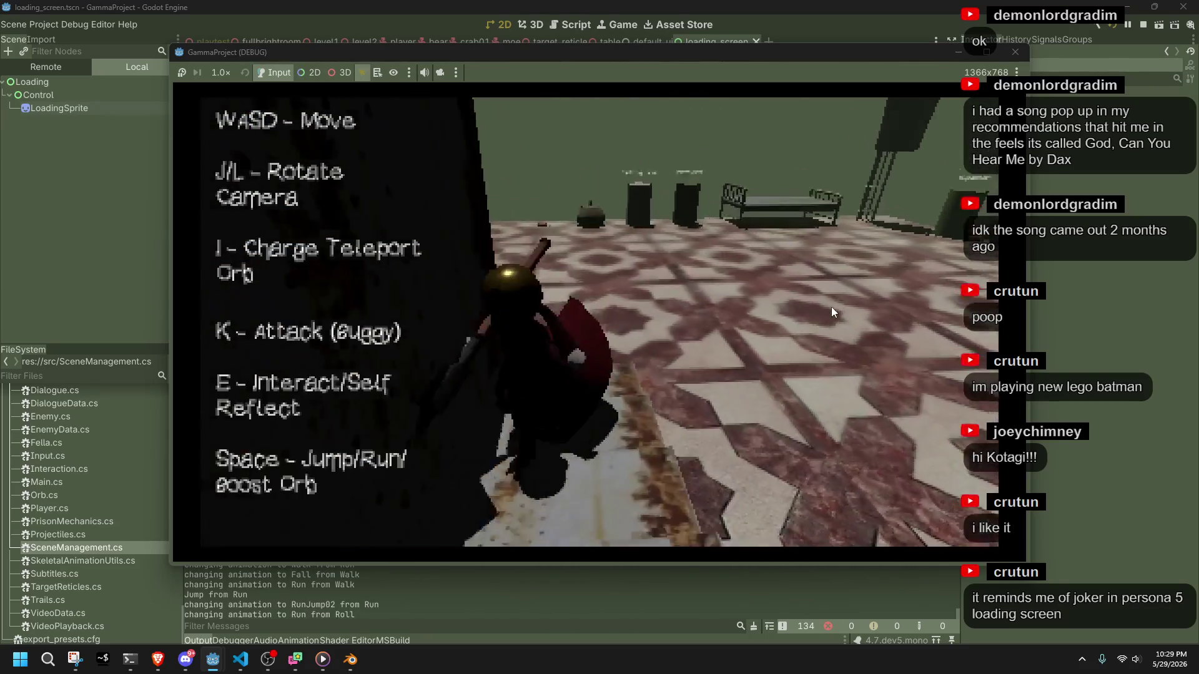
key(space)
key(space)
key(space)
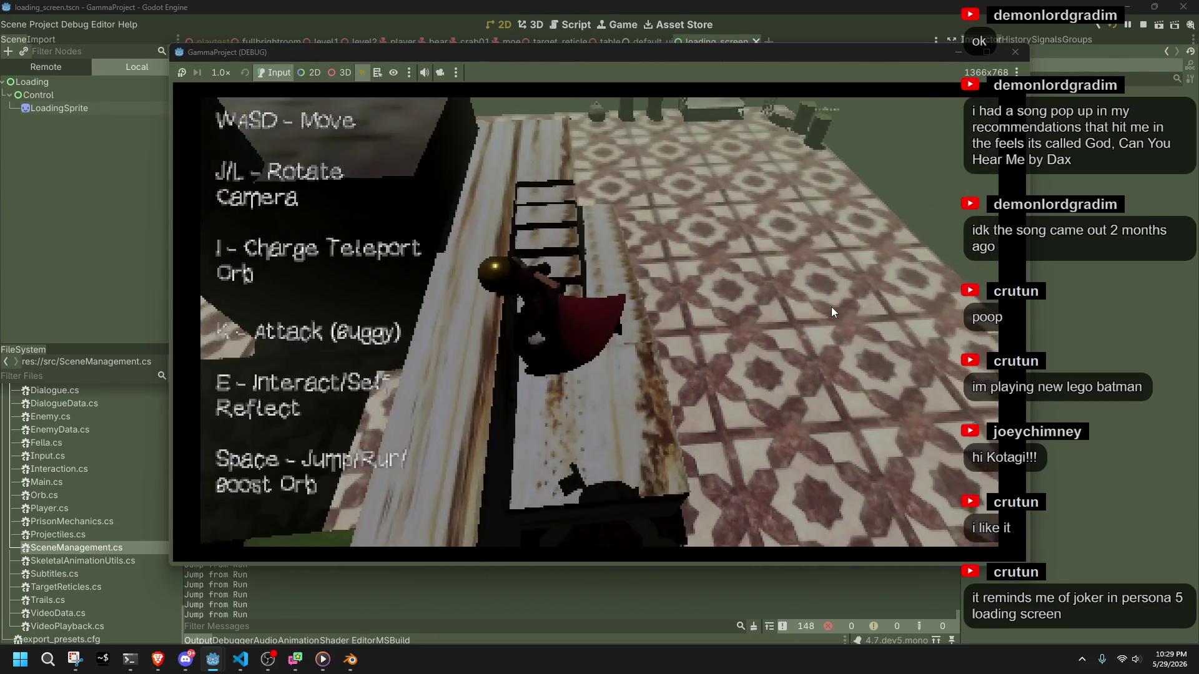
key(w)
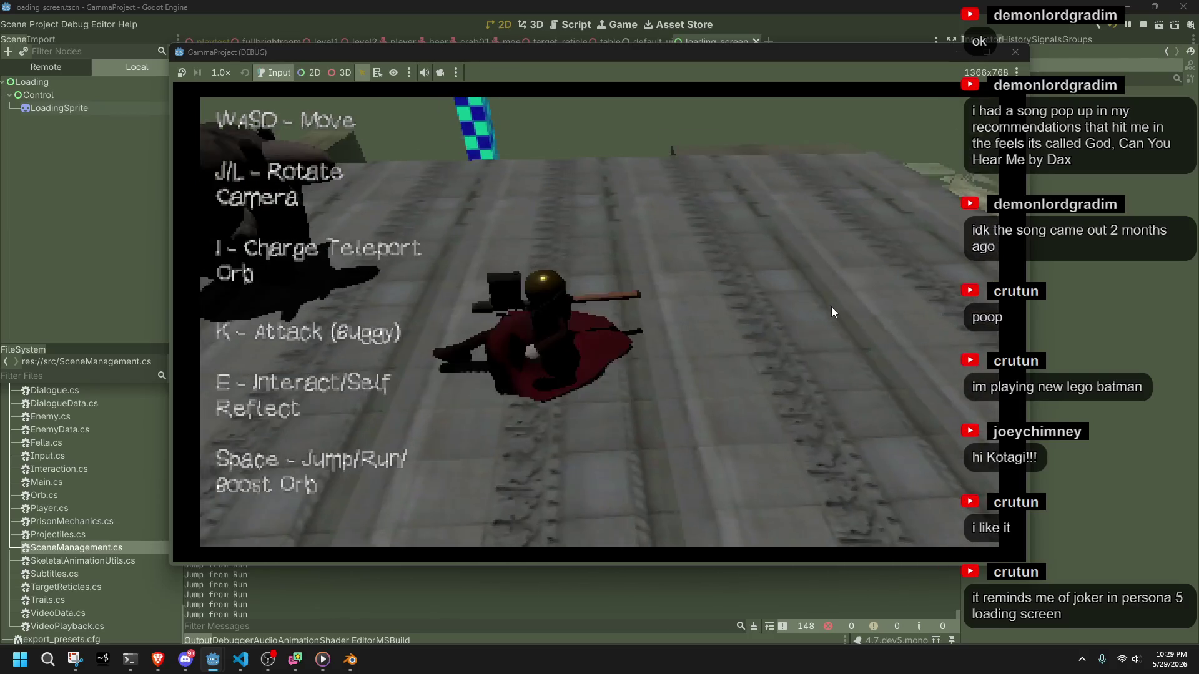
key(Escape)
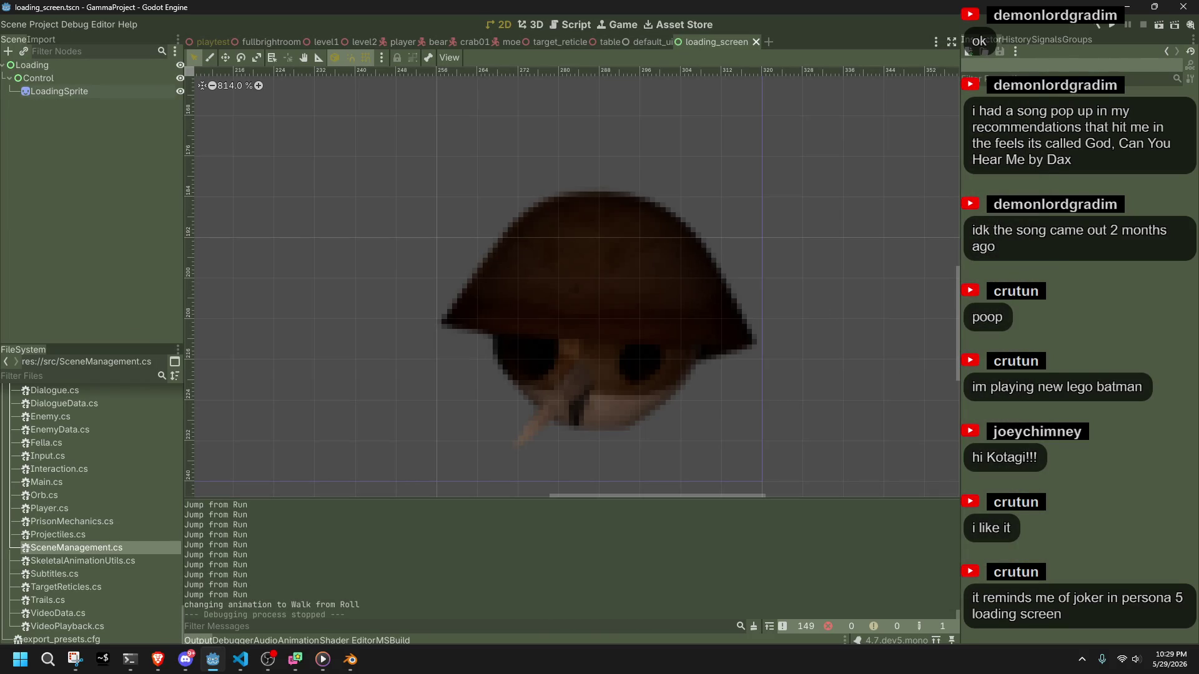
key(alt+Tab)
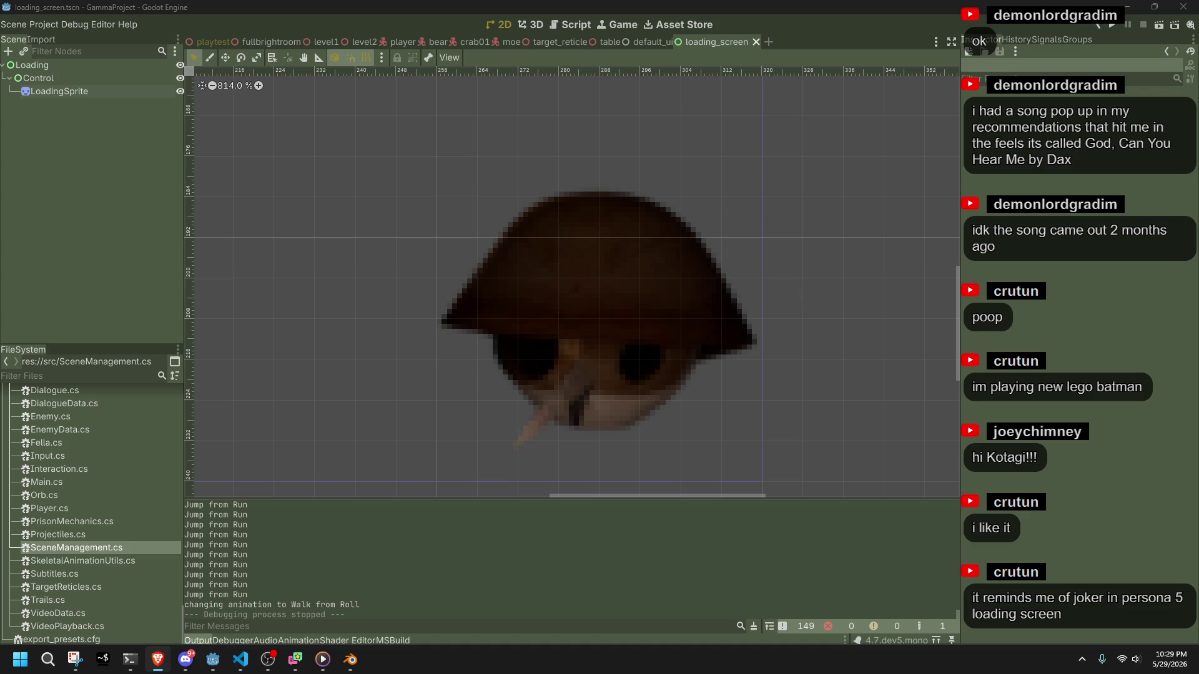
key(alt+Tab)
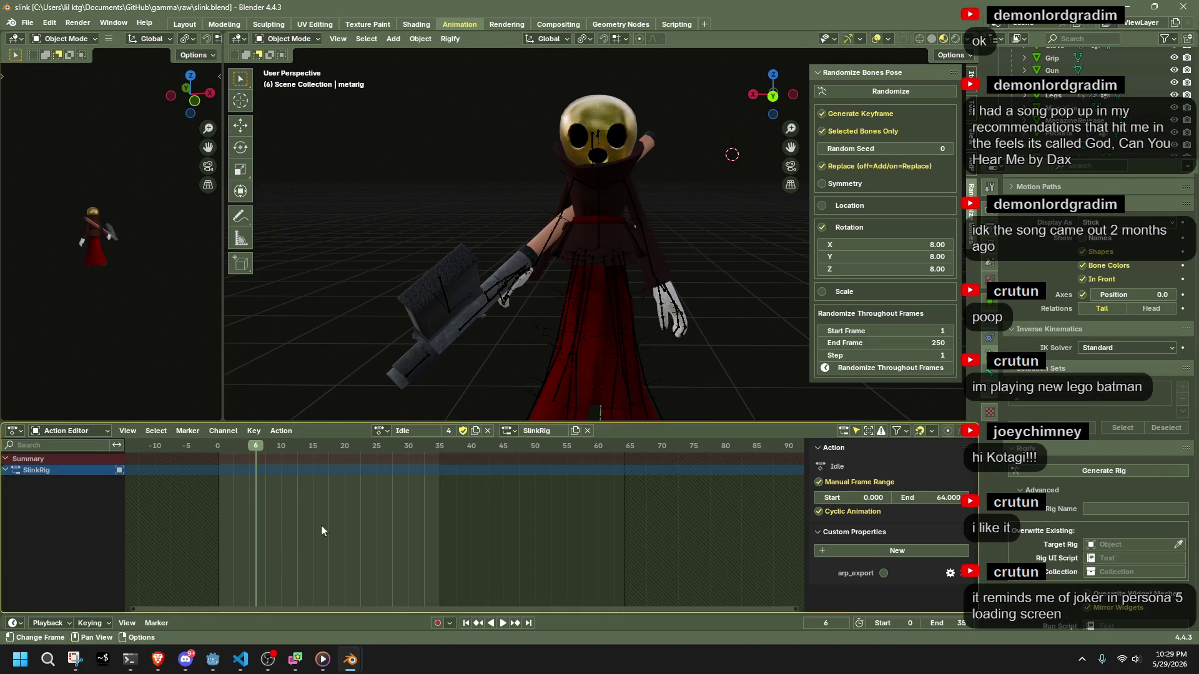
In loadingScreen.blend, start File > Append and open slink.blend; appending with nothing chosen gives an error.
mouse_move(350, 660)
click(299, 601)
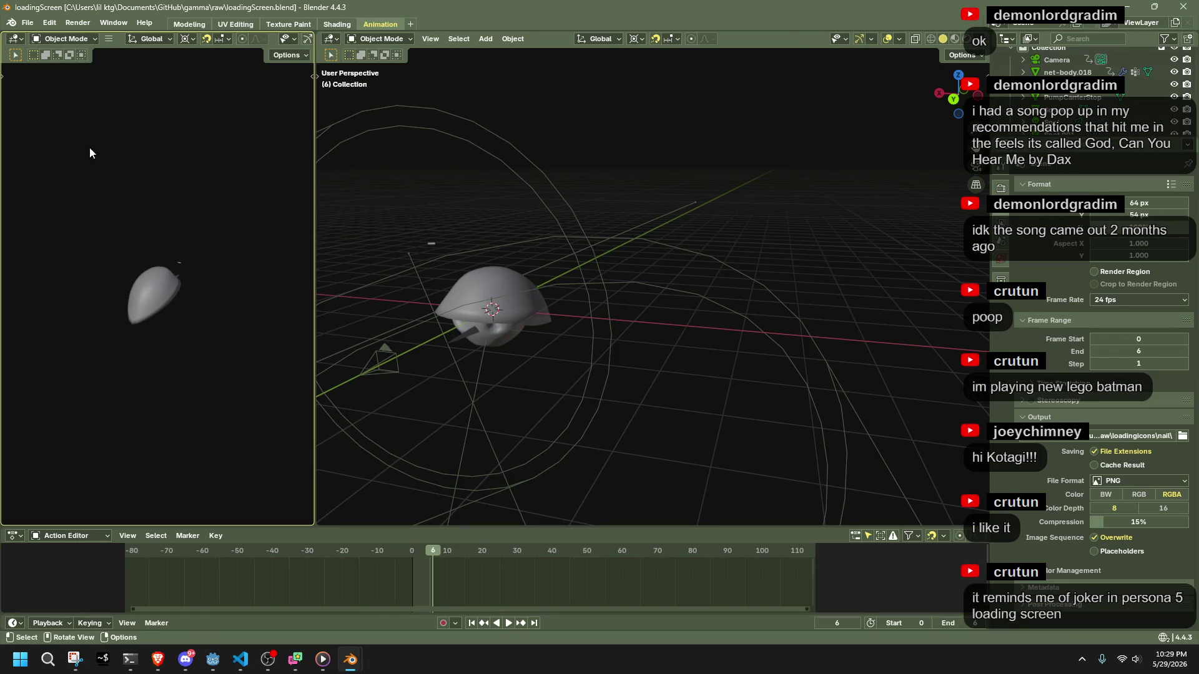
click(28, 23)
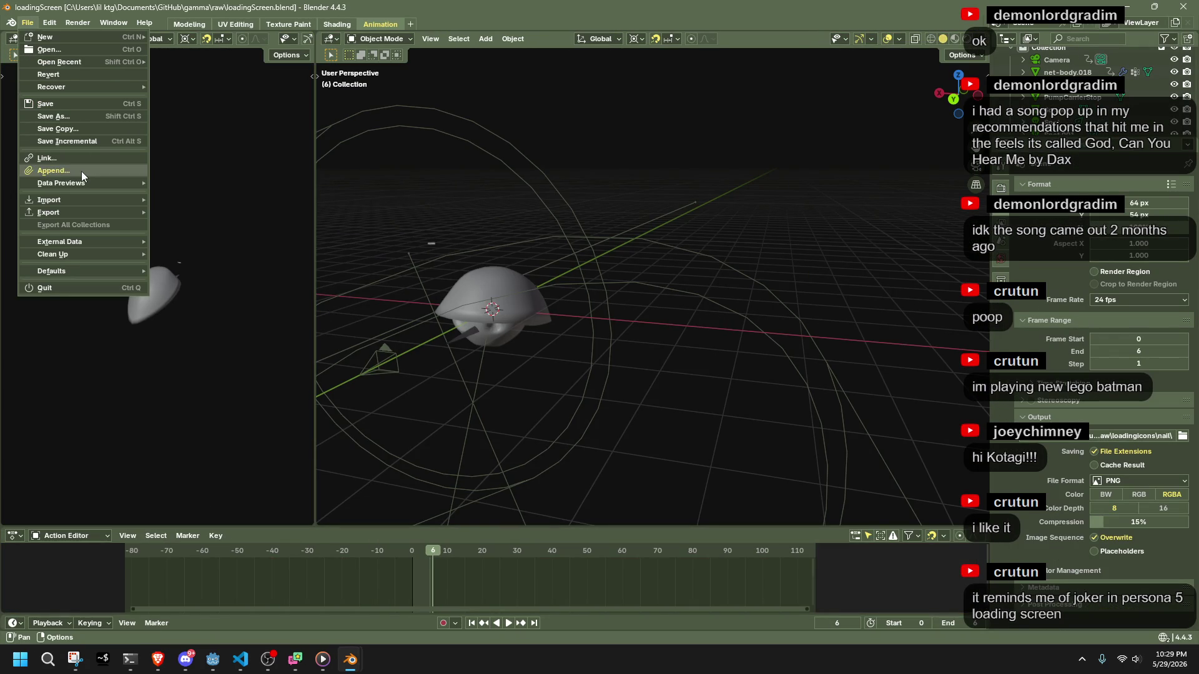
click(81, 171)
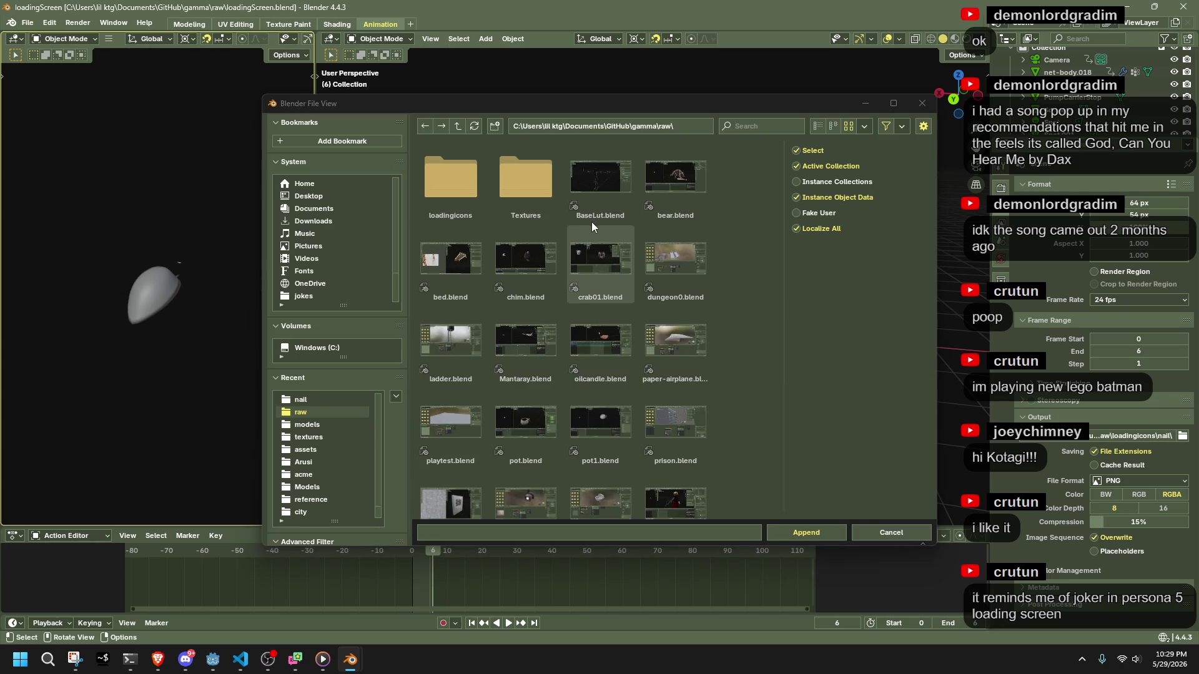
scroll(589, 241, down, 5)
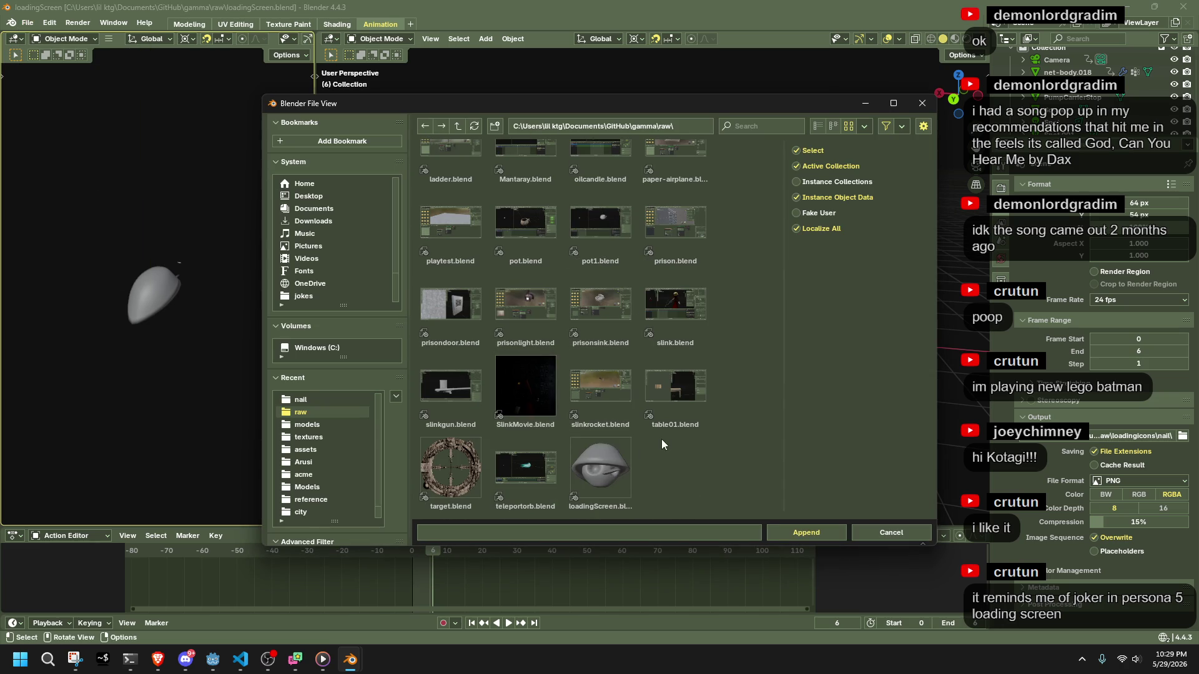
double_click(668, 327)
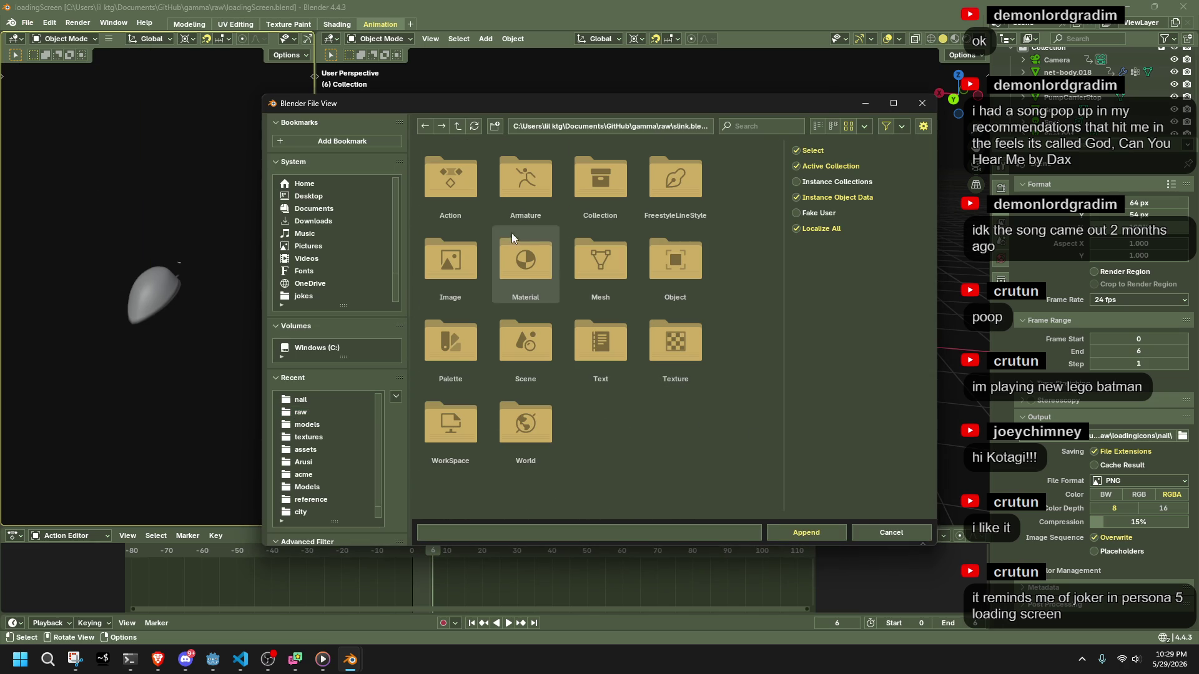
click(818, 525)
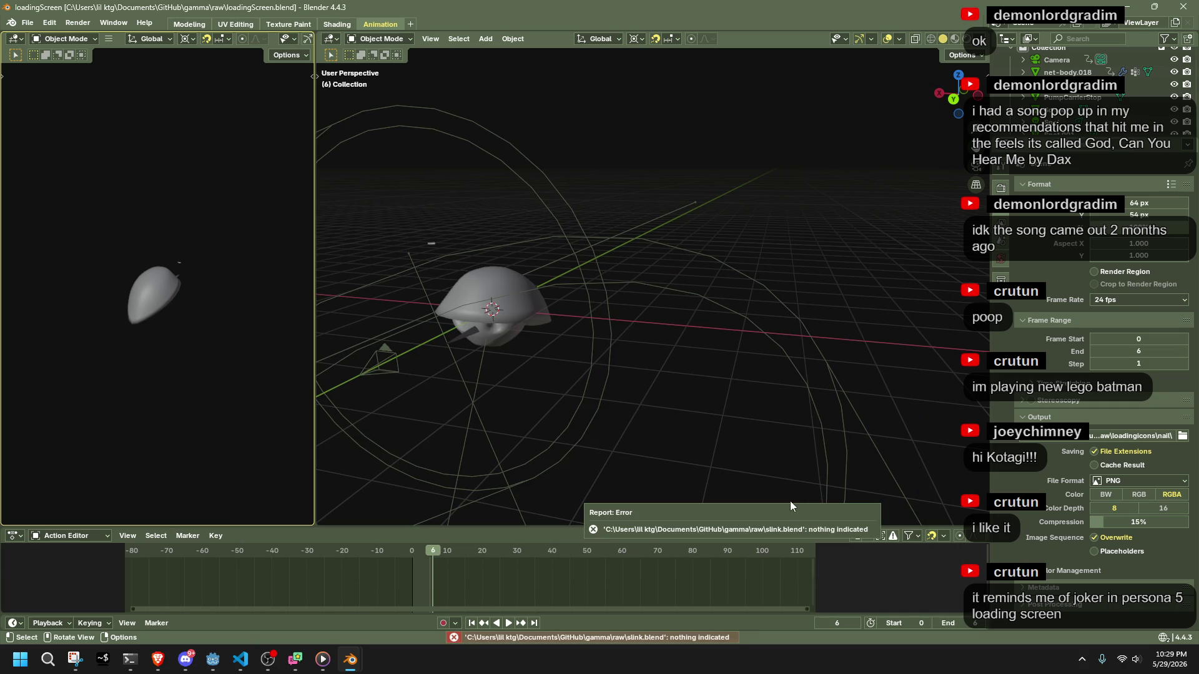
Append the metarig armature from slink.blend's Armature collection.
click(27, 24)
click(89, 171)
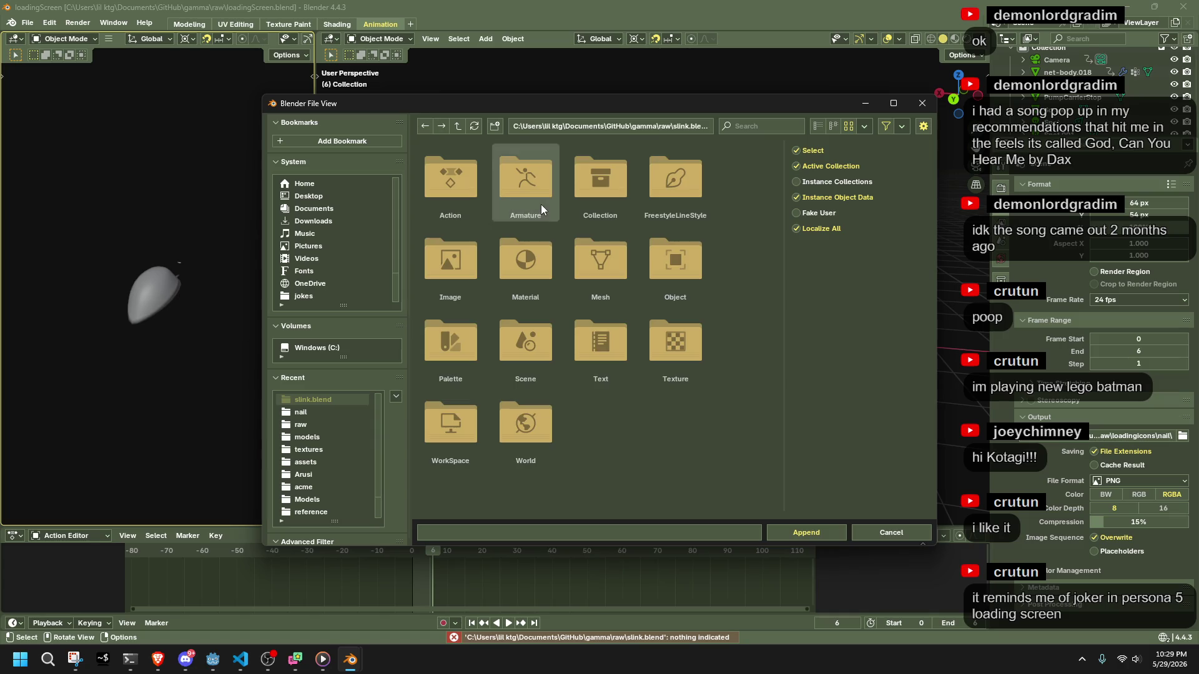
double_click(540, 204)
click(526, 195)
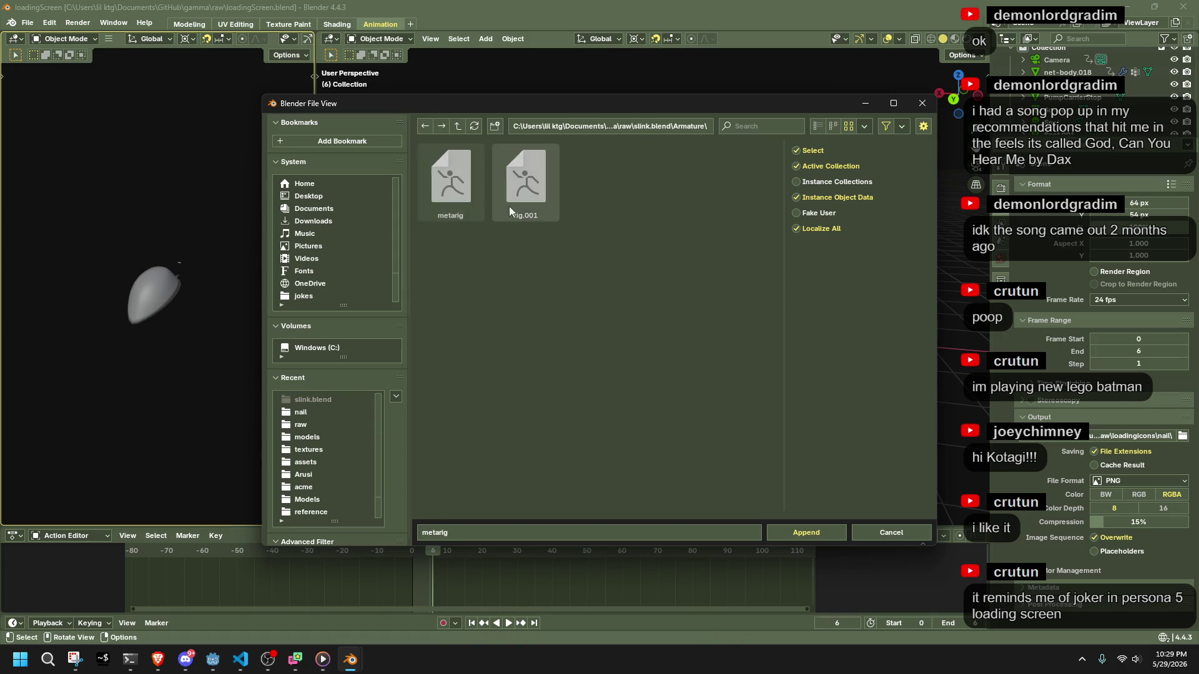
click(451, 204)
click(817, 533)
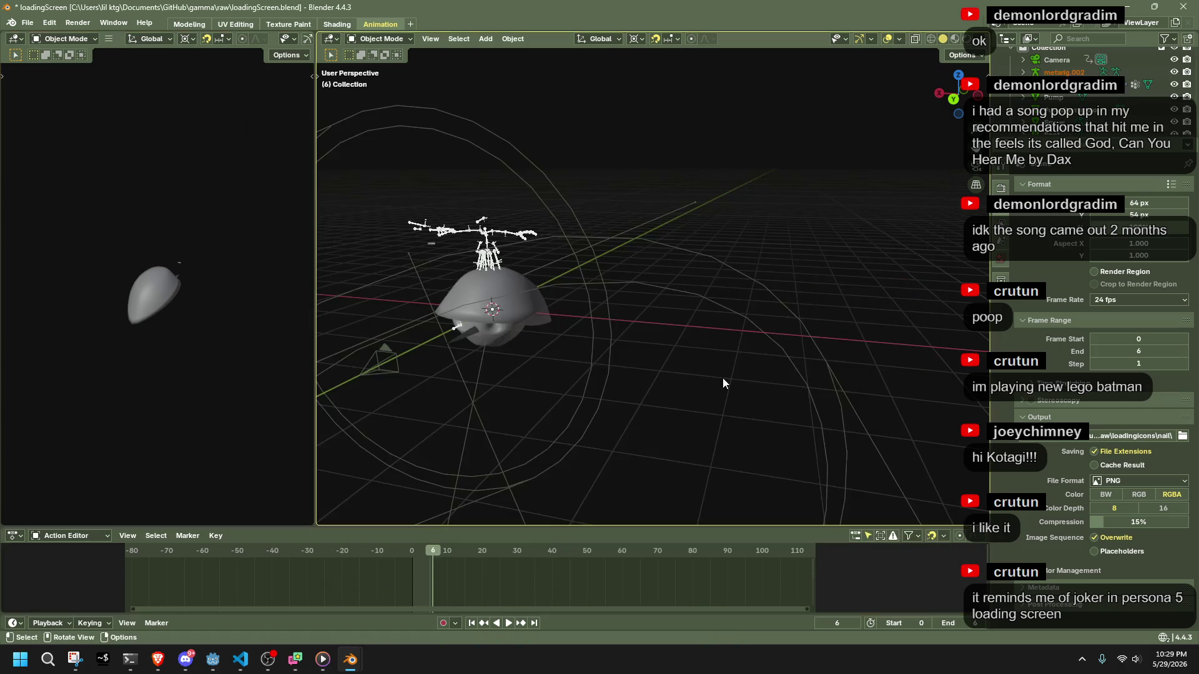
Select the appended rig, switch it into Pose Mode, and browse its available actions.
middle_drag(507, 264, 604, 282)
click(625, 291)
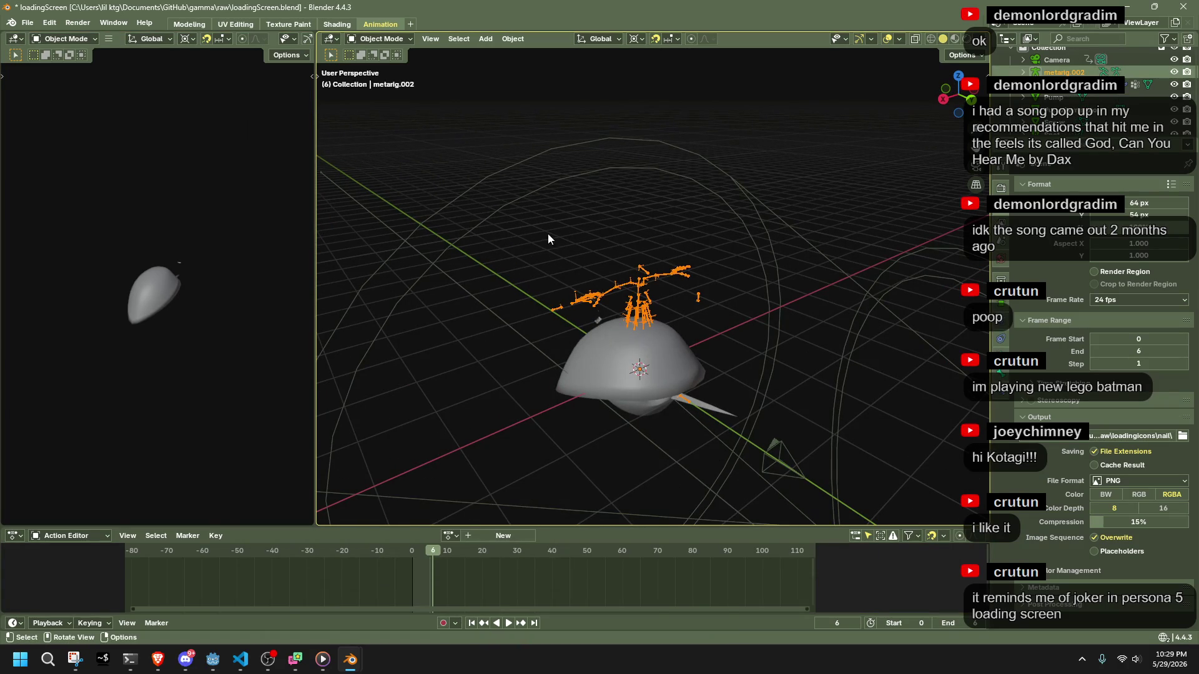
click(381, 39)
click(390, 77)
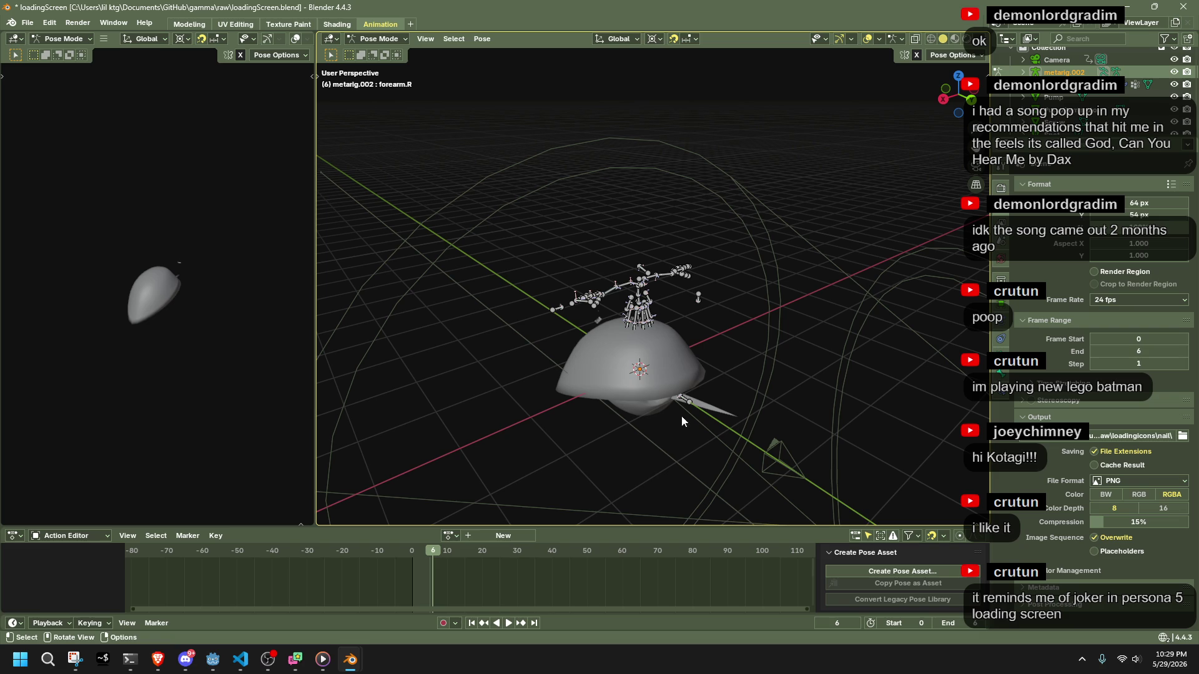
click(451, 535)
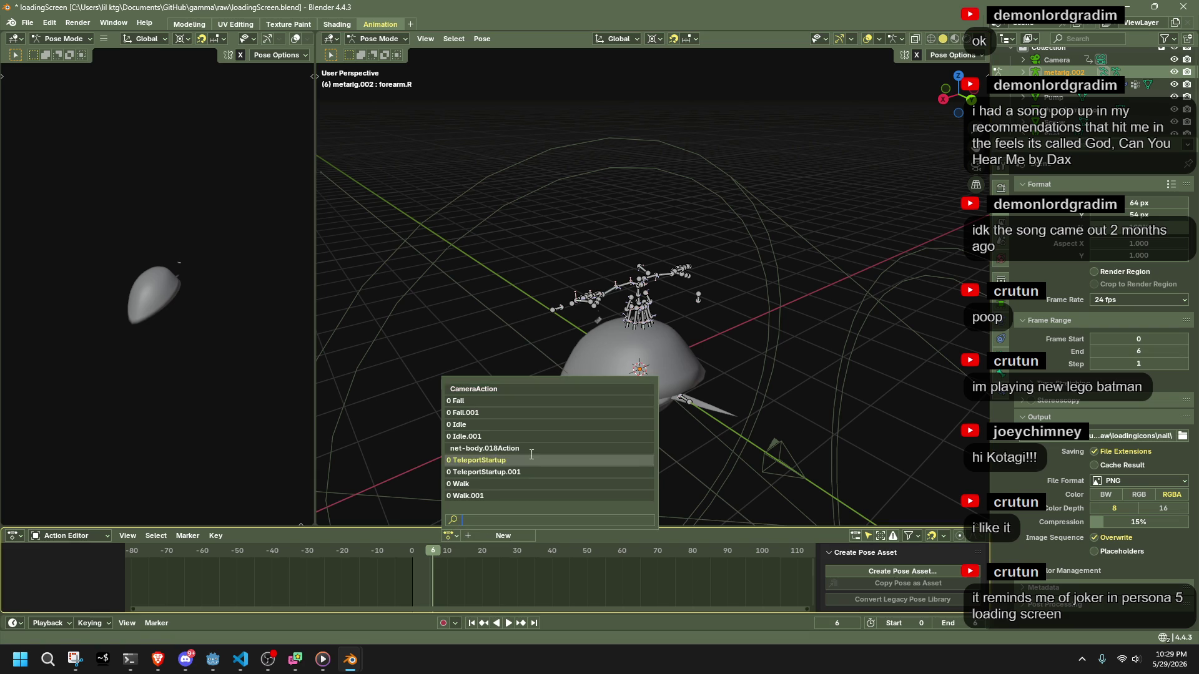
scroll(531, 454, down, 3)
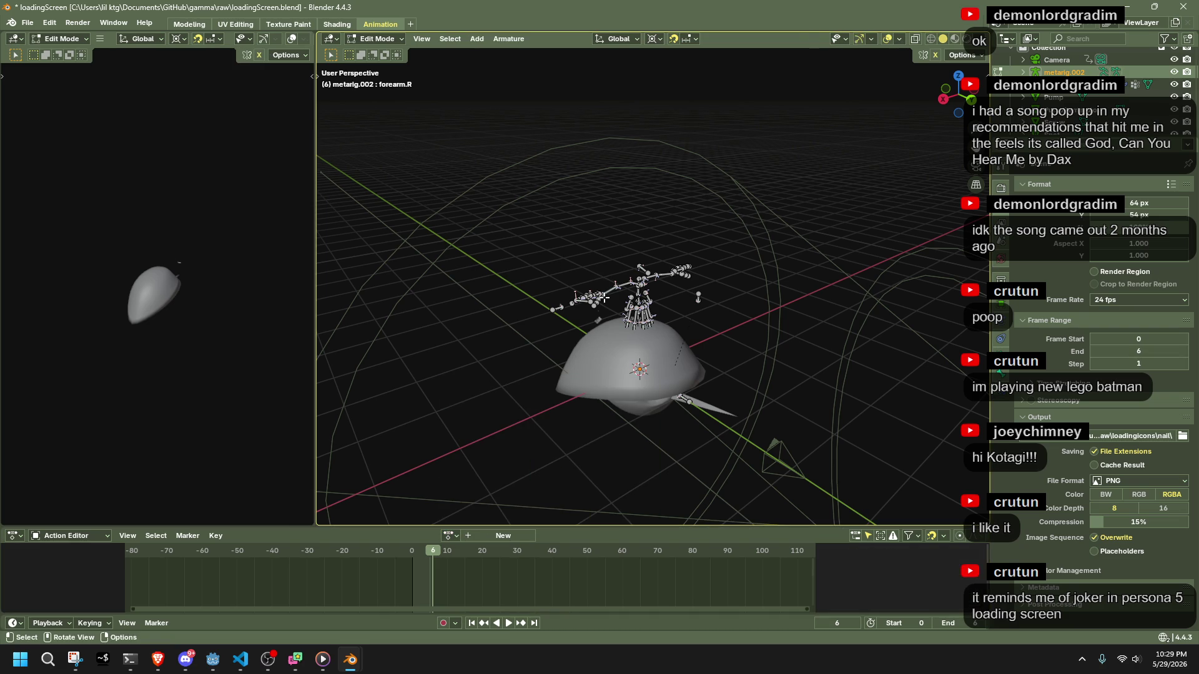
Return the rig to Object Mode, delete it, and switch to the slink.blend window.
click(396, 43)
click(392, 52)
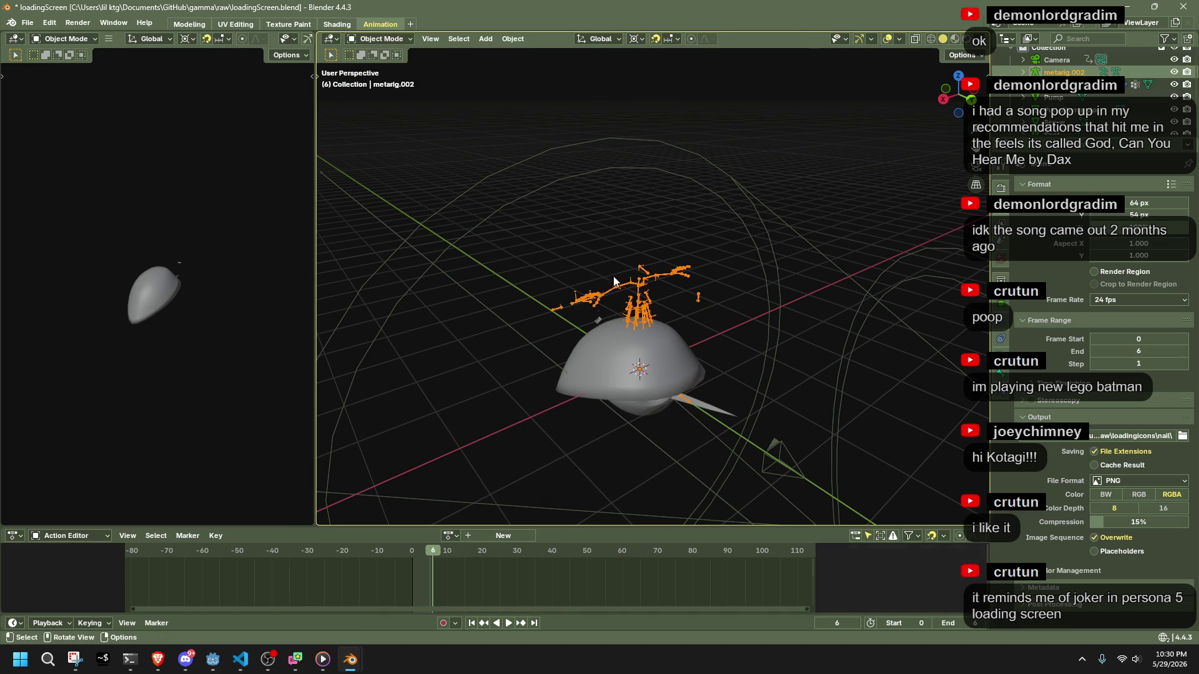
key(Delete)
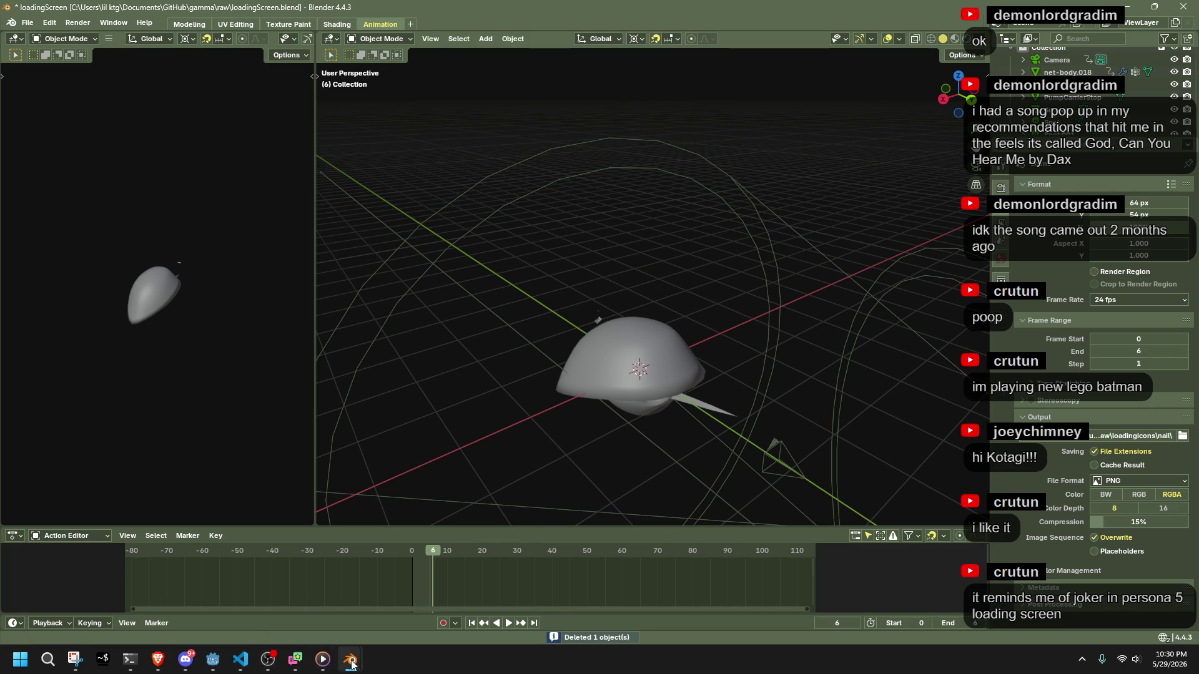
mouse_move(350, 659)
click(478, 617)
Load the Run action and preview its playback.
scroll(605, 241, down, 3)
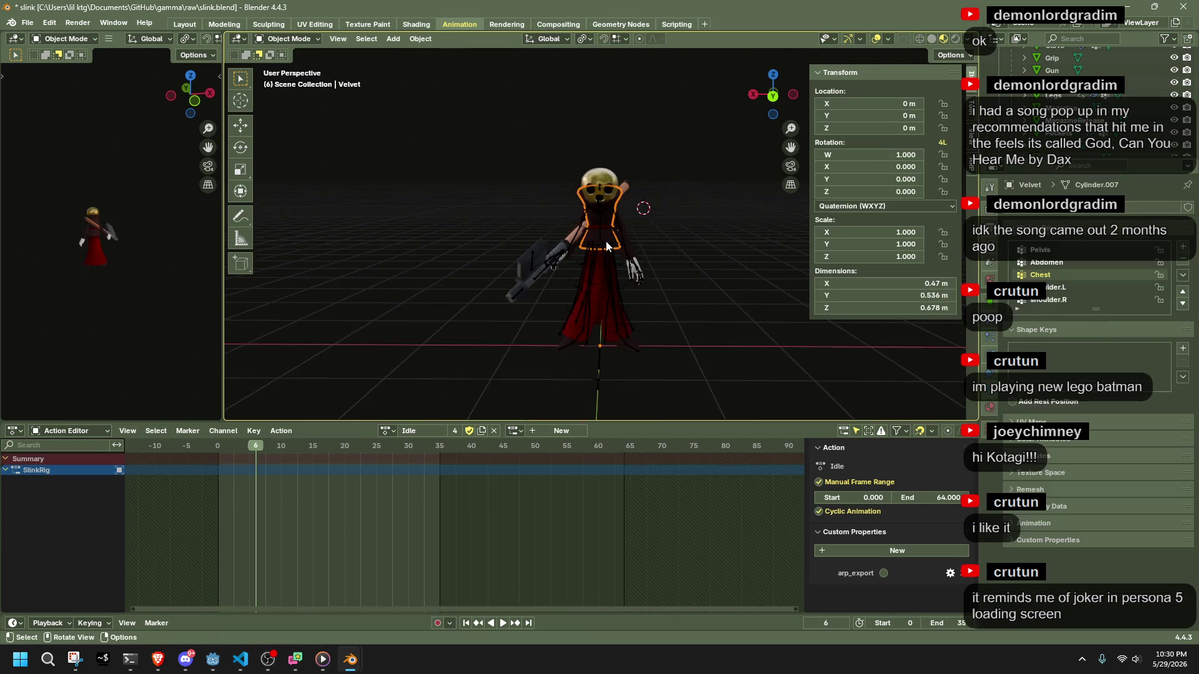
click(387, 431)
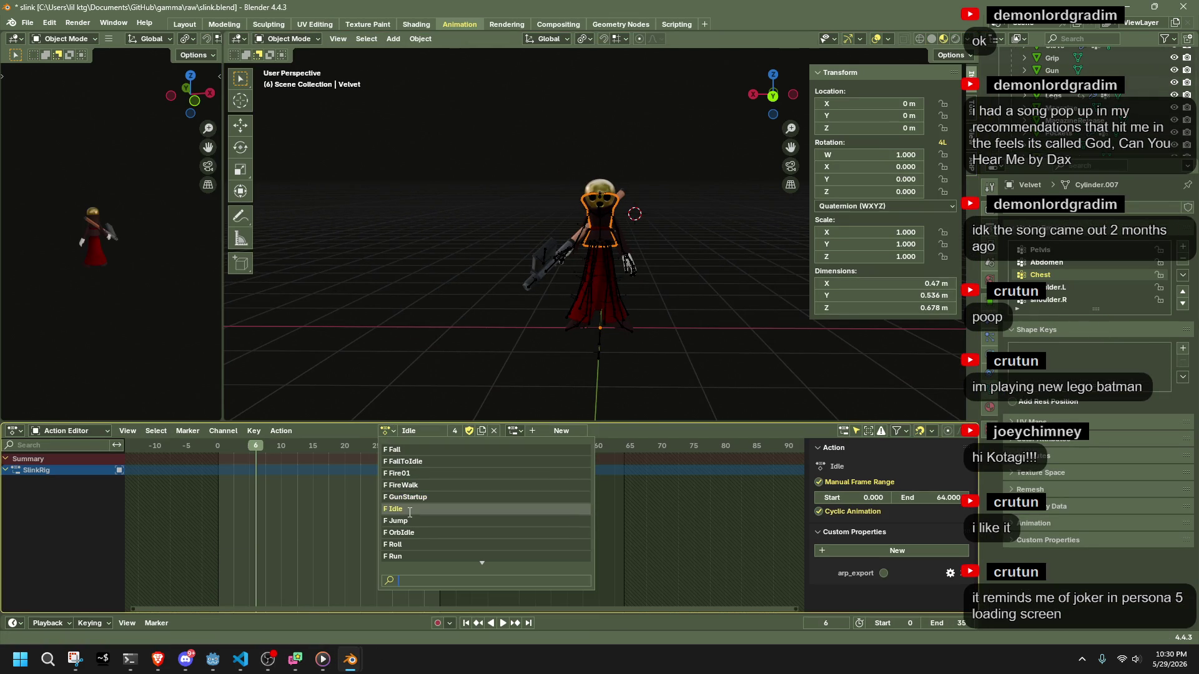
click(392, 557)
key(space)
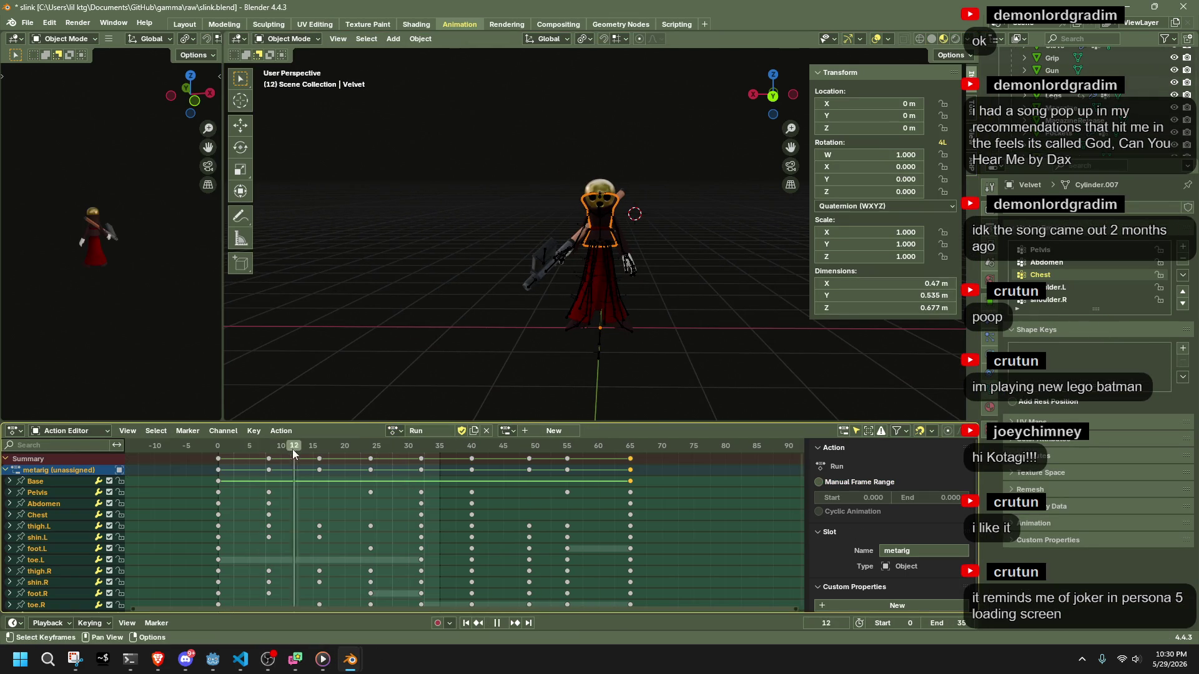
key(Escape)
middle_drag(481, 344, 410, 335)
scroll(459, 326, up, 2)
Assign the Run action to the metarig armature and scrub through its frames.
click(290, 38)
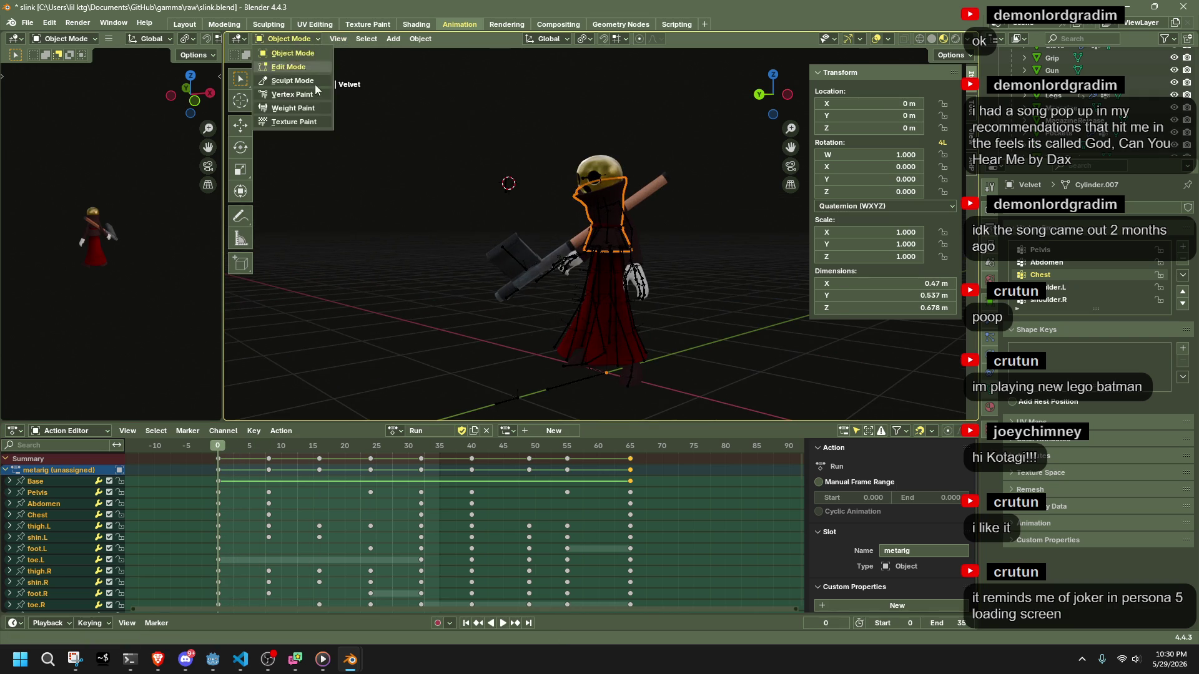
click(602, 214)
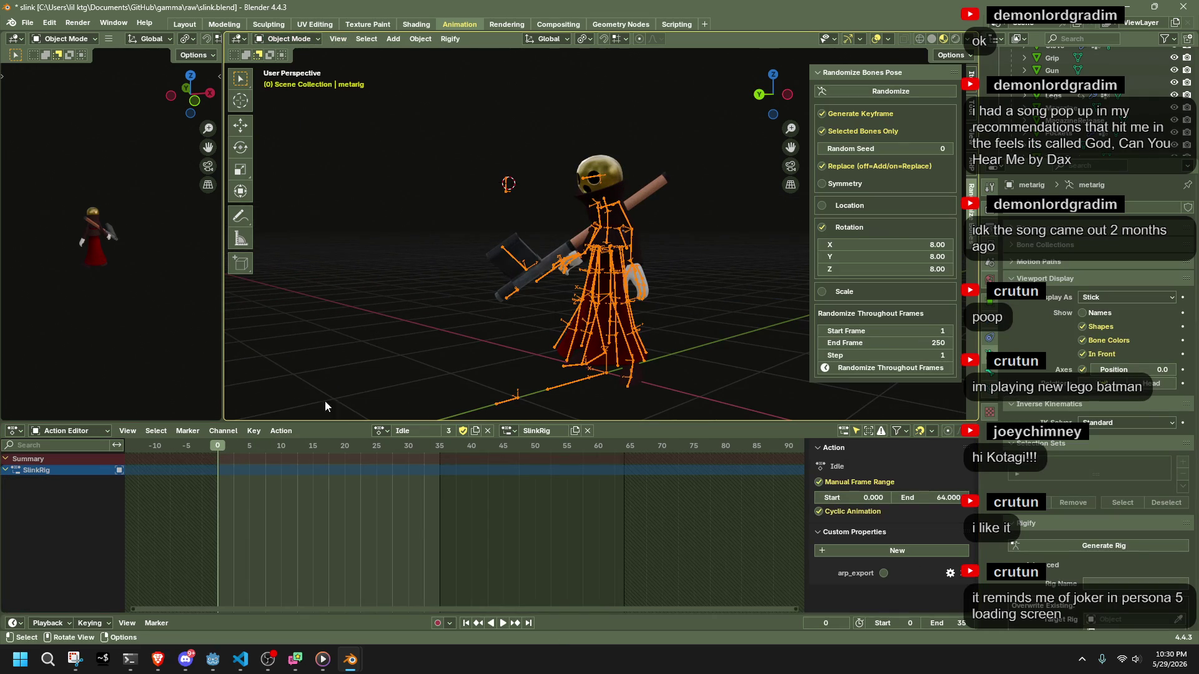
click(382, 431)
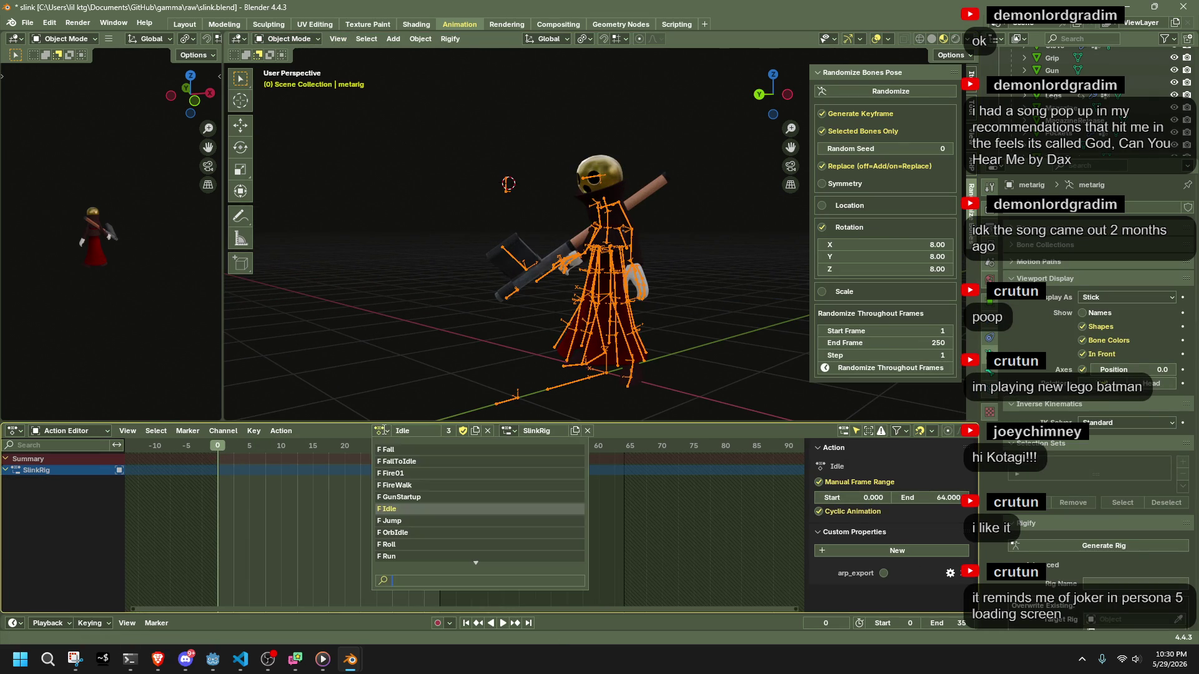
click(407, 556)
scroll(519, 356, down, 3)
key(space)
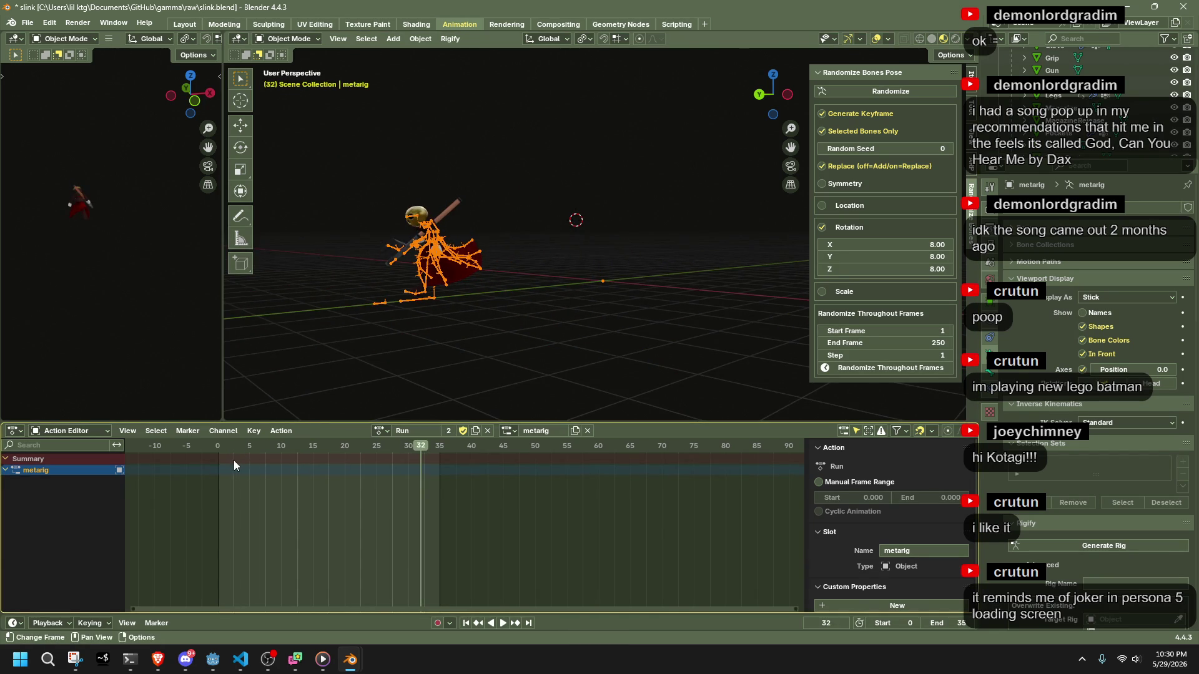
mouse_move(219, 452)
mouse_down()
mouse_move(403, 500)
mouse_move(566, 503)
mouse_up()
key(space)
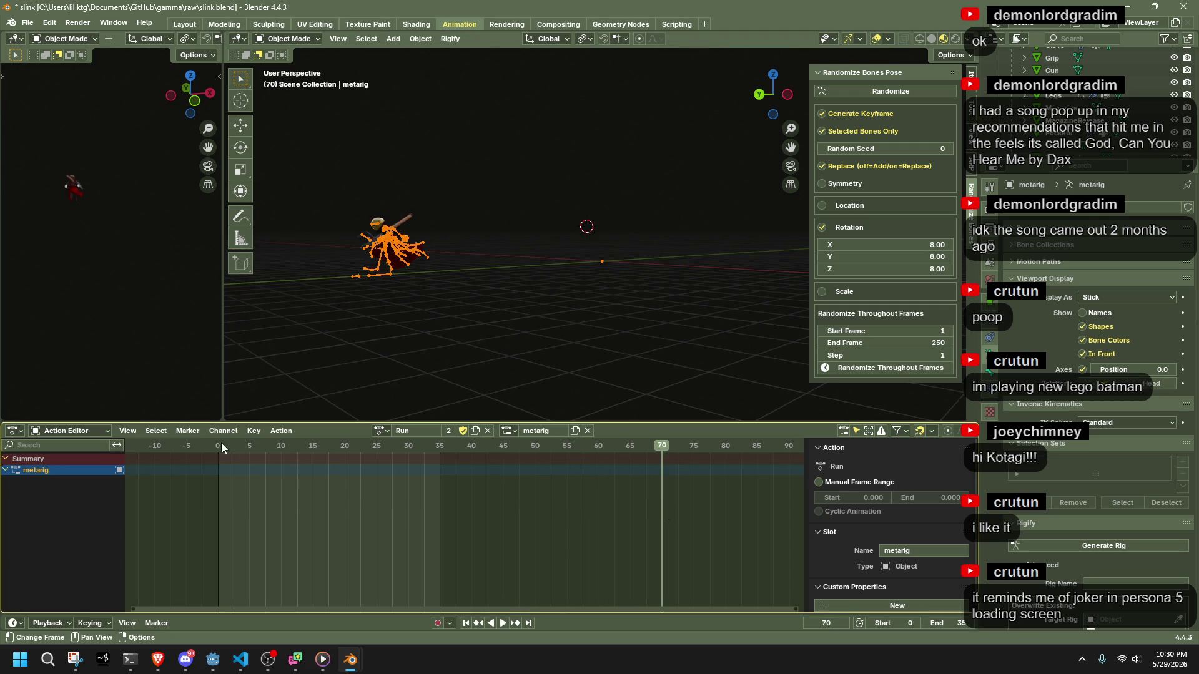
click(218, 444)
key(space)
mouse_move(528, 451)
mouse_down()
mouse_move(661, 454)
mouse_move(644, 456)
mouse_up()
In Pose Mode, give the Run action a manual frame range ending at frame 64.
click(287, 39)
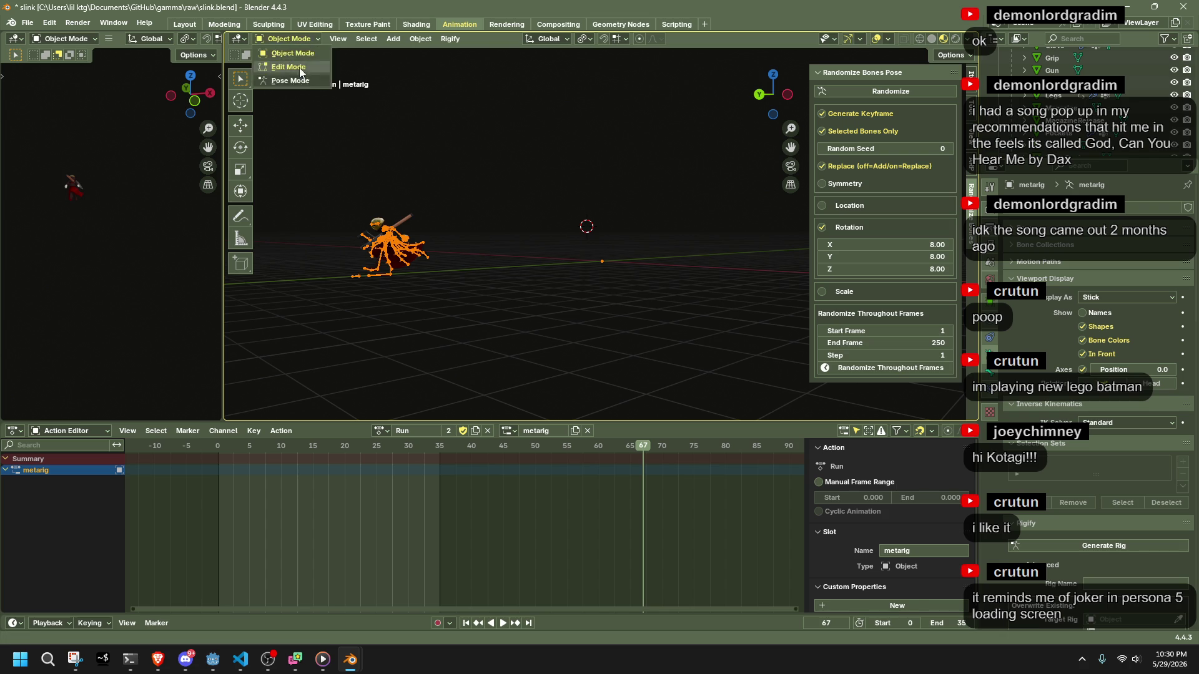
click(287, 80)
key(shift+ctrl+space)
key(space)
click(819, 482)
click(946, 497)
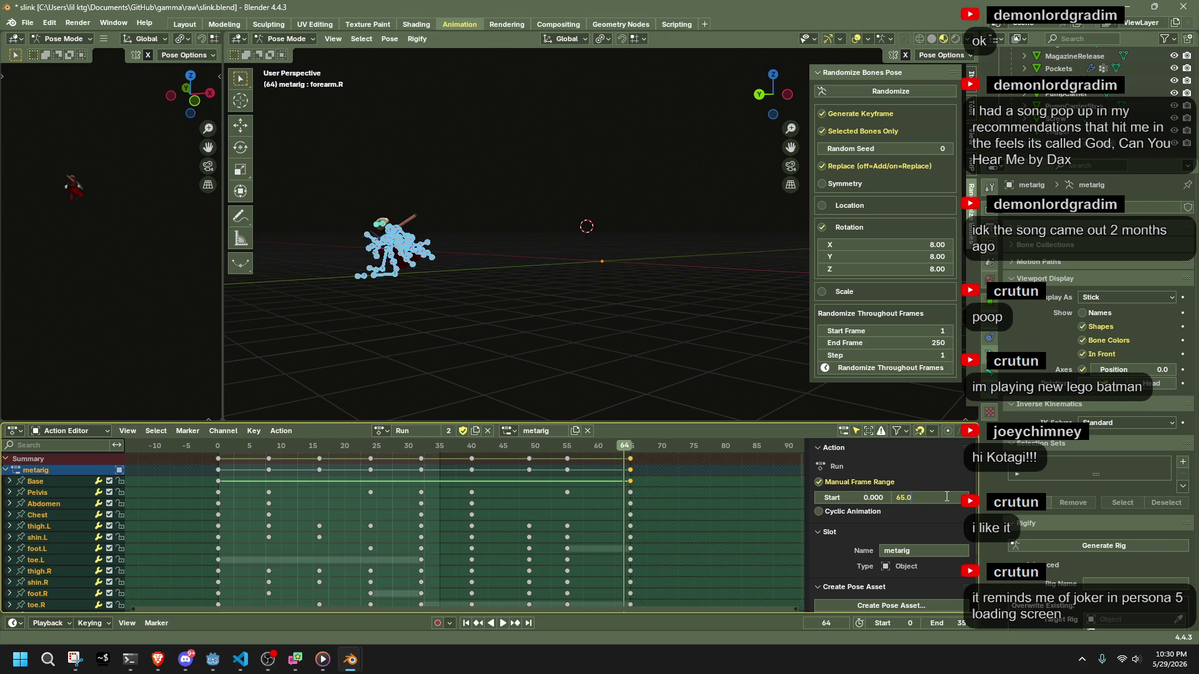
key(Return)
Deselect all bones, save slink.blend, and set the scene end frame to 64.
key(alt+a)
key(ctrl+s)
click(218, 446)
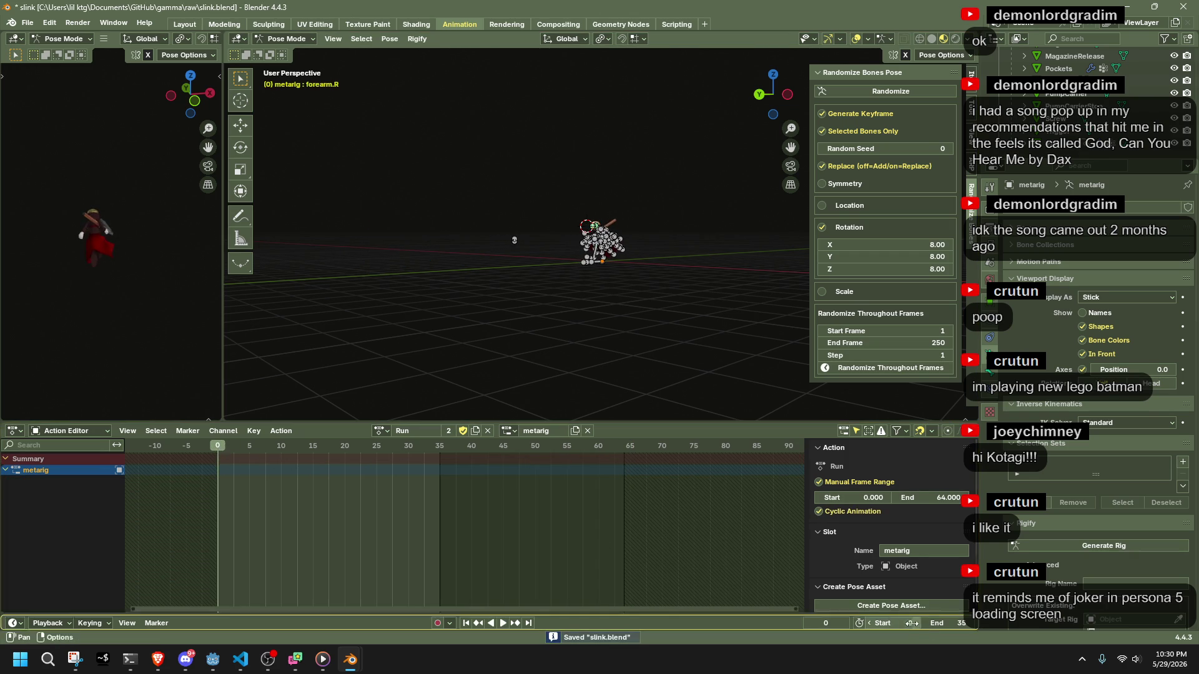
click(954, 627)
text(64)
key(Return)
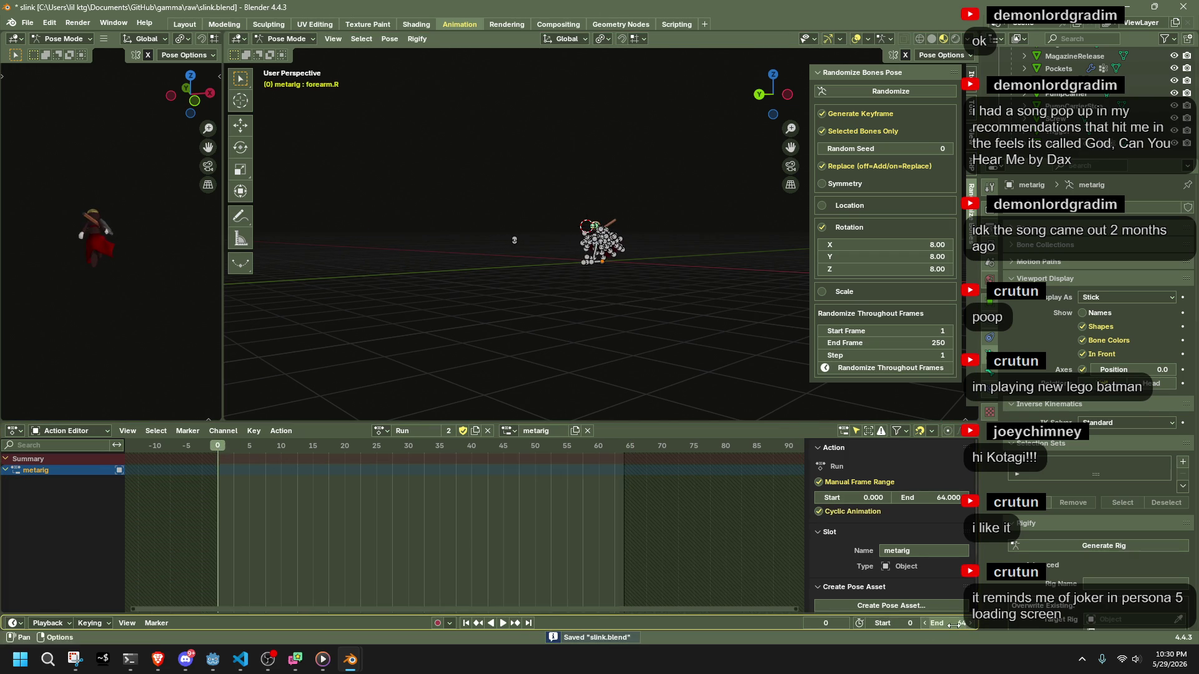
Save slink.blend and export the animated rig as glTF 2.0, then switch to Discord.
key(ctrl+s)
key(q)
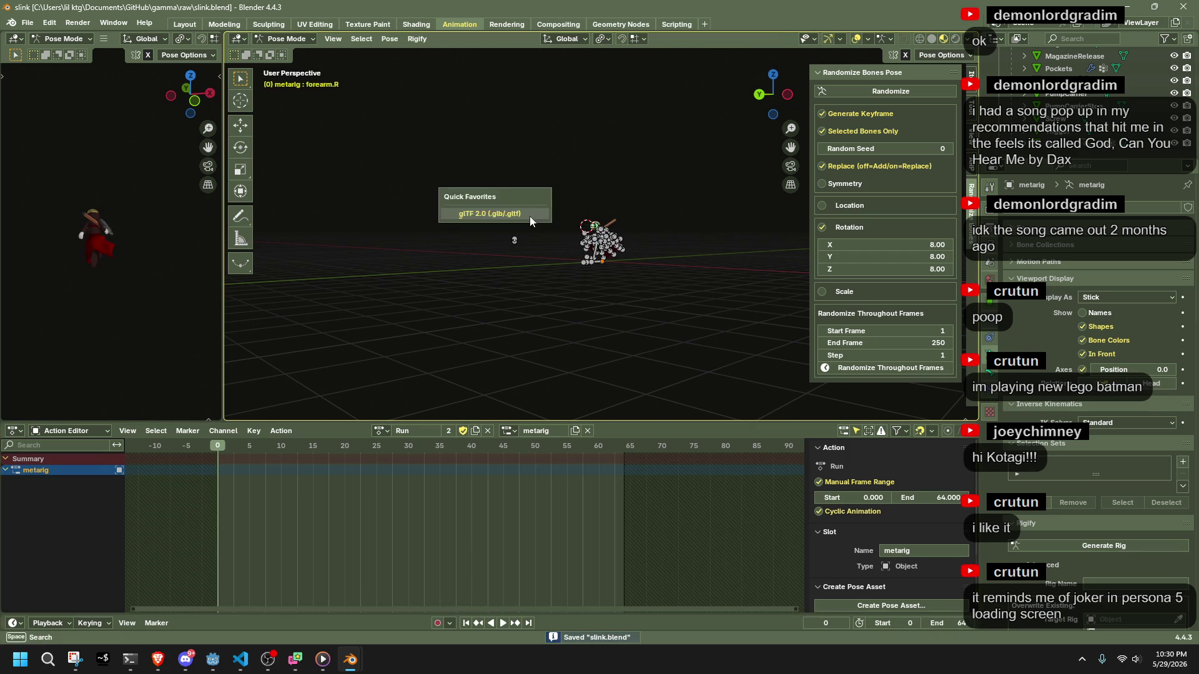
click(529, 216)
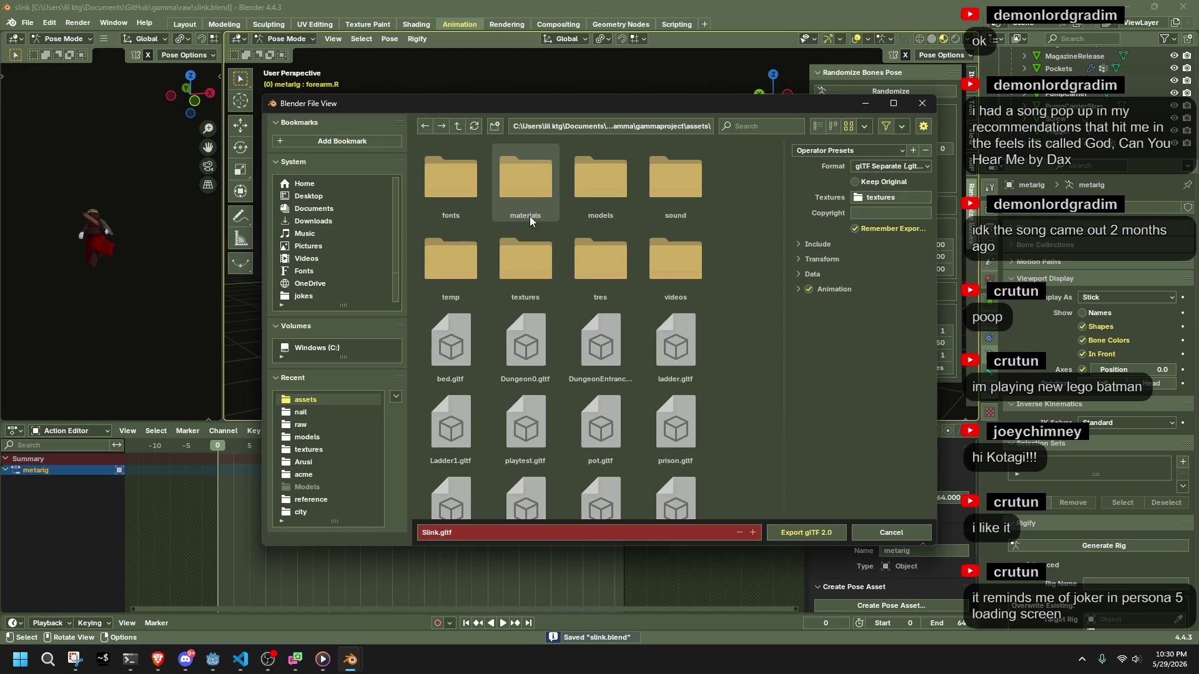
click(822, 532)
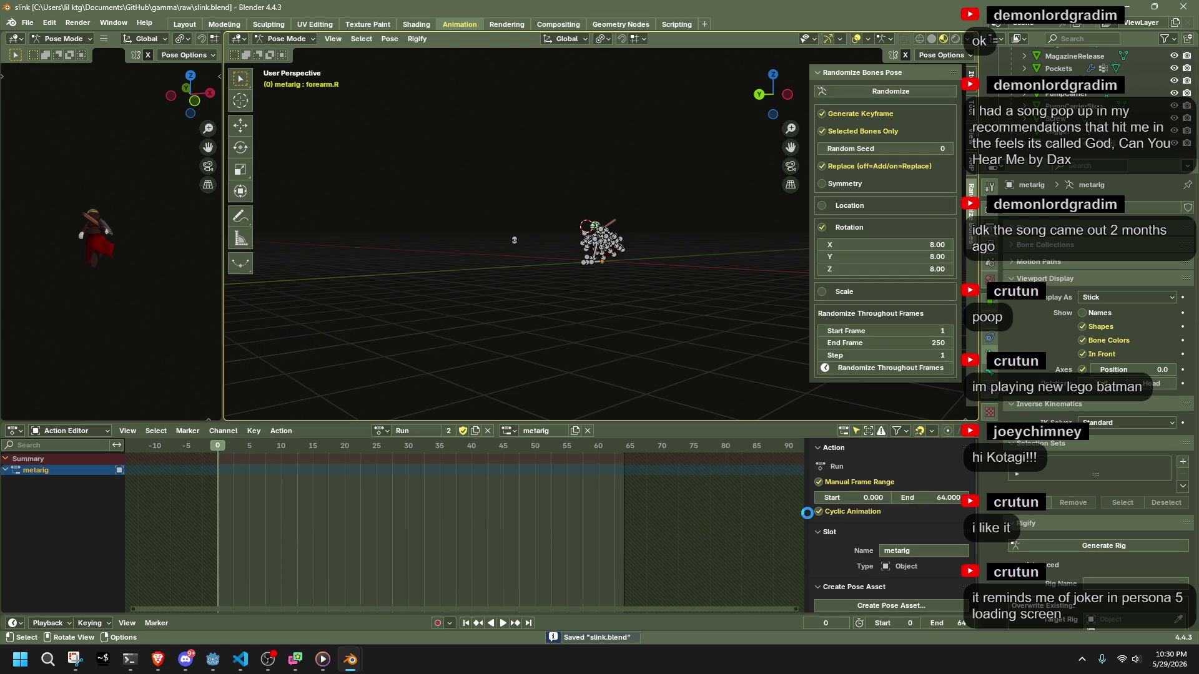
key(alt+Tab)
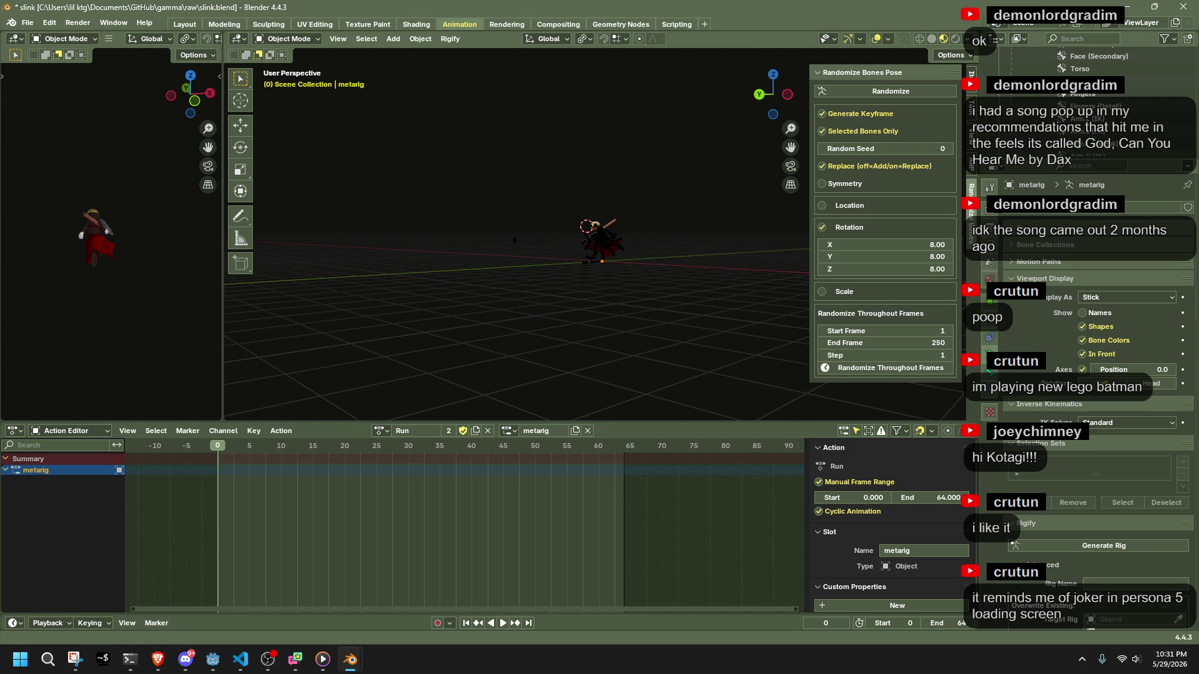
Select the metarig in the Outliner, then deselect it and save slink.blend.
scroll(1038, 101, up, 10)
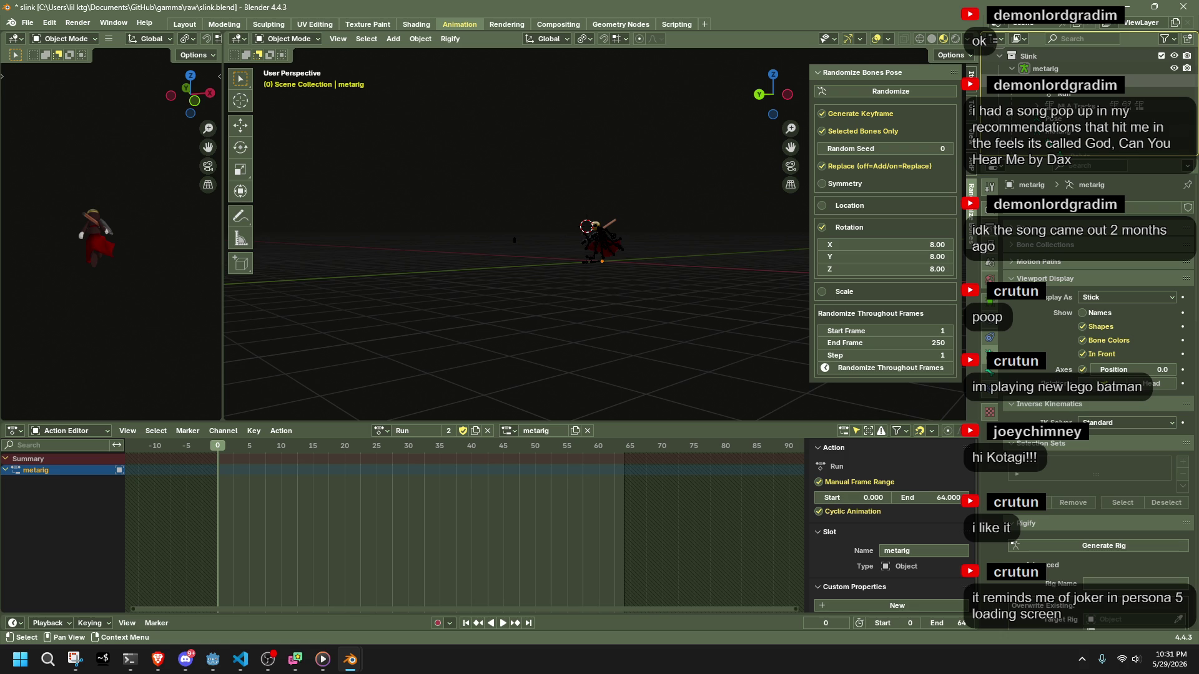
scroll(1086, 113, down, 2)
scroll(1087, 113, down, 1)
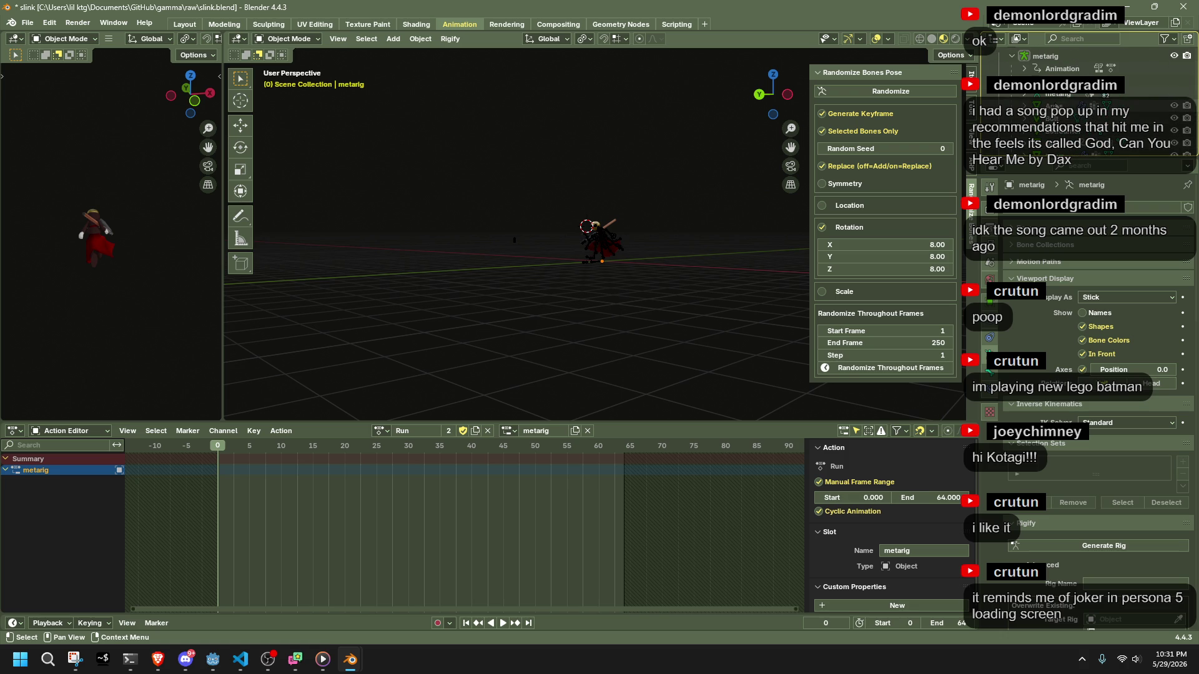
click(1027, 95)
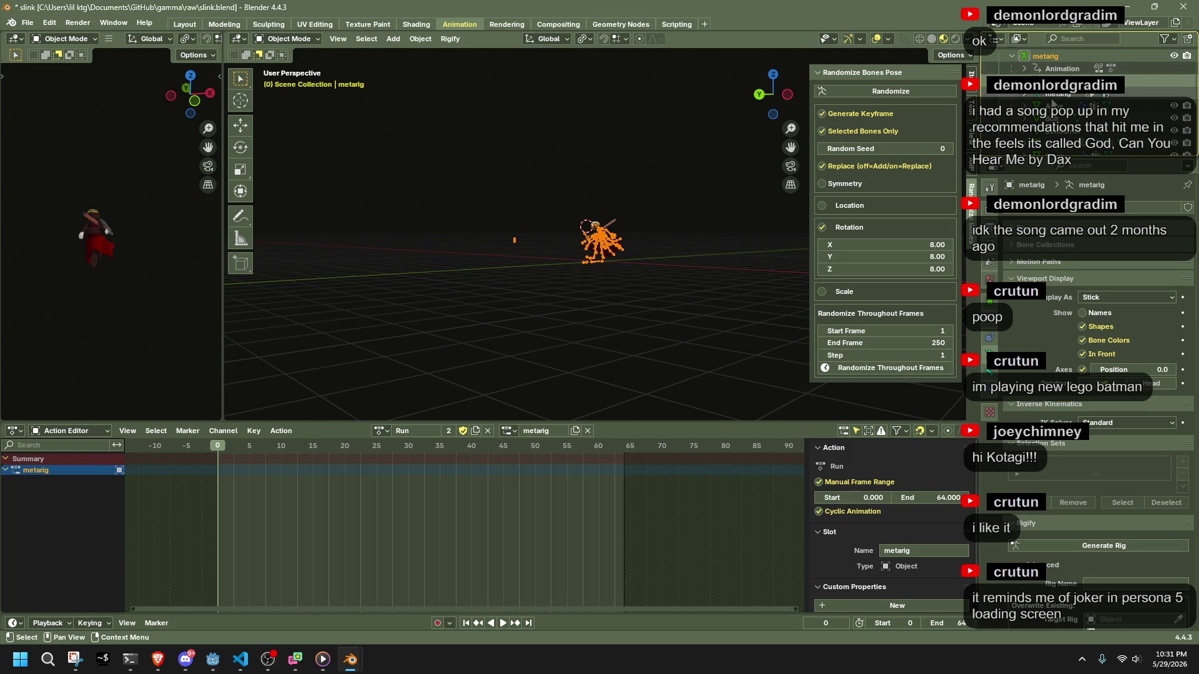
scroll(1027, 95, down, 5)
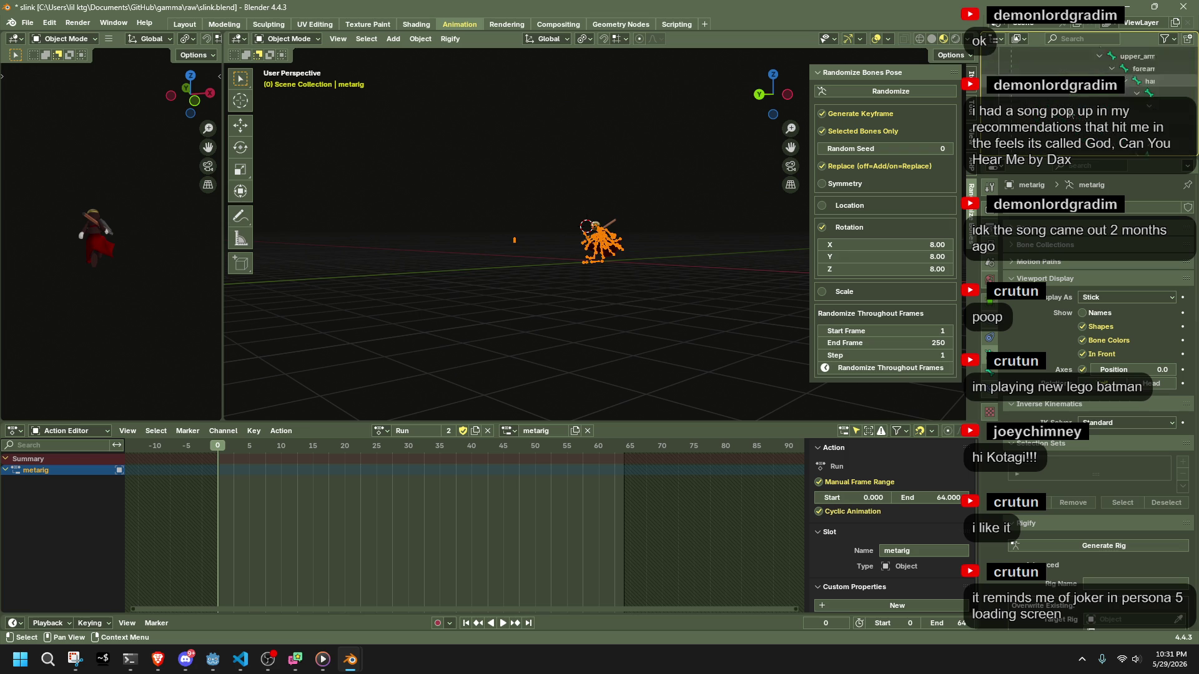
scroll(1027, 94, up, 5)
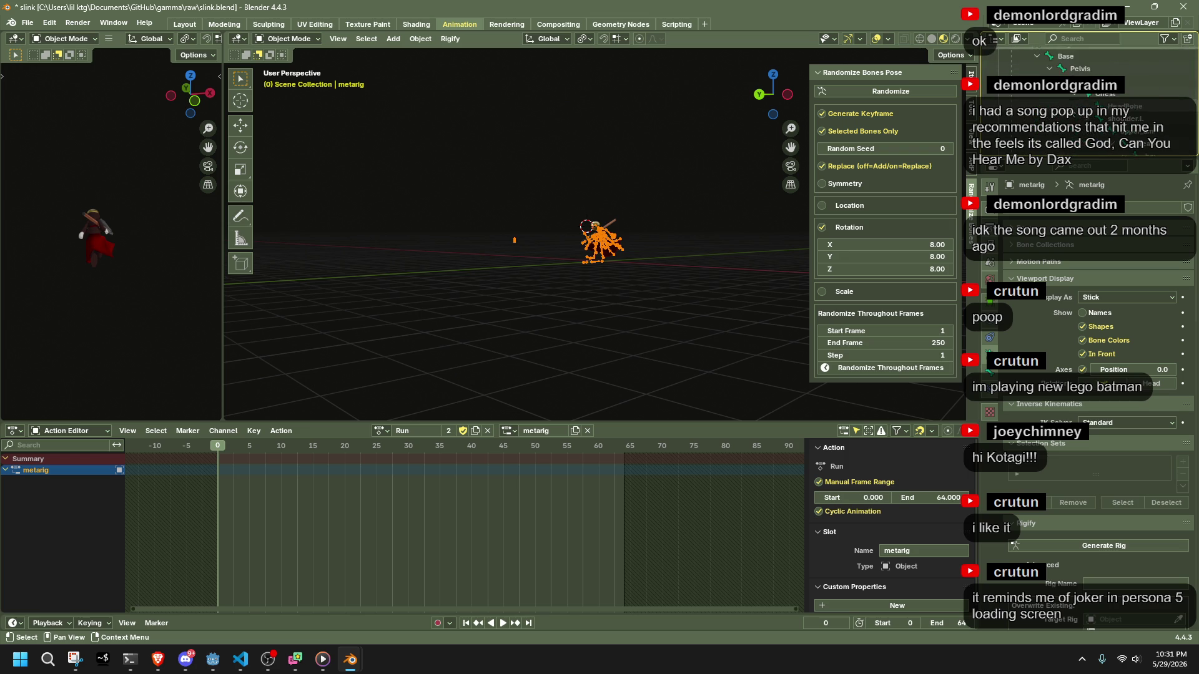
key(alt+a)
key(ctrl+s)
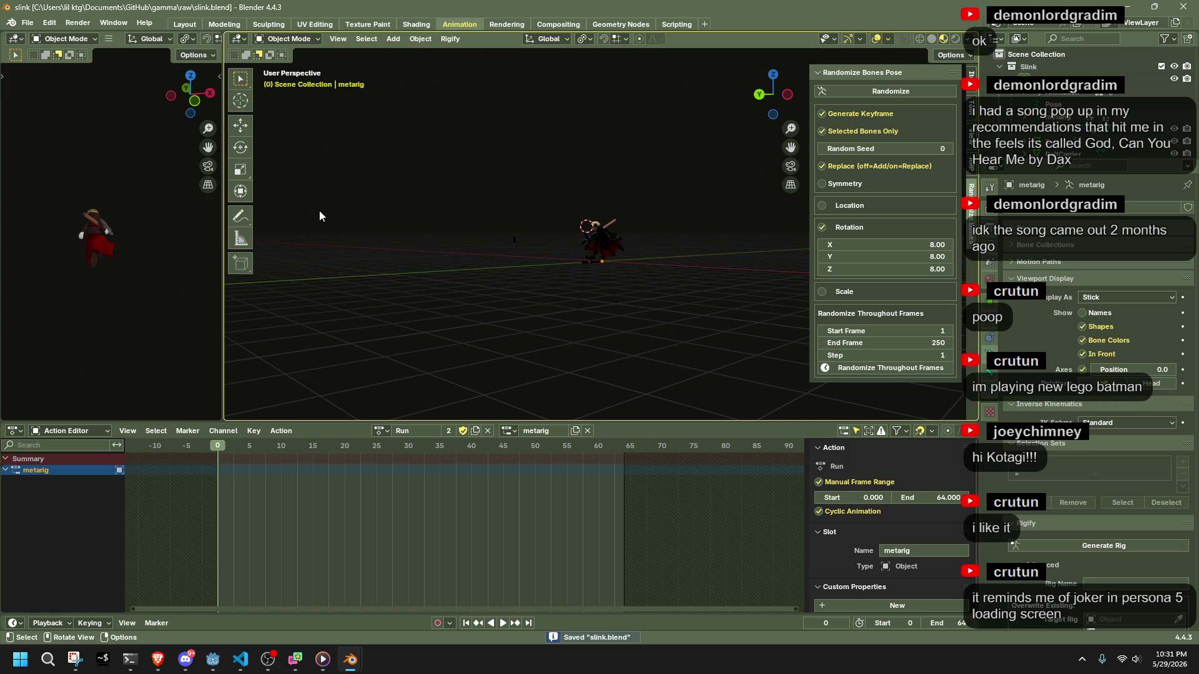
Purge the 179 unused data-blocks via File > Clean Up, frame the character, and save.
click(29, 22)
mouse_move(80, 254)
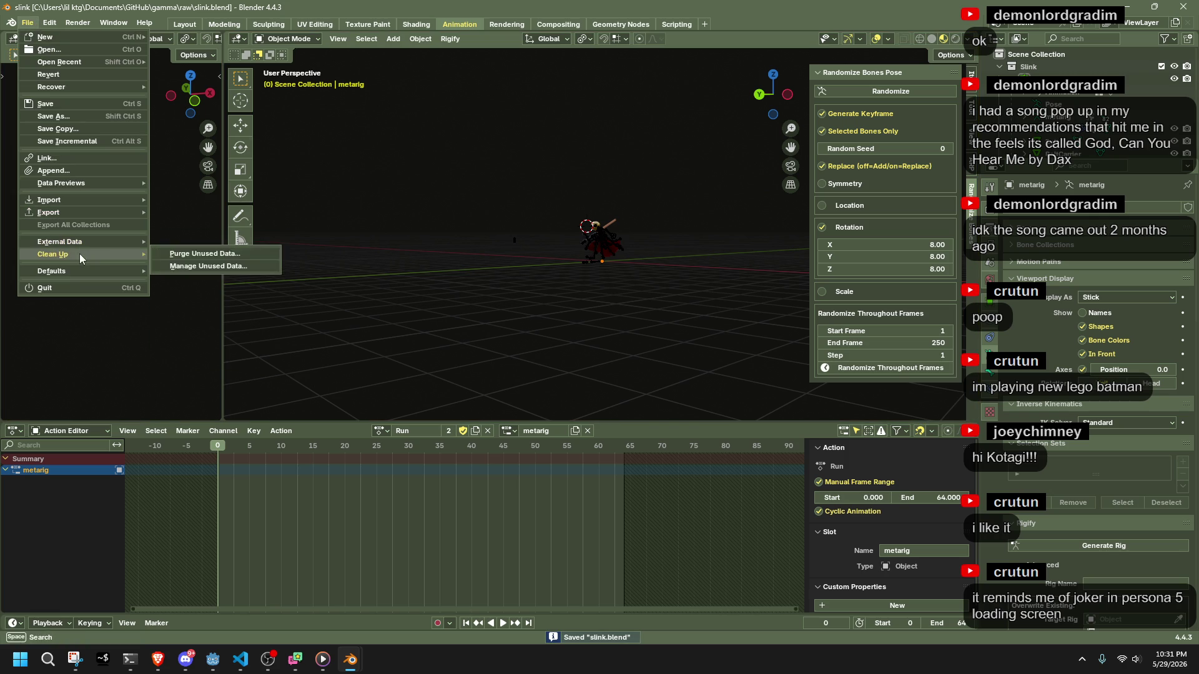
click(175, 256)
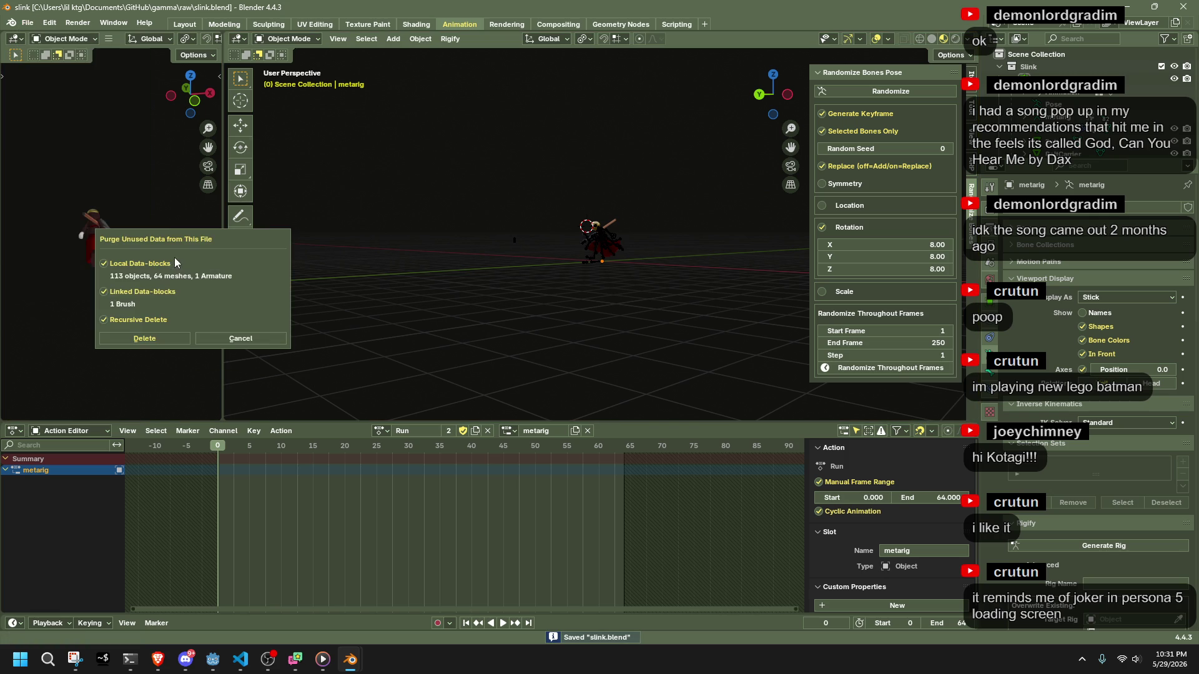
click(179, 343)
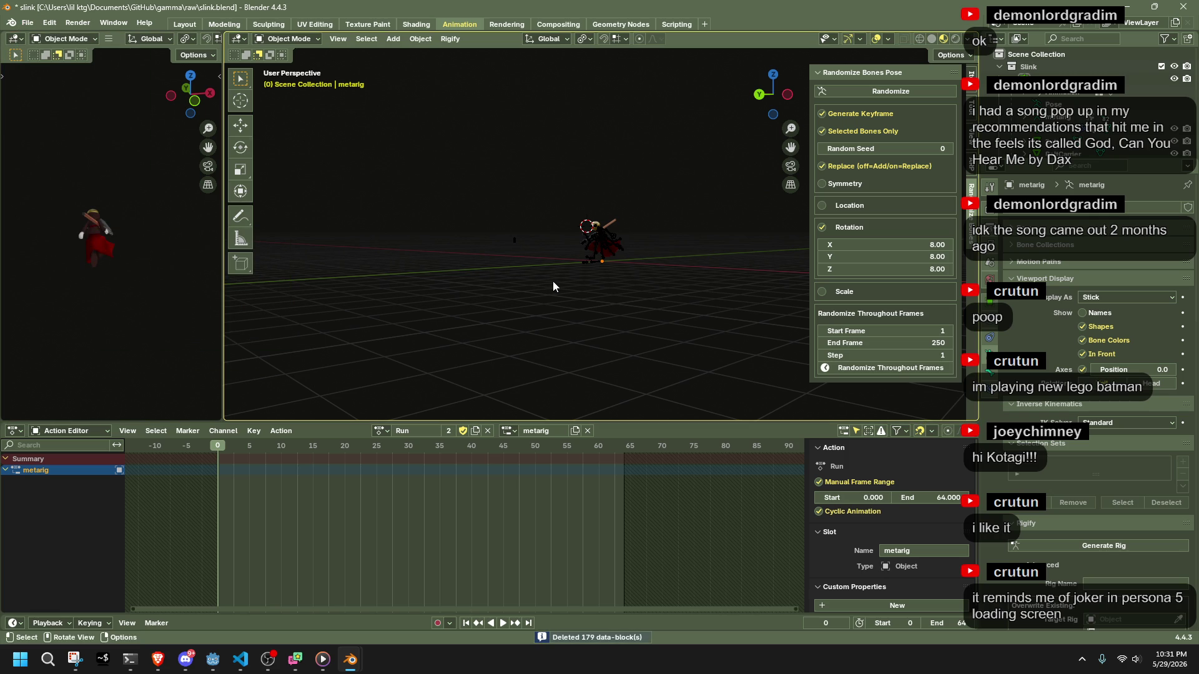
key(KP_Decimal)
key(ctrl+s)
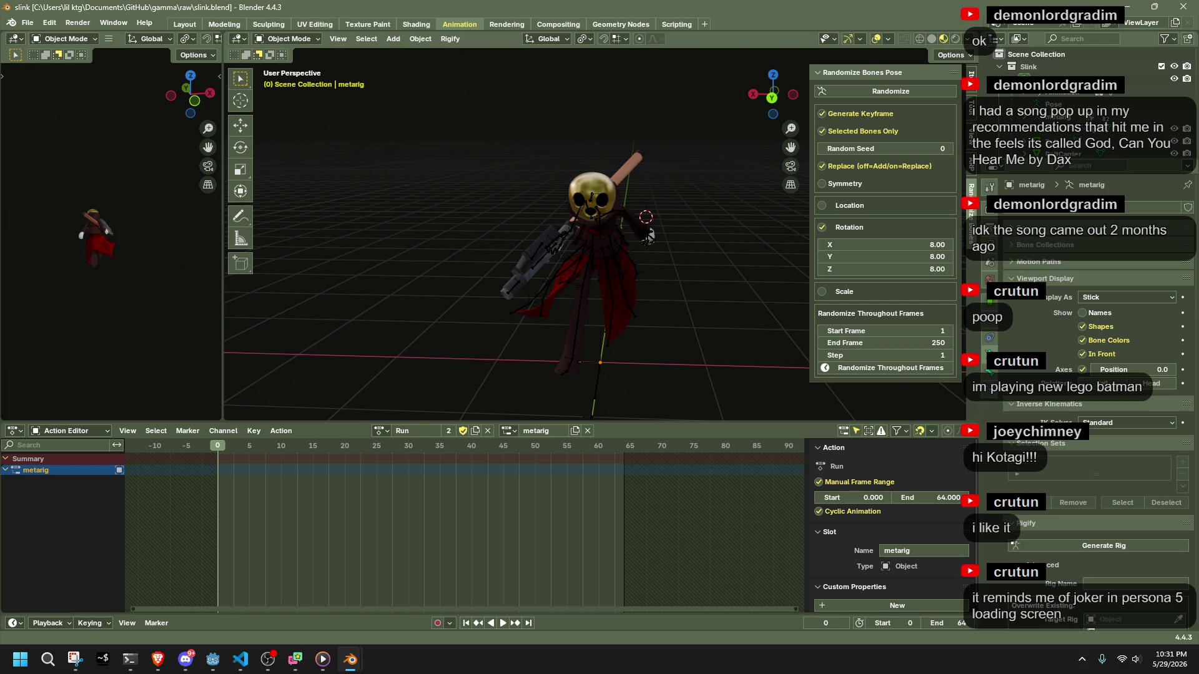
Check Discord and the browser, then scrub the Run animation and save slink.blend.
key(alt+Tab)
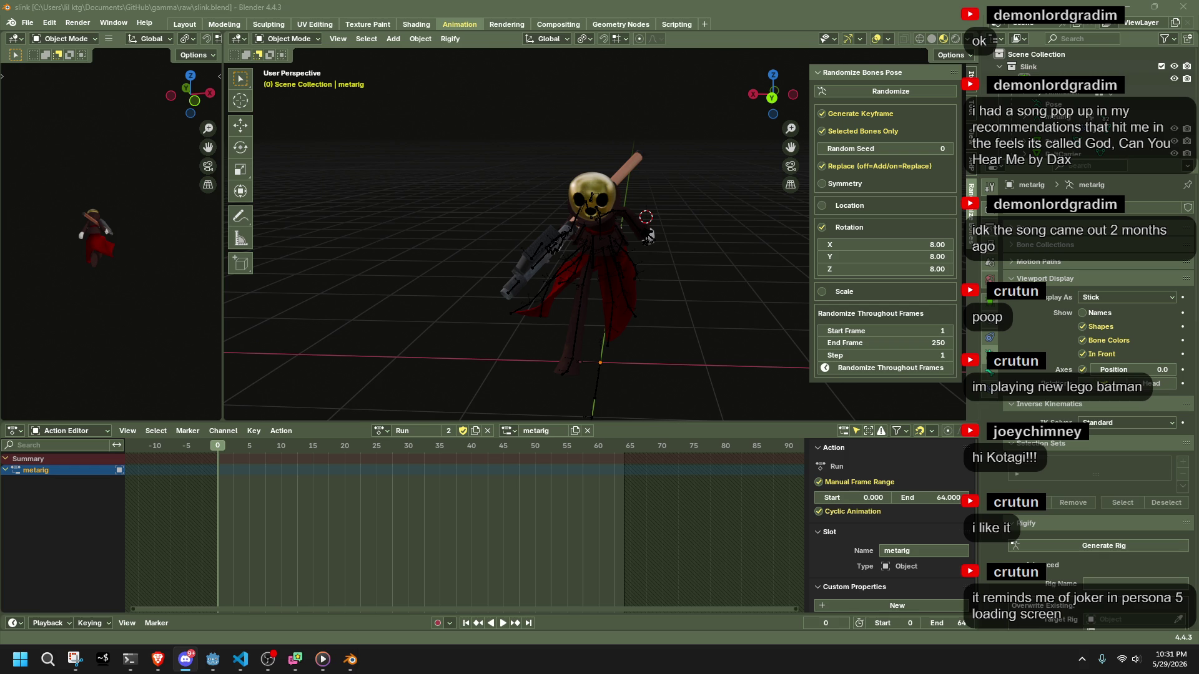
key(alt+Tab)
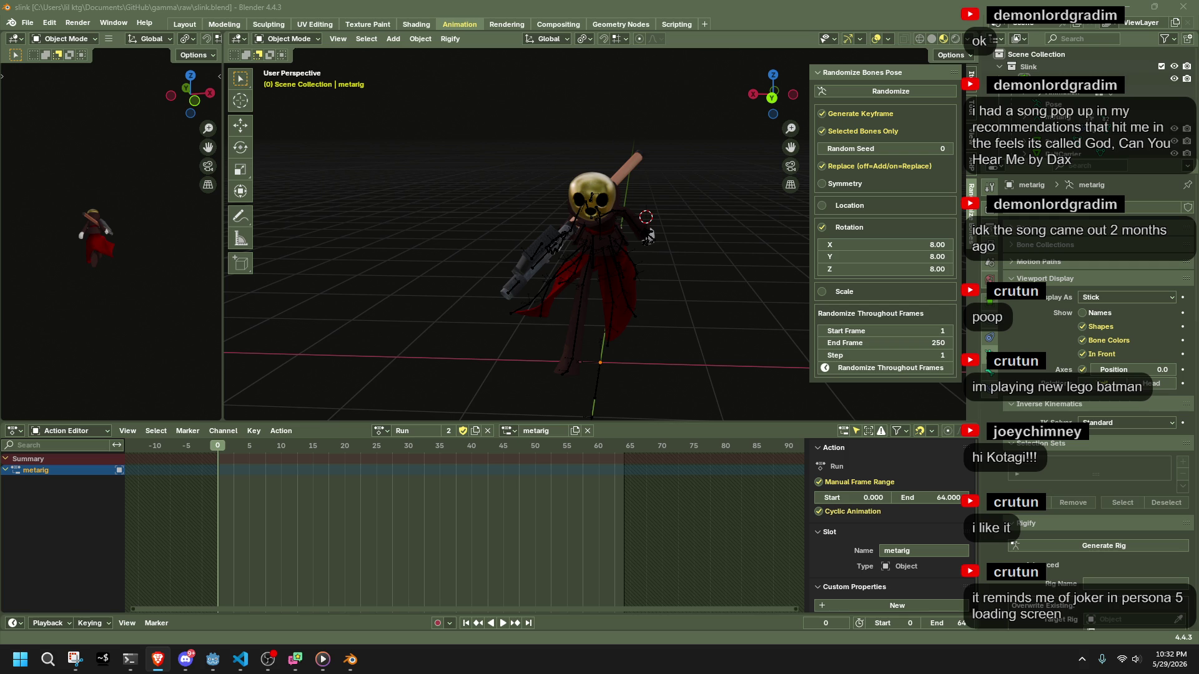
mouse_move(230, 446)
mouse_down()
mouse_move(324, 447)
mouse_move(204, 451)
mouse_move(241, 467)
mouse_move(242, 480)
mouse_move(222, 480)
mouse_up()
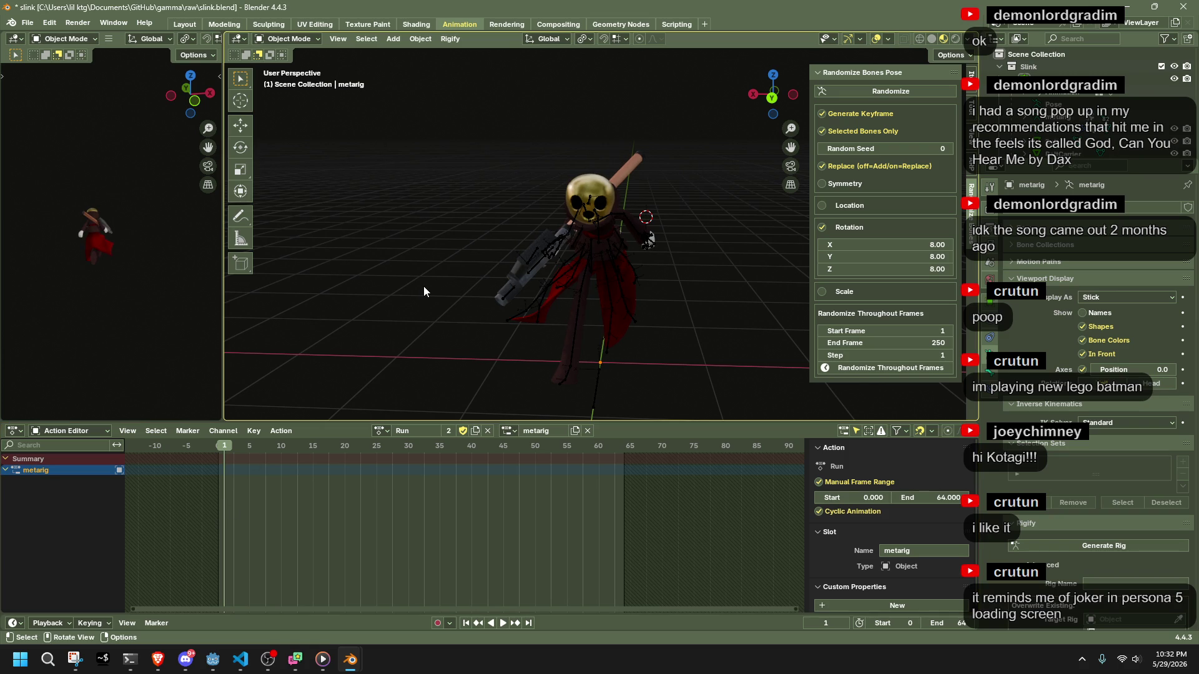
key(ctrl+s)
Re-export the rig as Slink.gltf into the assets folder, then switch to the Godot editor.
mouse_move(212, 660)
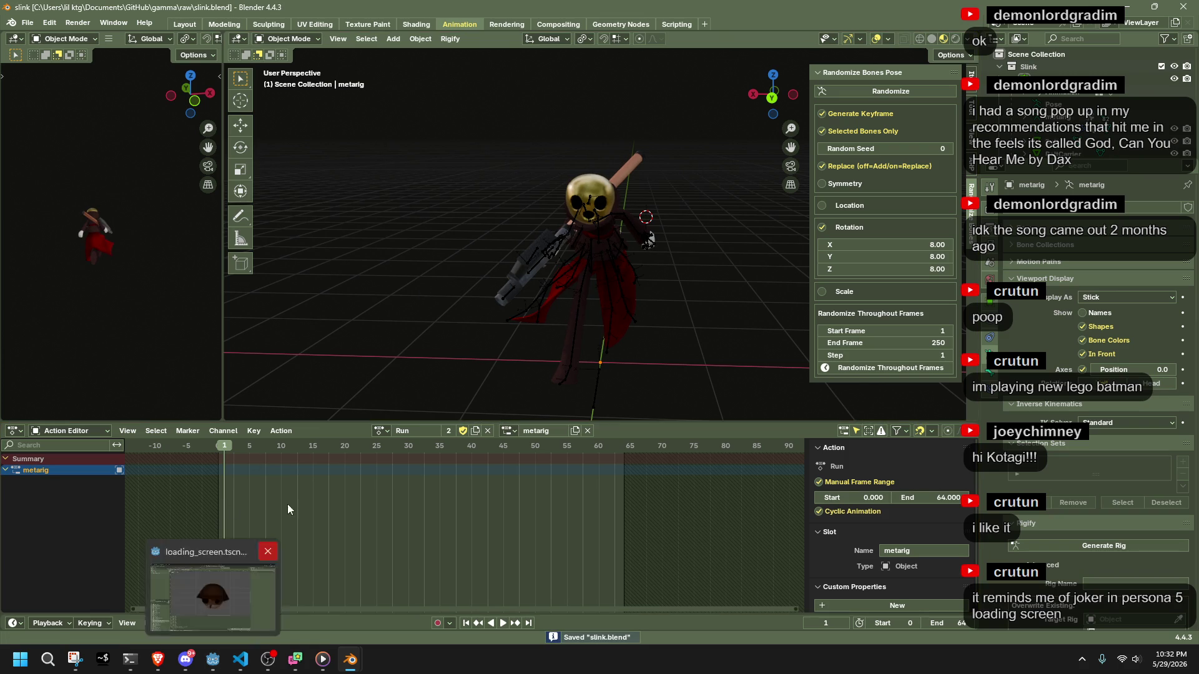
key(q)
click(450, 241)
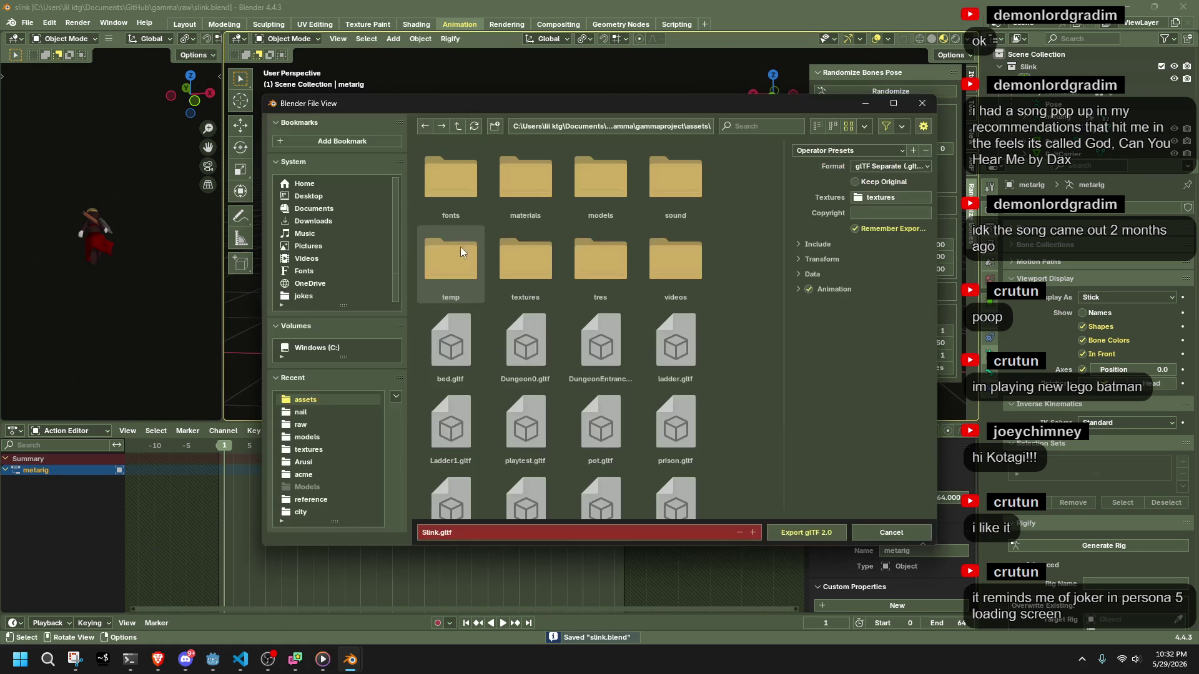
click(799, 531)
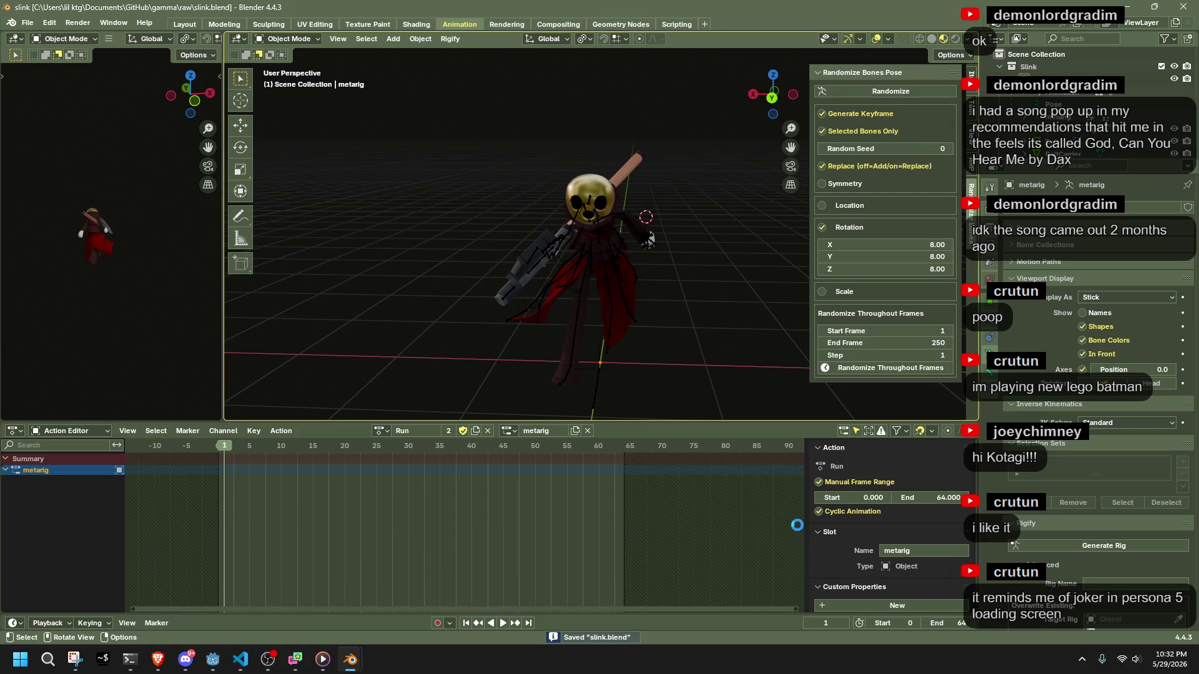
key(alt+Tab)
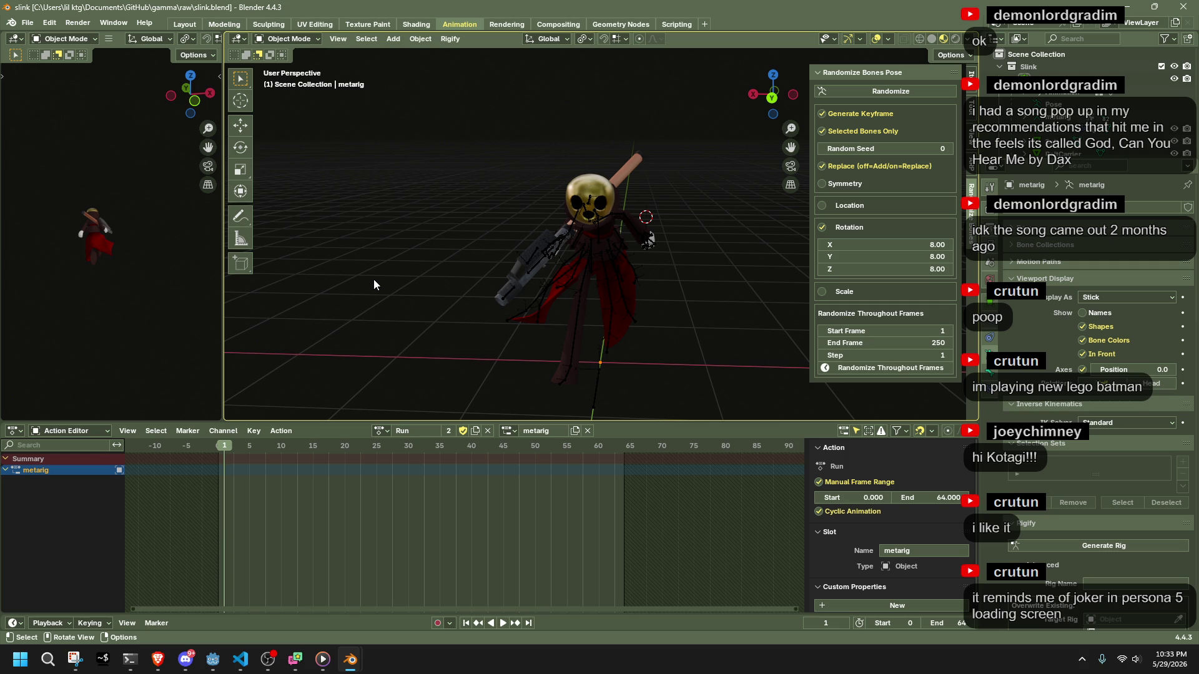
click(213, 659)
Launch the game and run the character around while swinging the camera with J.
click(1109, 25)
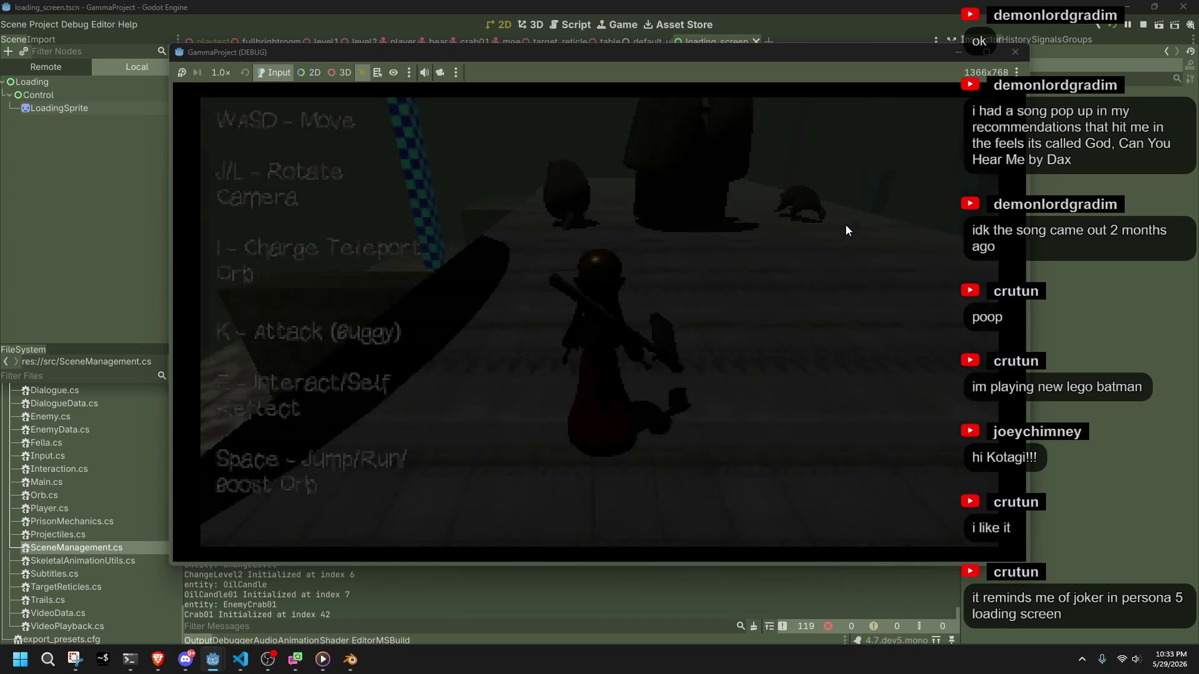
key(j)
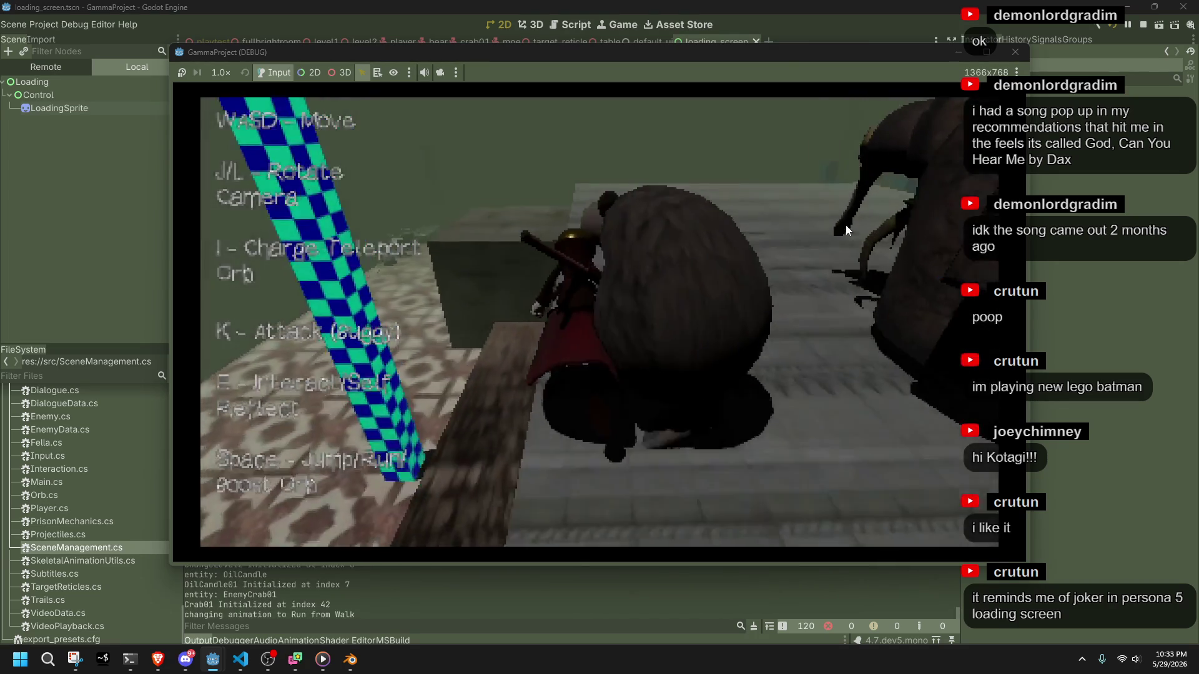
key(j)
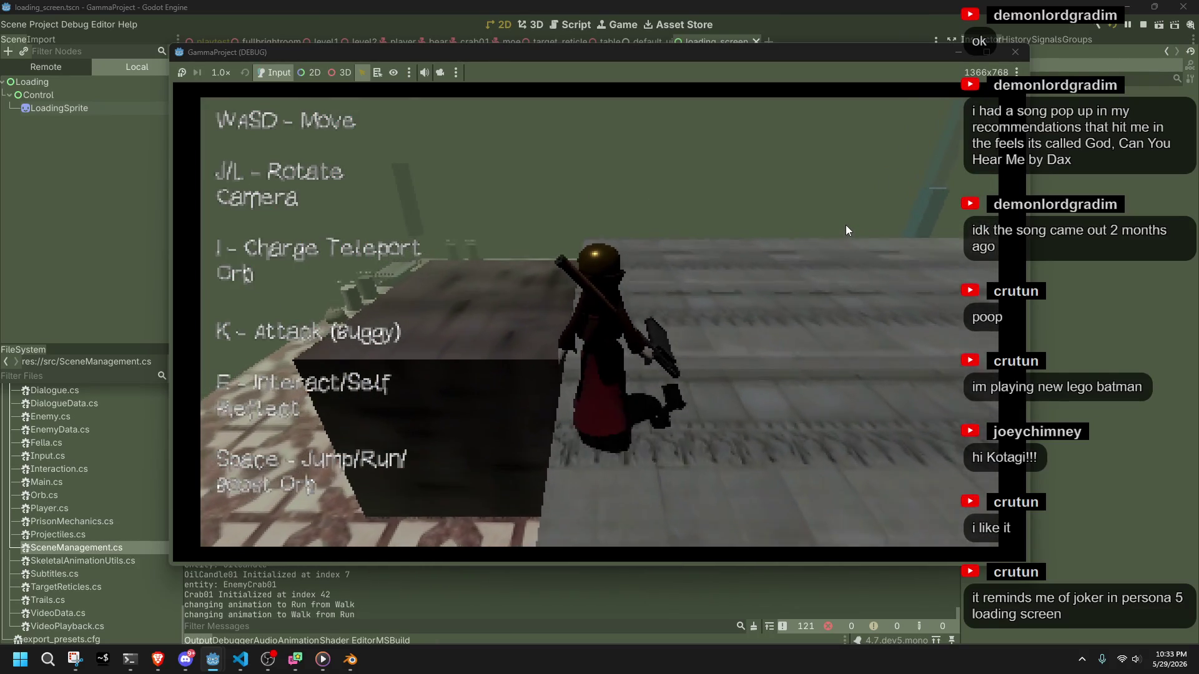
key(j)
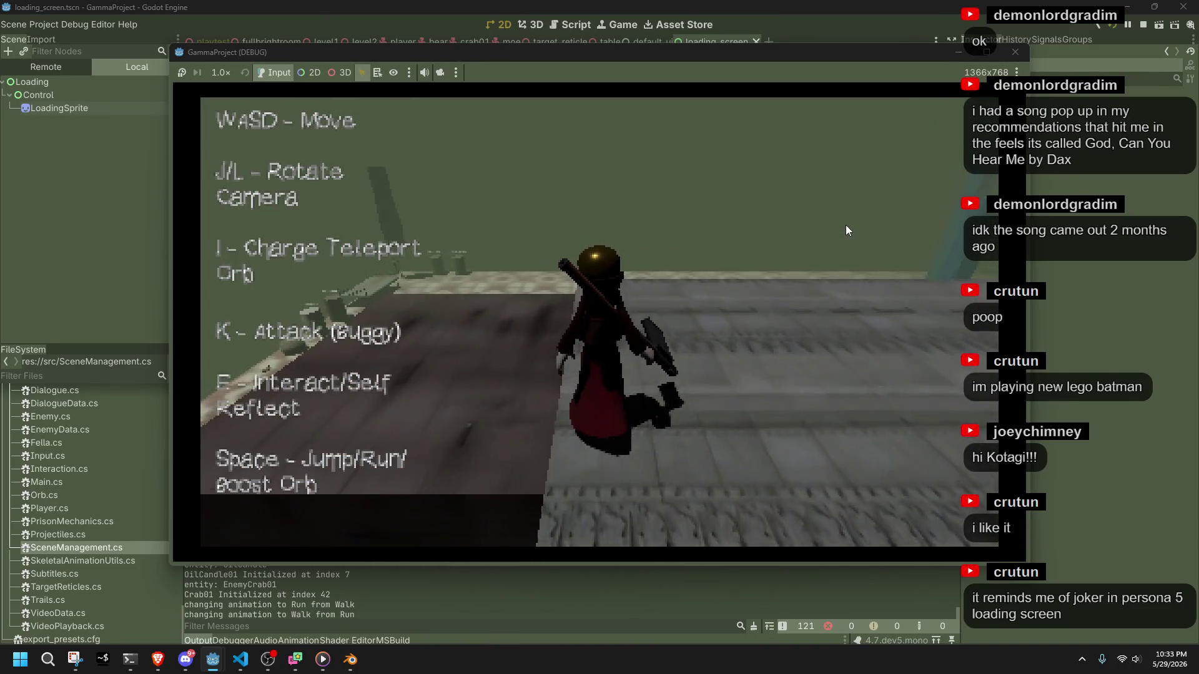
key(j)
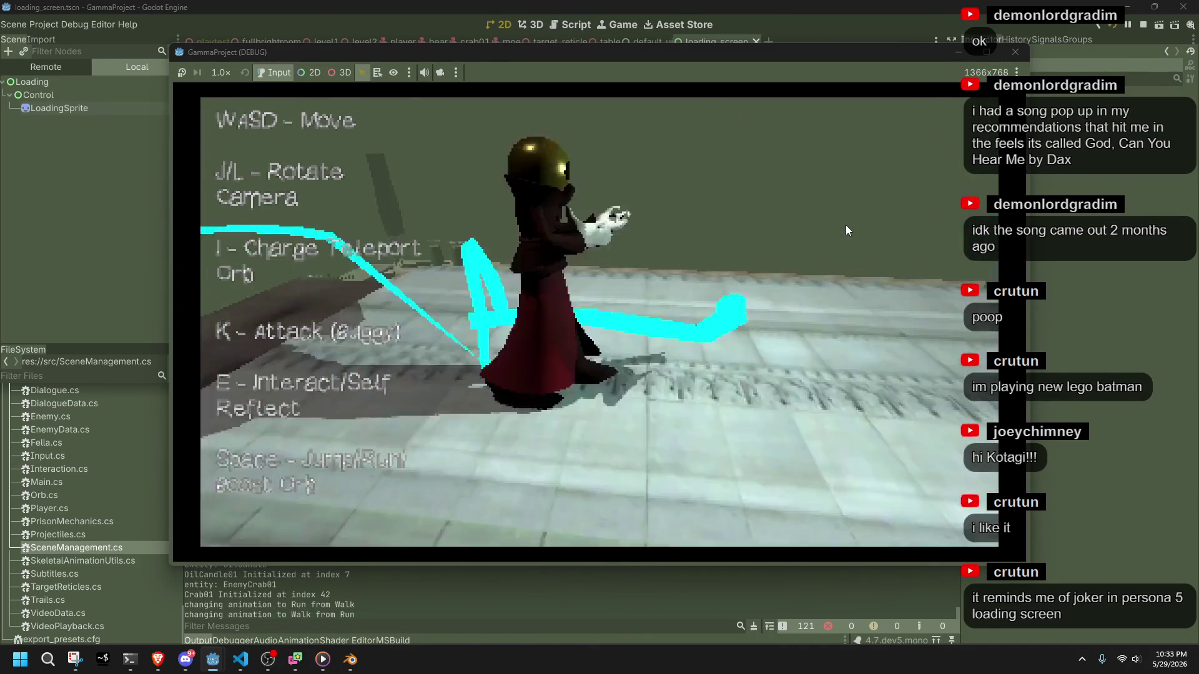
key(j)
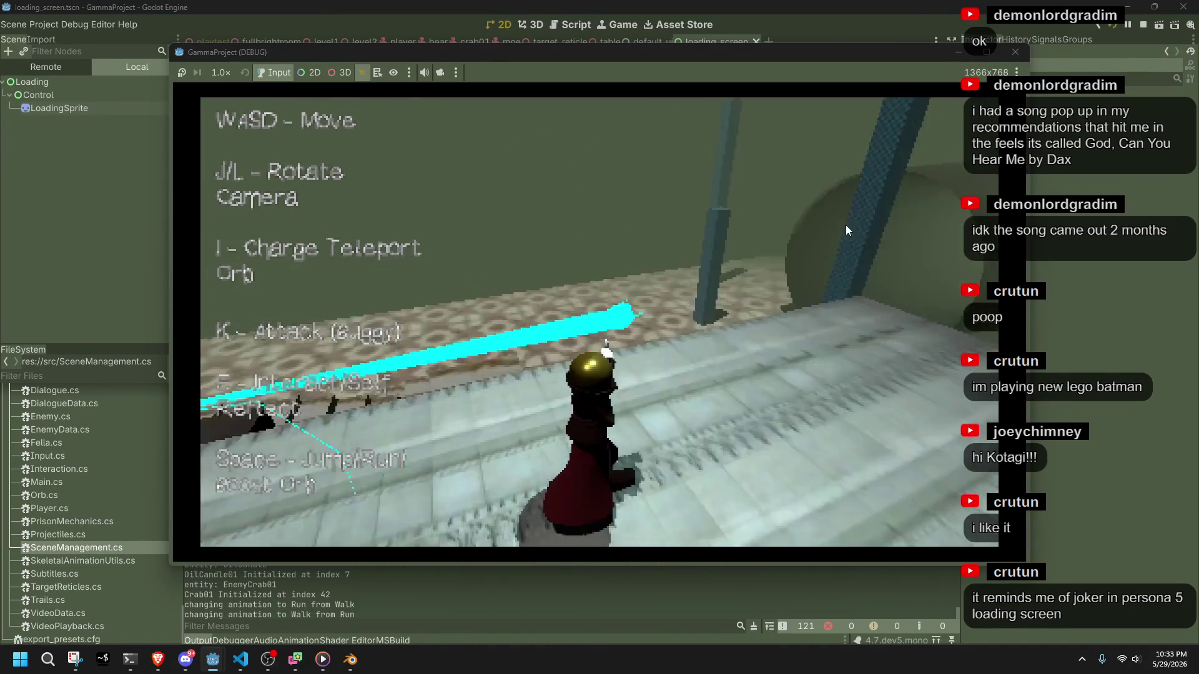
key(j)
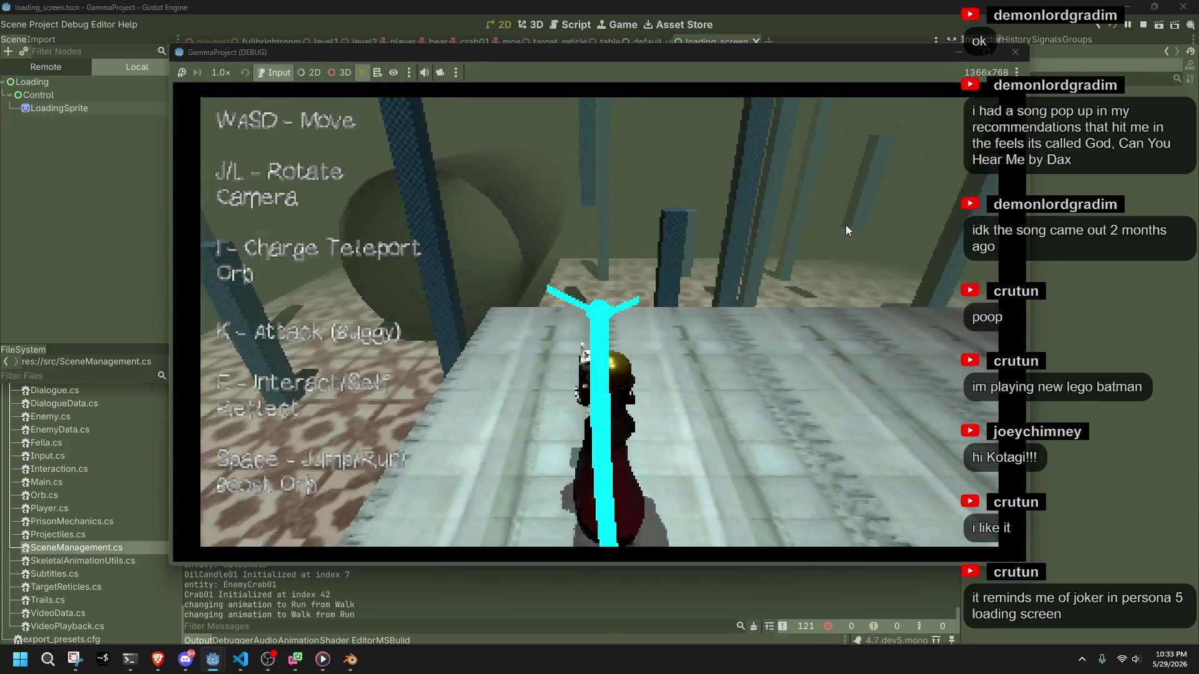
key(j)
key(i)
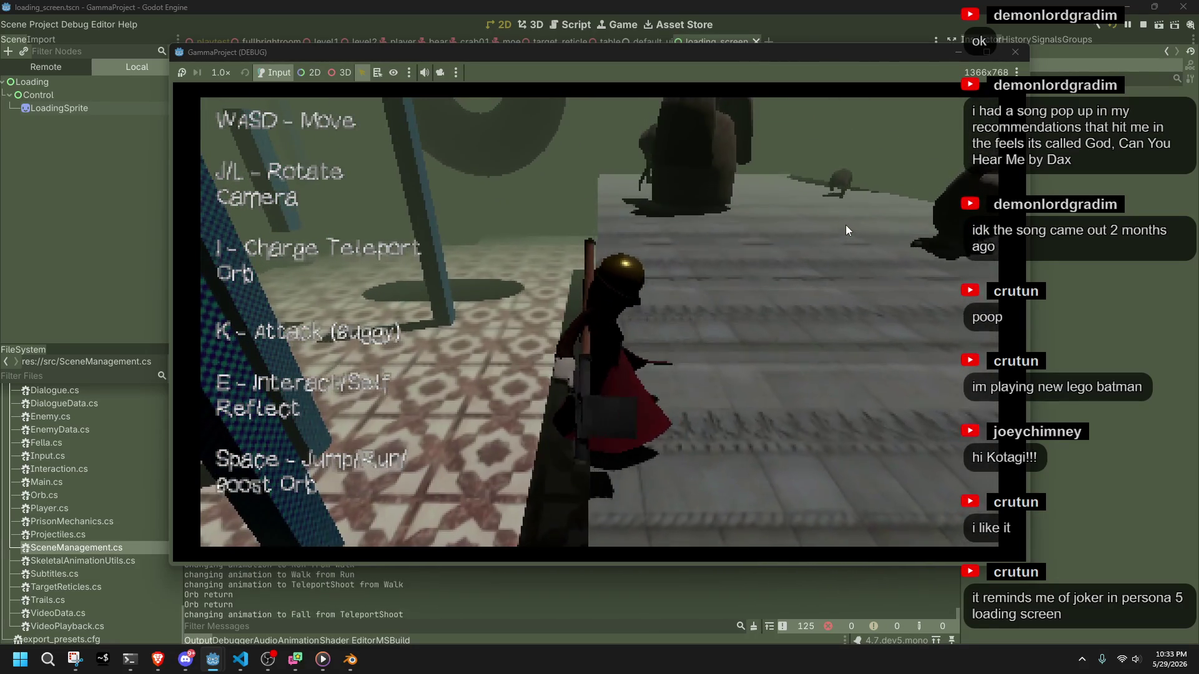
Run the character up the grey ramp and jump repeatedly, then stop the game with F8.
key(space)
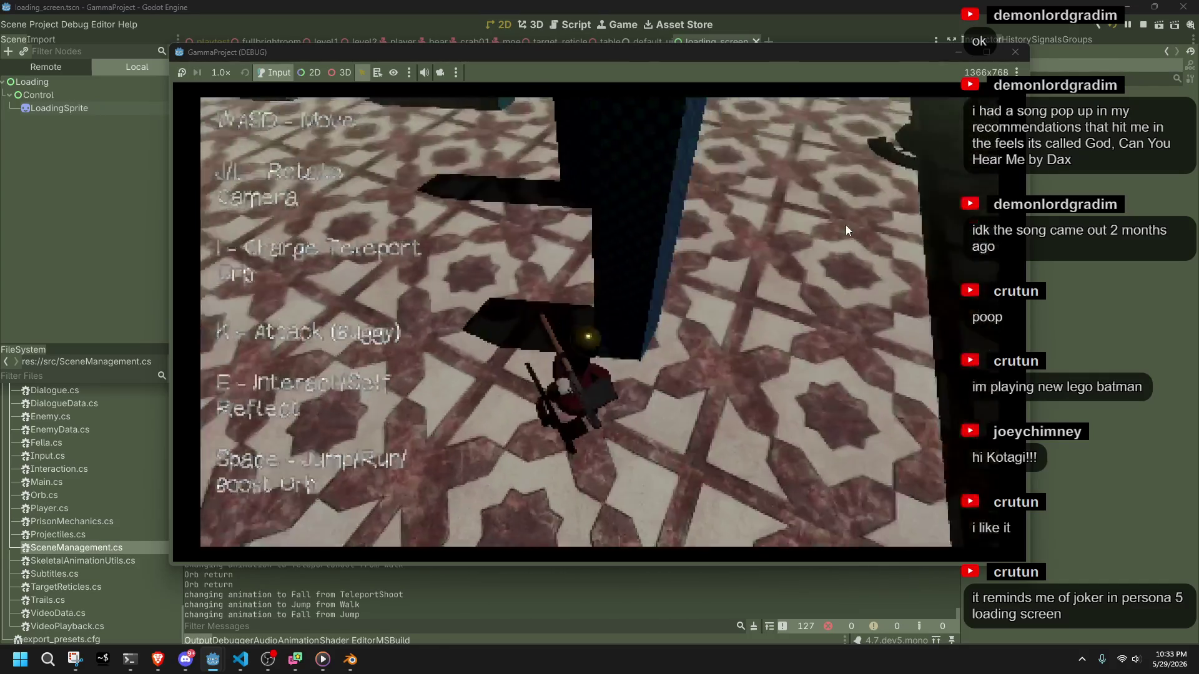
key(w)
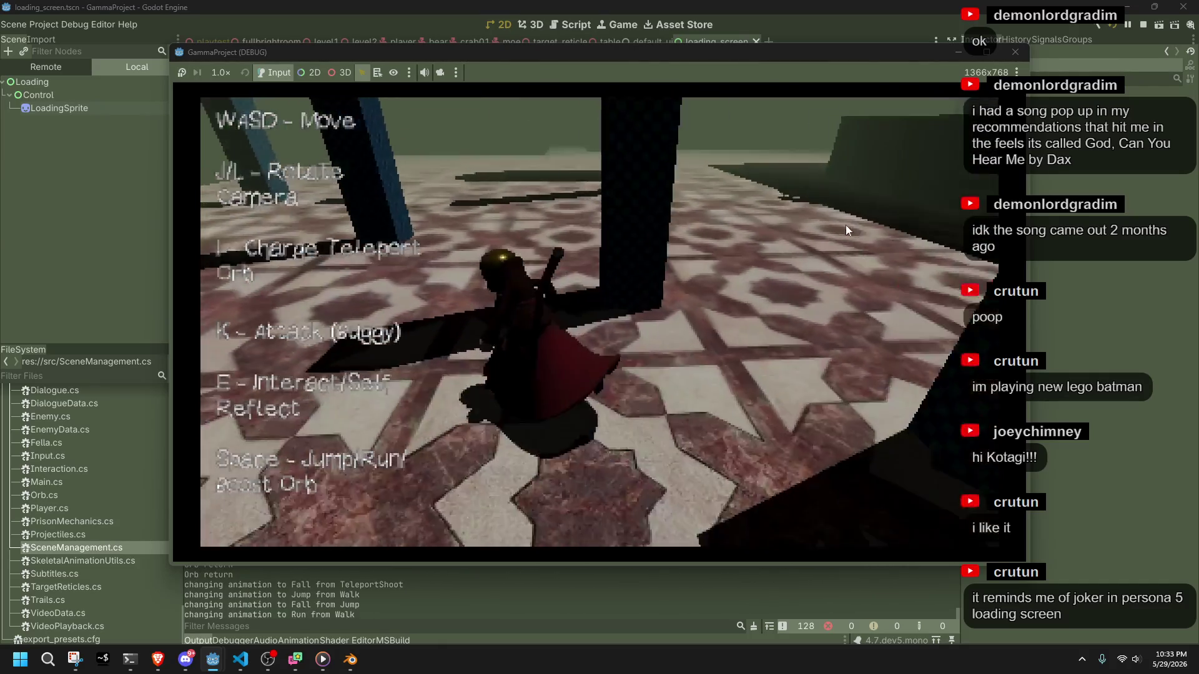
key(d)
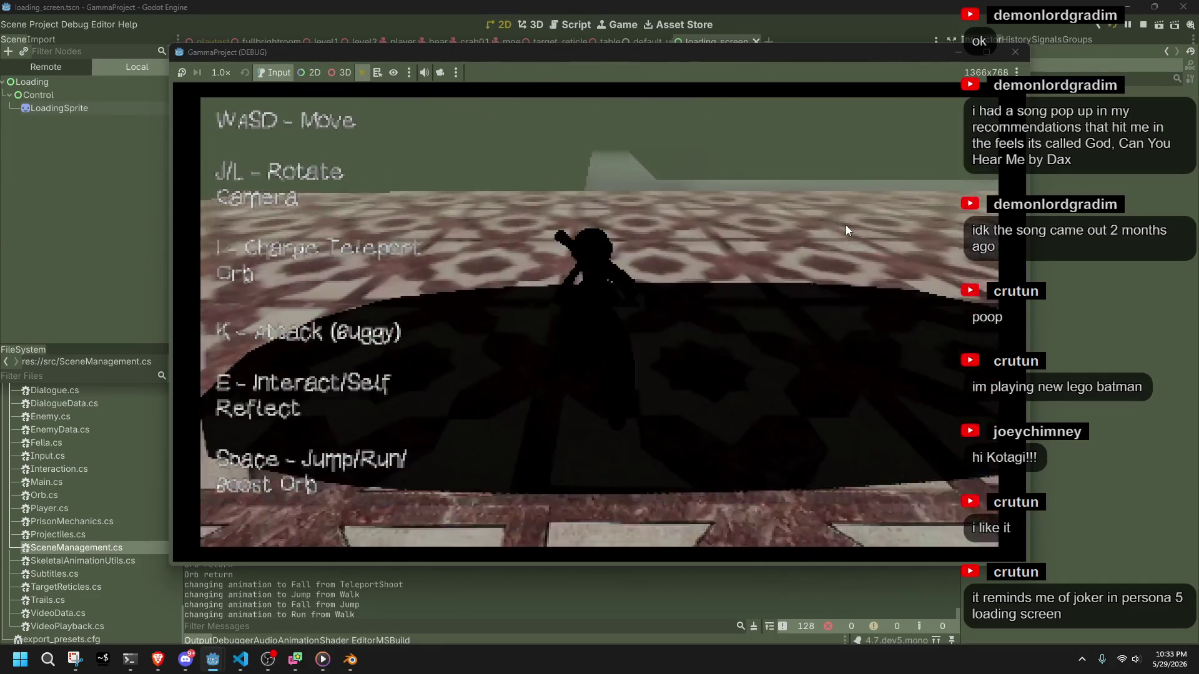
key(w)
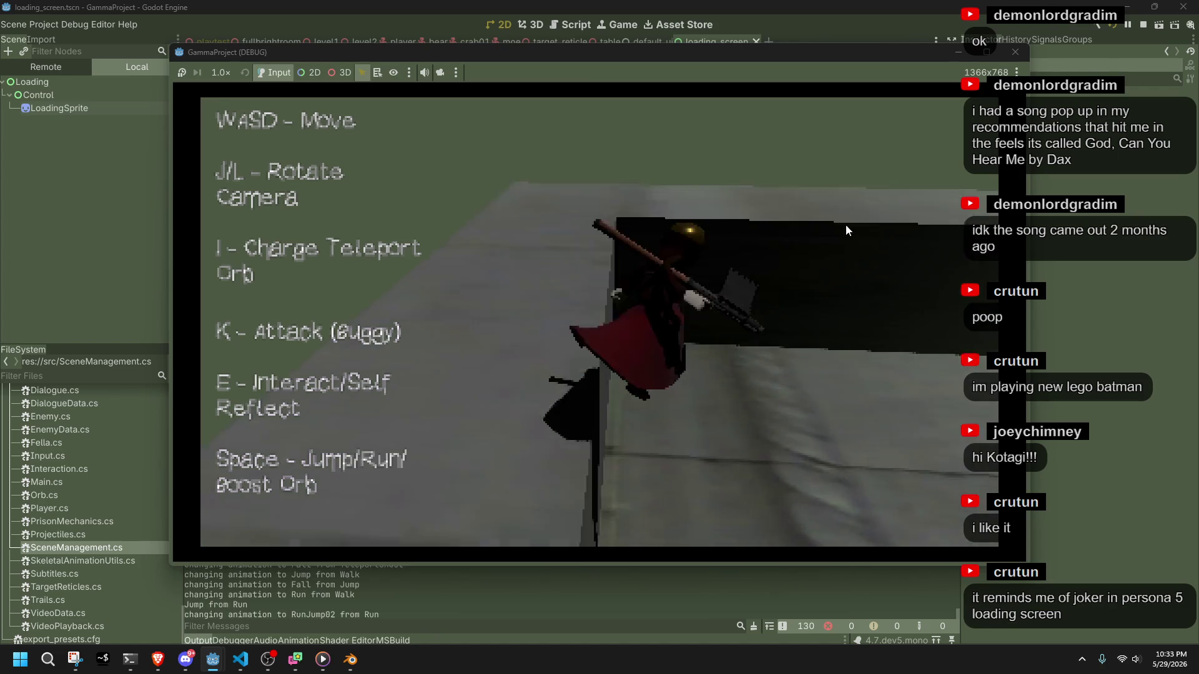
key(space)
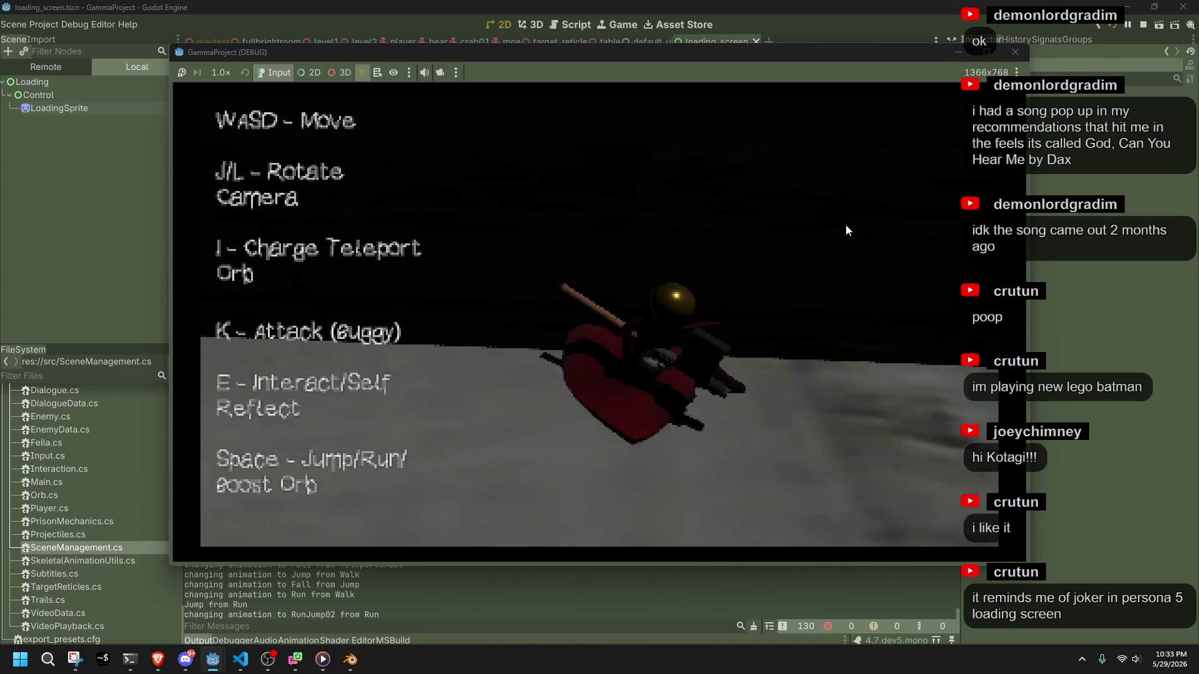
key(space)
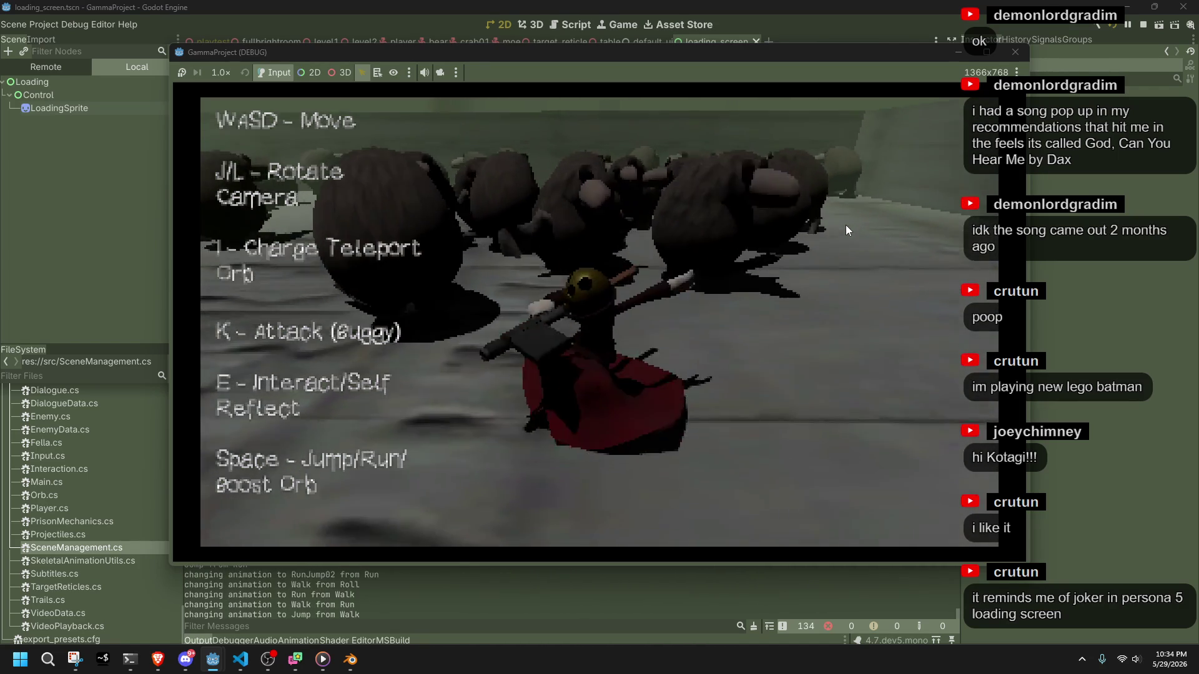
key(space)
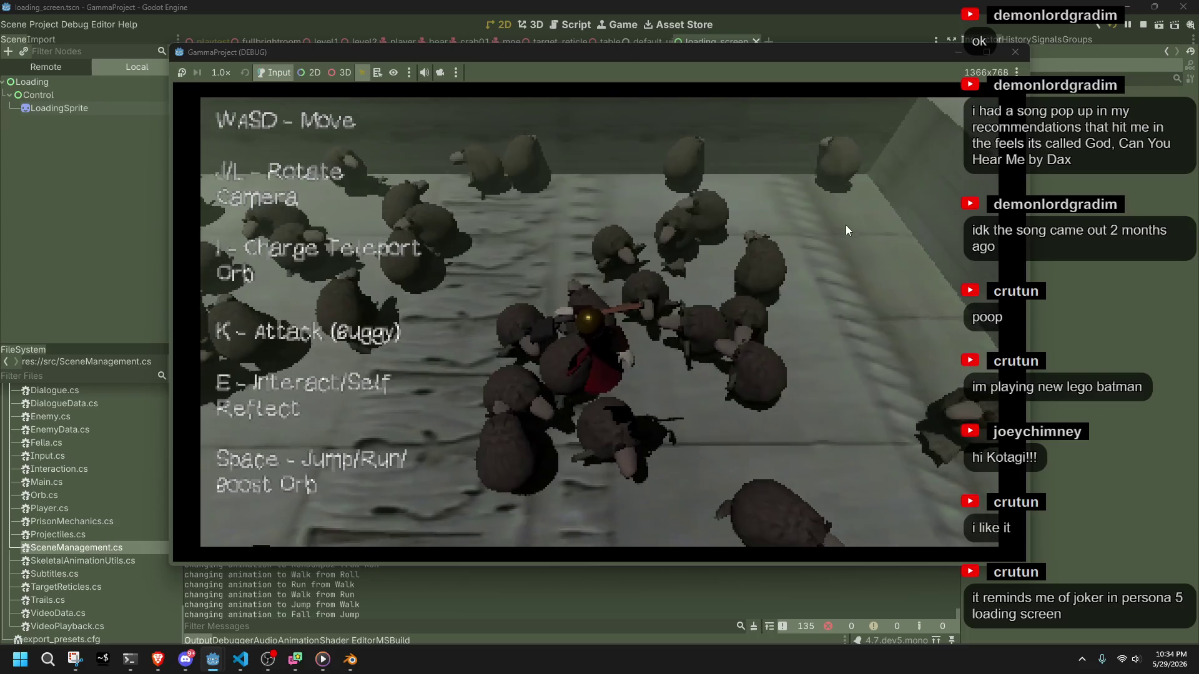
key(space)
key(space)
key(space)
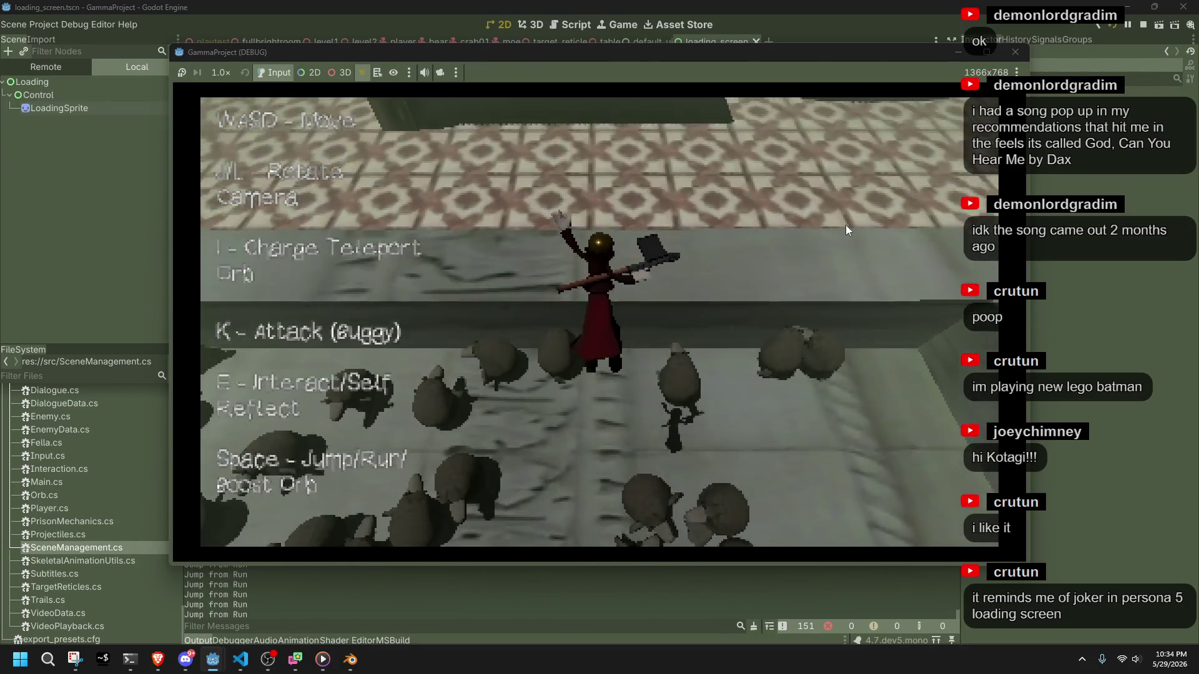
key(space)
key(space)
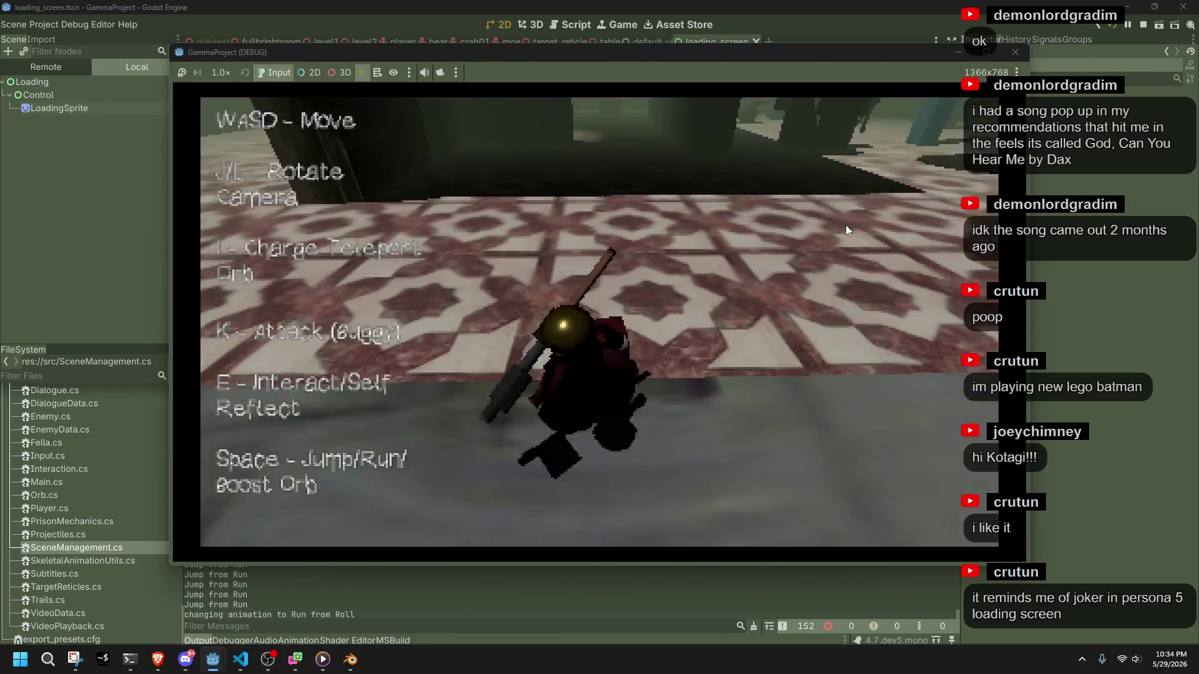
key(space)
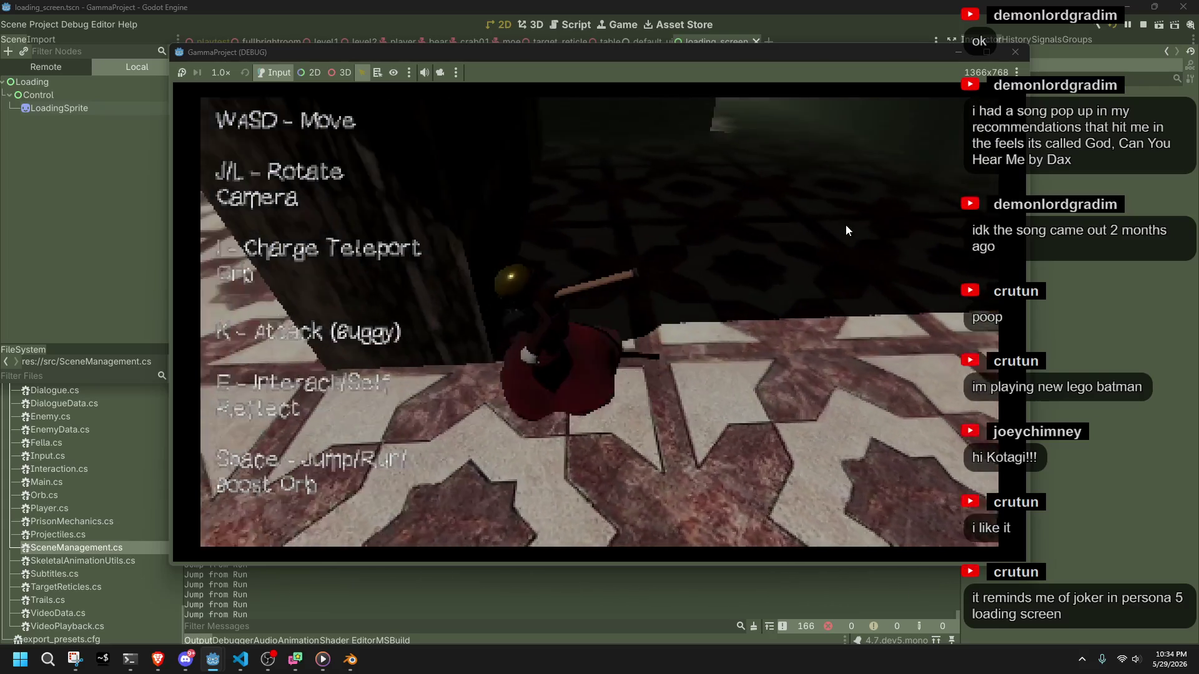
key(F8)
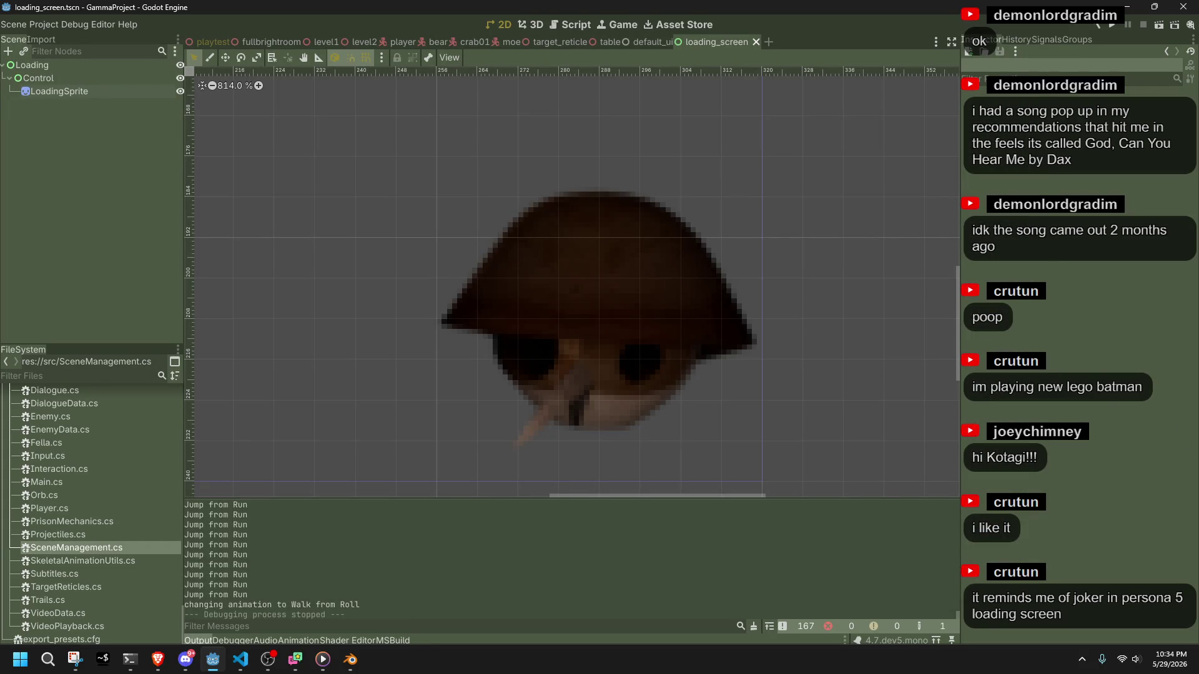
click(185, 659)
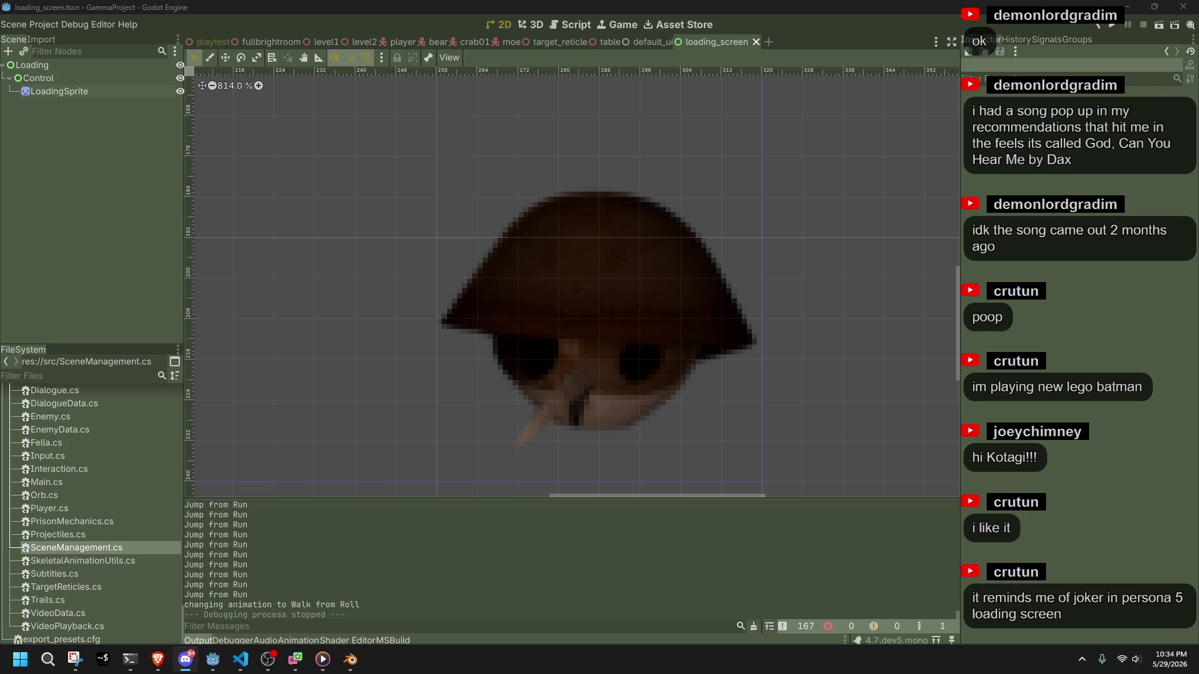
click(158, 659)
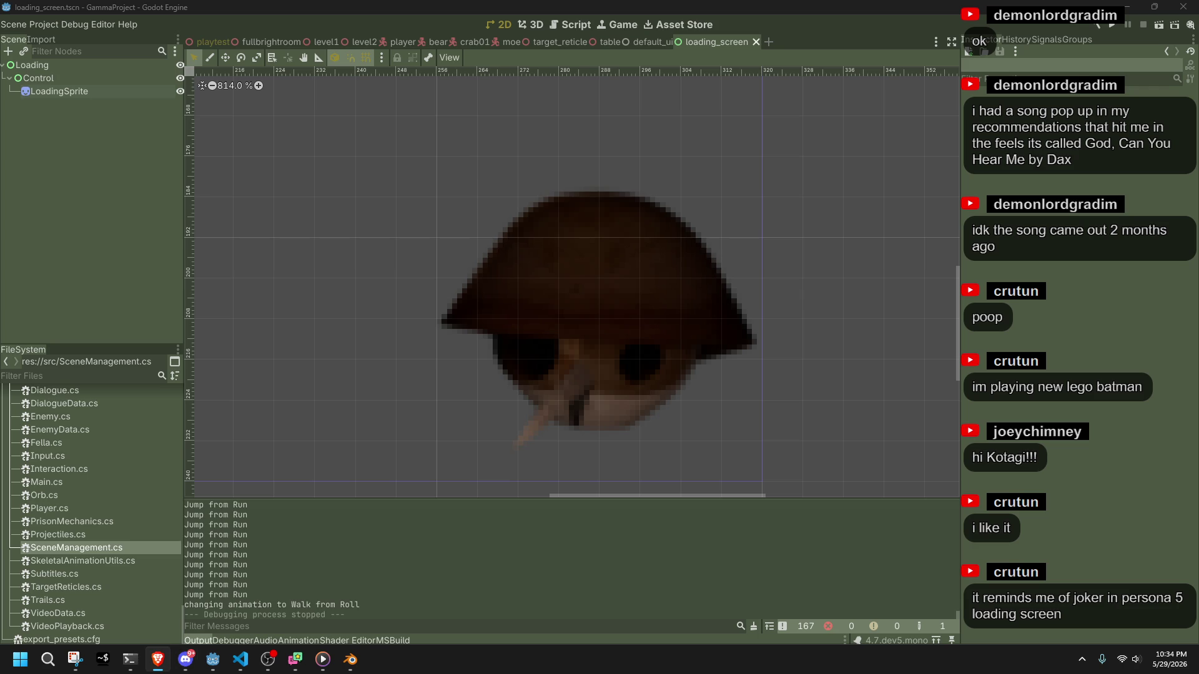
click(185, 660)
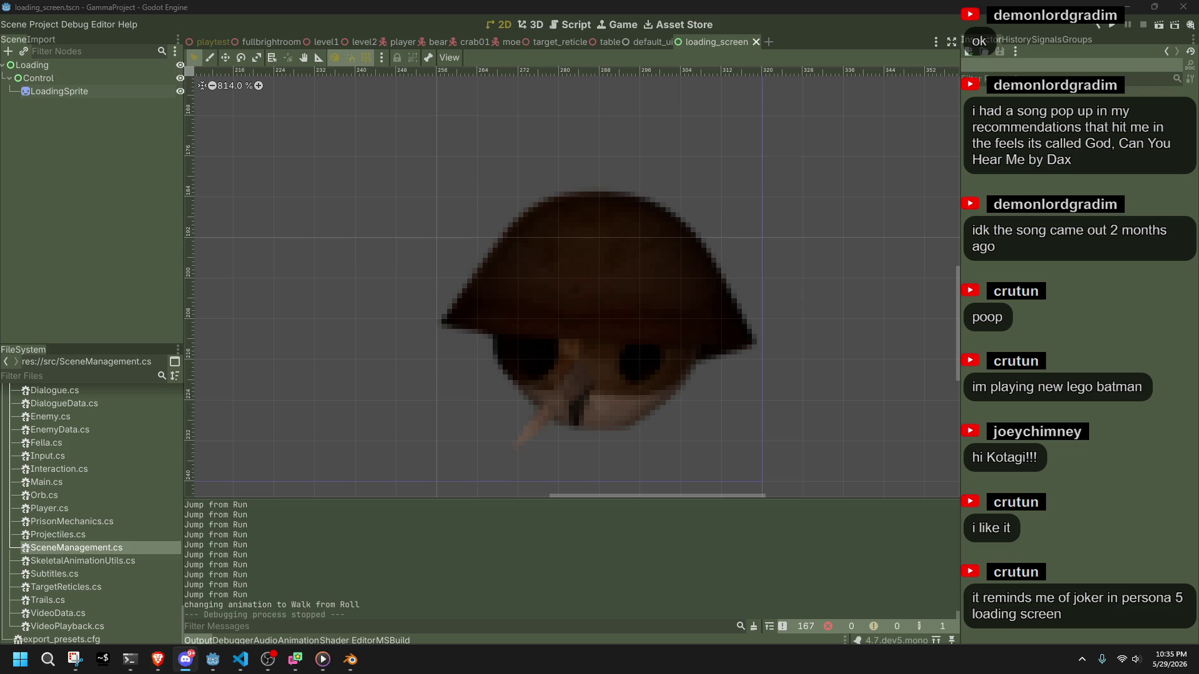
key(alt+Tab)
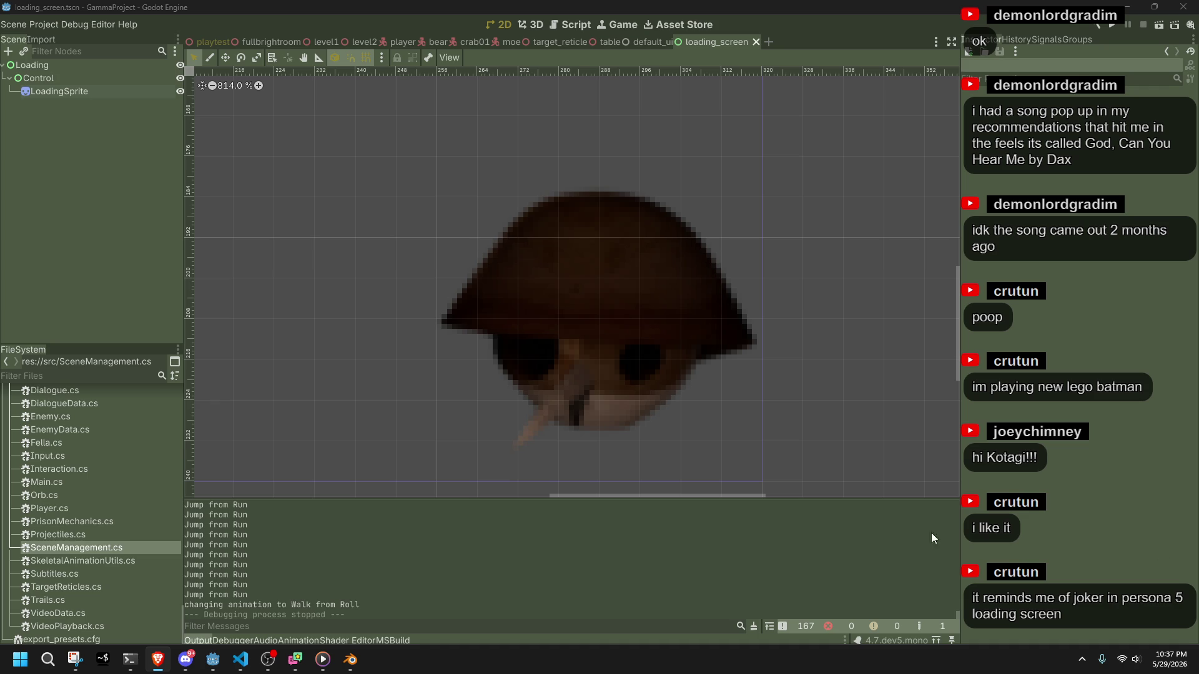
scroll(751, 350, down, 3)
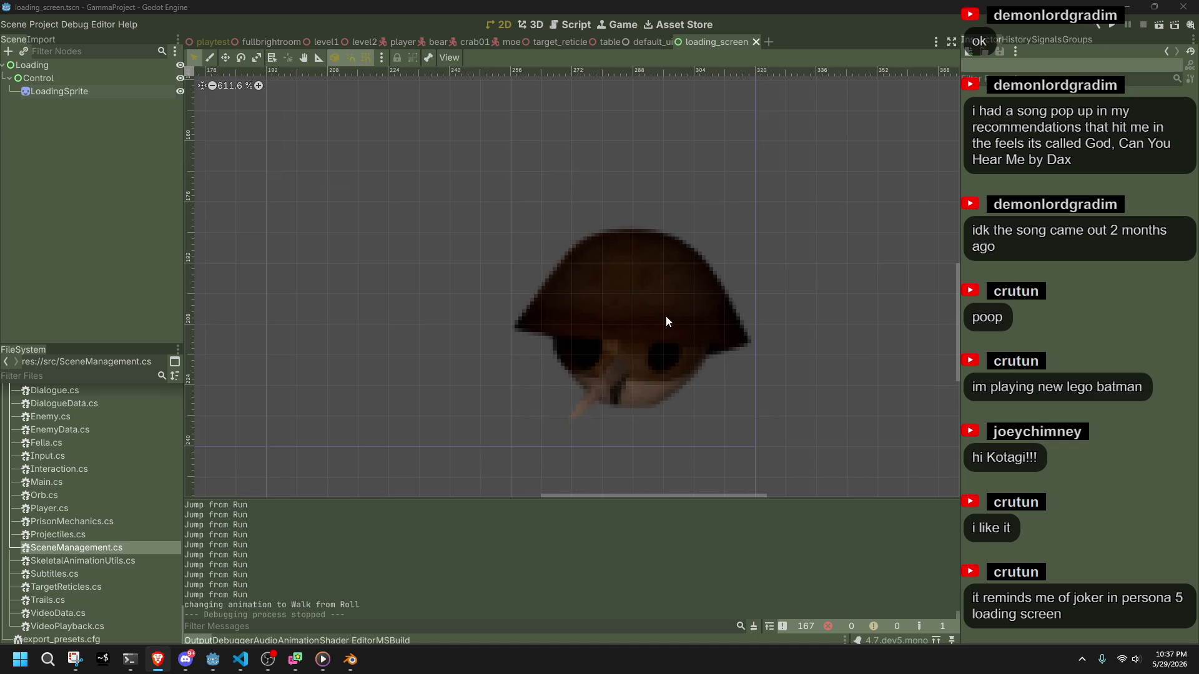
Pan and zoom the loading_screen 2D canvas.
middle_drag(631, 320, 708, 357)
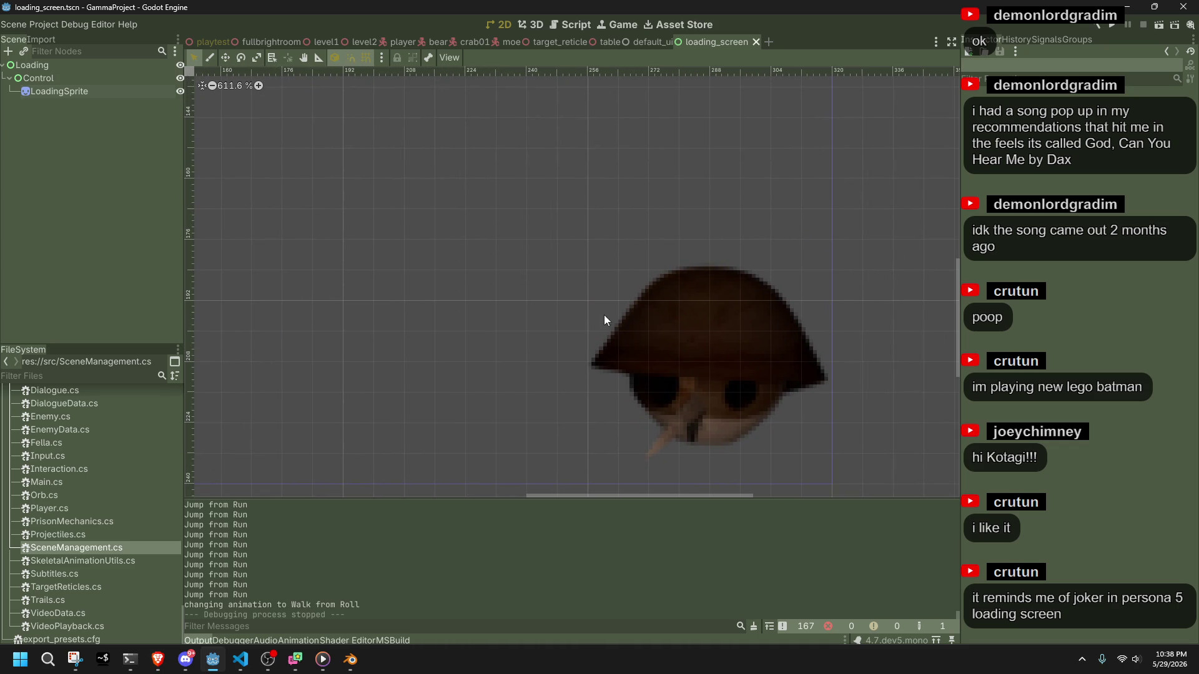
scroll(600, 321, down, 7)
scroll(604, 321, down, 1)
middle_drag(604, 322, 705, 395)
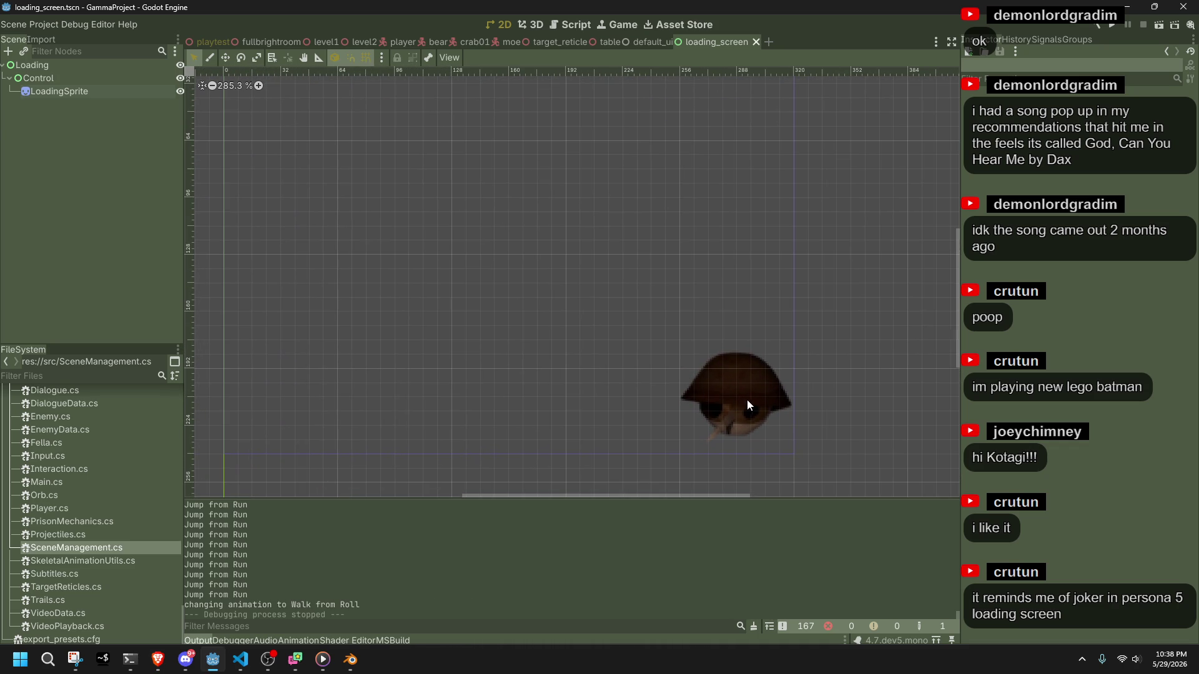
middle_drag(672, 337, 752, 342)
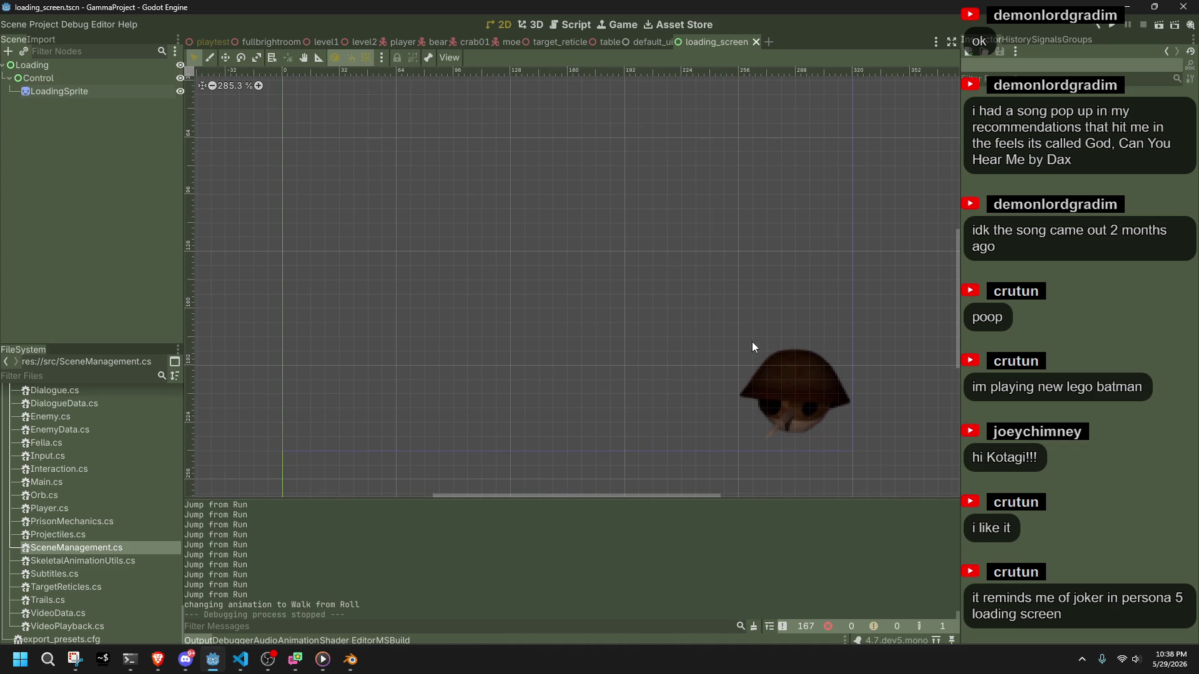
Launch the game, jump the character onto a block, and stop it with F8.
click(1108, 25)
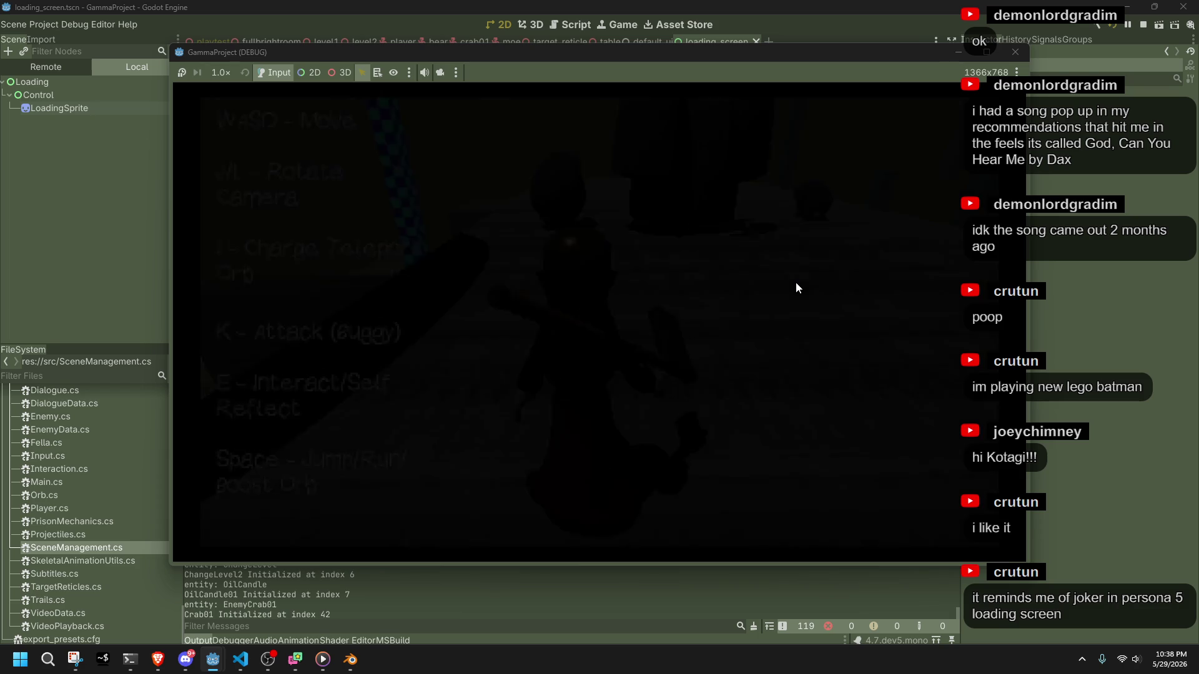
key(space)
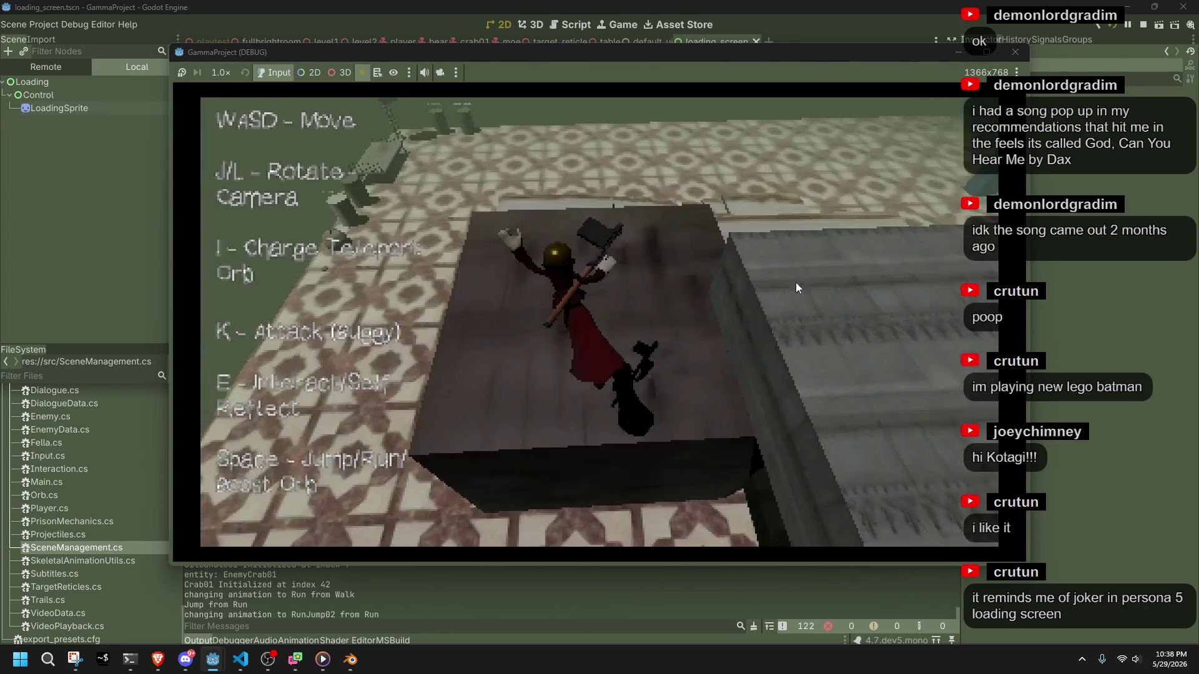
key(F8)
Paste the 19-object Slink rig from slink.blend into loadingScreen.blend.
mouse_move(350, 660)
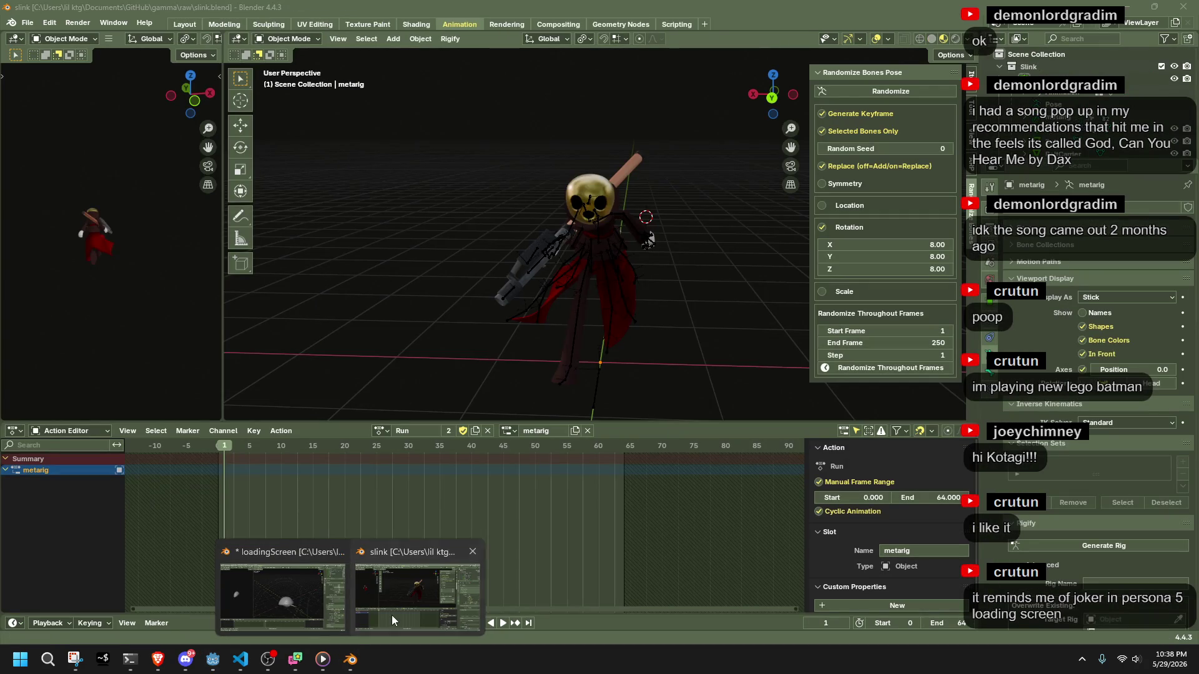
click(392, 616)
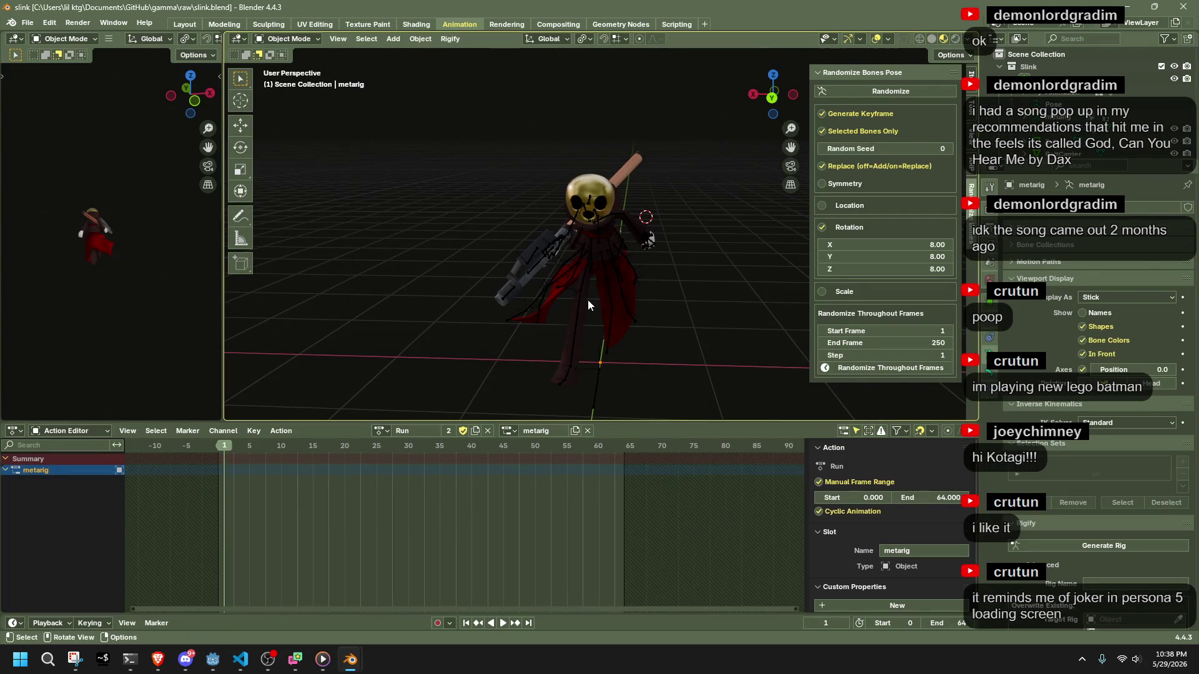
click(609, 281)
middle_drag(609, 281, 502, 261)
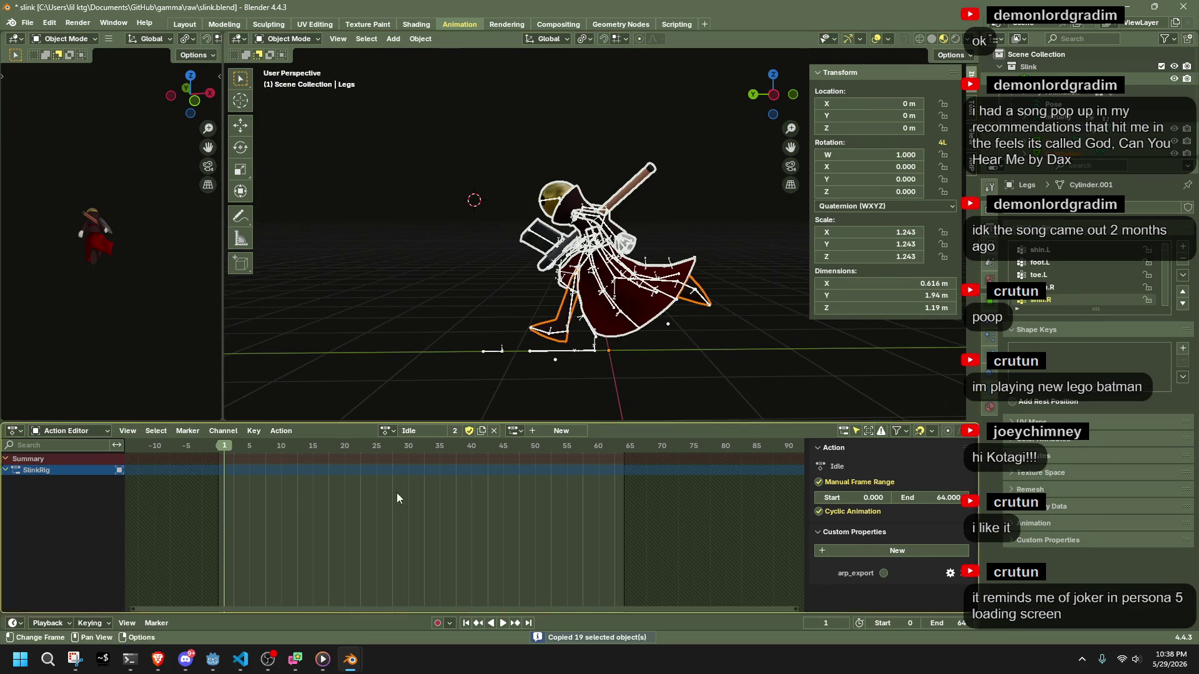
mouse_move(351, 659)
click(310, 602)
mouse_move(549, 426)
middle_down()
mouse_move(686, 355)
mouse_move(612, 366)
mouse_move(499, 347)
middle_up()
key(ctrl+v)
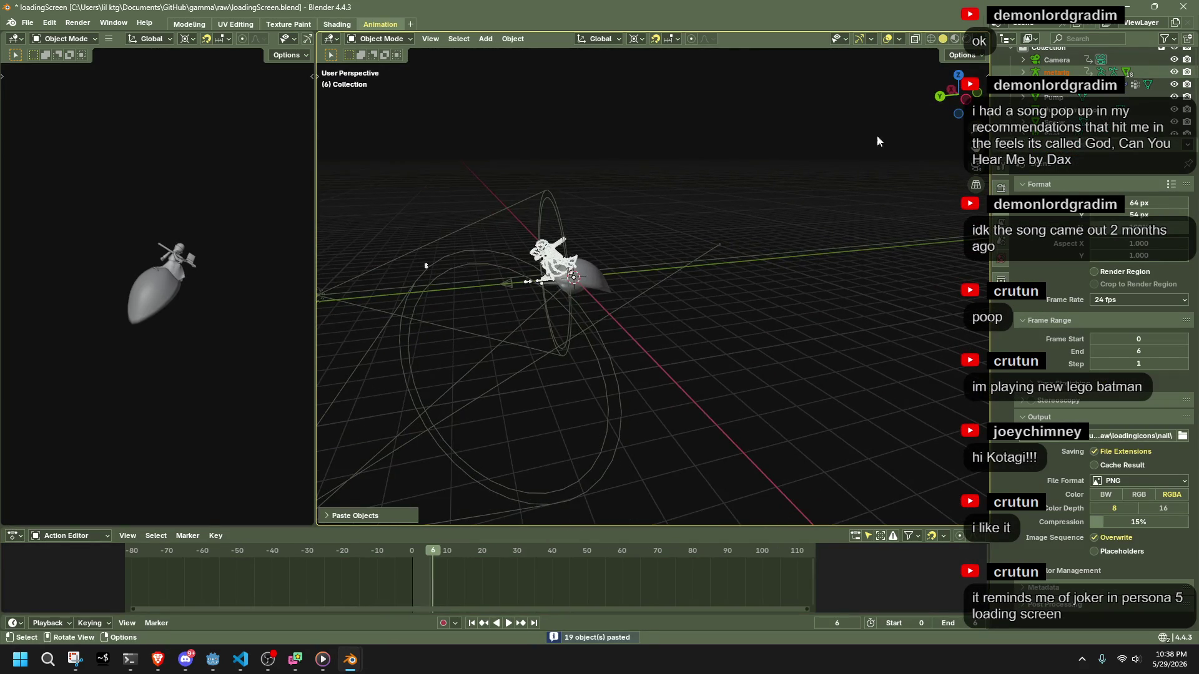
With snapping off, move the pasted character 11 m along −X in top view.
drag(953, 81, 887, 106)
scroll(732, 245, down, 4)
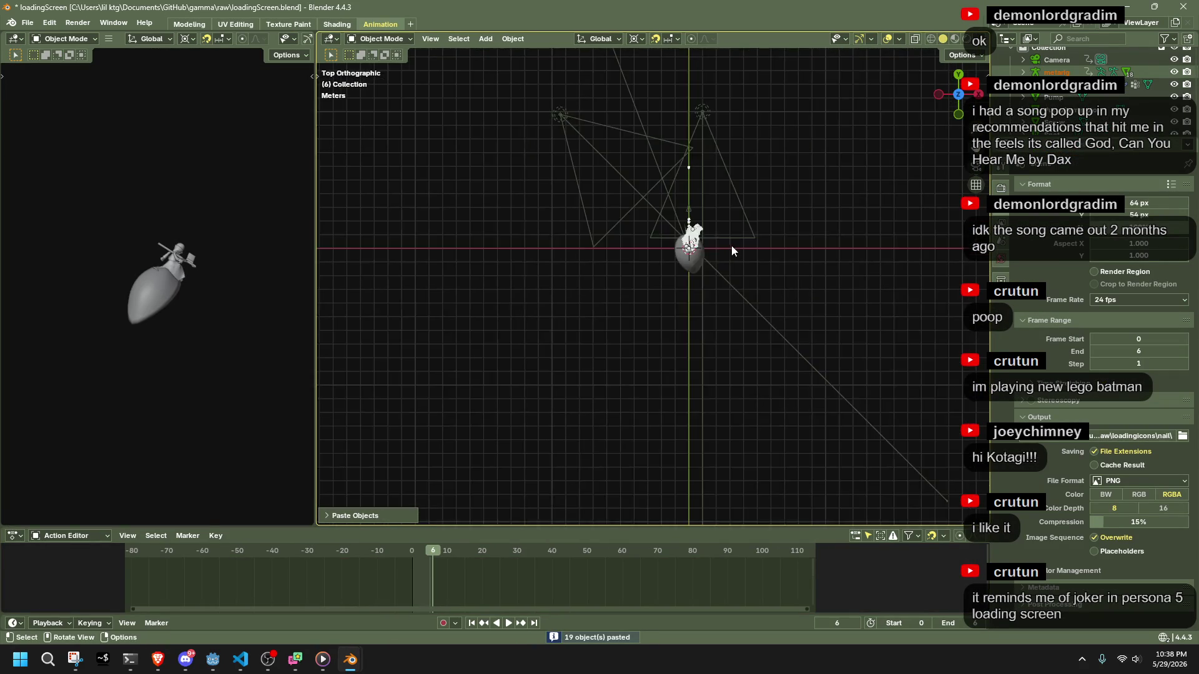
key(shift+Tab)
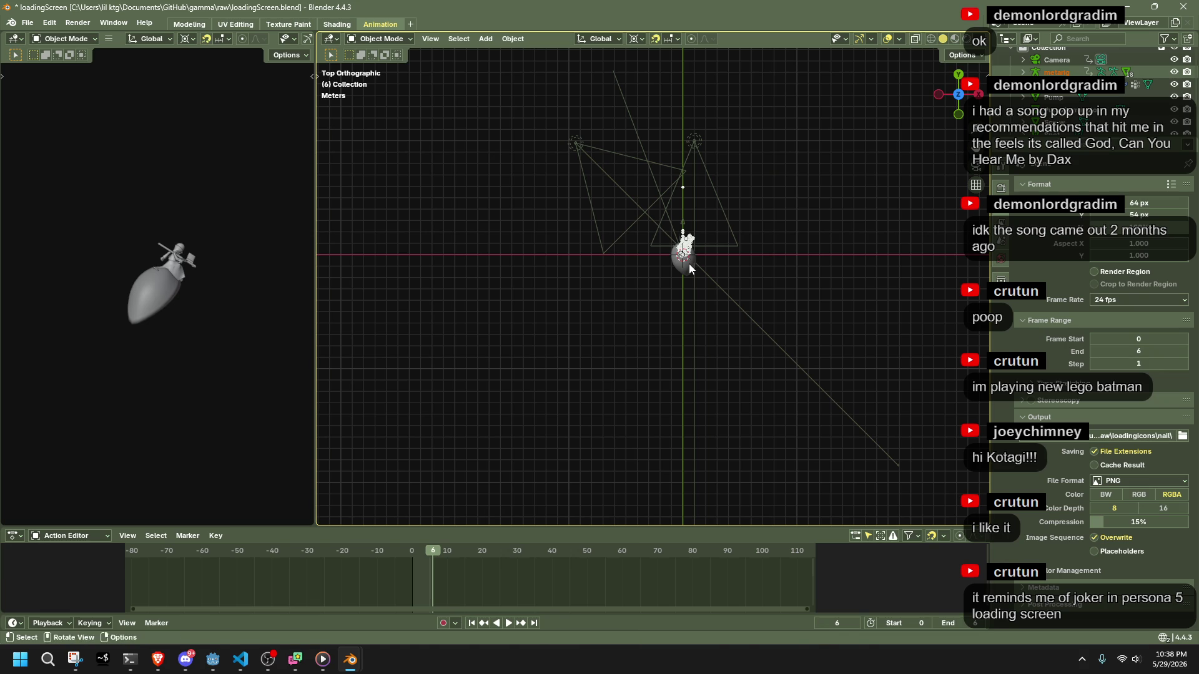
key(g)
key(x)
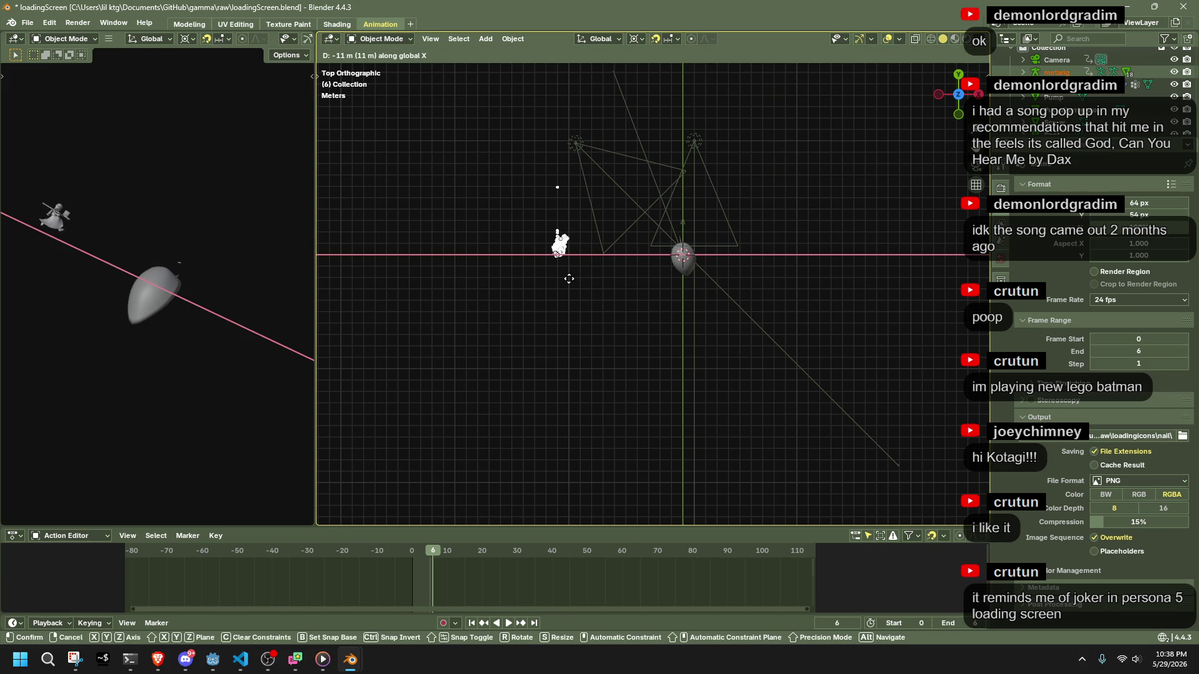
click(567, 199)
scroll(564, 305, up, 2)
mouse_move(565, 305)
middle_down()
mouse_move(765, 216)
mouse_move(797, 164)
middle_up()
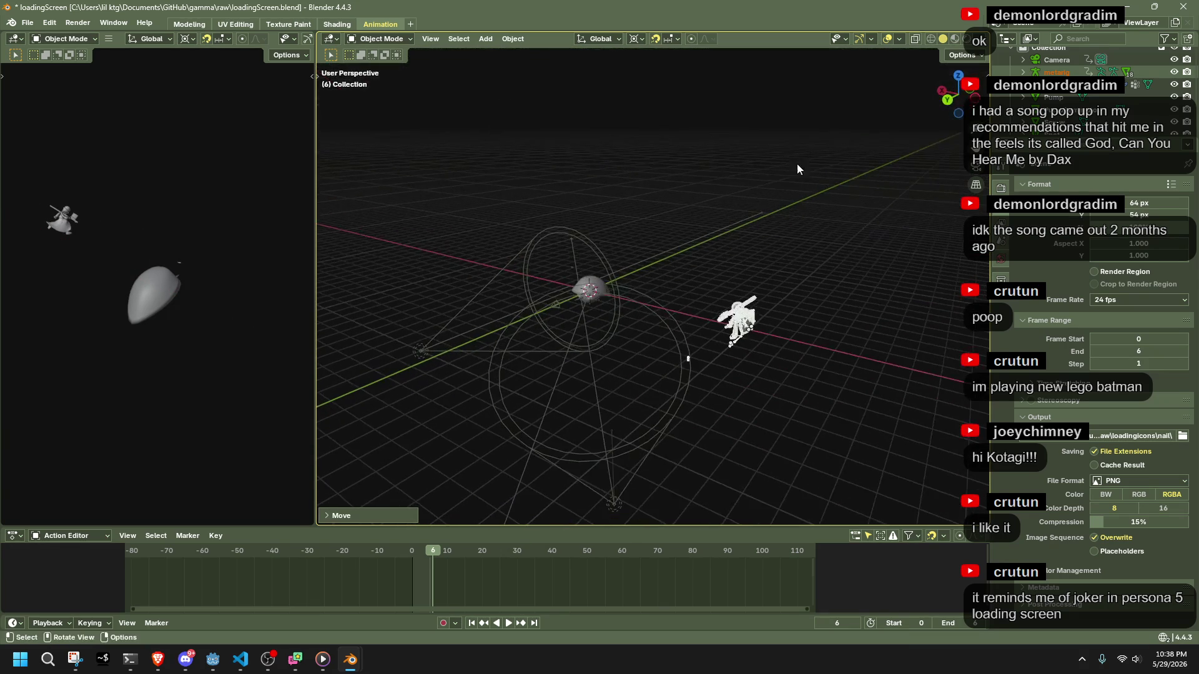
click(958, 75)
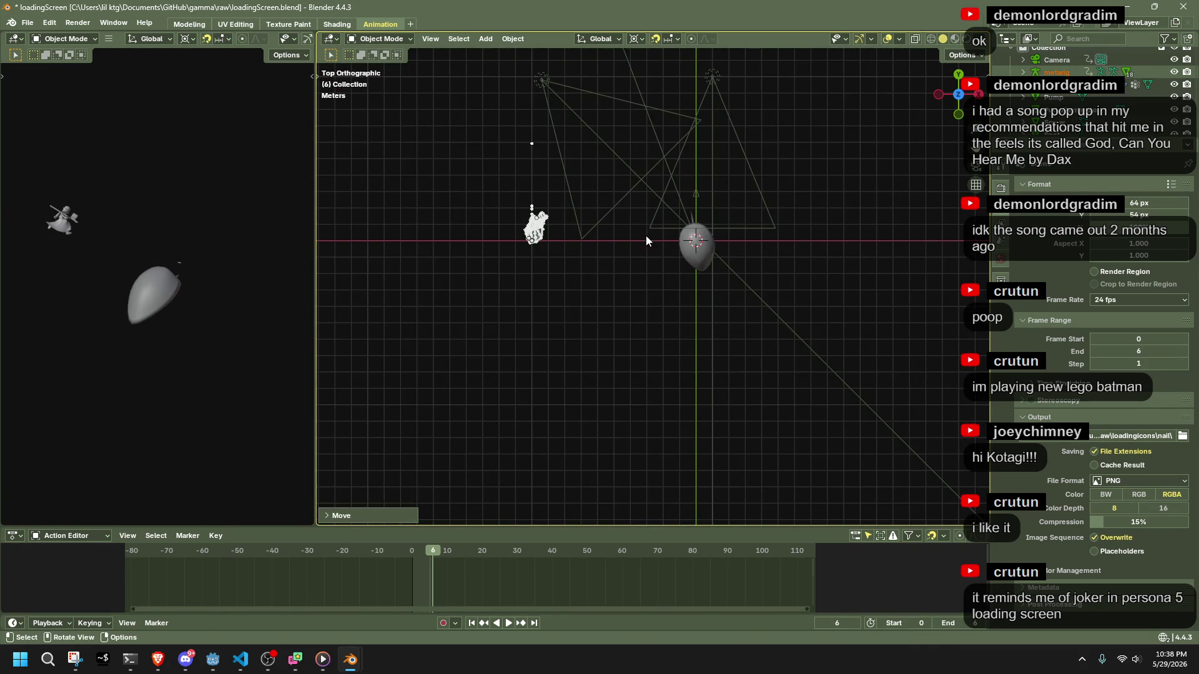
key(g)
right_click(661, 280)
Rotate the character −90° about Z, then select the metarig and scrub to frame 10.
key(shift+s)
click(661, 285)
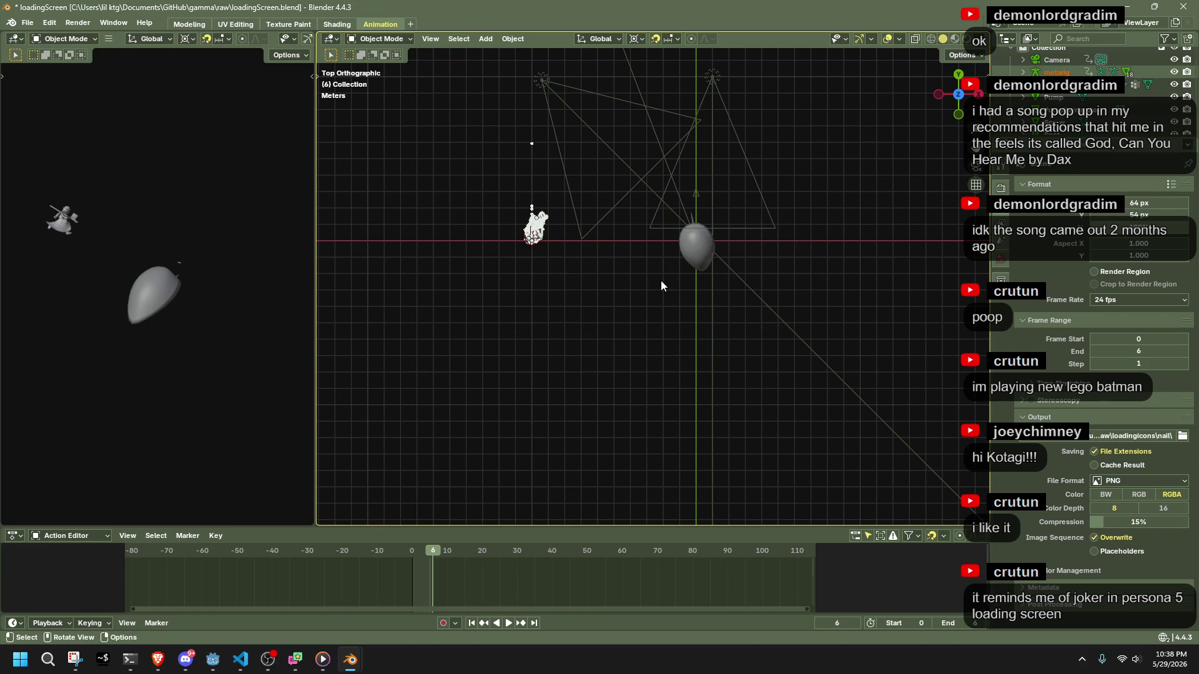
key(r)
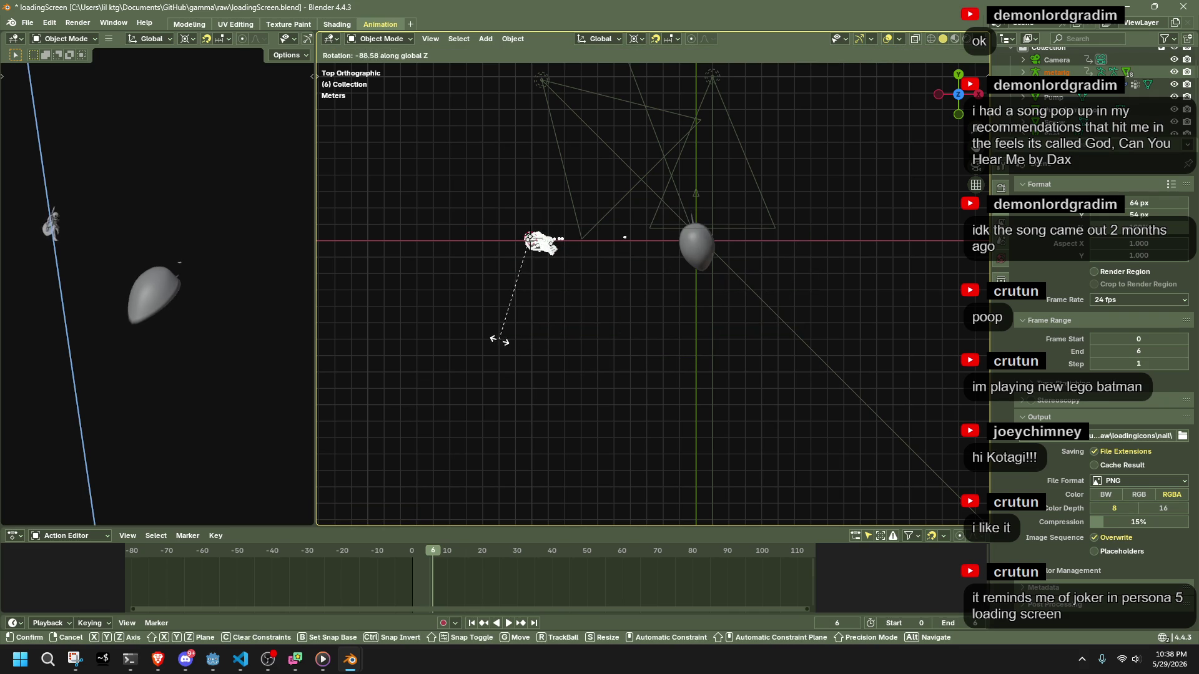
click(501, 340)
click(365, 515)
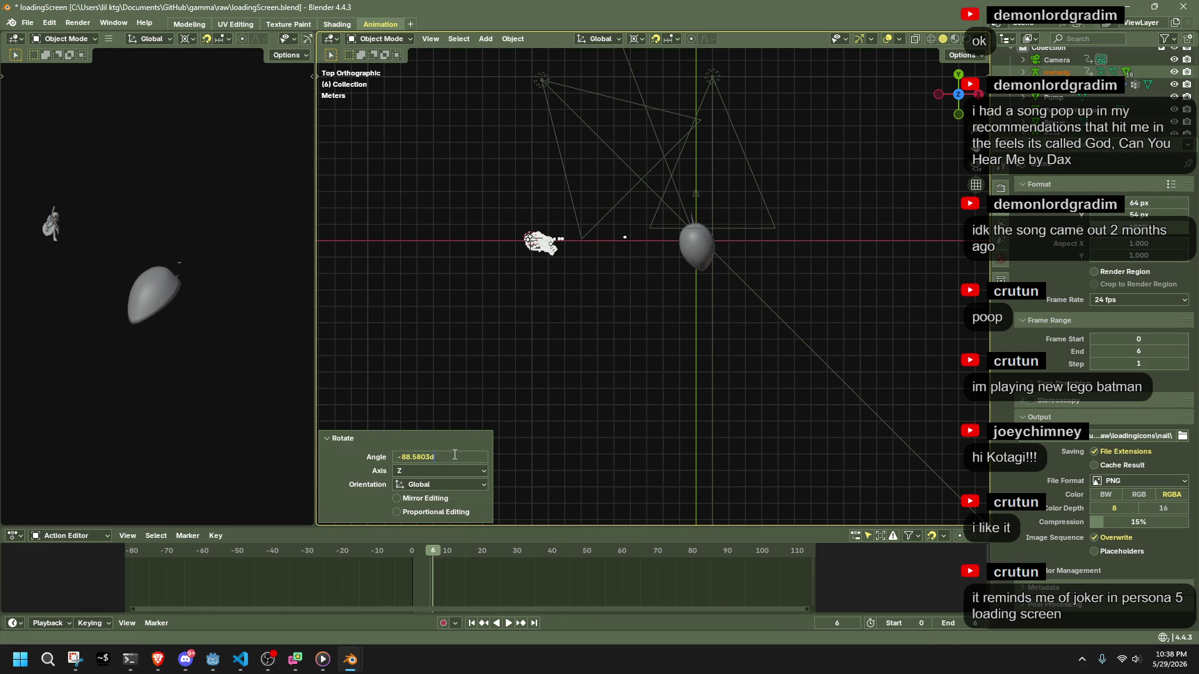
key(Return)
mouse_move(537, 346)
middle_down()
mouse_move(676, 336)
mouse_move(795, 211)
mouse_move(901, 343)
middle_up()
scroll(901, 342, up, 6)
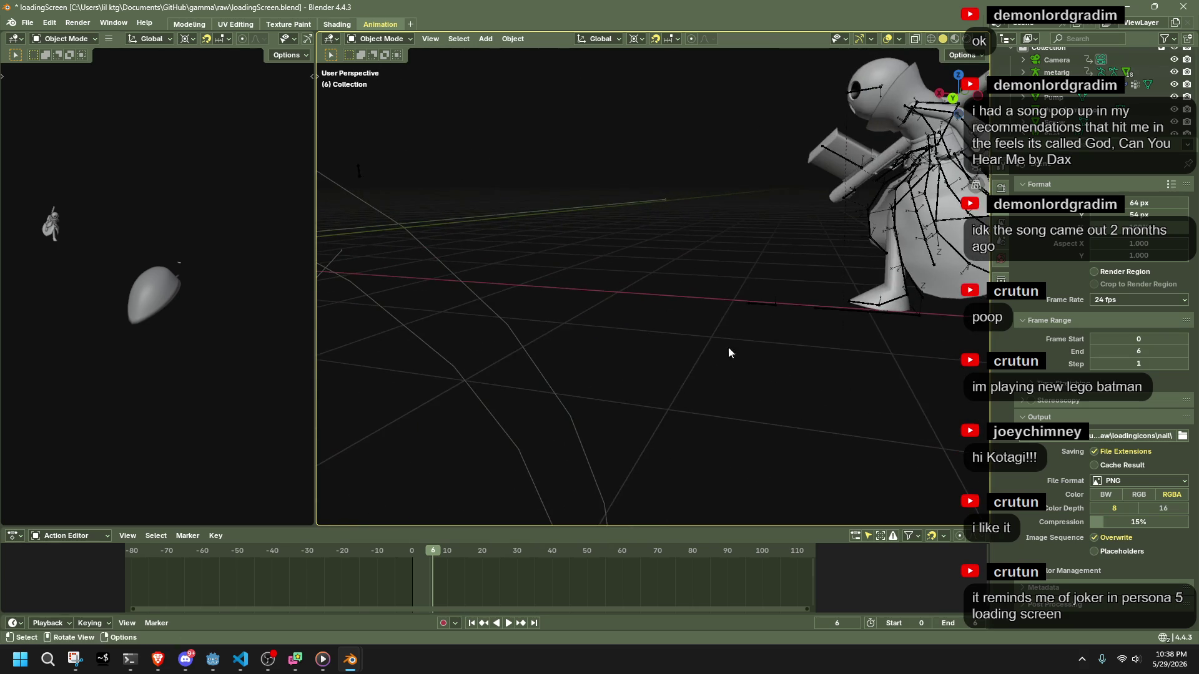
click(919, 190)
drag(407, 556, 447, 553)
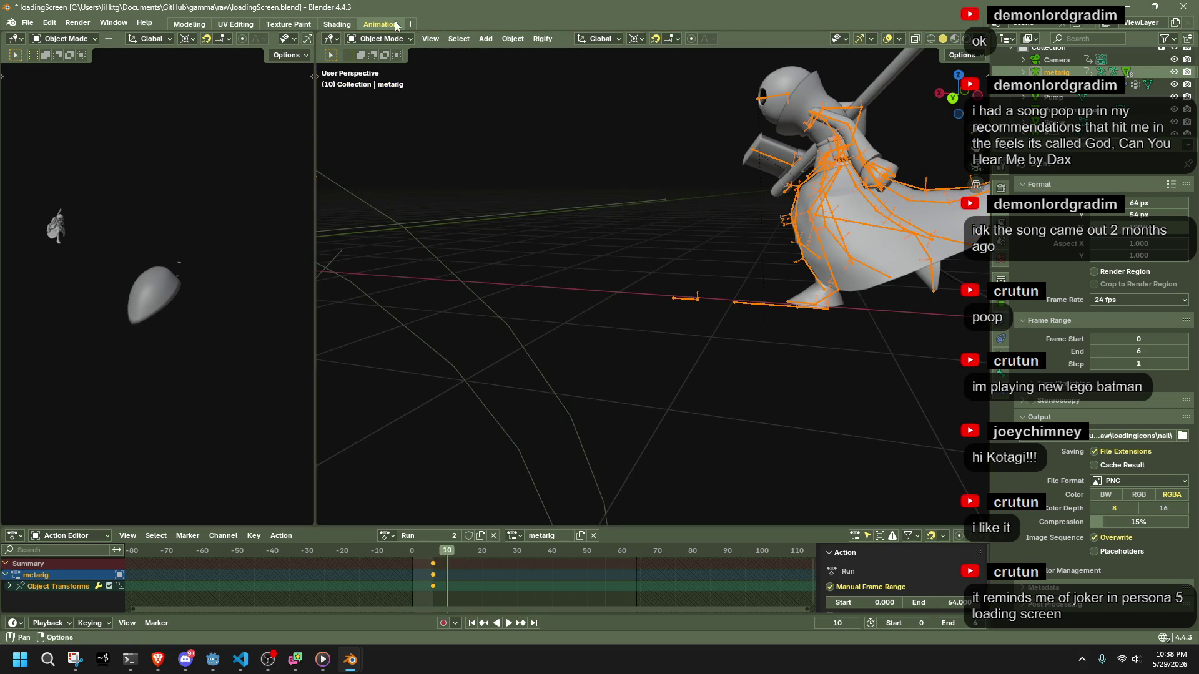
Put the metarig in Pose Mode and play through its Run animation.
click(378, 39)
click(380, 77)
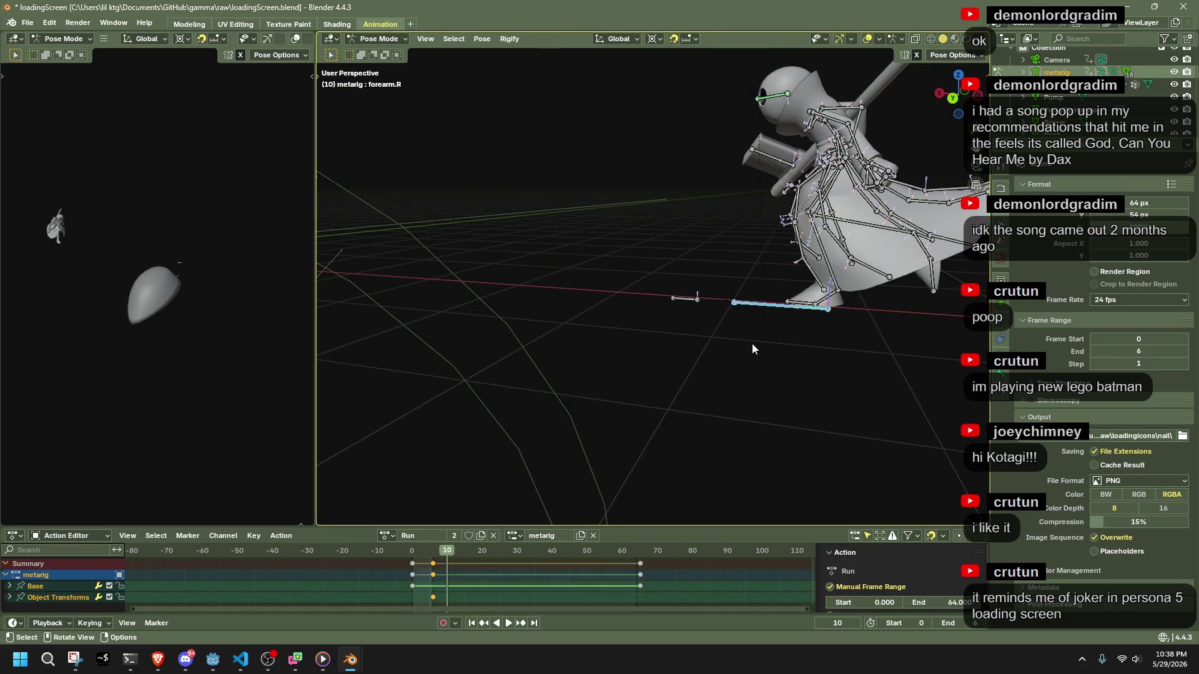
scroll(597, 436, down, 5)
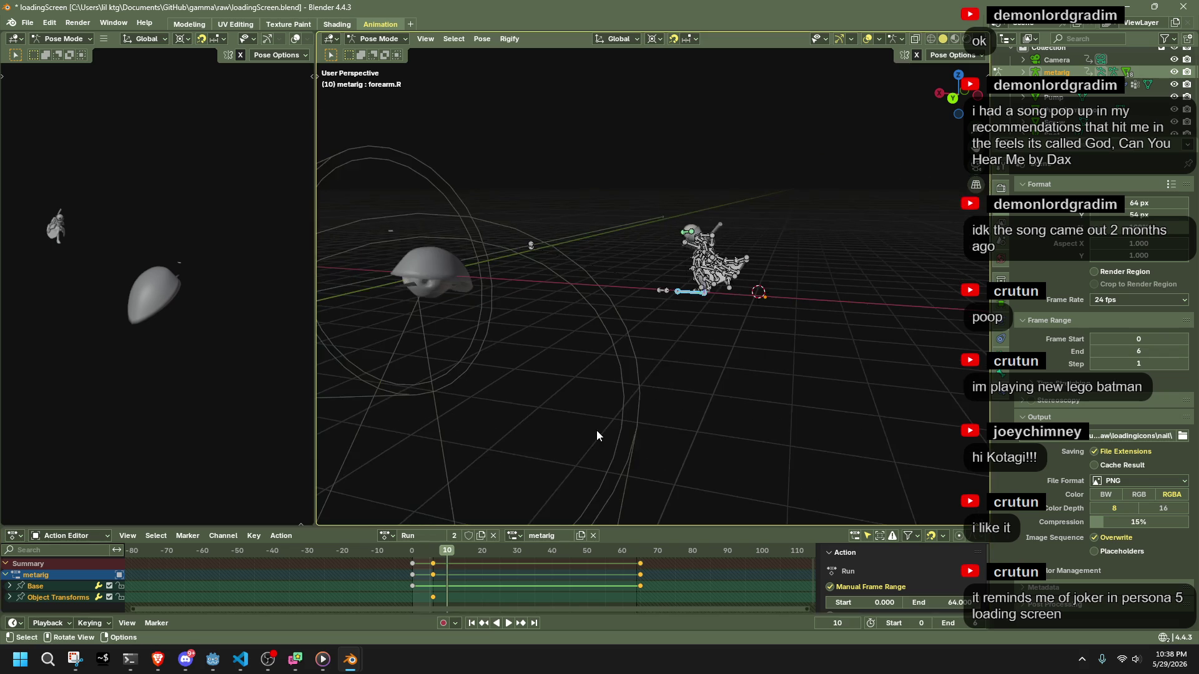
key(space)
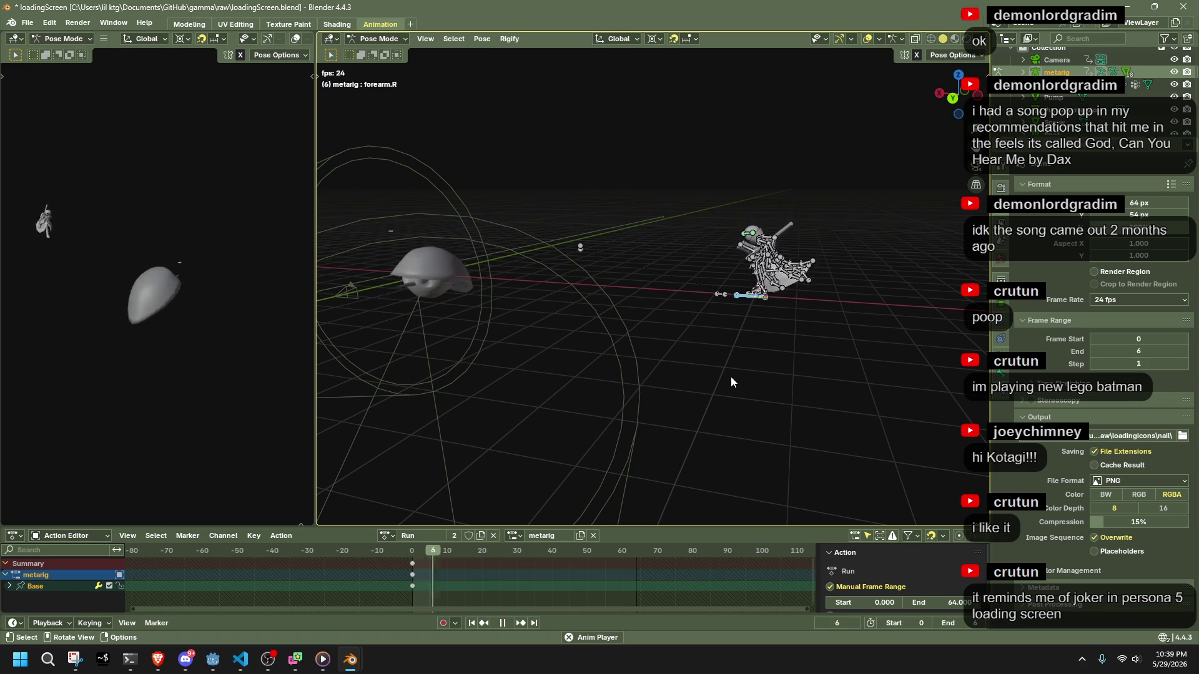
key(space)
Replay the Run animation and stop it with the playhead at frame 6.
scroll(403, 555, up, 2)
scroll(403, 590, up, 5)
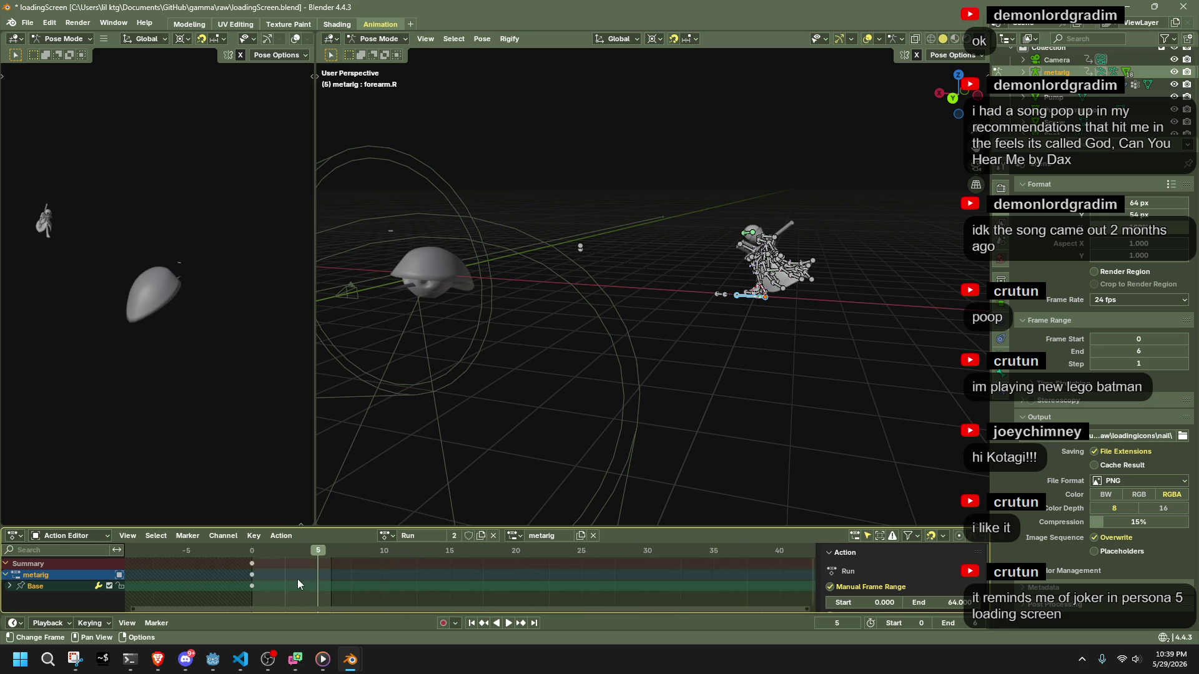
key(space)
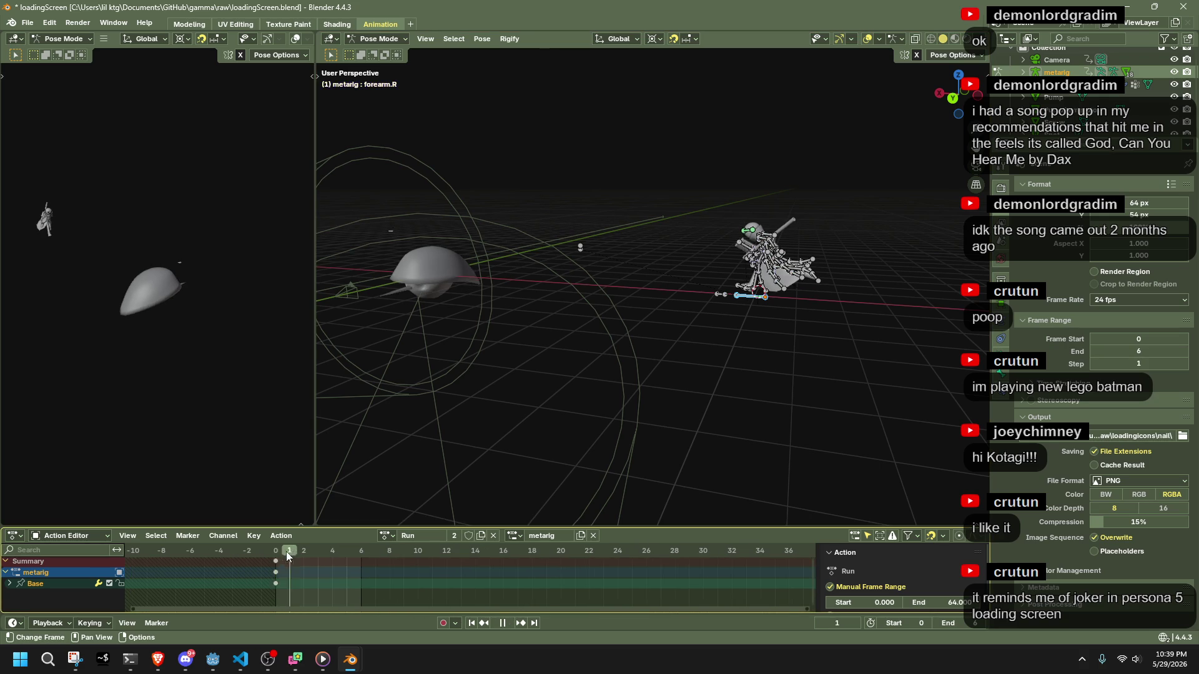
mouse_move(297, 554)
mouse_down()
mouse_move(368, 571)
mouse_move(357, 571)
mouse_up()
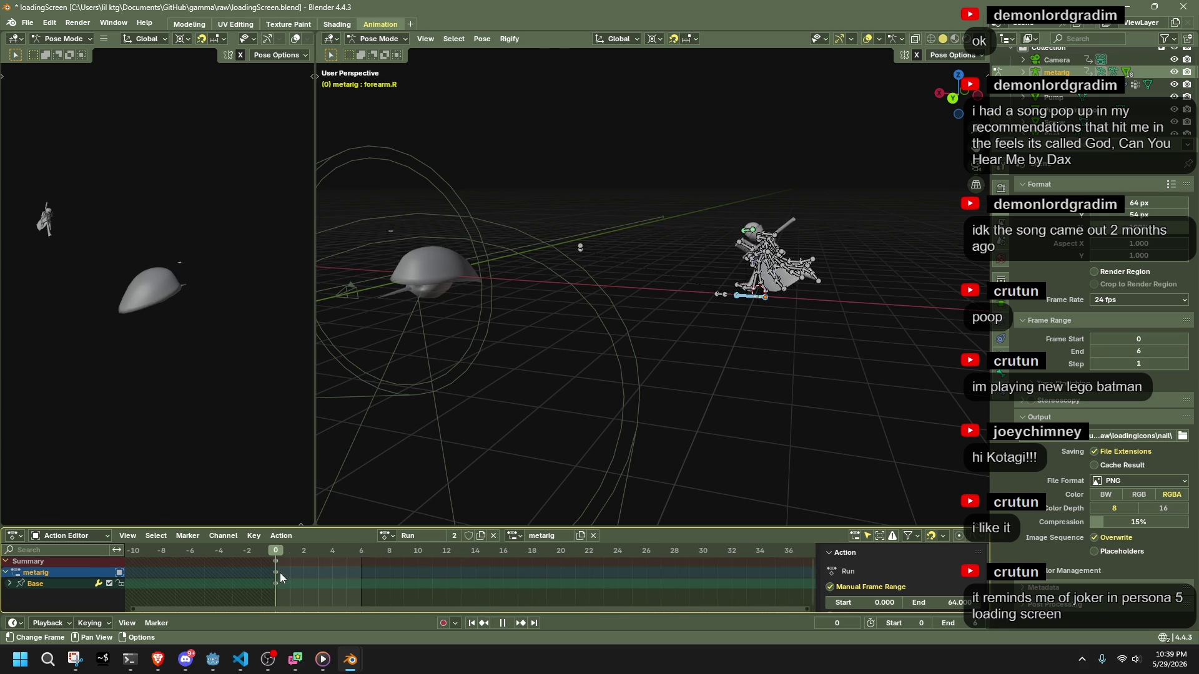
key(space)
click(362, 38)
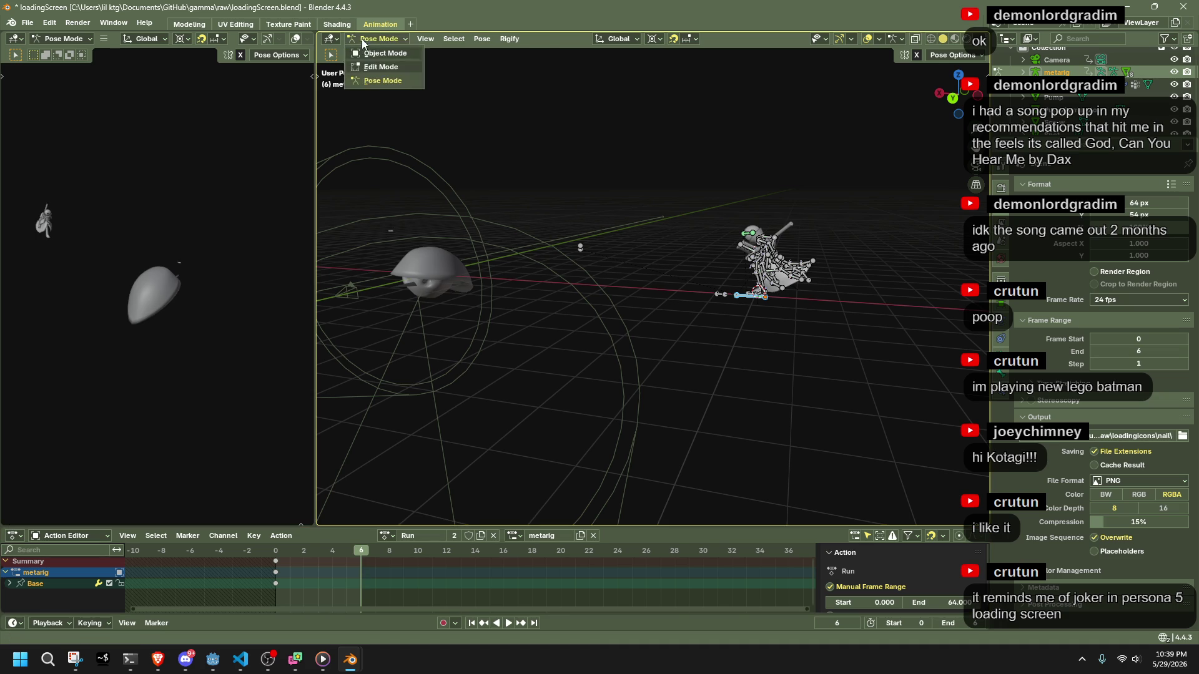
Return the rig to Object Mode, deselect it, and reset the playhead to the start.
click(369, 59)
click(705, 377)
middle_drag(705, 377, 665, 367)
drag(384, 553, 267, 557)
key(space)
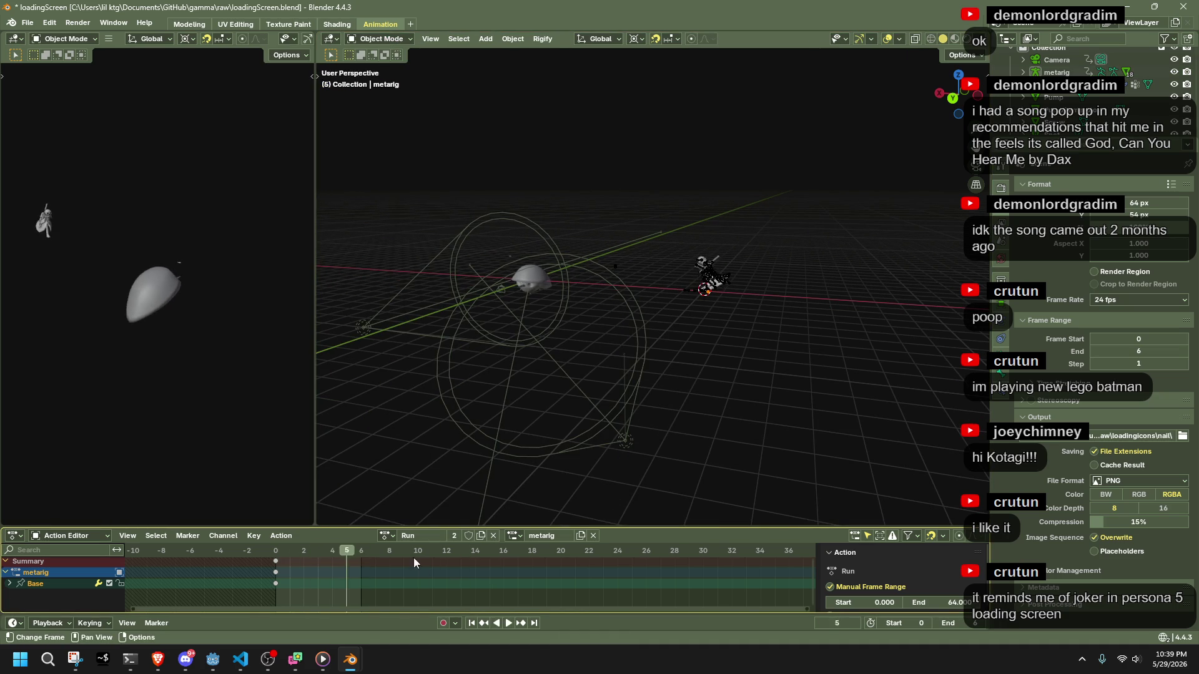
In top view, box-select the metarig and confirm an X-axis move with no offset.
click(958, 74)
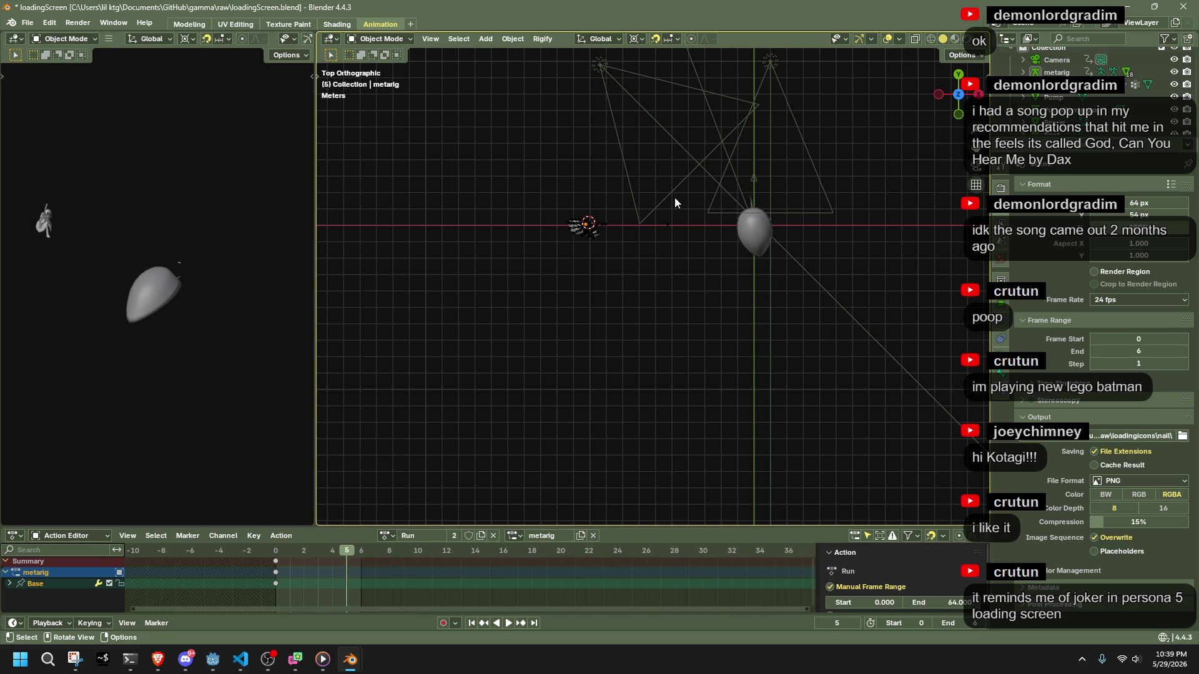
shift+middle_drag(674, 197, 650, 264)
scroll(649, 264, down, 2)
key(b)
drag(562, 156, 762, 249)
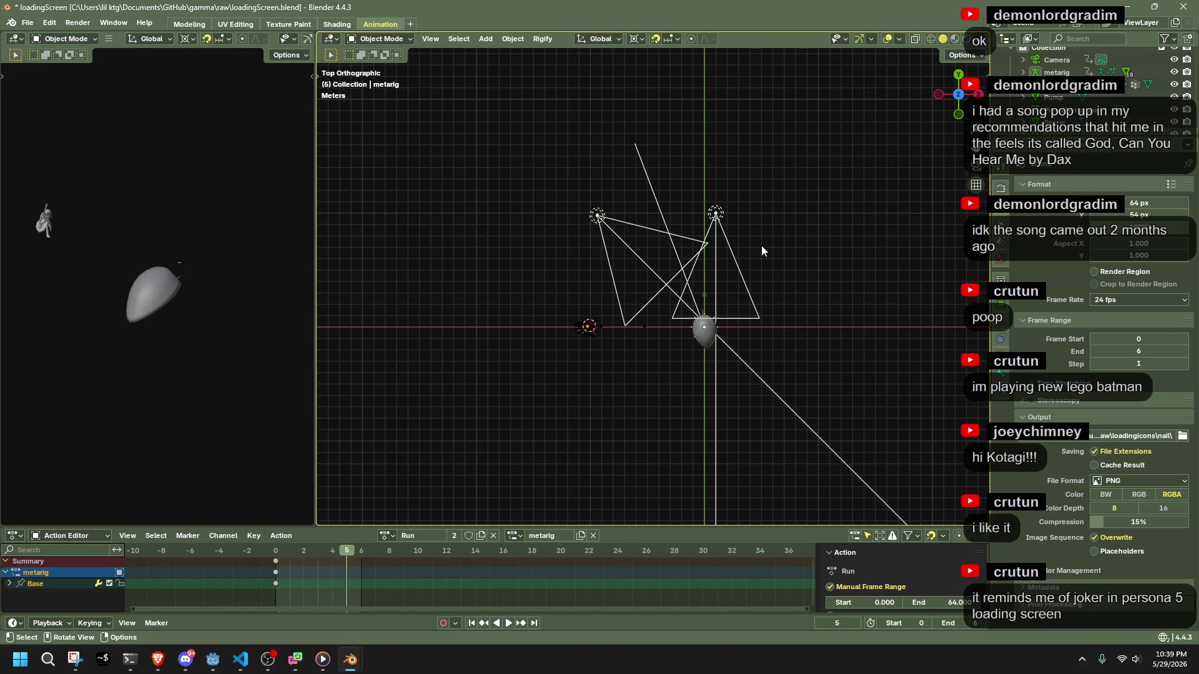
scroll(762, 251, up, 1)
key(g)
key(x)
click(779, 243)
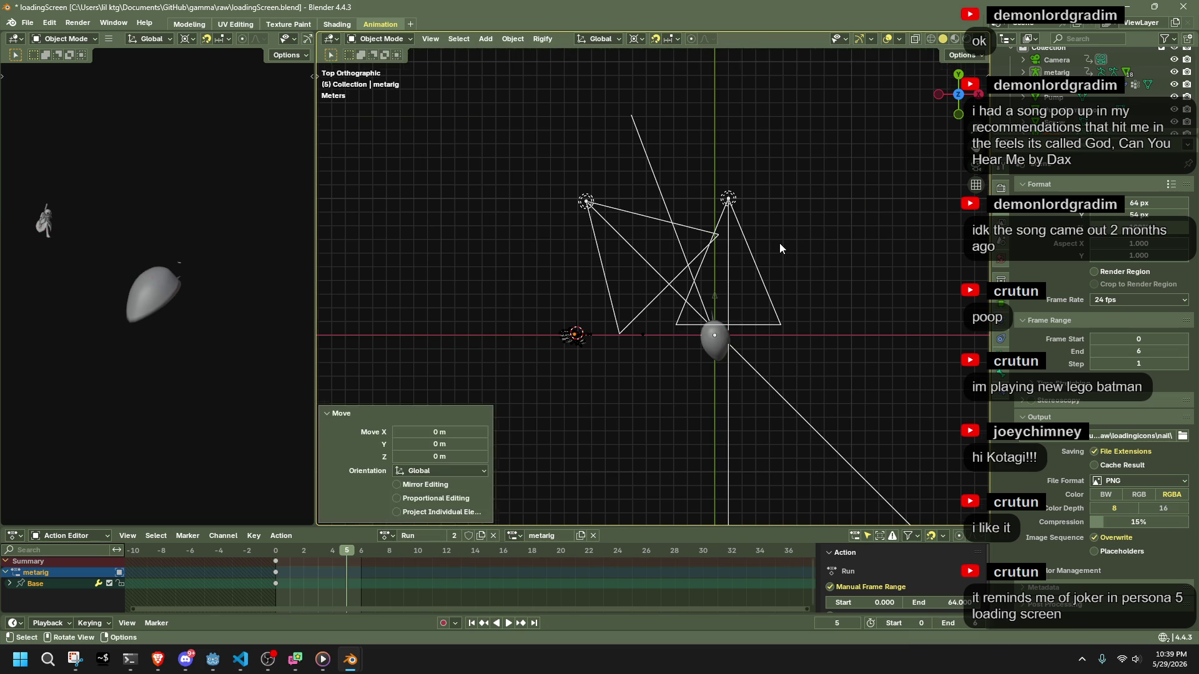
Select the camera, box-selecting around it.
scroll(777, 242, down, 7)
scroll(715, 247, up, 10)
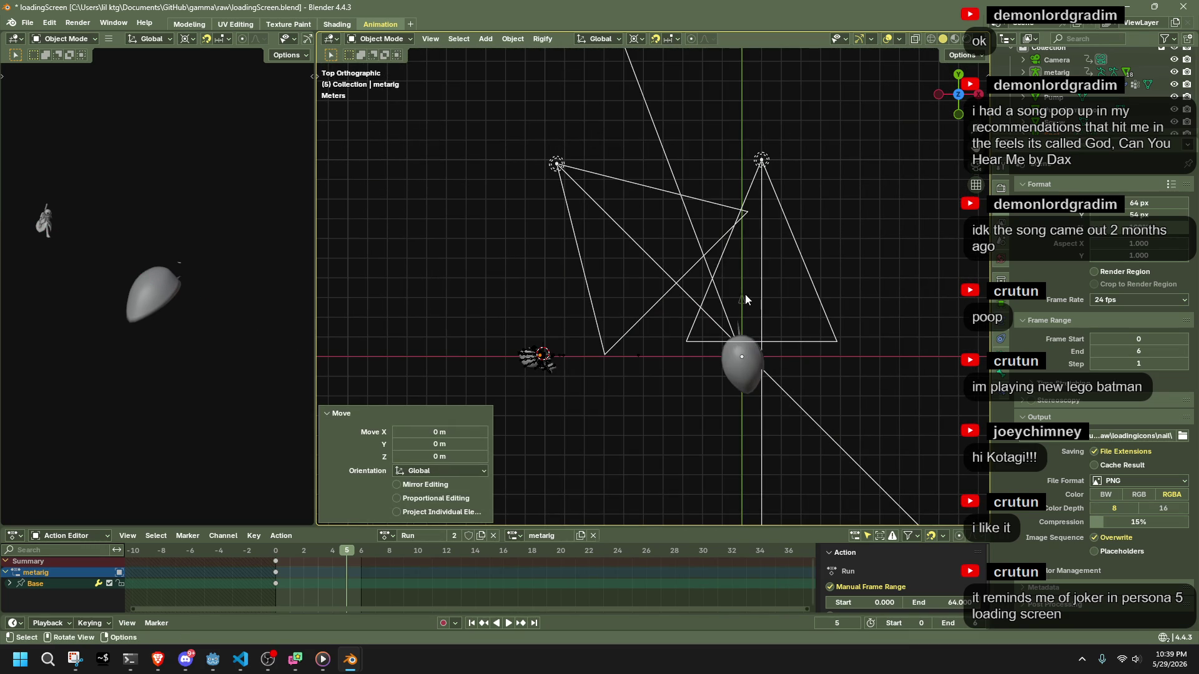
click(743, 296)
key(b)
drag(518, 120, 900, 310)
scroll(889, 305, down, 6)
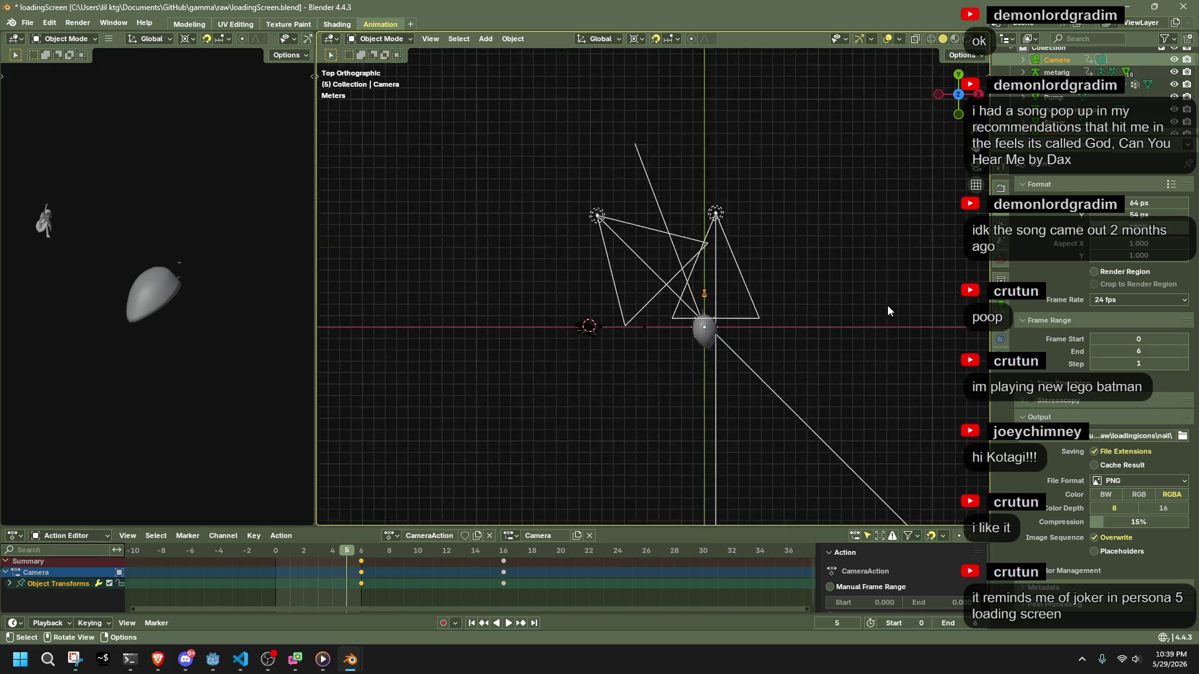
Move the camera 10 m along −X and look through it.
key(g)
key(z)
key(x)
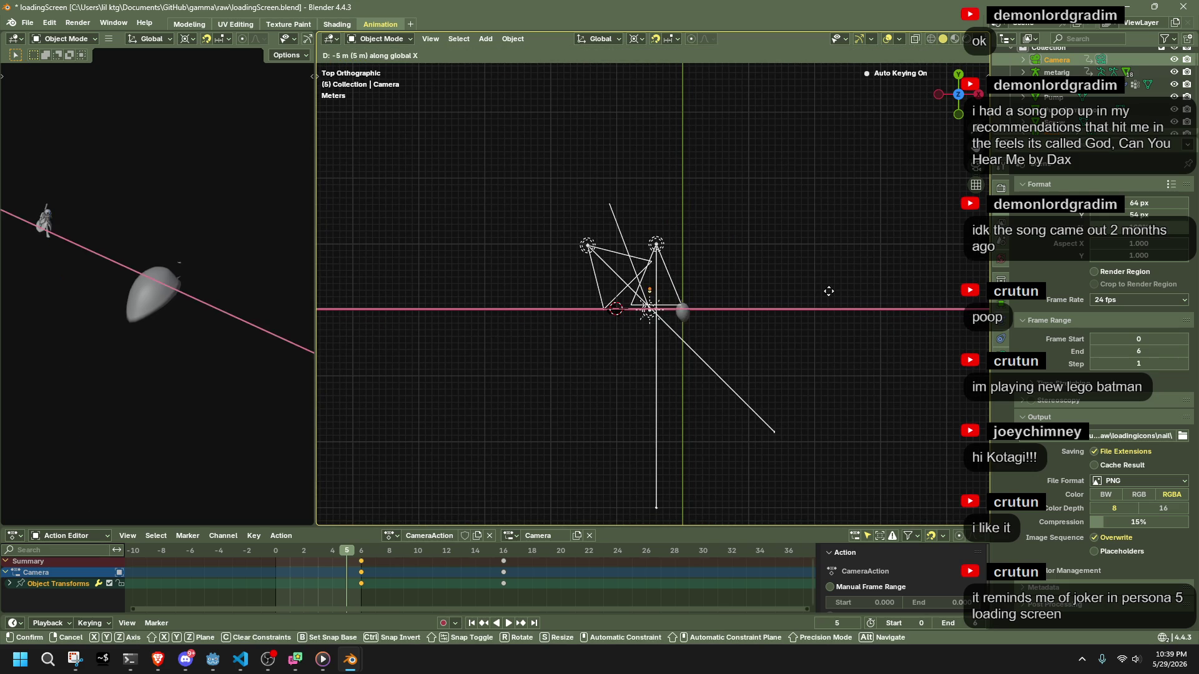
click(796, 291)
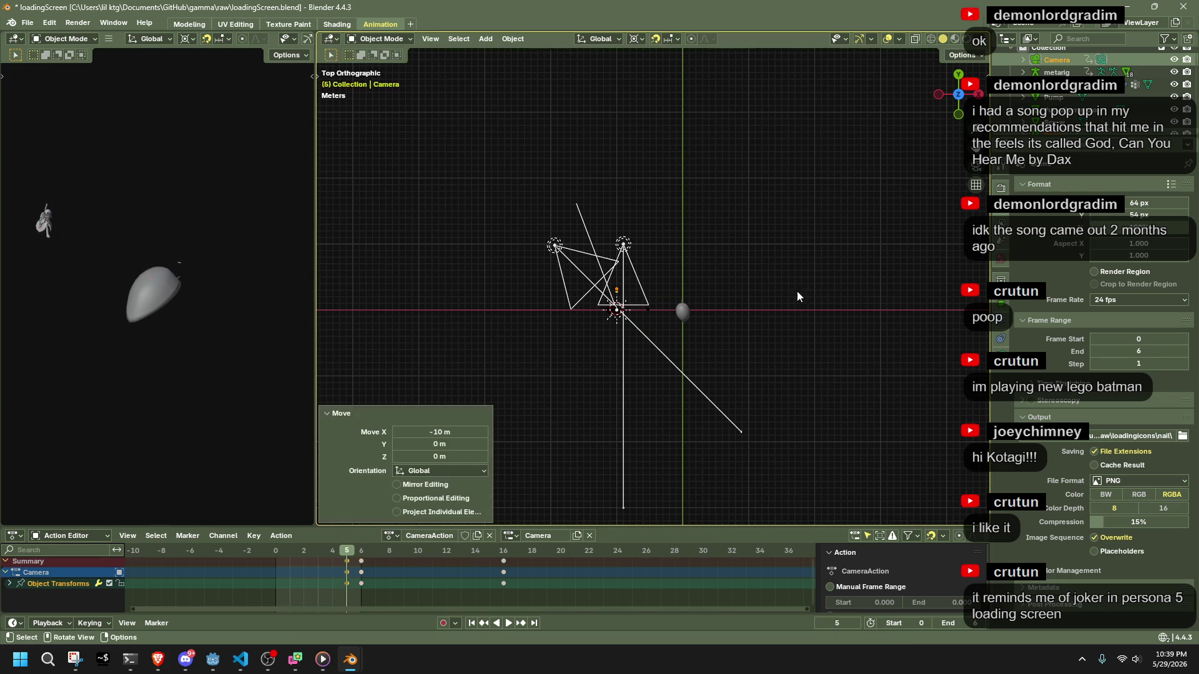
scroll(673, 328, up, 5)
key(KP_0)
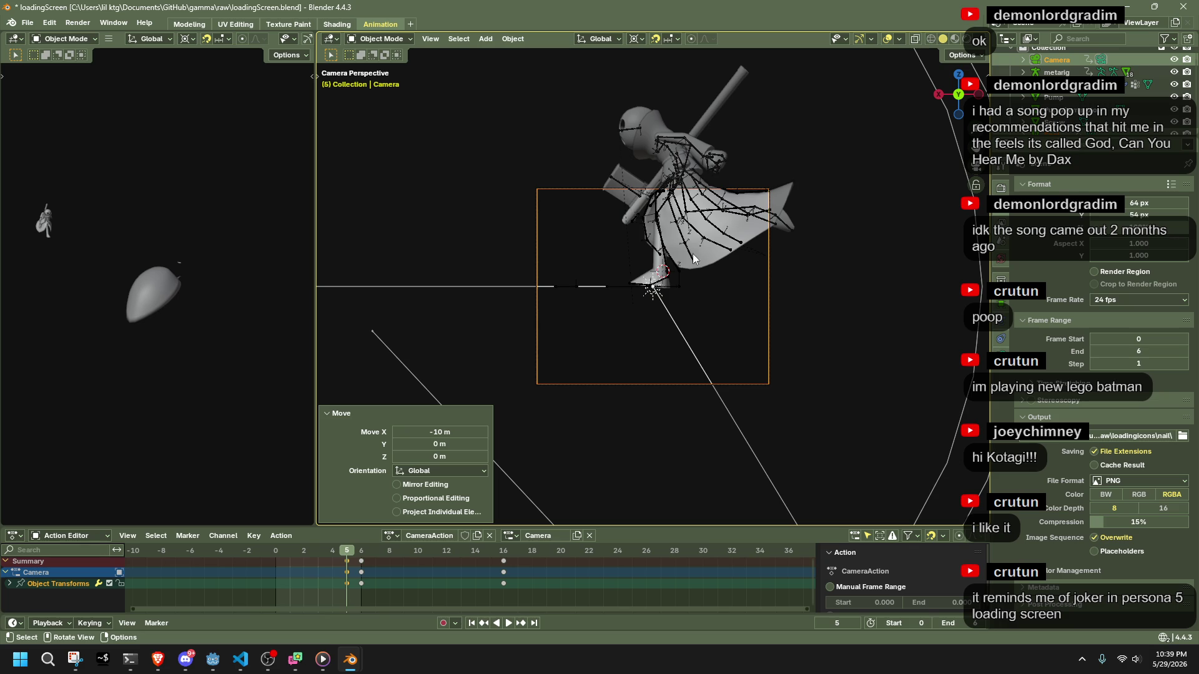
Raise the camera 1 m on Z, then select net-body.018 and disable Auto Keying.
key(g)
key(z)
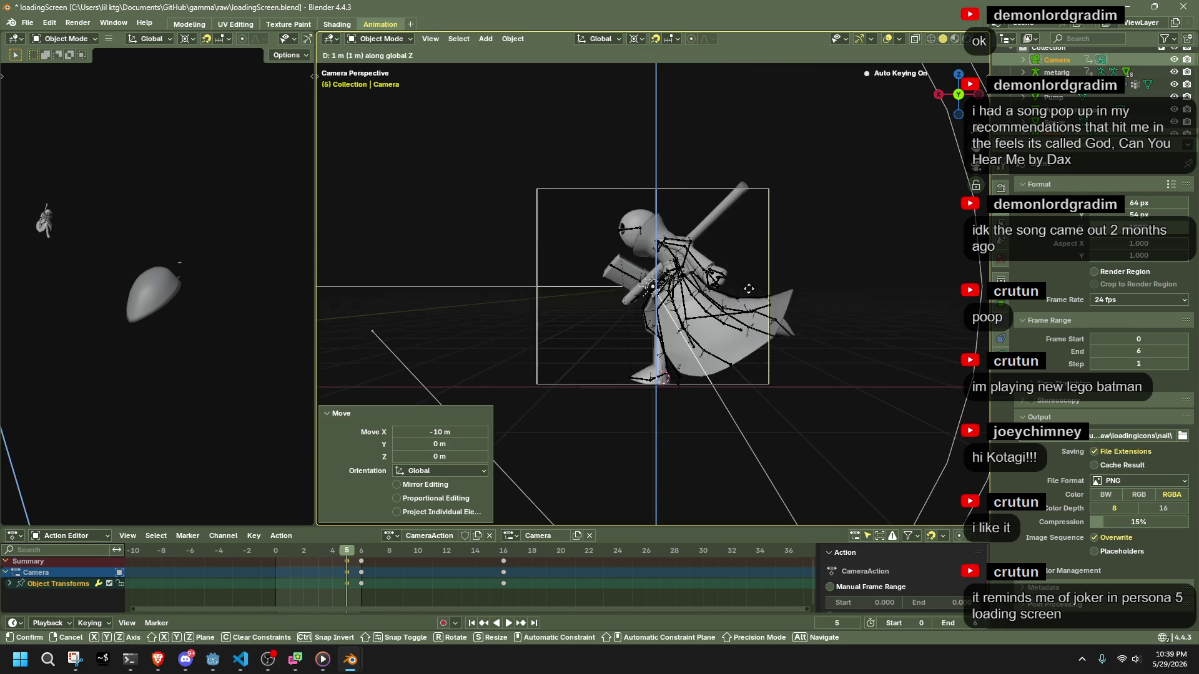
key(Return)
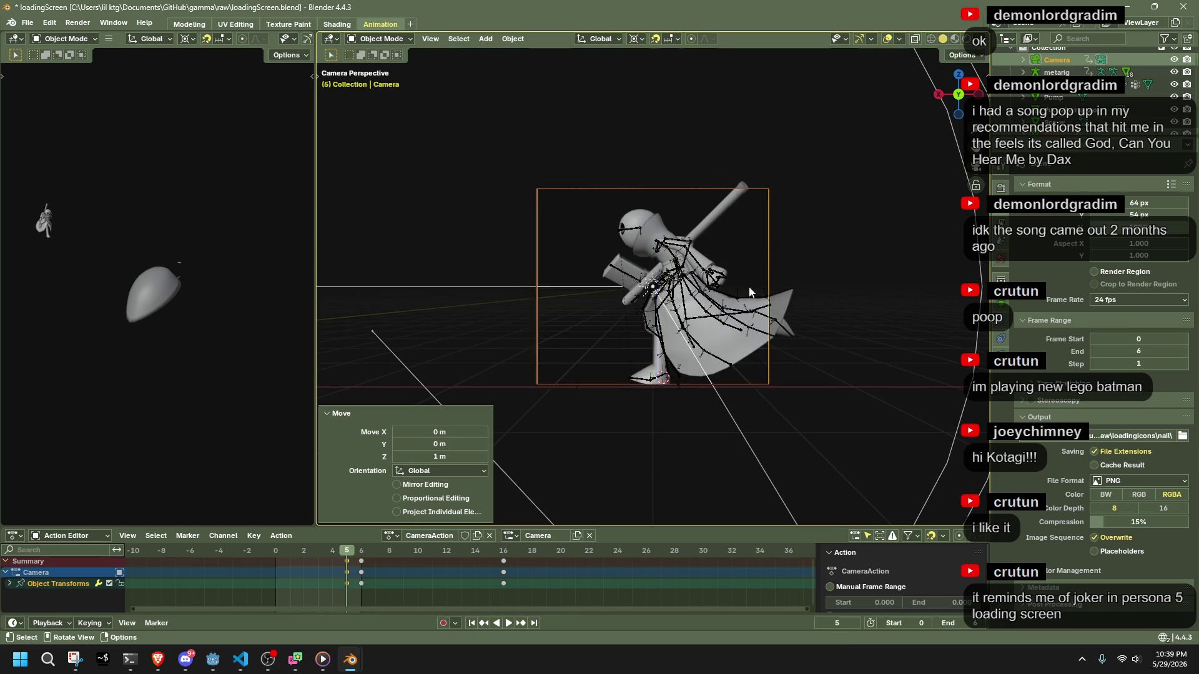
middle_drag(701, 367, 722, 393)
scroll(796, 387, down, 8)
mouse_move(794, 368)
middle_down()
mouse_move(629, 370)
mouse_move(705, 327)
mouse_move(601, 342)
middle_up()
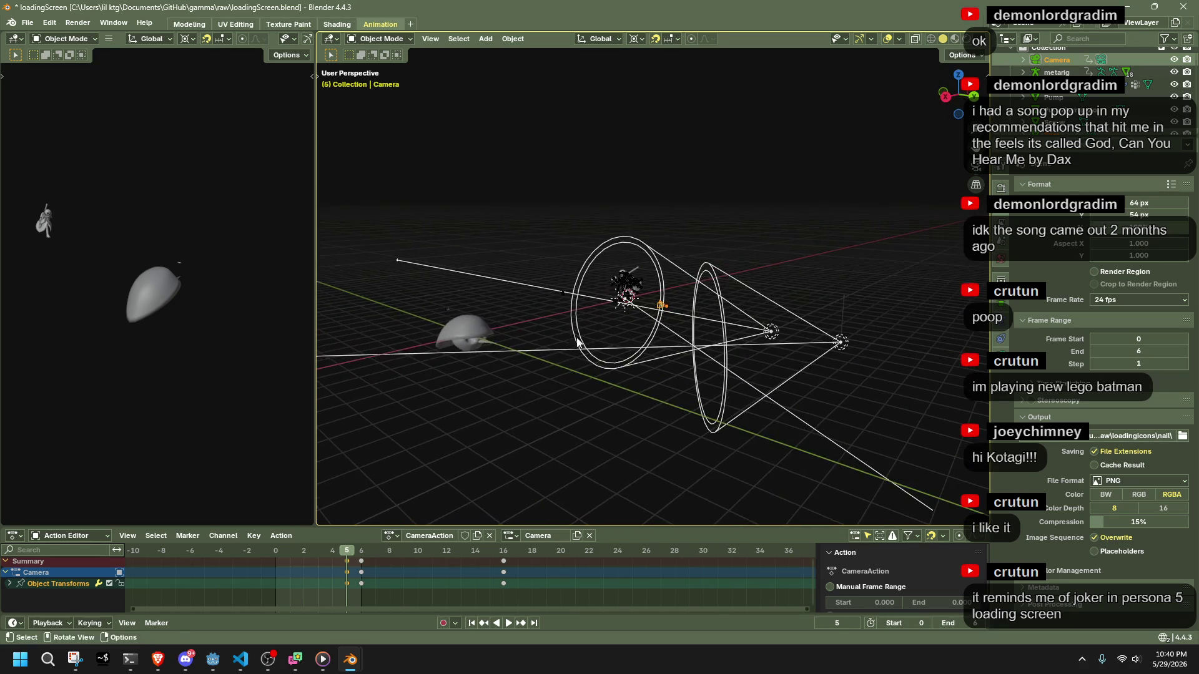
click(473, 331)
click(444, 622)
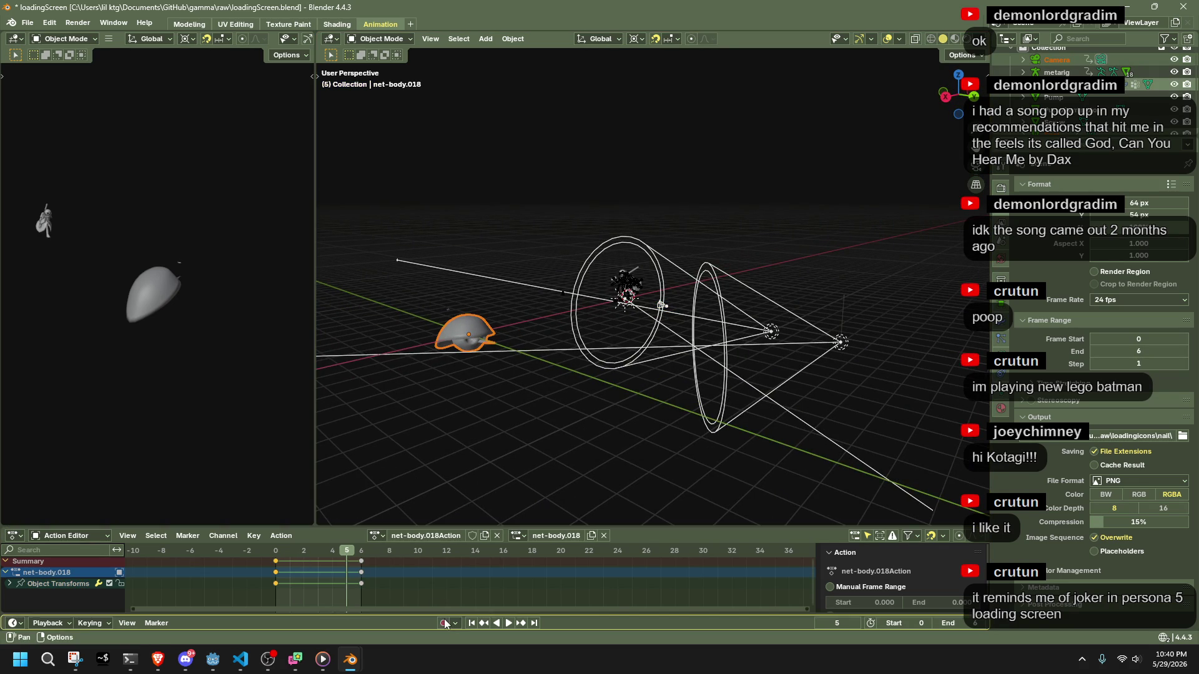
At frame 0, raise the mushroom net-body.018 by 1 m and view through the camera.
click(275, 556)
key(g)
key(z)
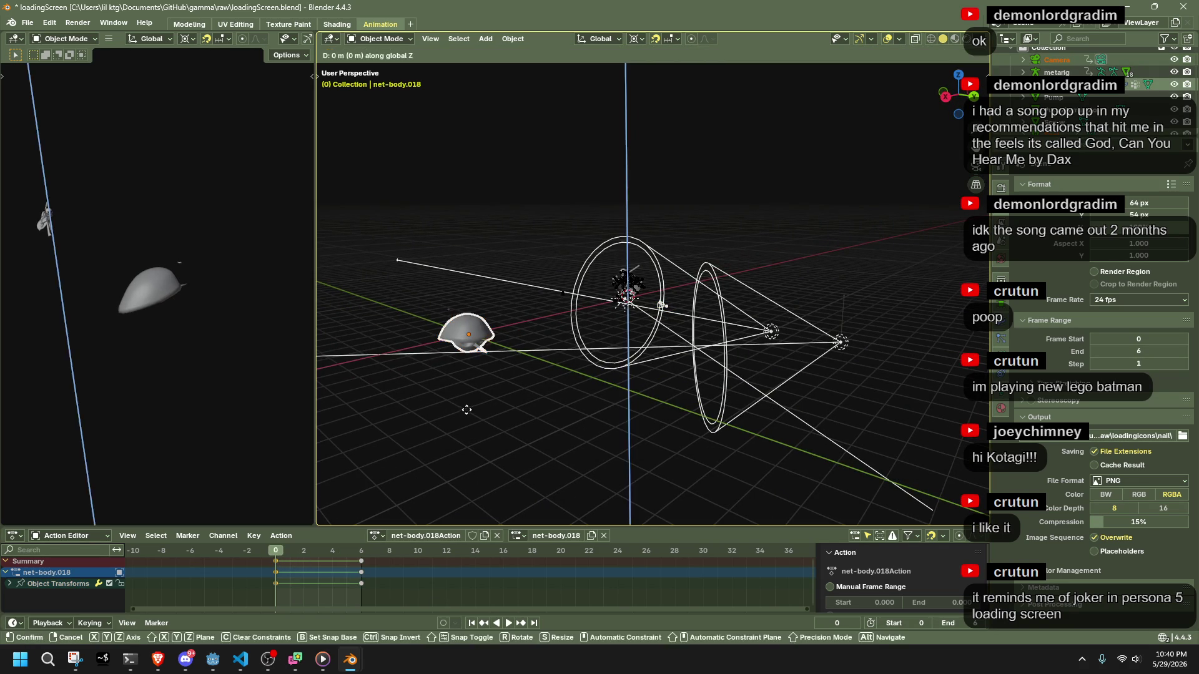
key(1)
key(Return)
middle_drag(492, 384, 681, 369)
click(965, 92)
key(KP_0)
Select the metarig from top view and orbit back into perspective.
scroll(734, 278, up, 3)
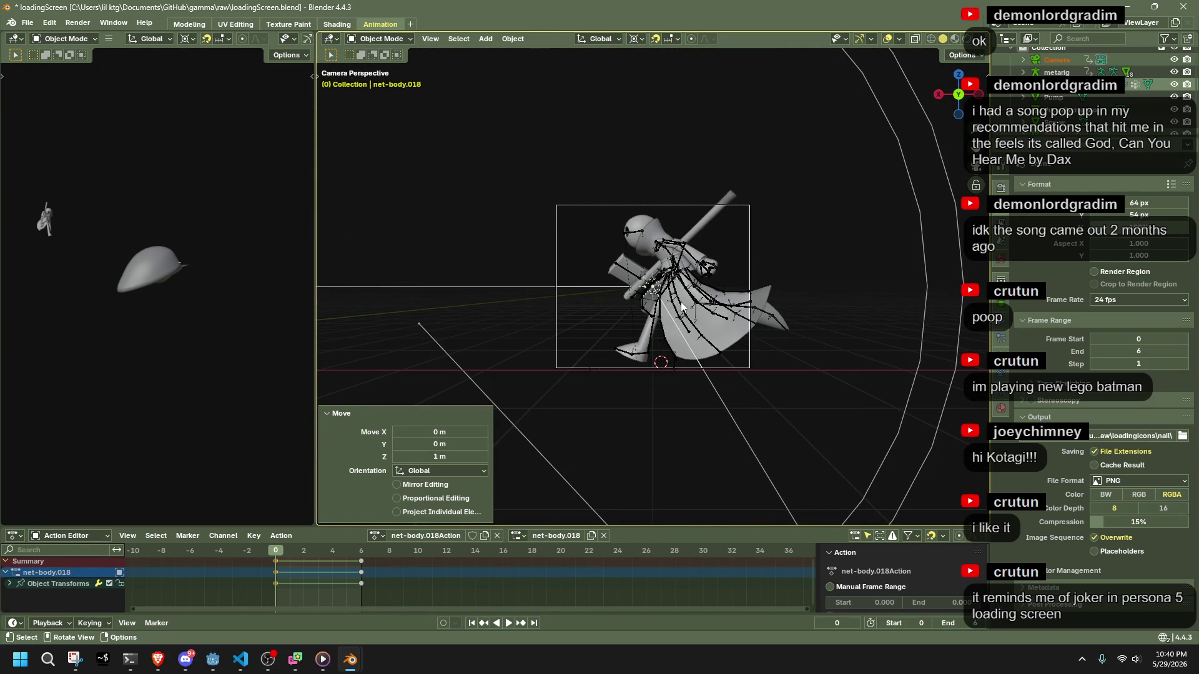
click(681, 306)
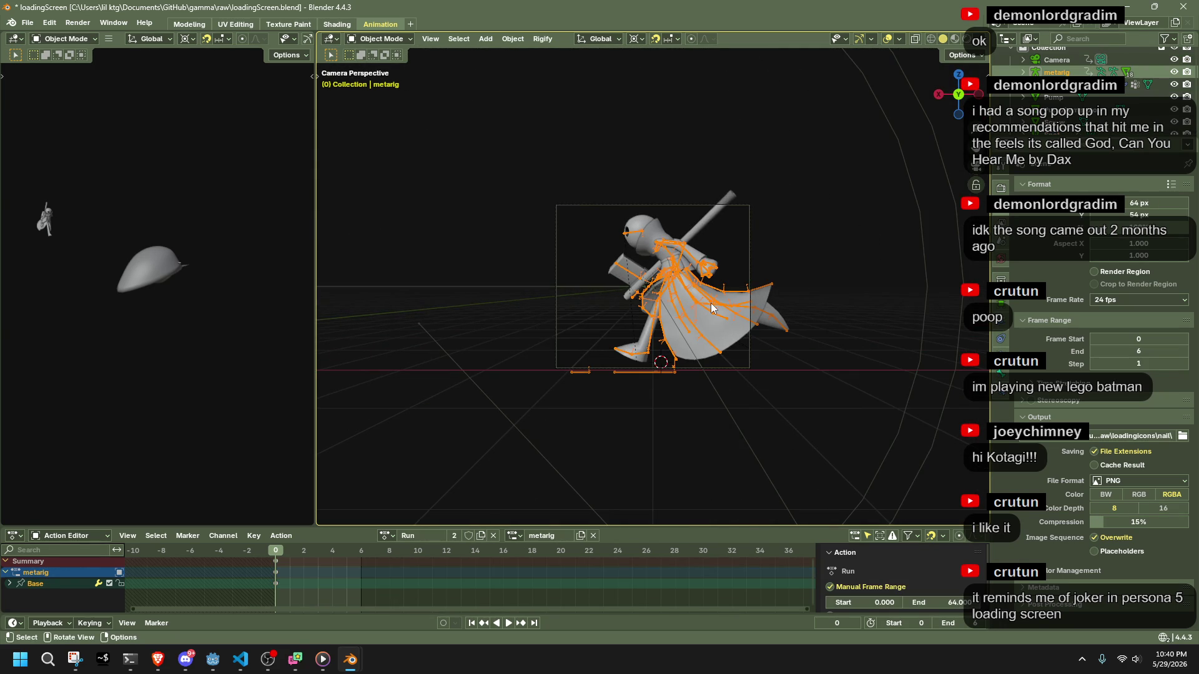
scroll(712, 307, down, 3)
mouse_move(712, 308)
middle_down()
mouse_move(786, 387)
mouse_move(829, 362)
middle_up()
scroll(785, 388, down, 4)
drag(829, 362, 669, 193)
click(955, 92)
scroll(759, 291, up, 3)
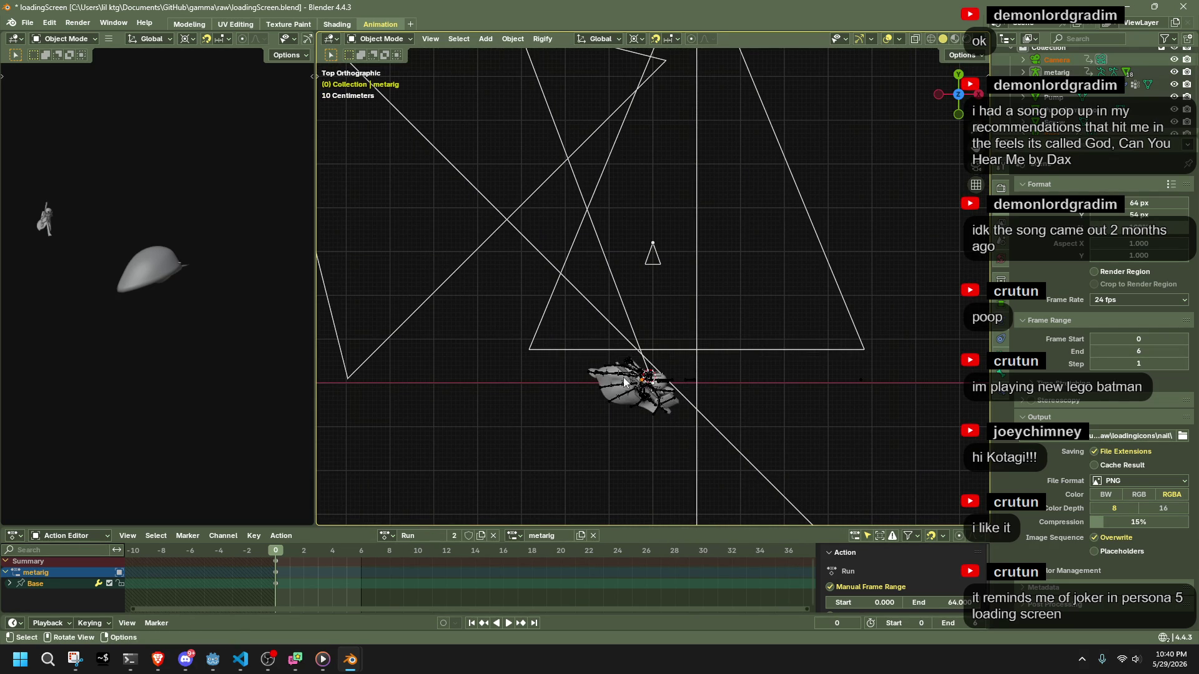
scroll(780, 257, down, 10)
scroll(781, 257, up, 10)
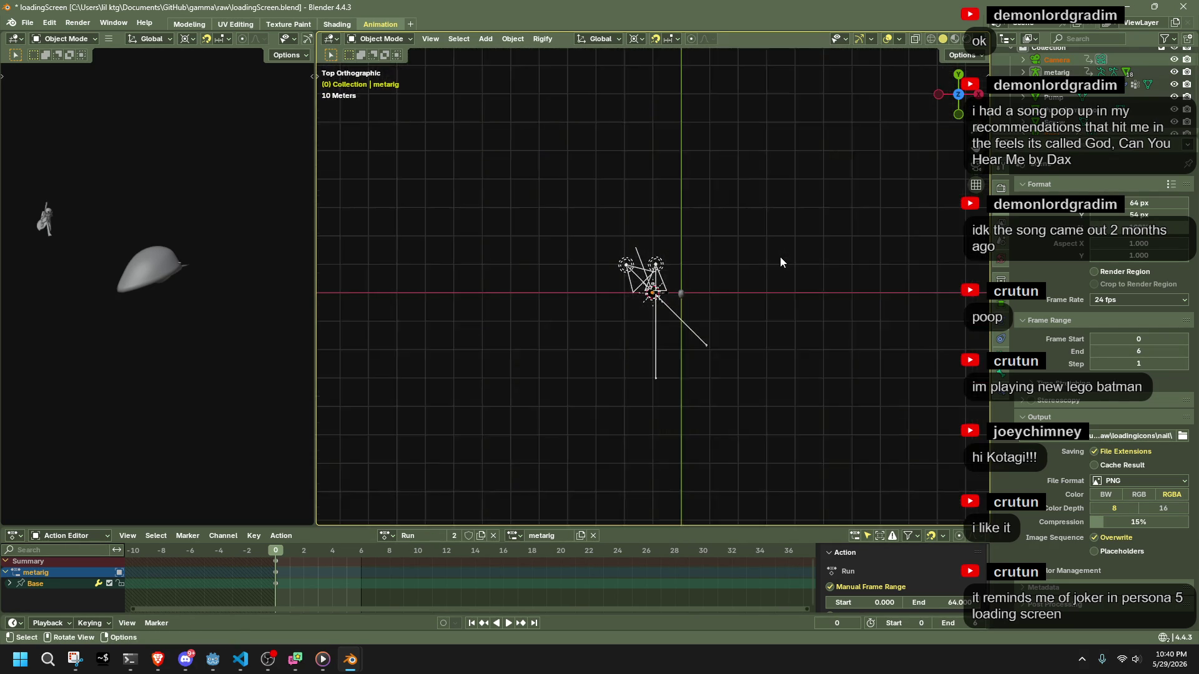
click(581, 422)
middle_drag(580, 422, 633, 316)
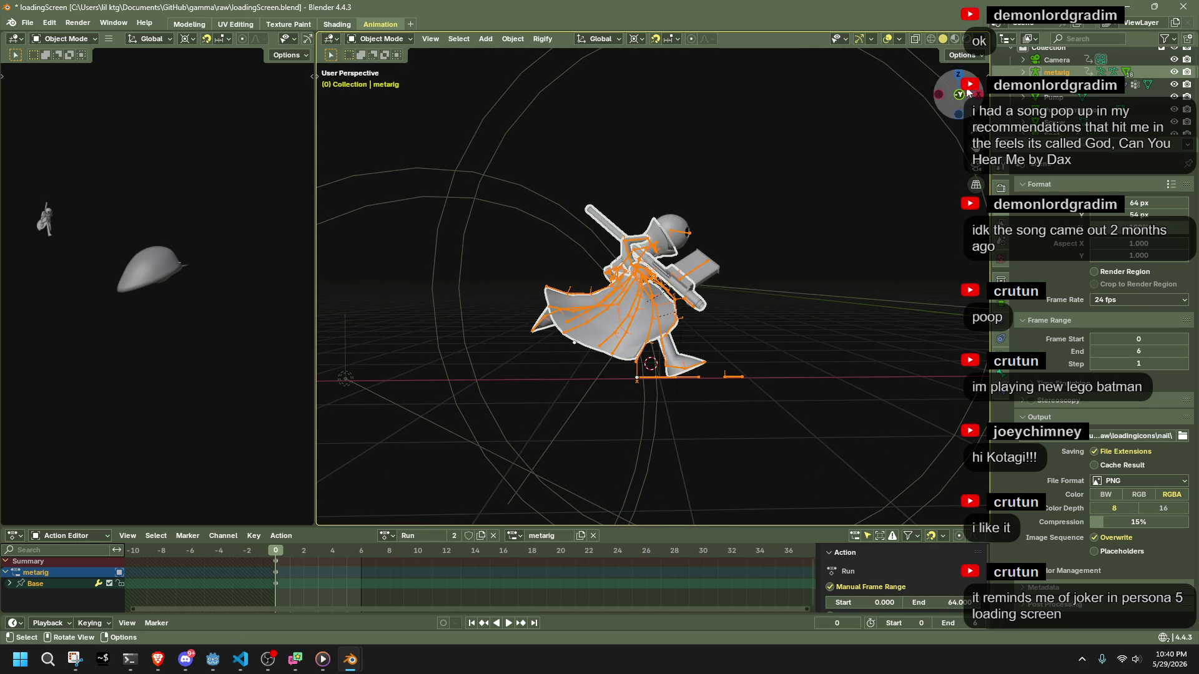
Move the metarig 0.2 m along X, then orbit to see the whole rig.
key(g)
key(x)
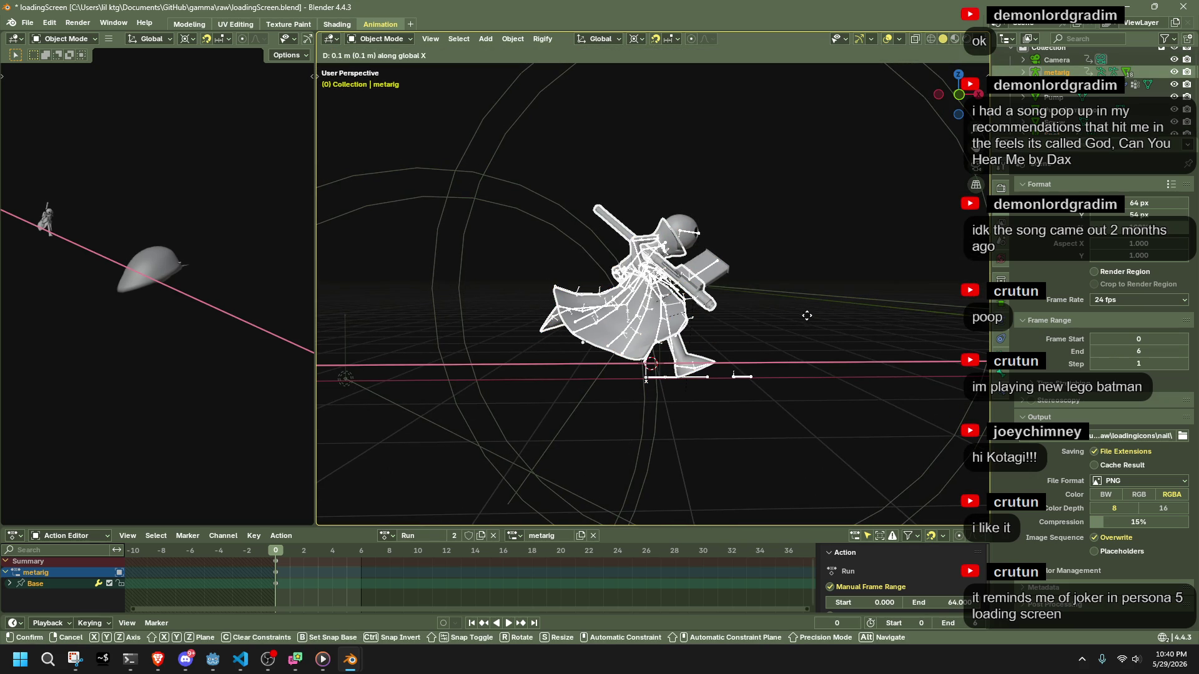
click(871, 303)
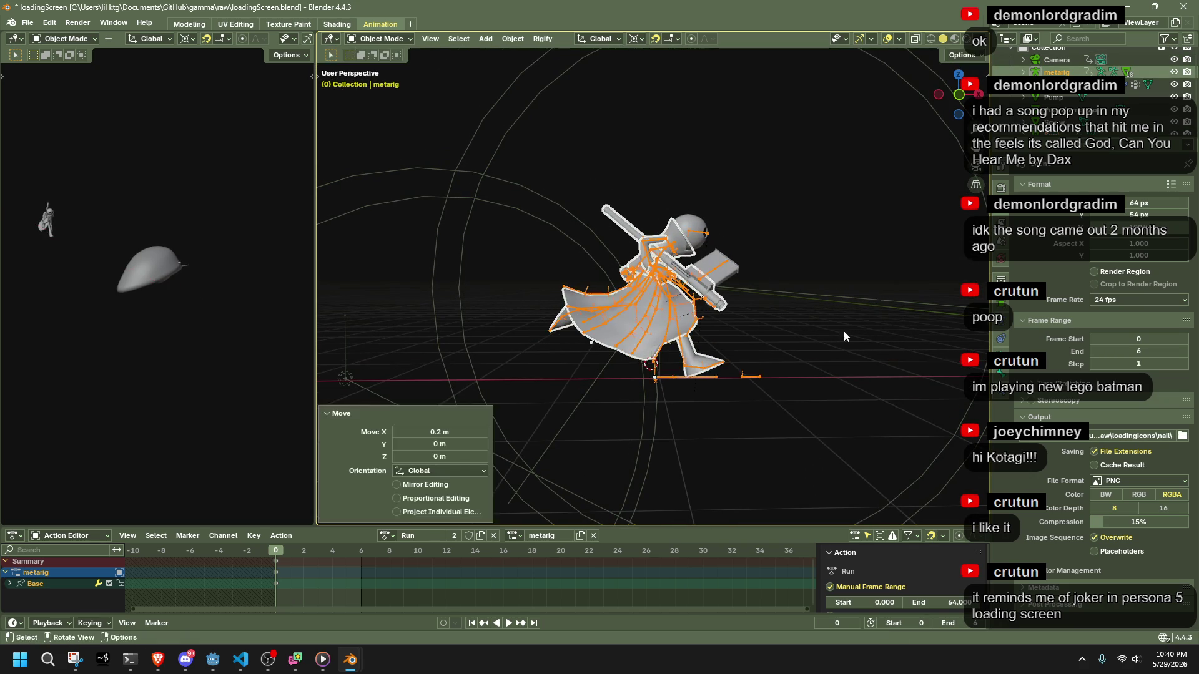
scroll(755, 335, up, 8)
key(g)
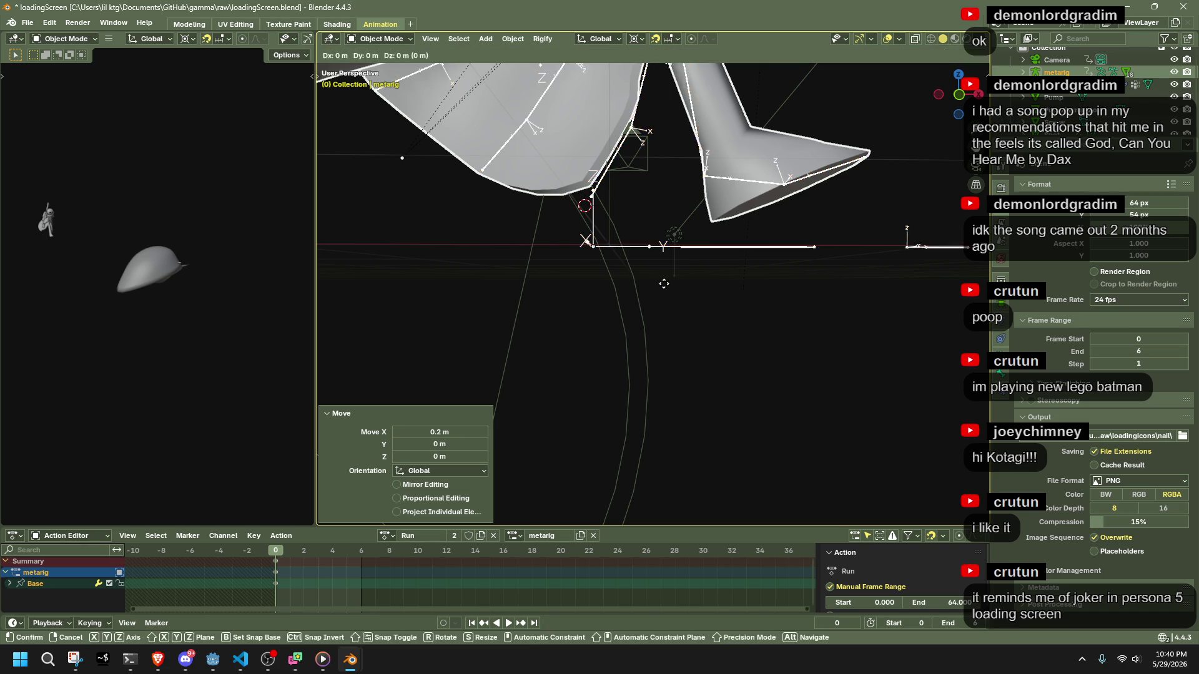
click(664, 283)
scroll(665, 288, down, 10)
mouse_move(668, 300)
middle_down()
mouse_move(677, 327)
mouse_move(662, 325)
middle_up()
scroll(661, 325, up, 4)
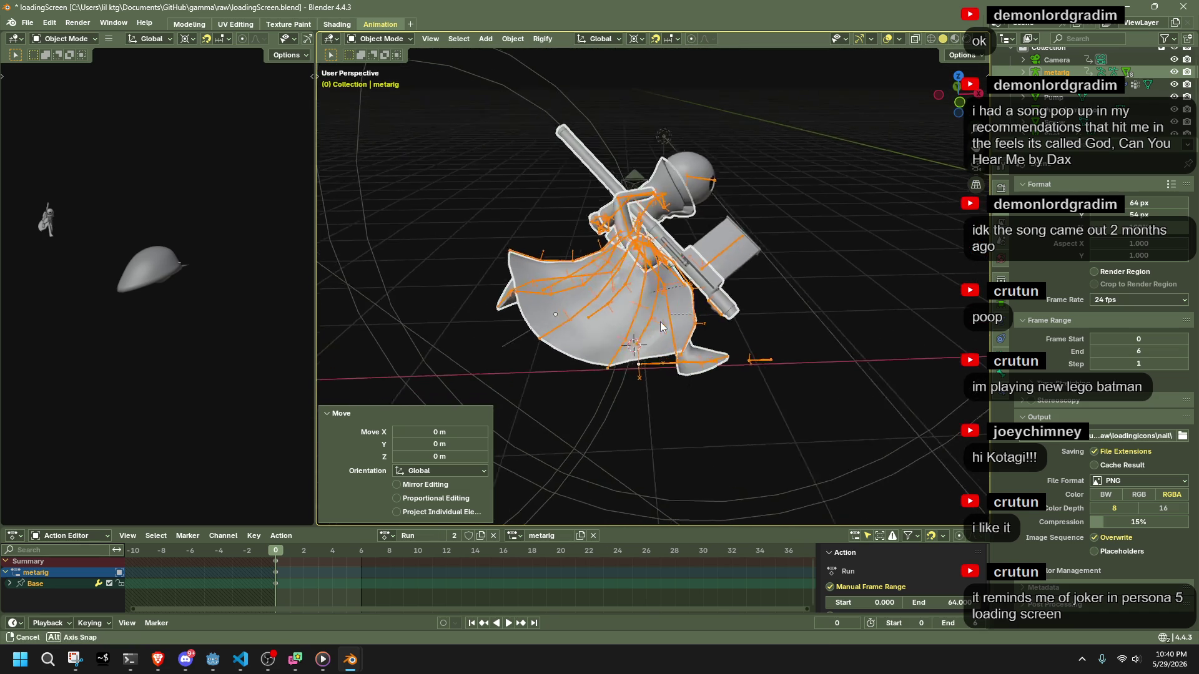
Cancel a constrained rig move, then turn on snapping and choose what moves snap to.
key(g)
key(y)
key(x)
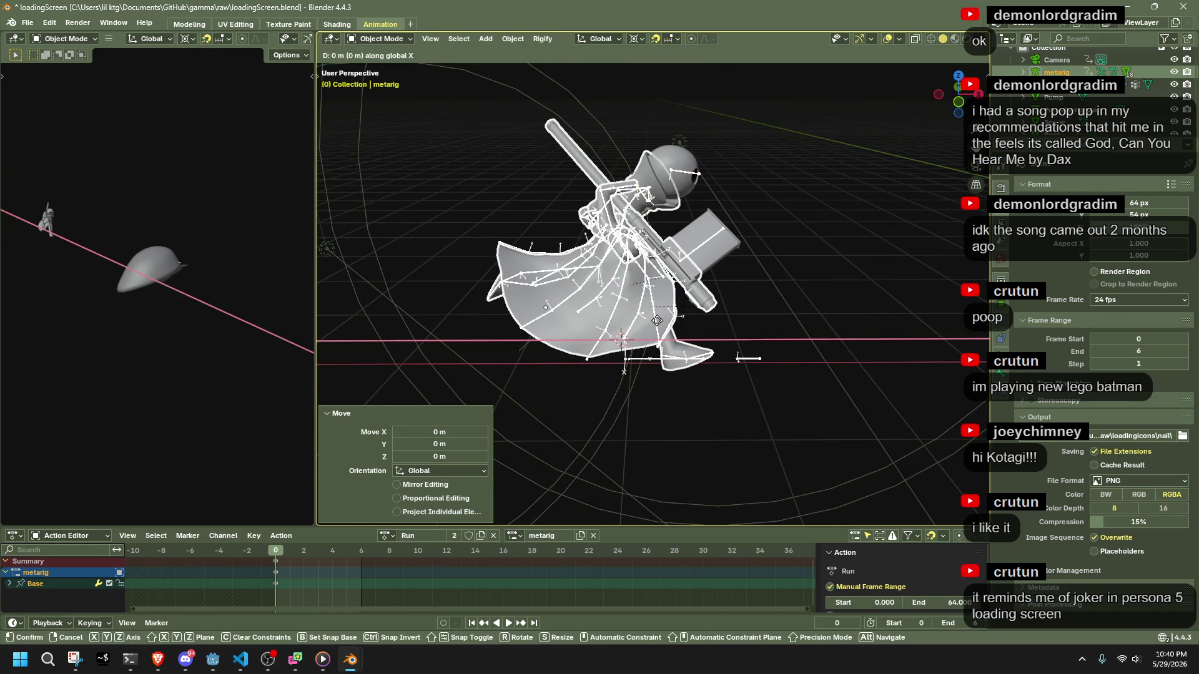
right_click(693, 329)
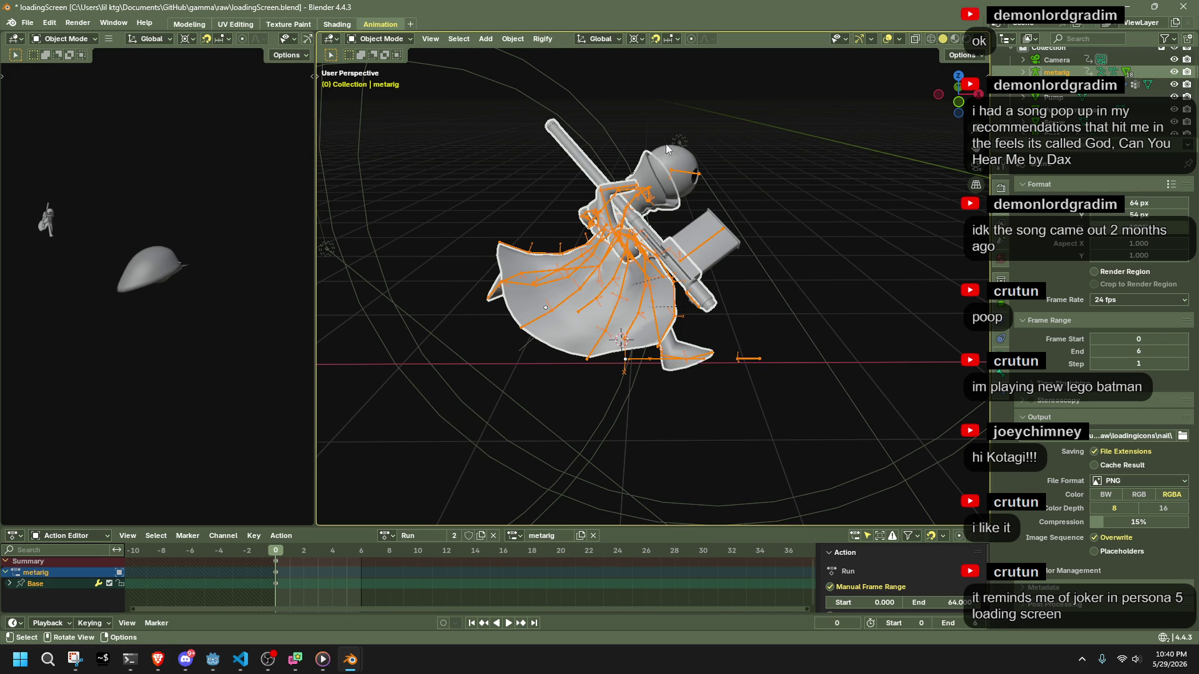
click(655, 39)
click(672, 38)
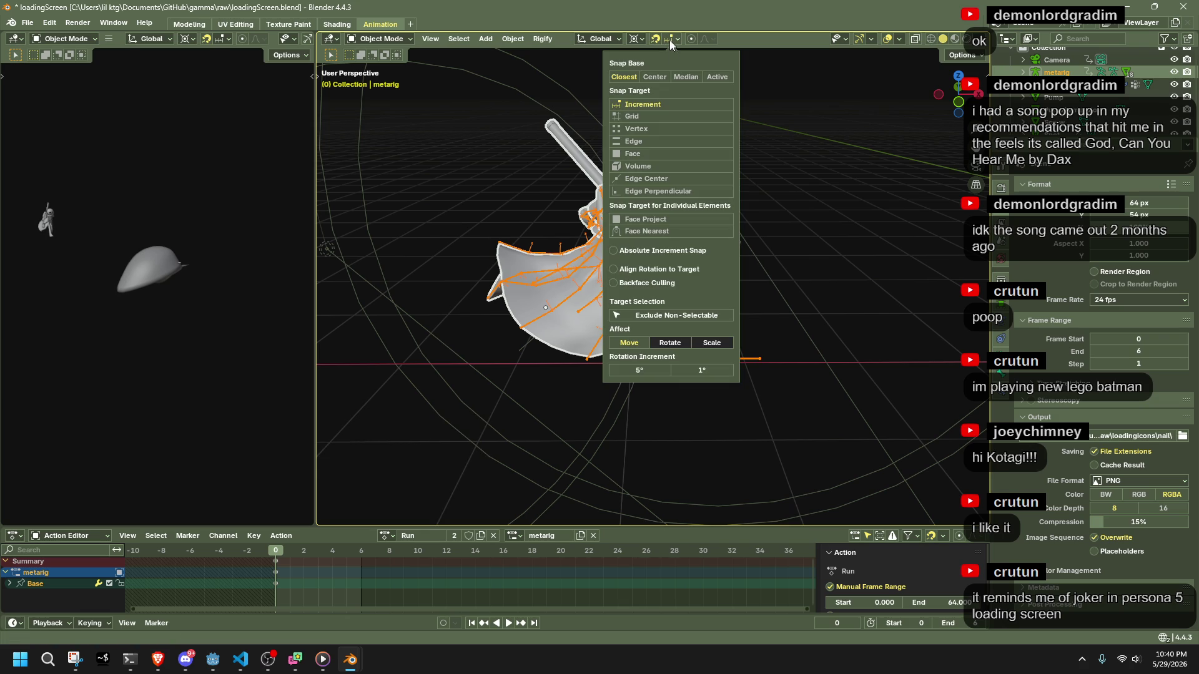
click(646, 128)
Nudge the metarig 0.054 m along X and −0.071 m along Y to centre it.
key(g)
key(x)
click(665, 376)
mouse_move(665, 377)
middle_down()
mouse_move(754, 338)
mouse_move(788, 343)
mouse_move(666, 371)
middle_up()
key(g)
key(y)
click(789, 345)
Play the Run animation through the camera, then orbit out and box-select the camera.
key(KP_0)
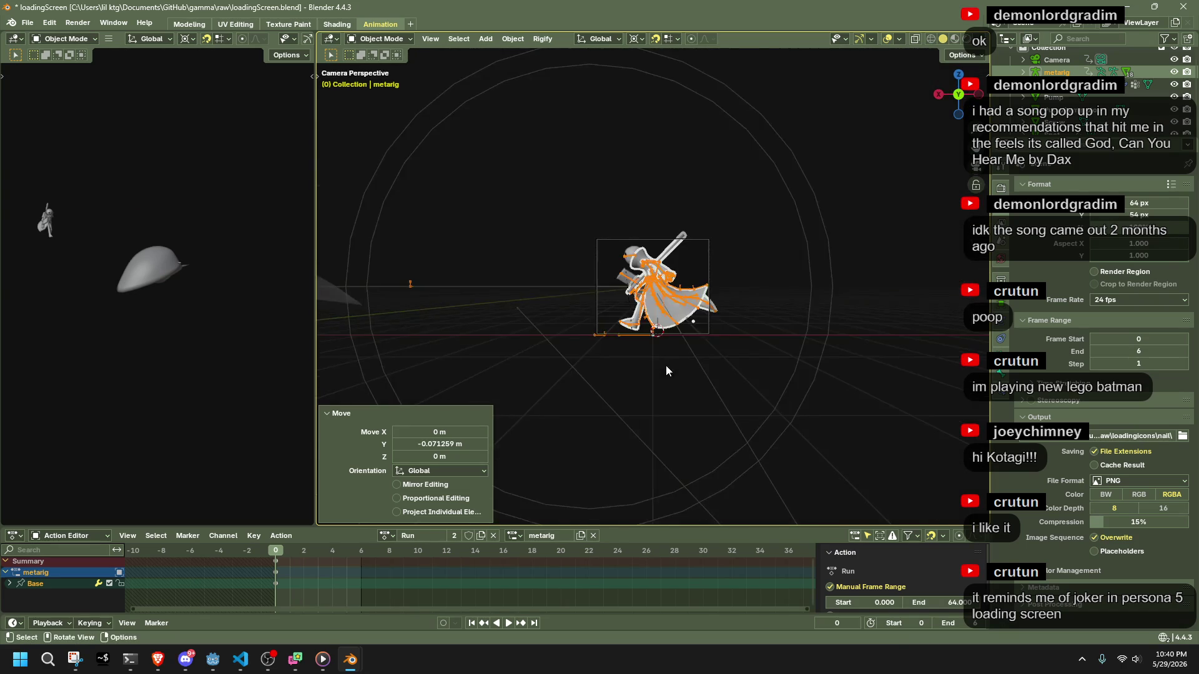
scroll(665, 357, down, 6)
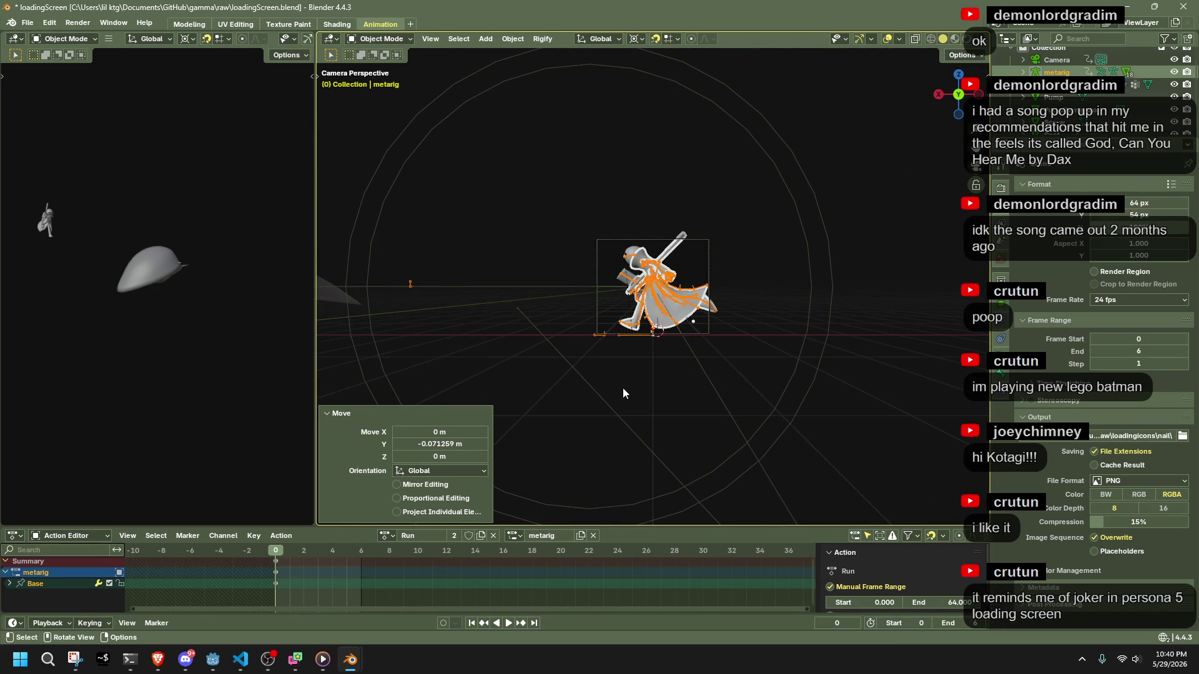
click(623, 387)
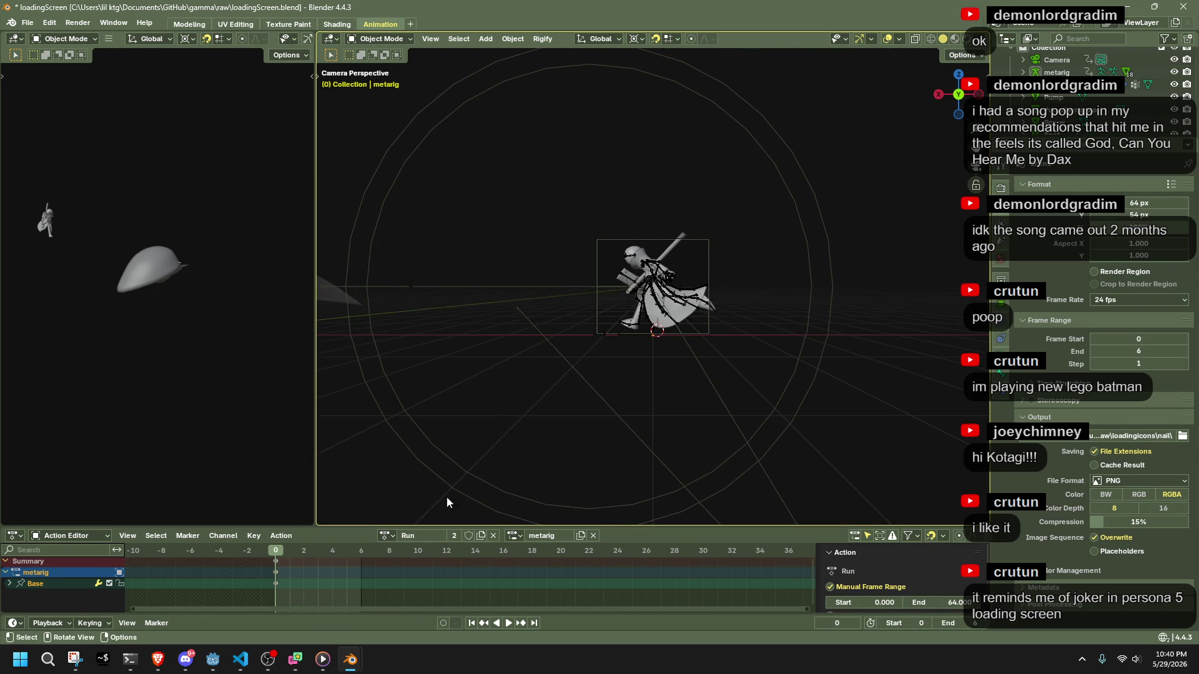
key(space)
key(Escape)
mouse_move(713, 443)
middle_down()
mouse_move(785, 429)
mouse_move(913, 438)
middle_up()
mouse_move(924, 440)
mouse_down()
mouse_move(696, 188)
mouse_move(664, 172)
mouse_up()
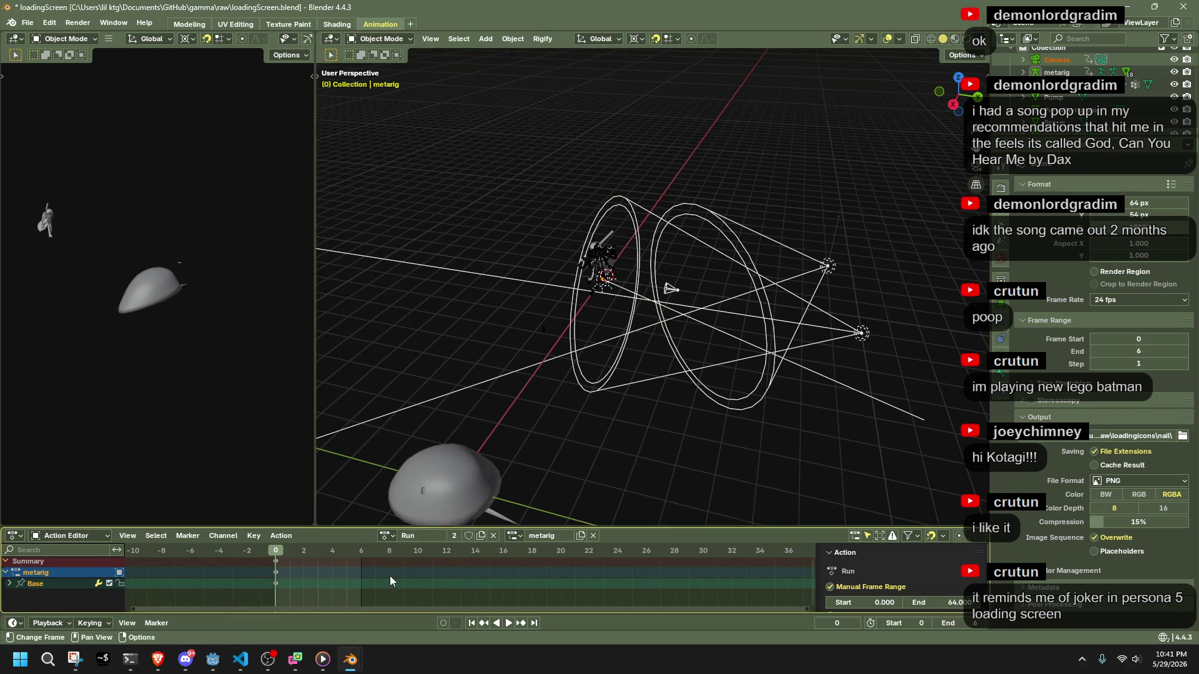
Select all of the camera's keyframes in the action timeline and delete them.
drag(315, 593, 272, 570)
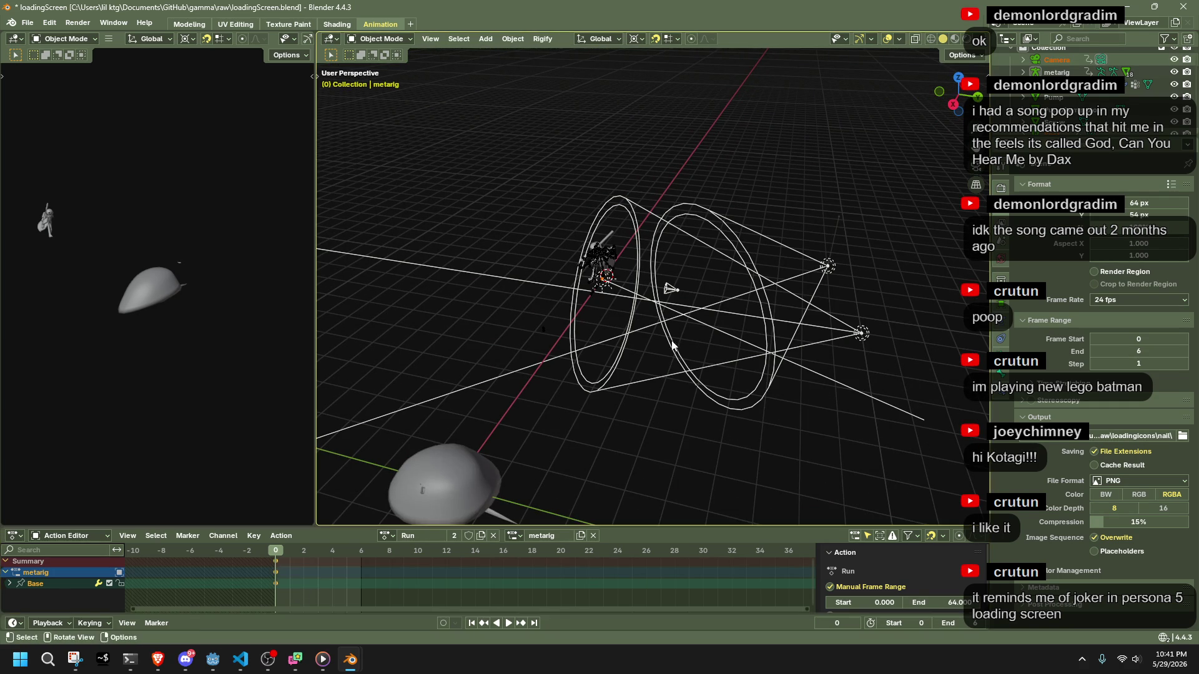
click(678, 294)
drag(530, 582, 320, 550)
key(Delete)
Play back to check the result, view the character from behind, then switch to VS Code.
key(space)
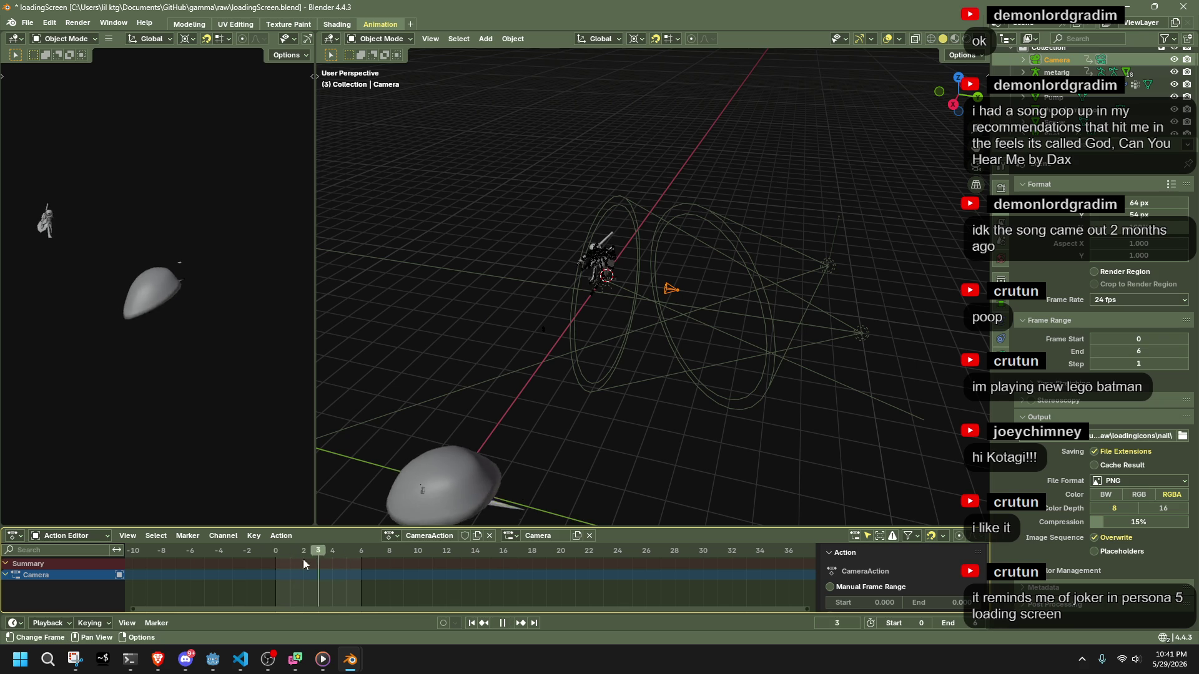
key(space)
middle_drag(662, 375, 589, 305)
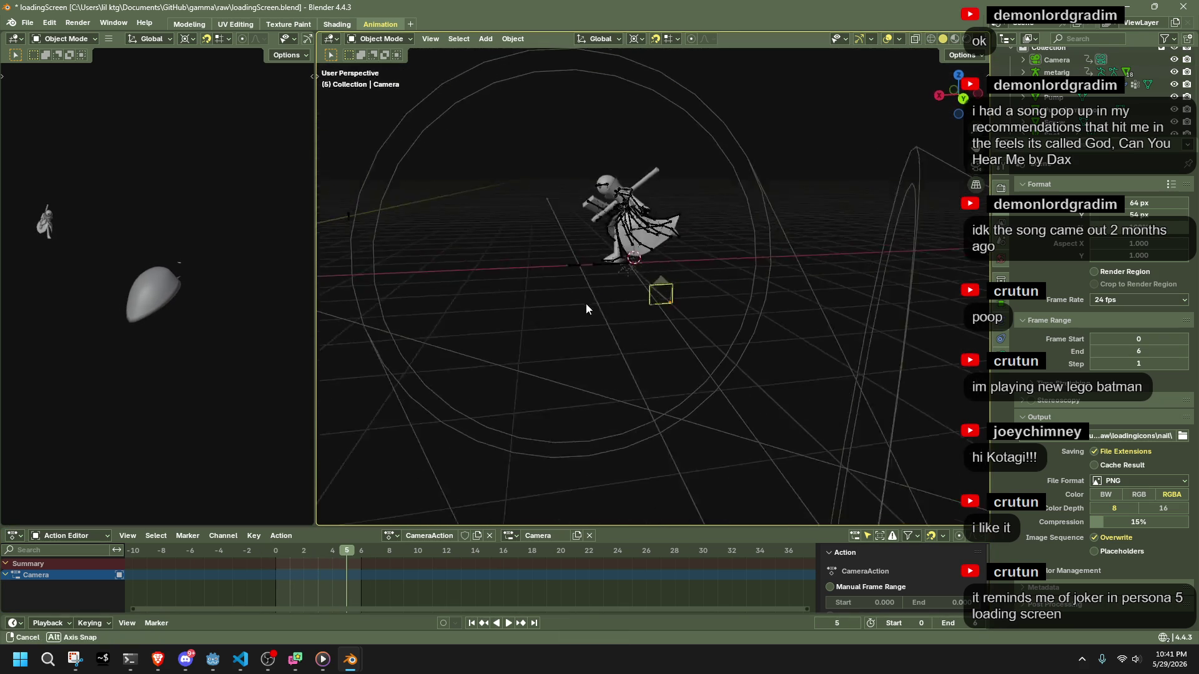
click(964, 105)
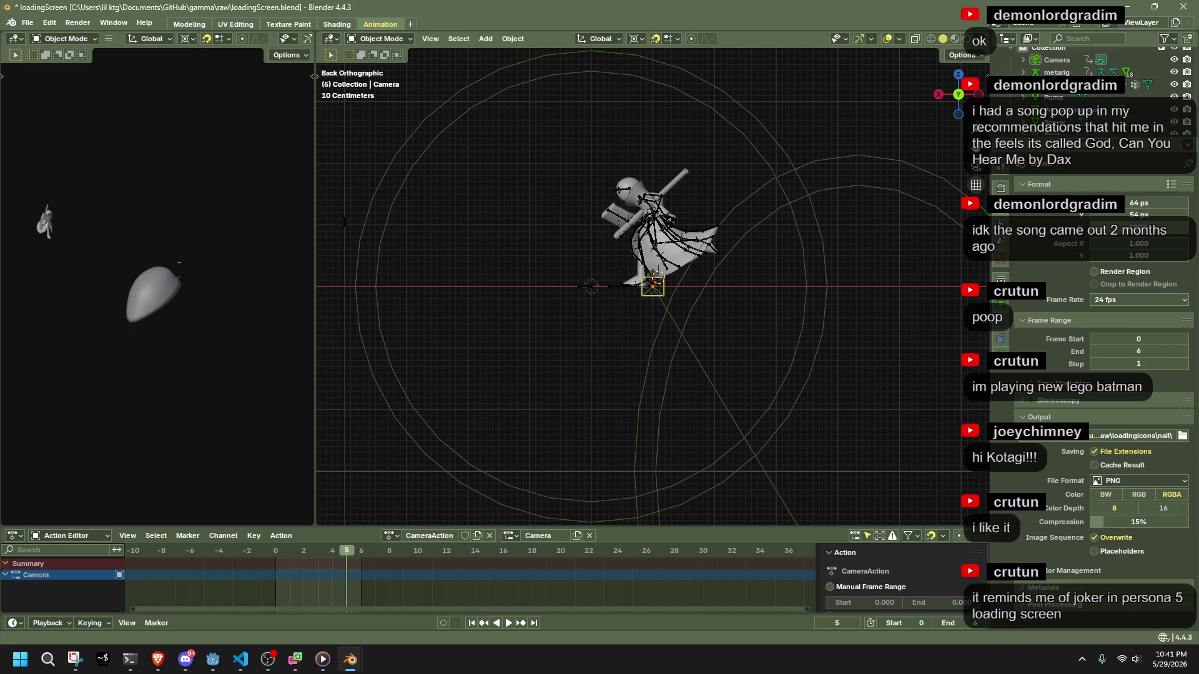
scroll(624, 307, down, 2)
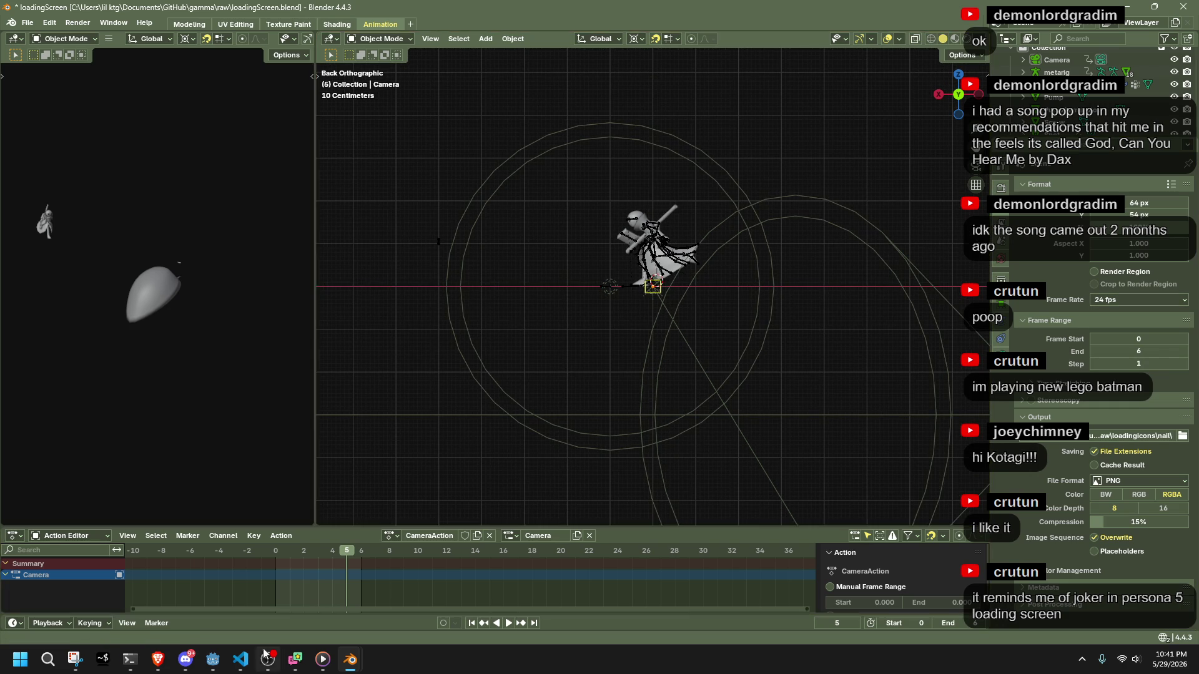
click(240, 659)
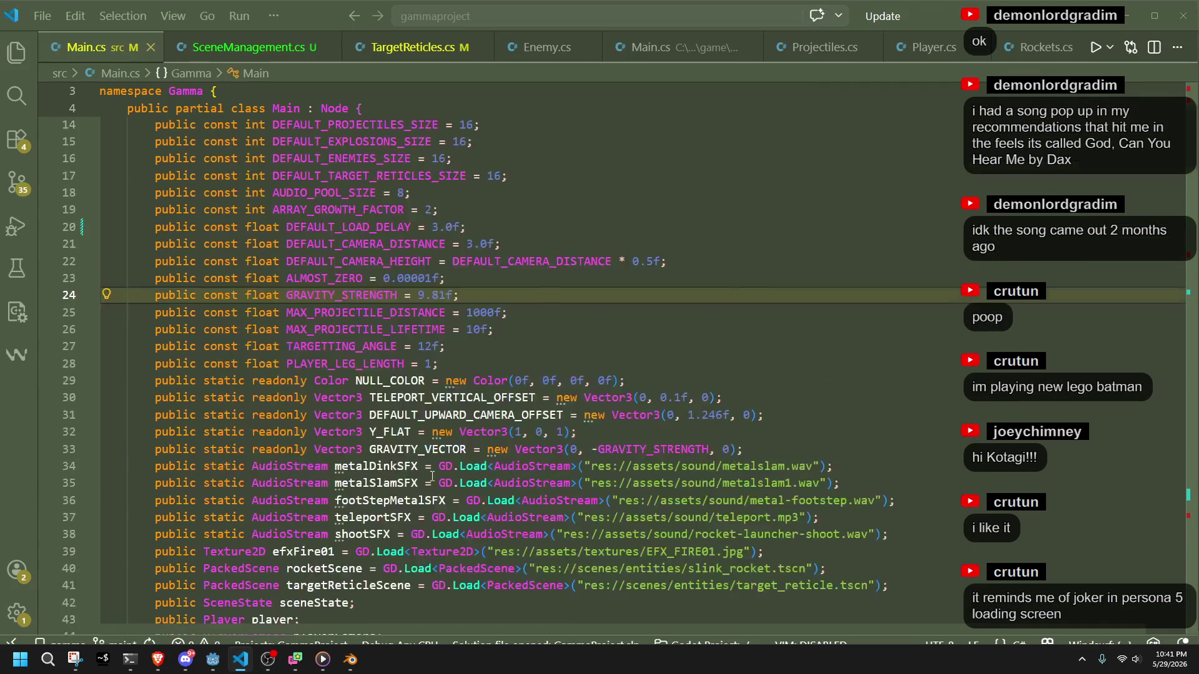
In SceneManagement.cs, add 'public static int speed;' after totalFrames in the LoadingScreen struct.
scroll(433, 477, up, 4)
key(ctrl+Page_Down)
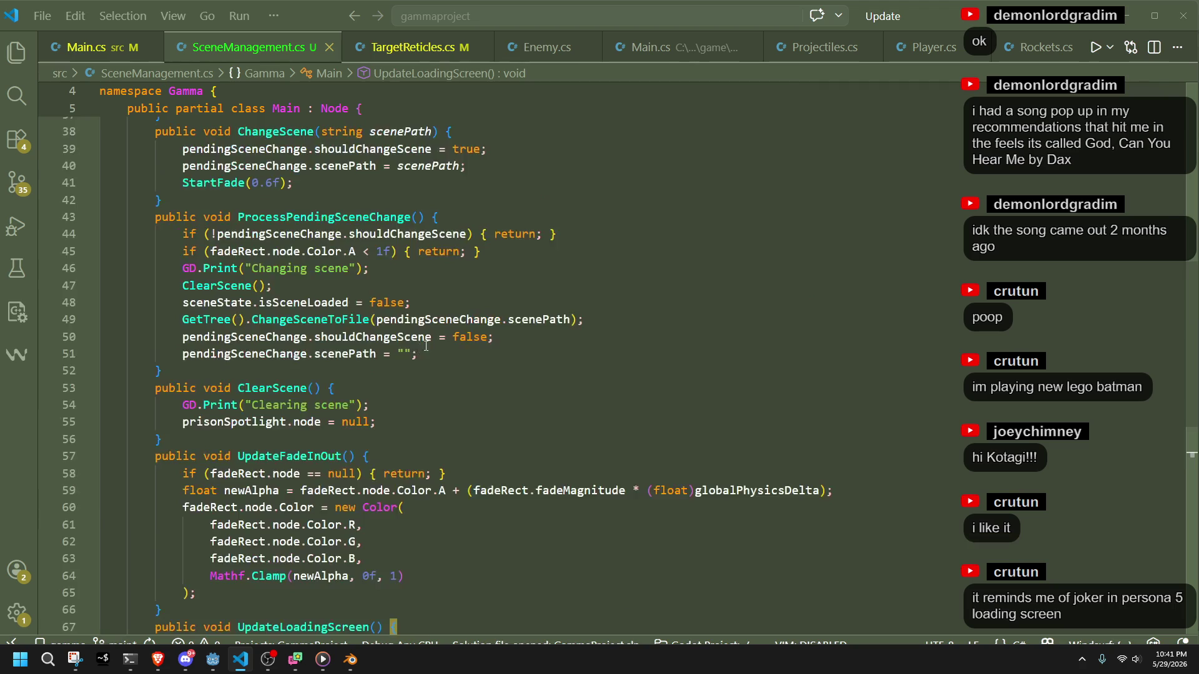
scroll(423, 347, up, 10)
click(316, 266)
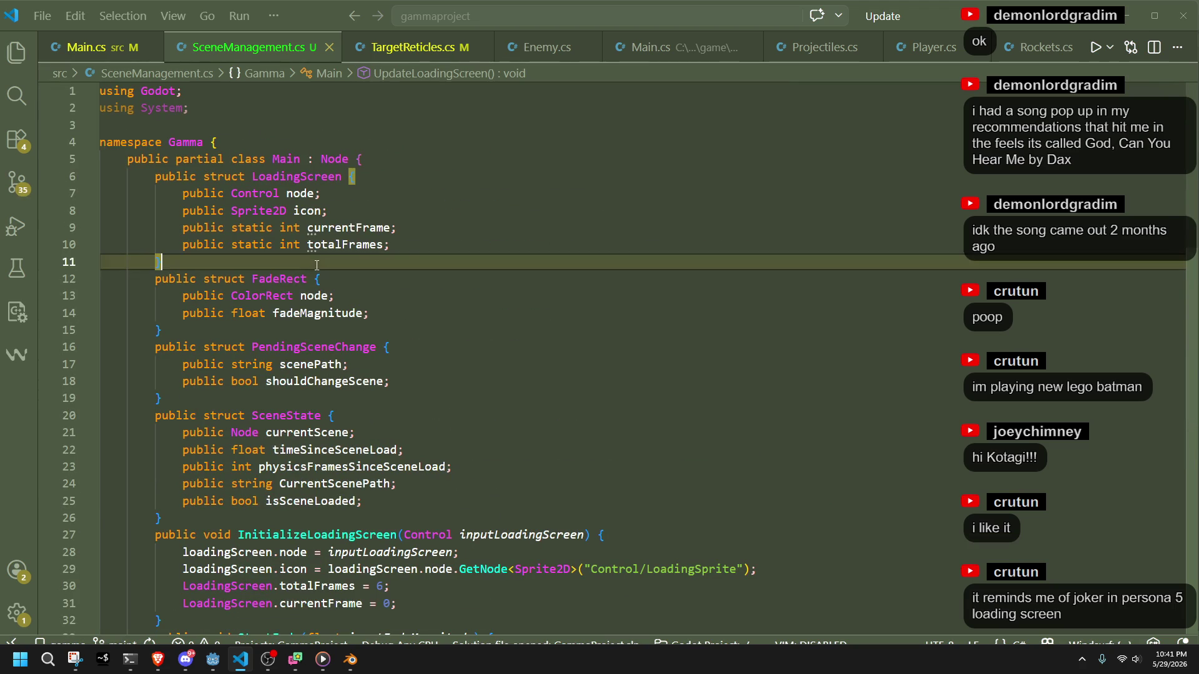
click(426, 243)
key(Return)
text(public static )
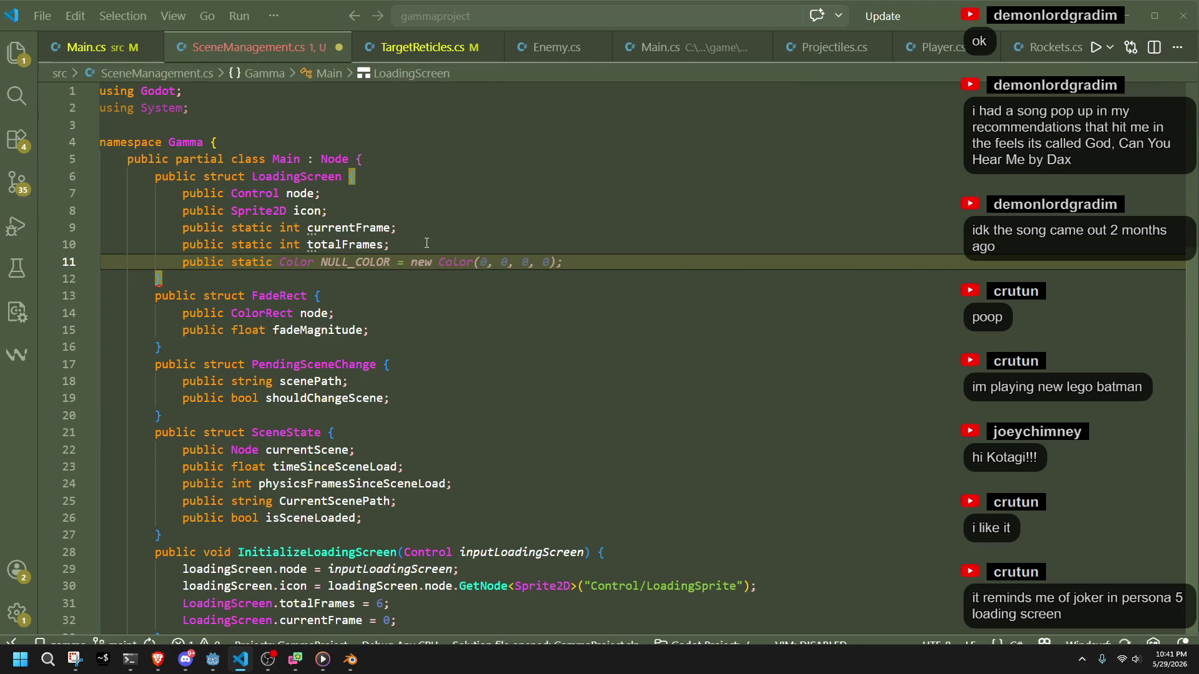
text(in)
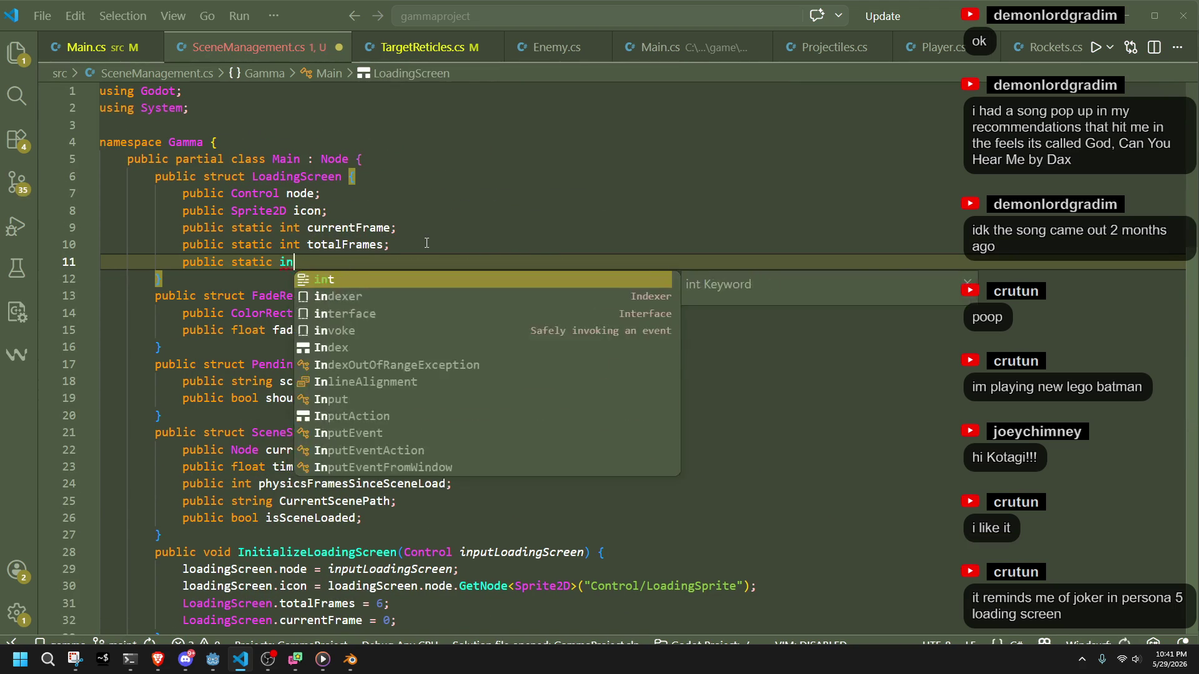
text(t speed;)
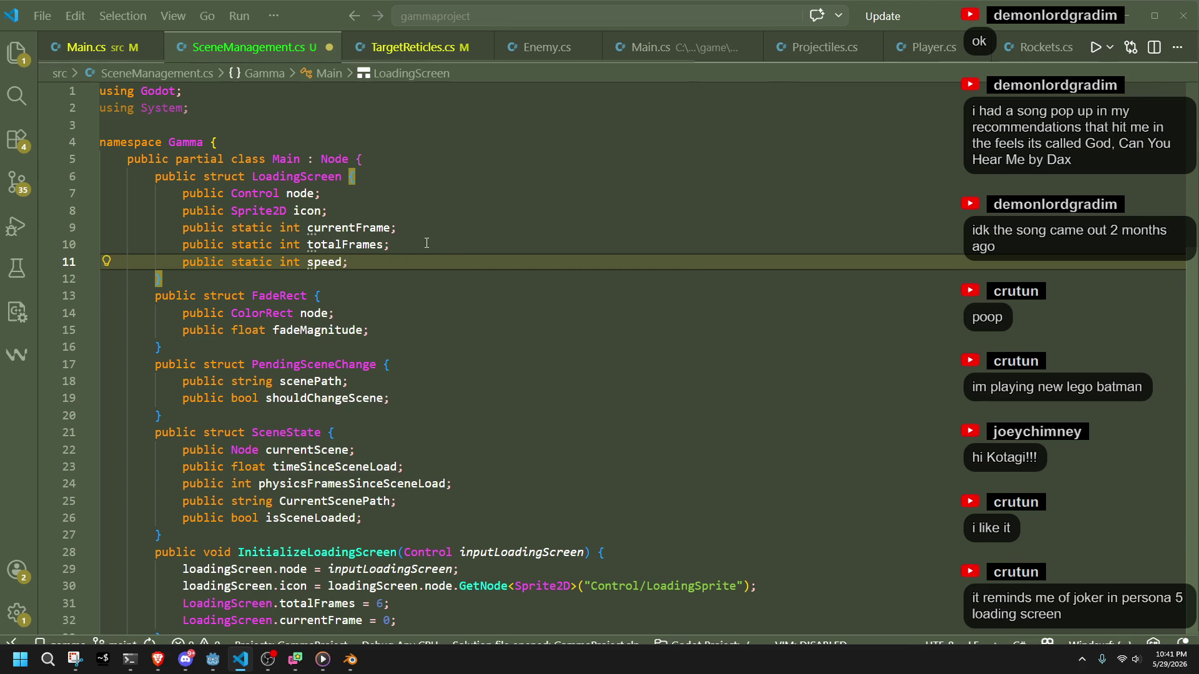
click(427, 243)
Return to the Main.cs file.
key(alt+Tab)
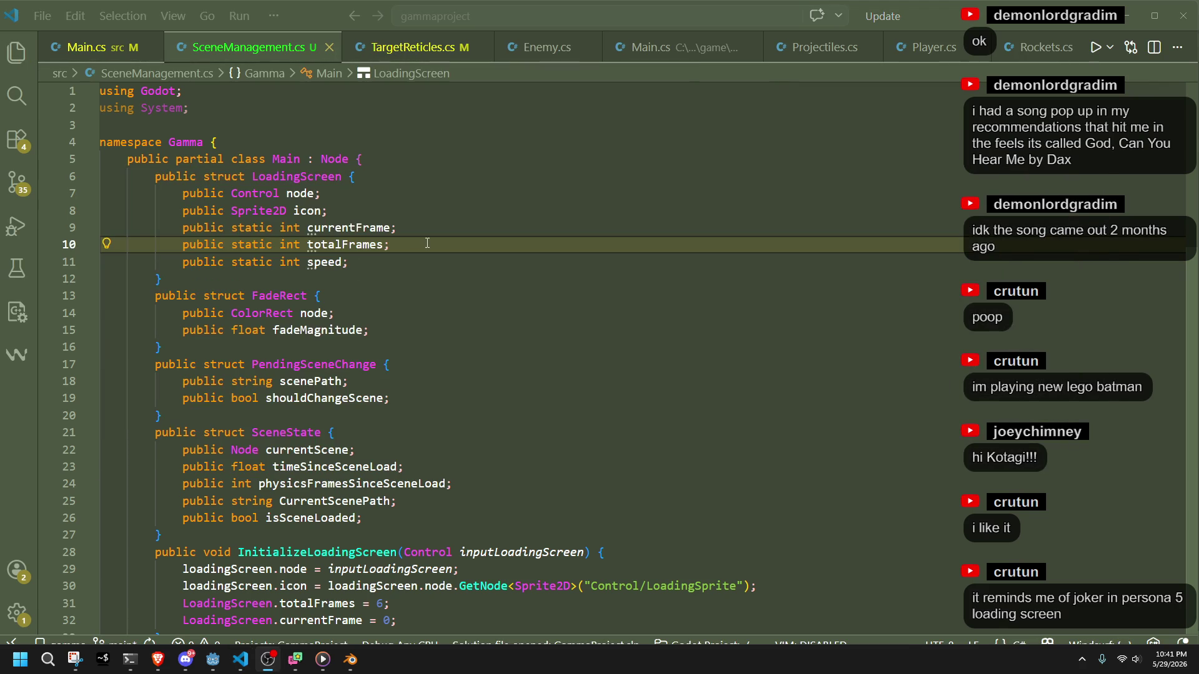
click(328, 266)
key(ctrl+Page_Up)
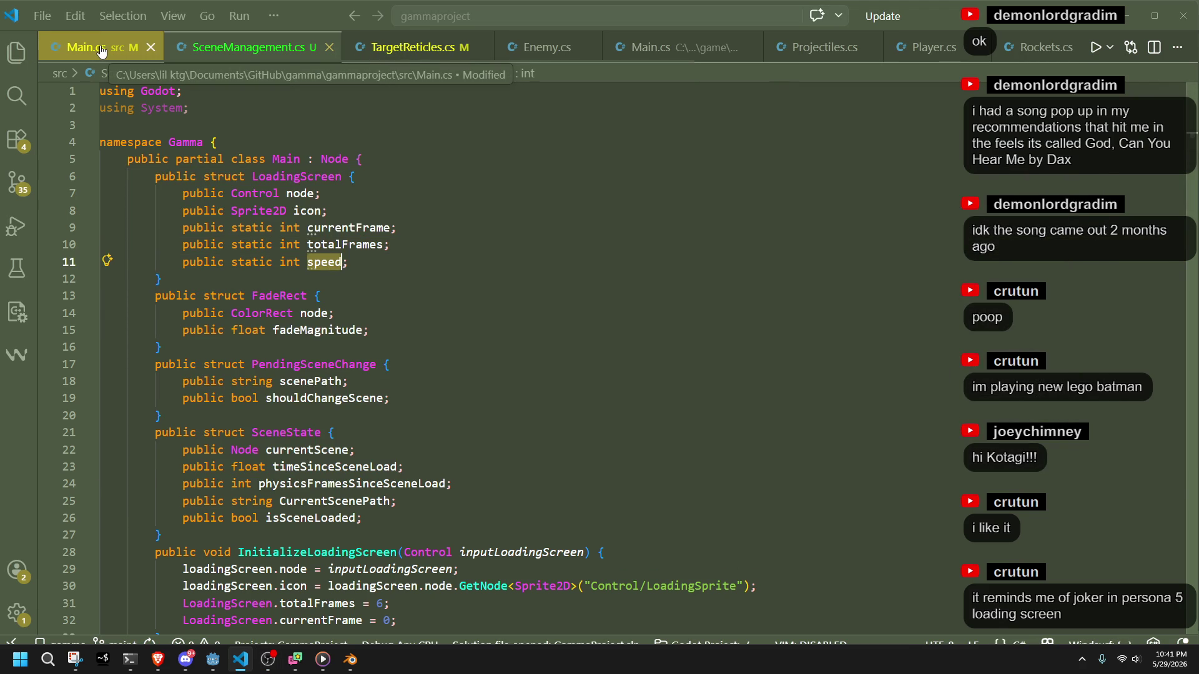
scroll(416, 240, down, 20)
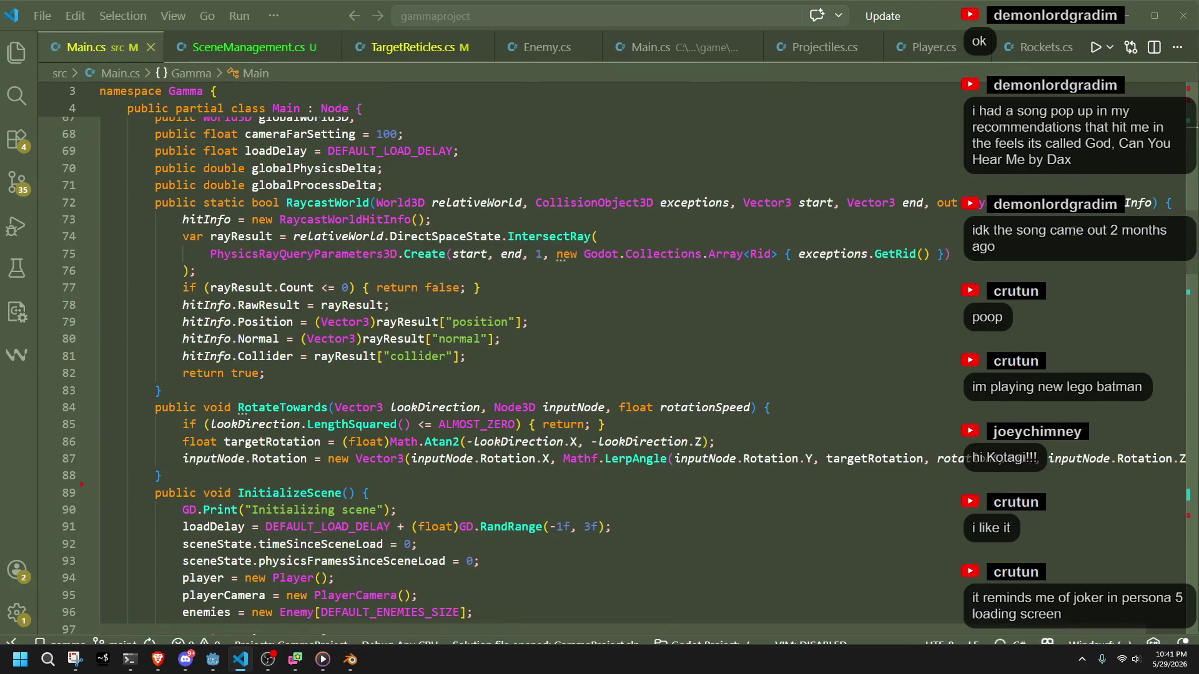
Replace the hard-coded 8 in Main.cs's modulo check with LoadingScreen.speed and save.
mouse_move(1195, 251)
mouse_down()
mouse_move(1187, 615)
mouse_move(1170, 503)
mouse_up()
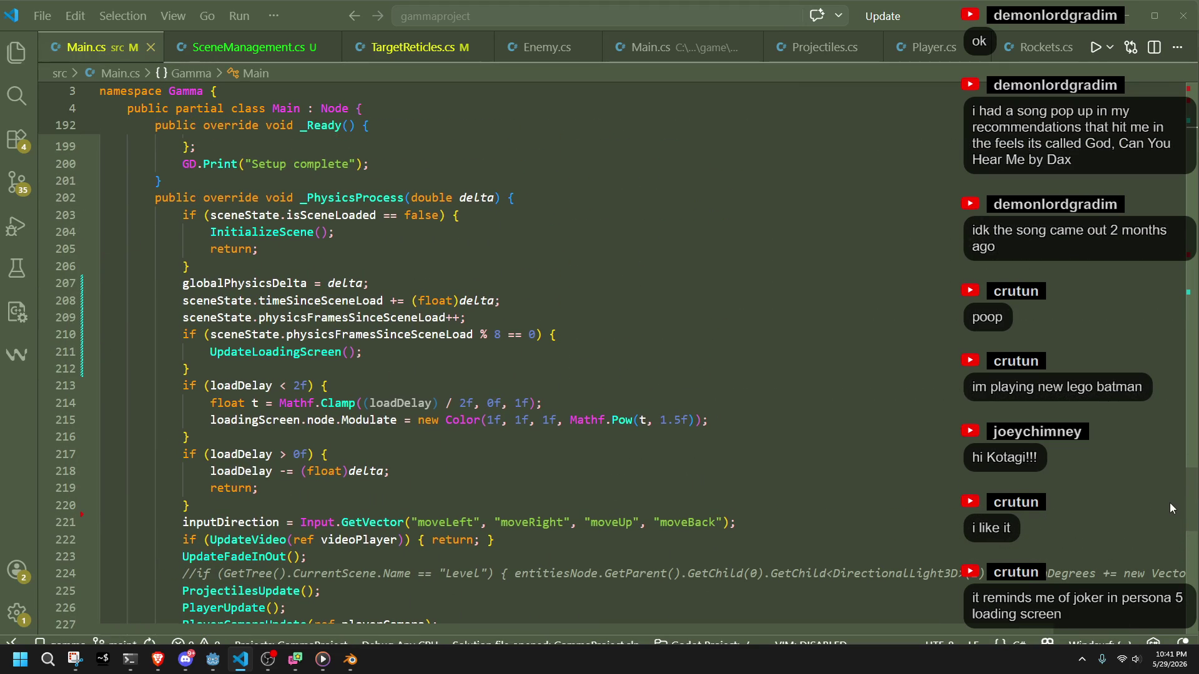
double_click(497, 334)
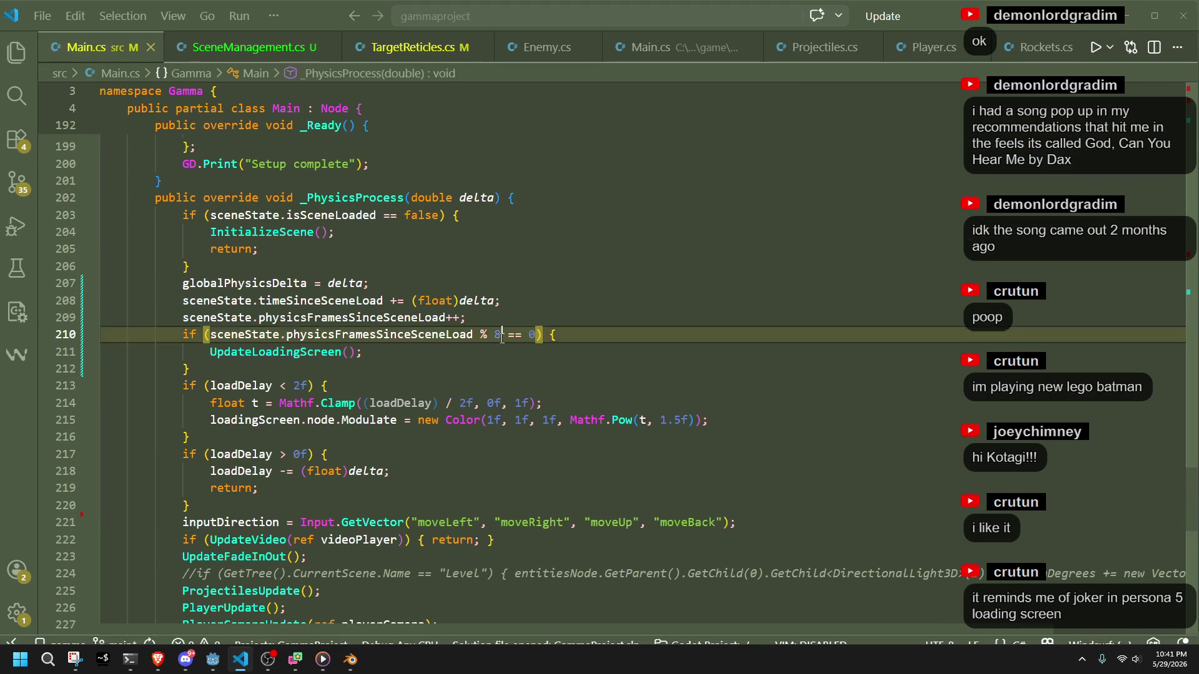
text(LoadingSc)
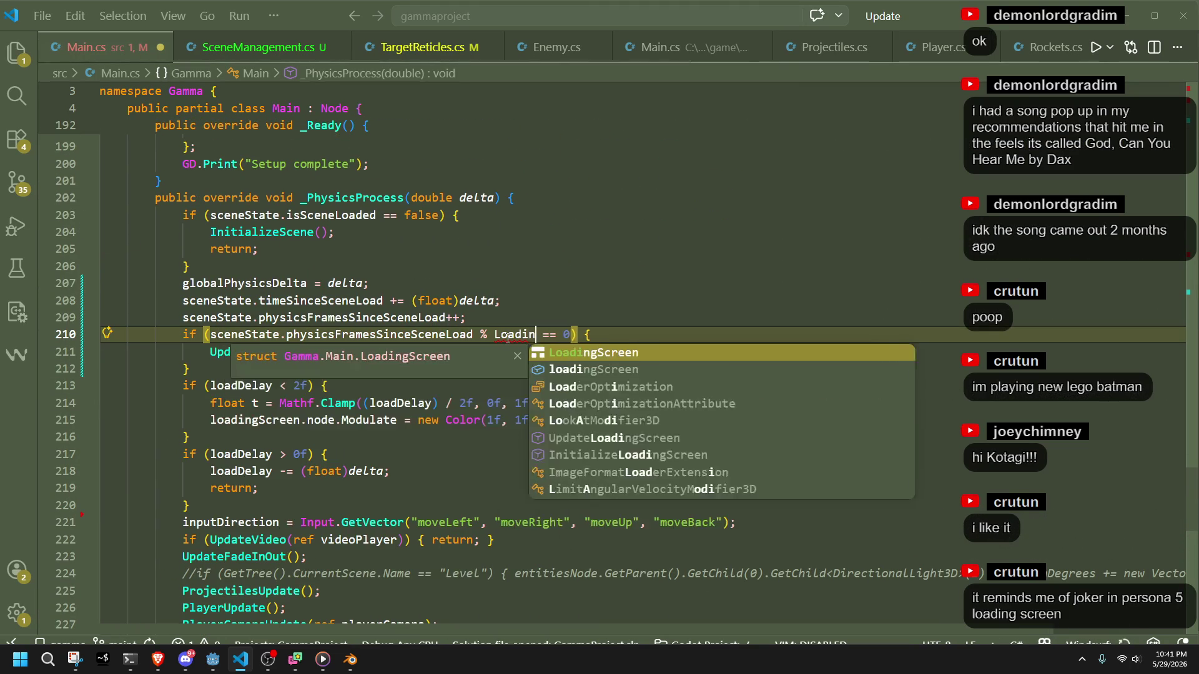
key(Tab)
text(.s)
key(Tab)
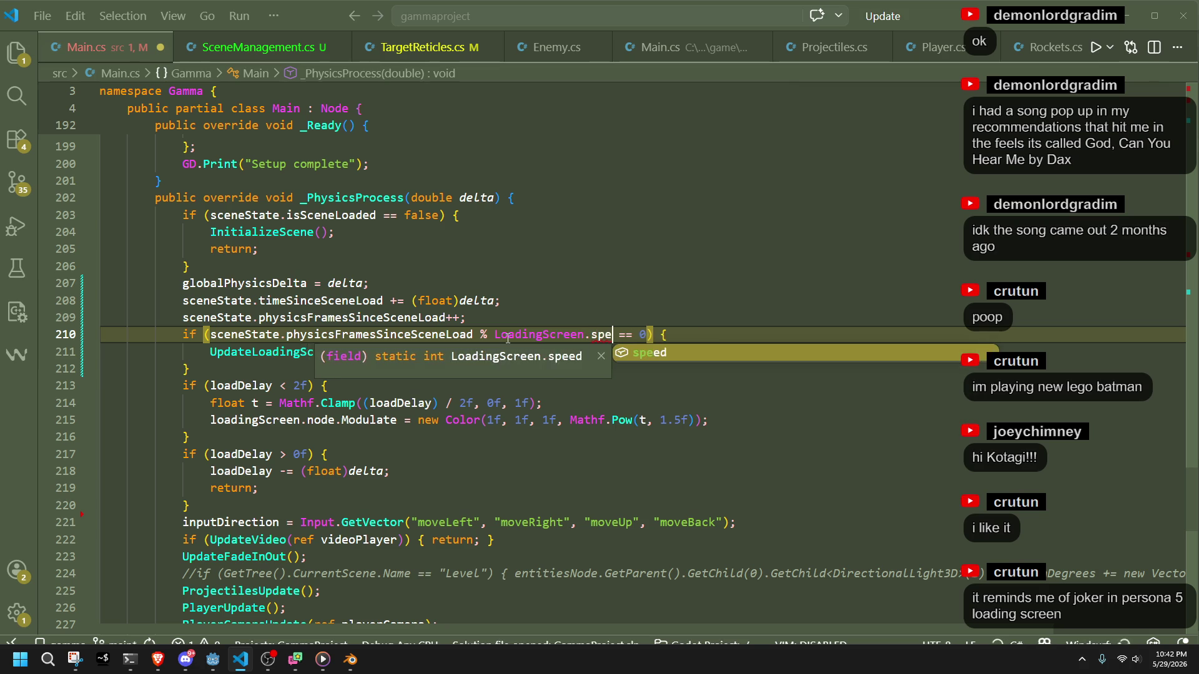
key(ctrl+s)
Jump to the definition of LoadingScreen.speed in SceneManagement.cs.
key(Down)
key(Up)
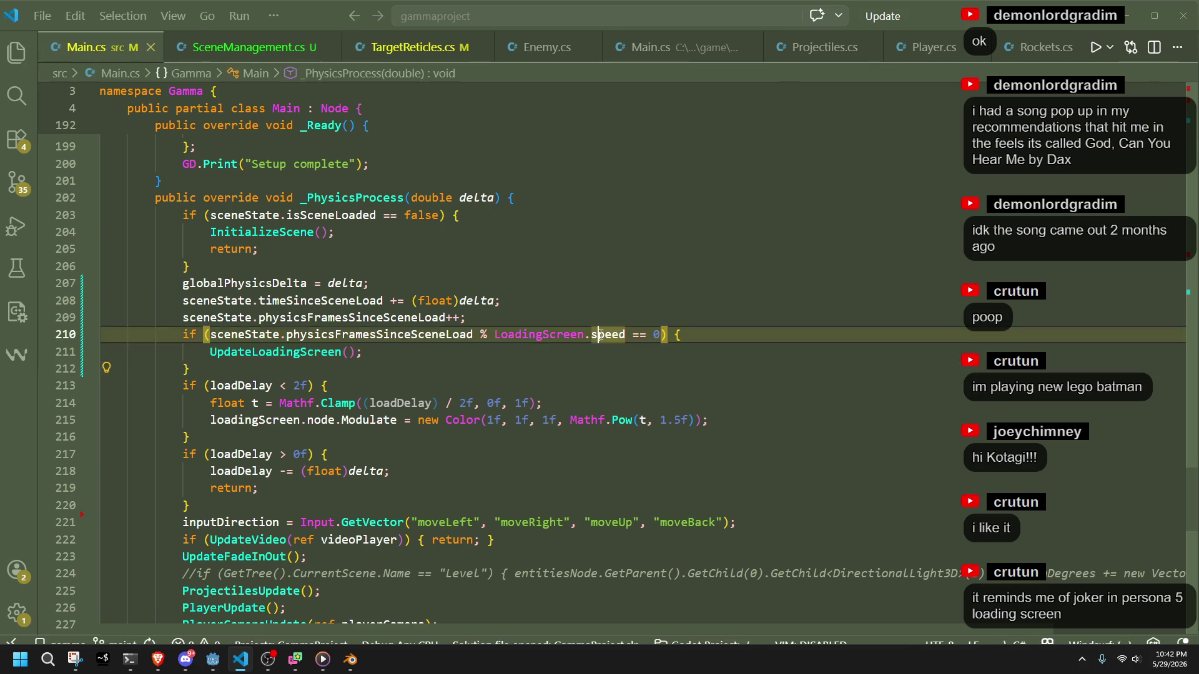
click(457, 382)
key(Up)
key(Up)
key(Down)
key(Down)
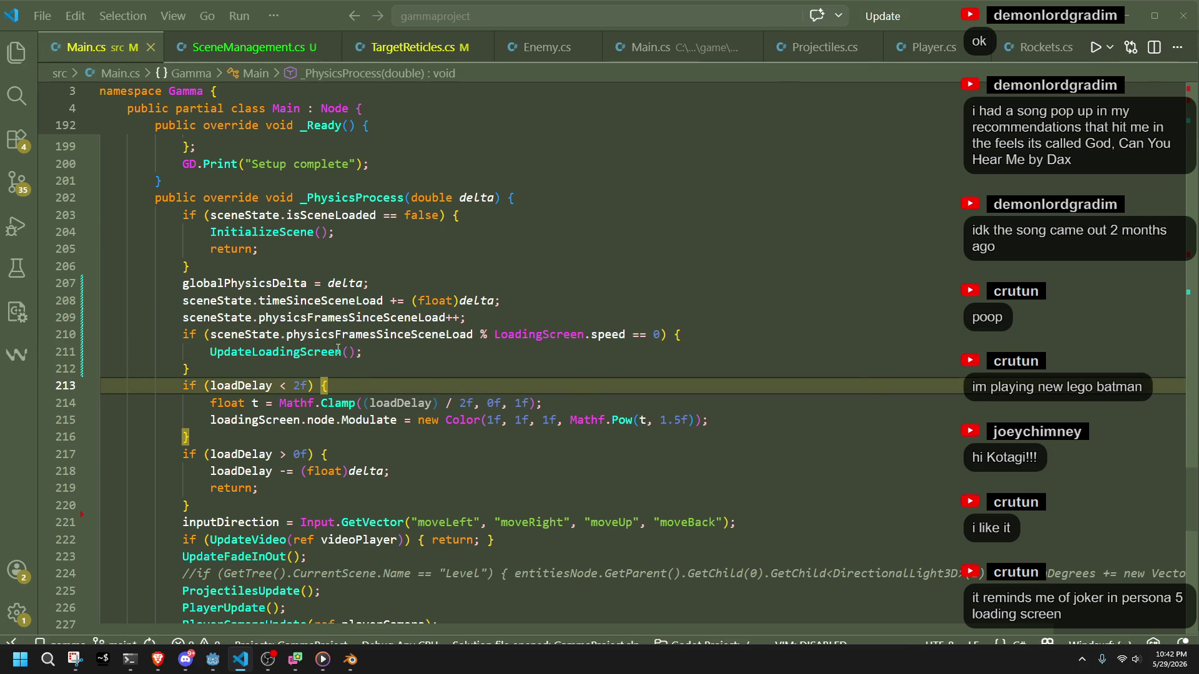
ctrl+click(609, 335)
scroll(371, 266, down, 5)
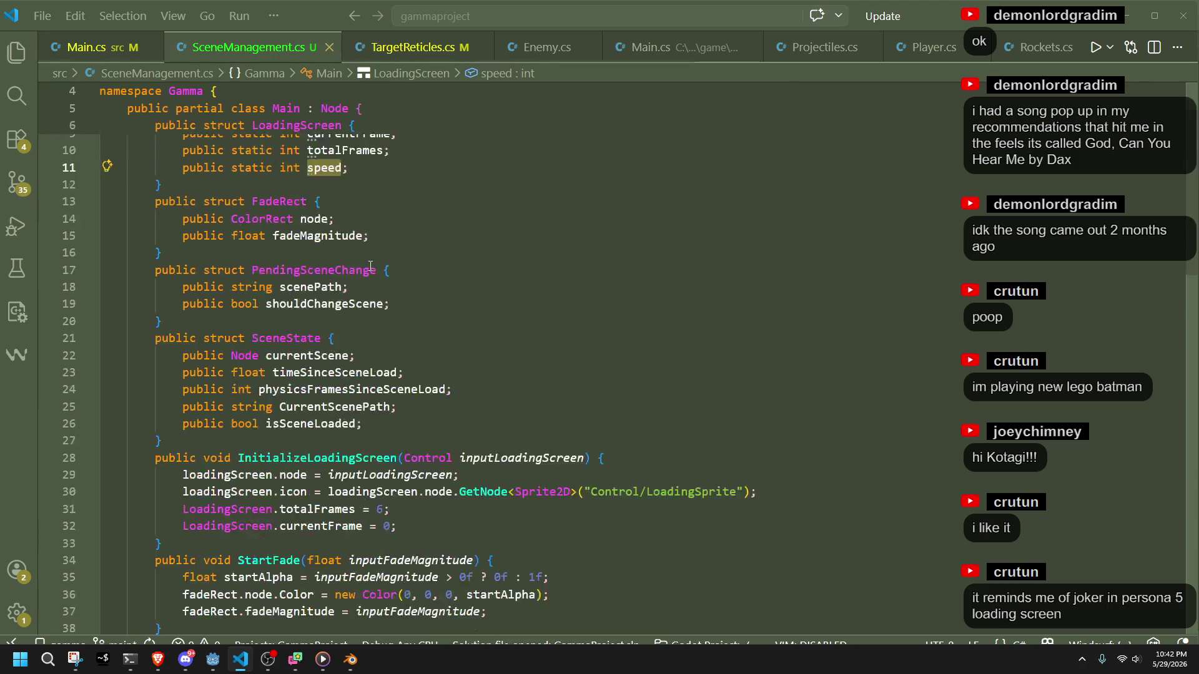
scroll(433, 215, down, 6)
scroll(430, 228, up, 2)
Add 'LoadingScreen.speed = 8;' after the currentFrame reset in InitializeLoadingScreen and save.
click(419, 243)
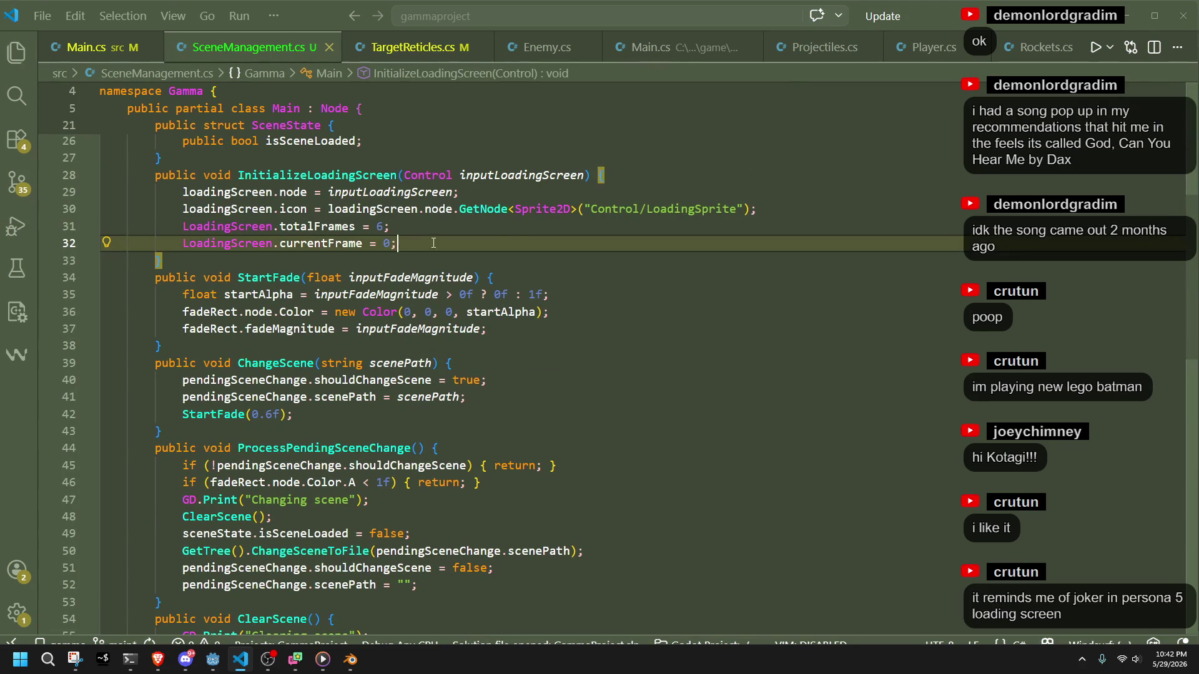
key(Return)
text(LoadingScreen.speed = ;)
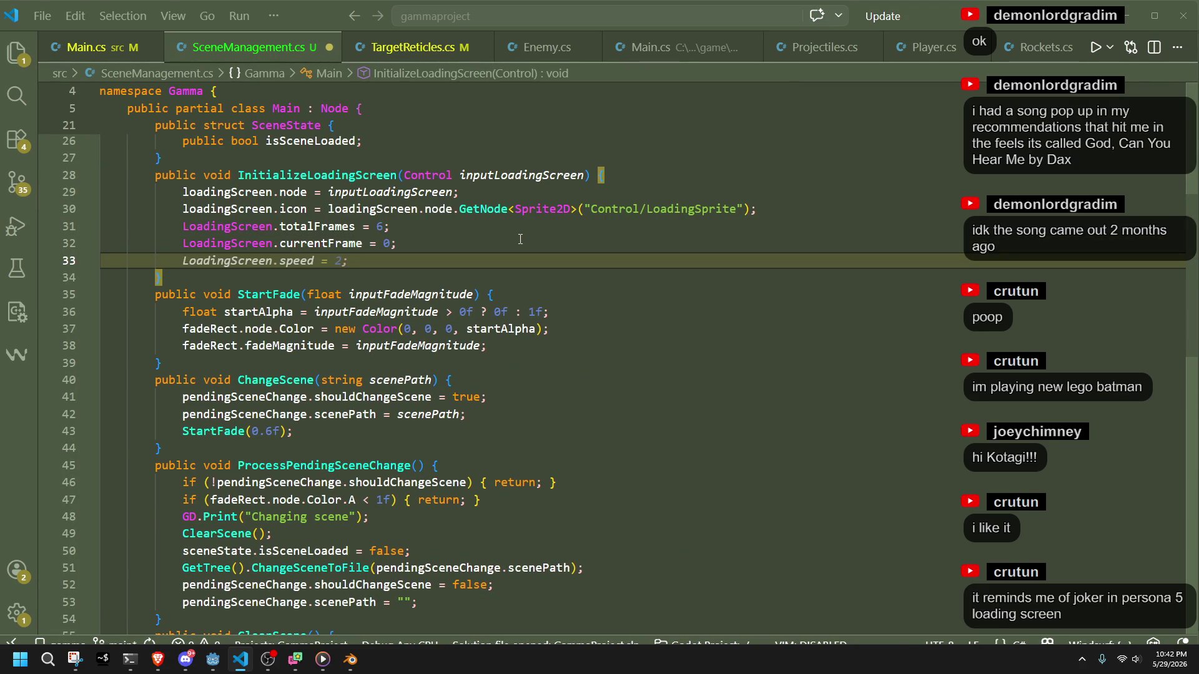
key(Left)
text(6)
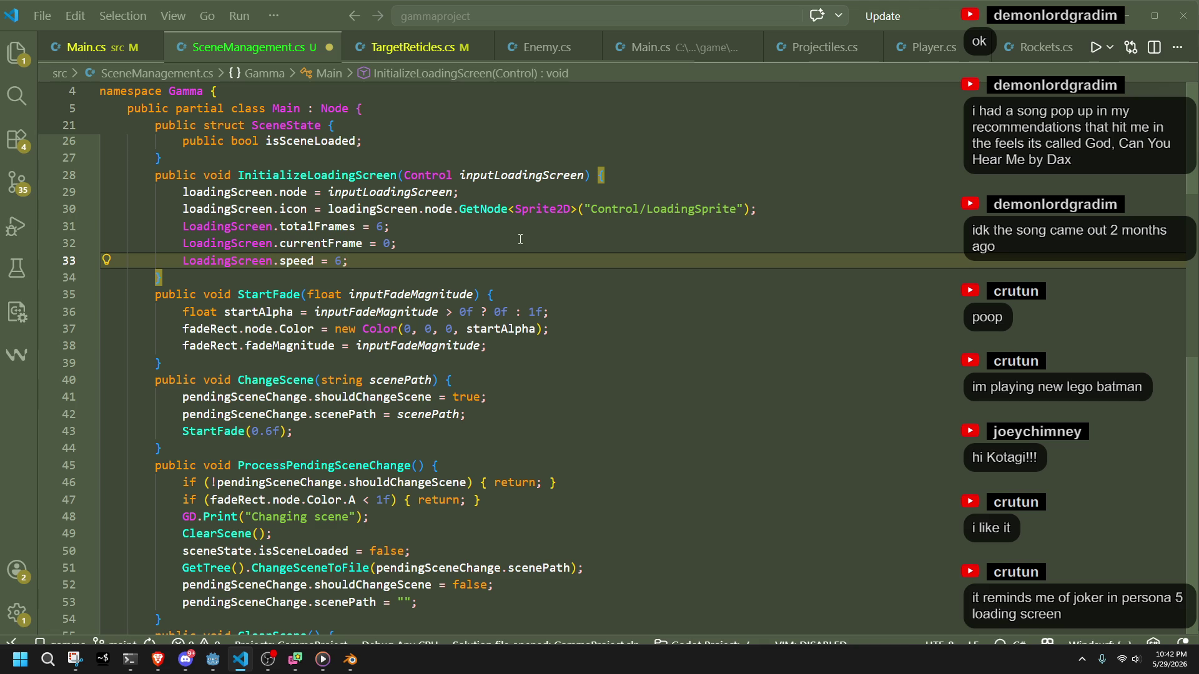
key(BackSpace)
text(8)
key(ctrl+s)
Leave the code editor through the taskbar, briefly bringing up the Godot editor.
click(520, 239)
click(213, 659)
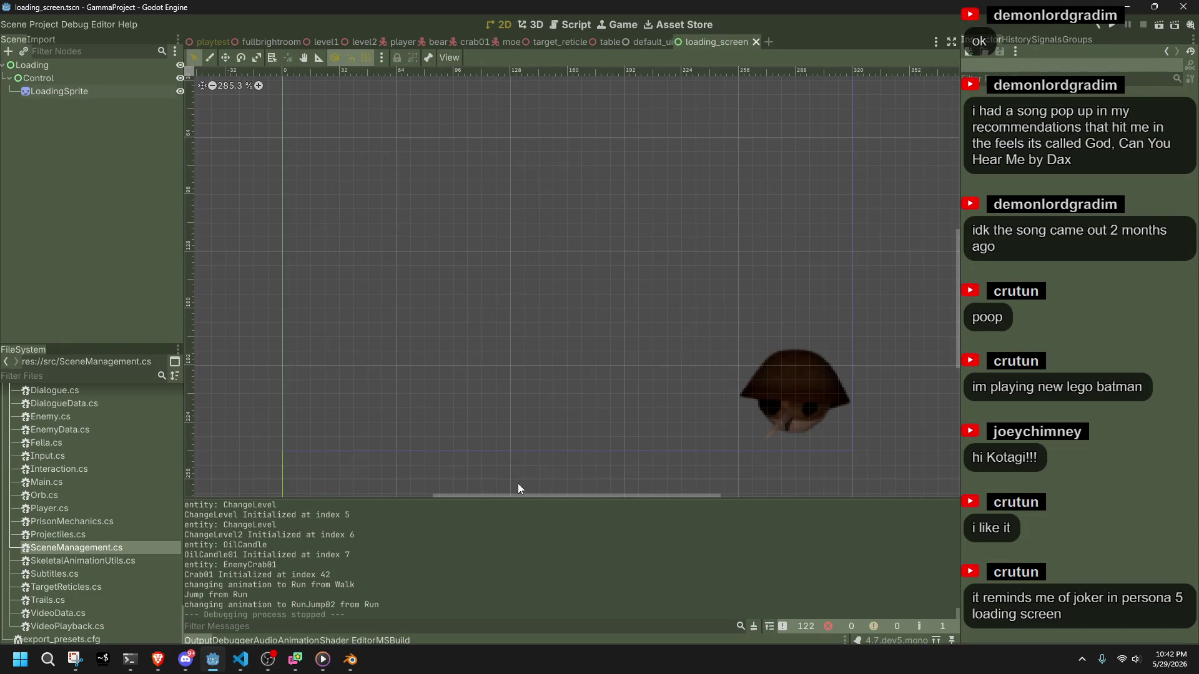
click(240, 659)
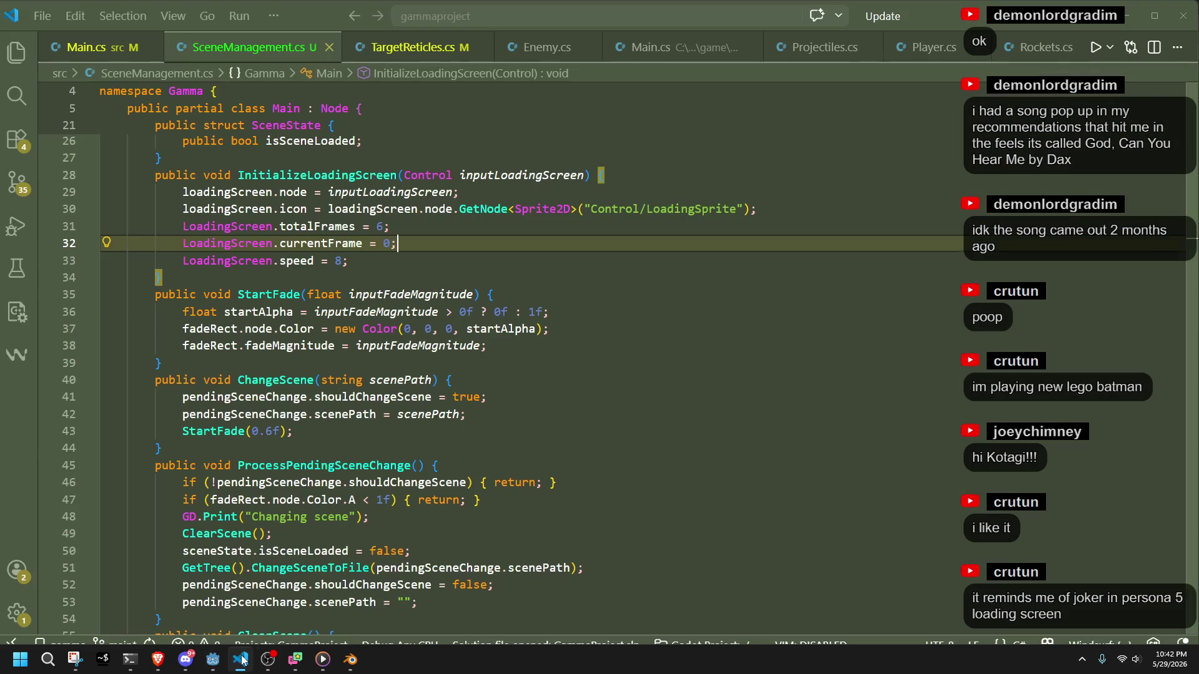
Glance at slink.blend, then come back to loadingScreen.blend.
mouse_move(354, 660)
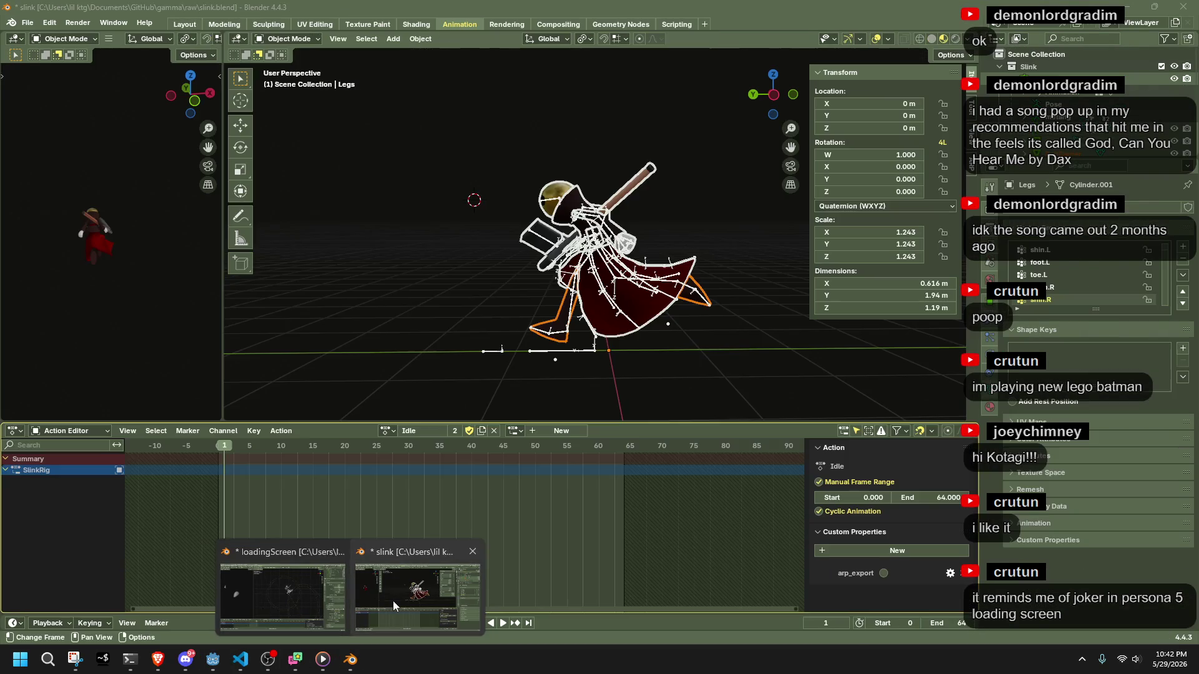
click(393, 602)
mouse_move(351, 659)
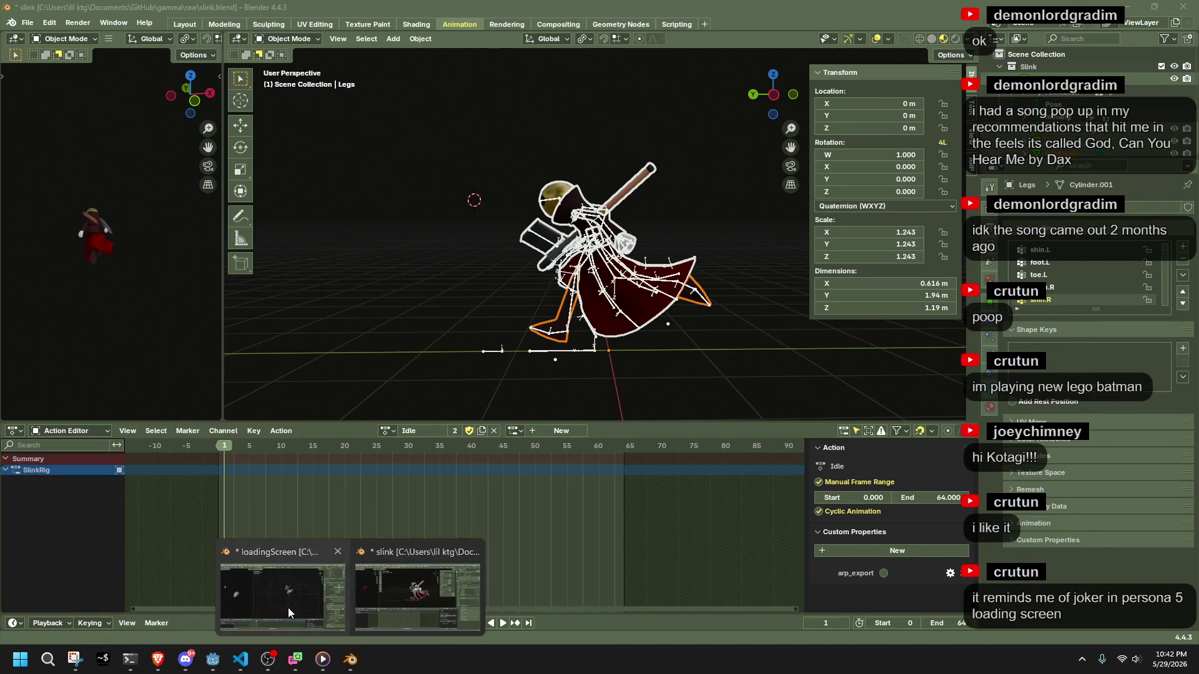
click(287, 608)
scroll(413, 417, up, 10)
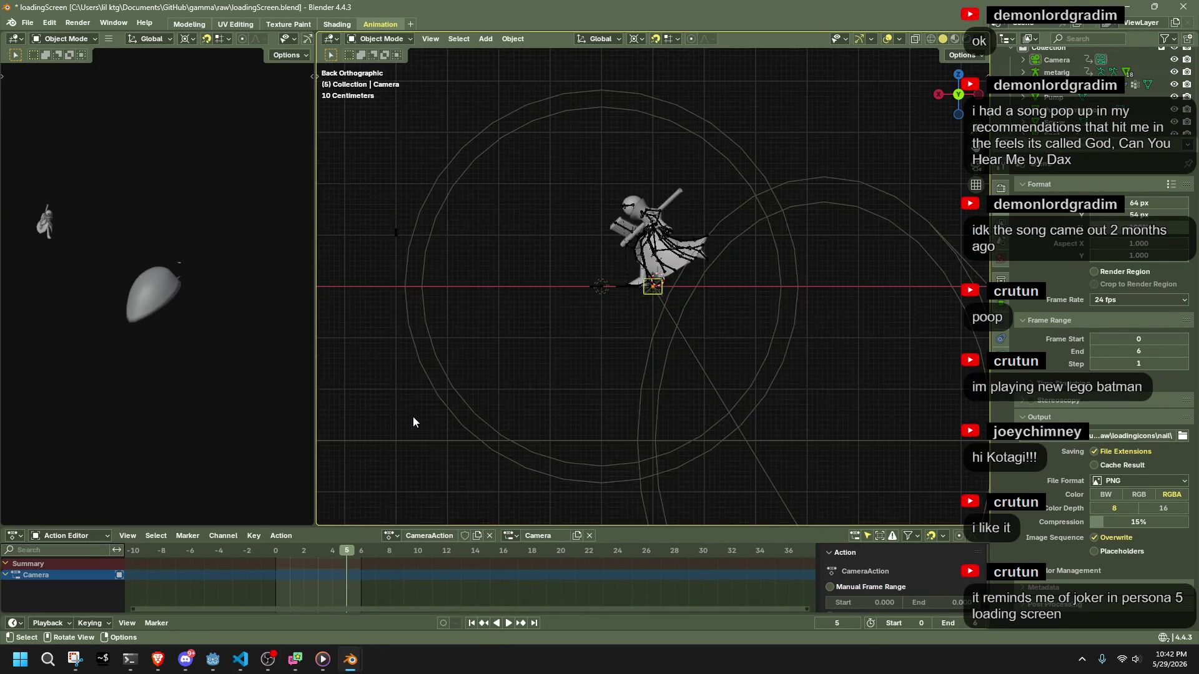
Select the metarig, play its Run animation, and rewind to frame 0.
click(652, 204)
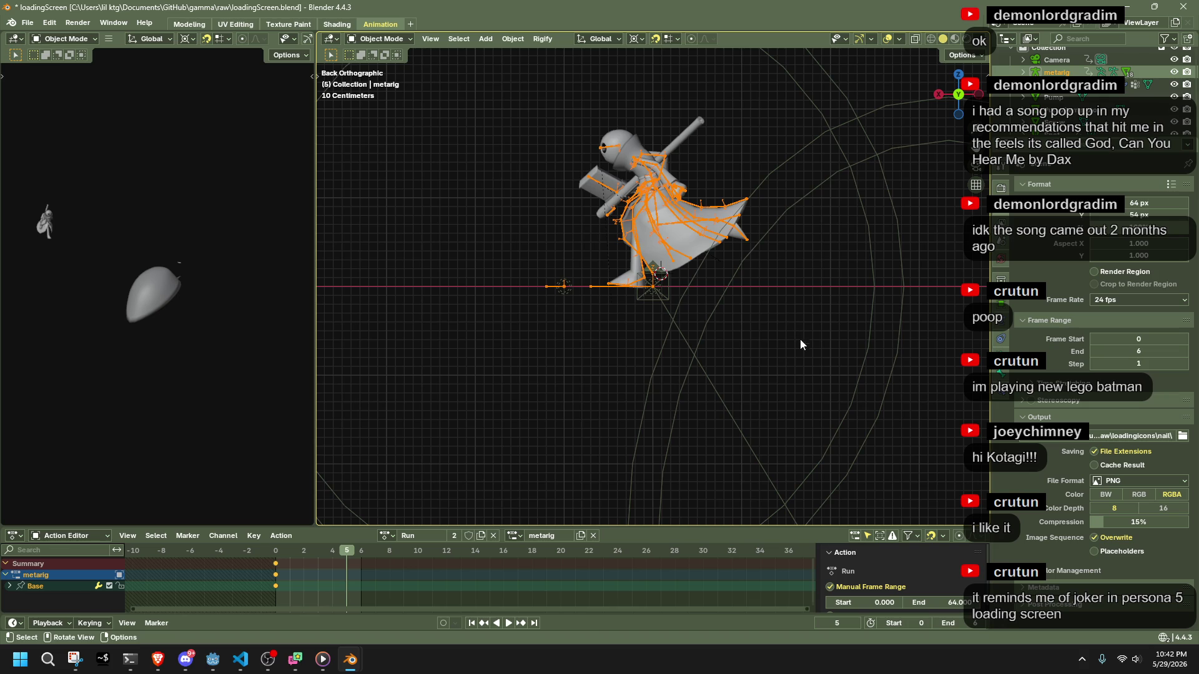
key(space)
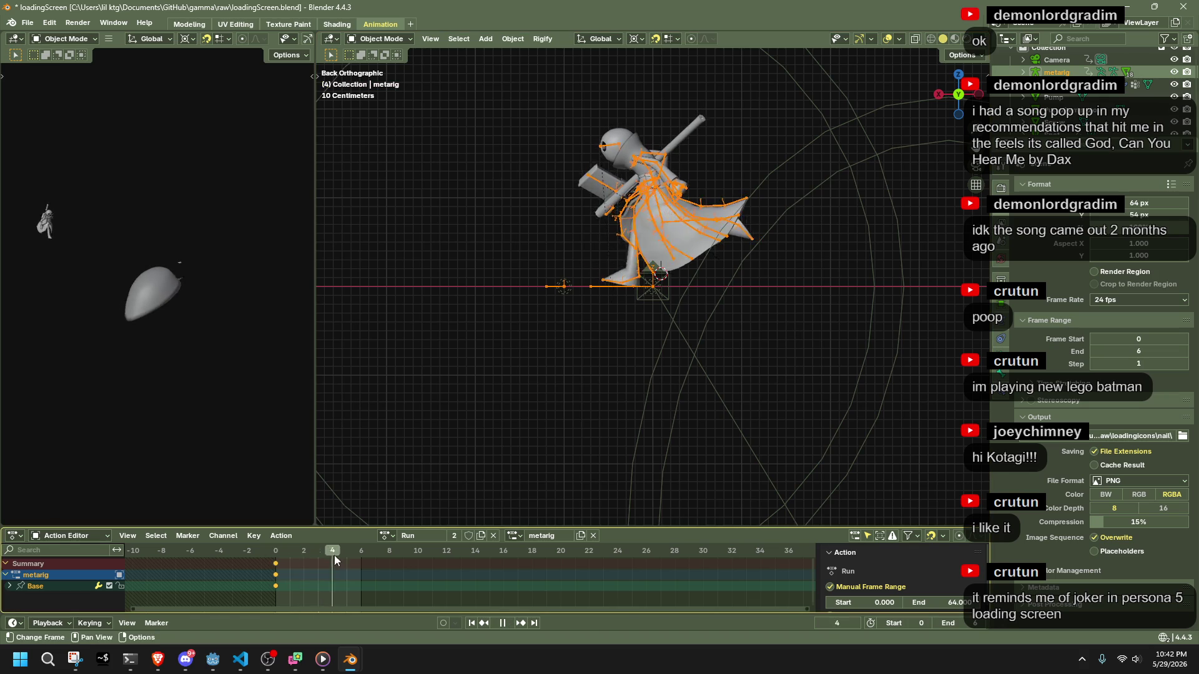
click(275, 585)
key(space)
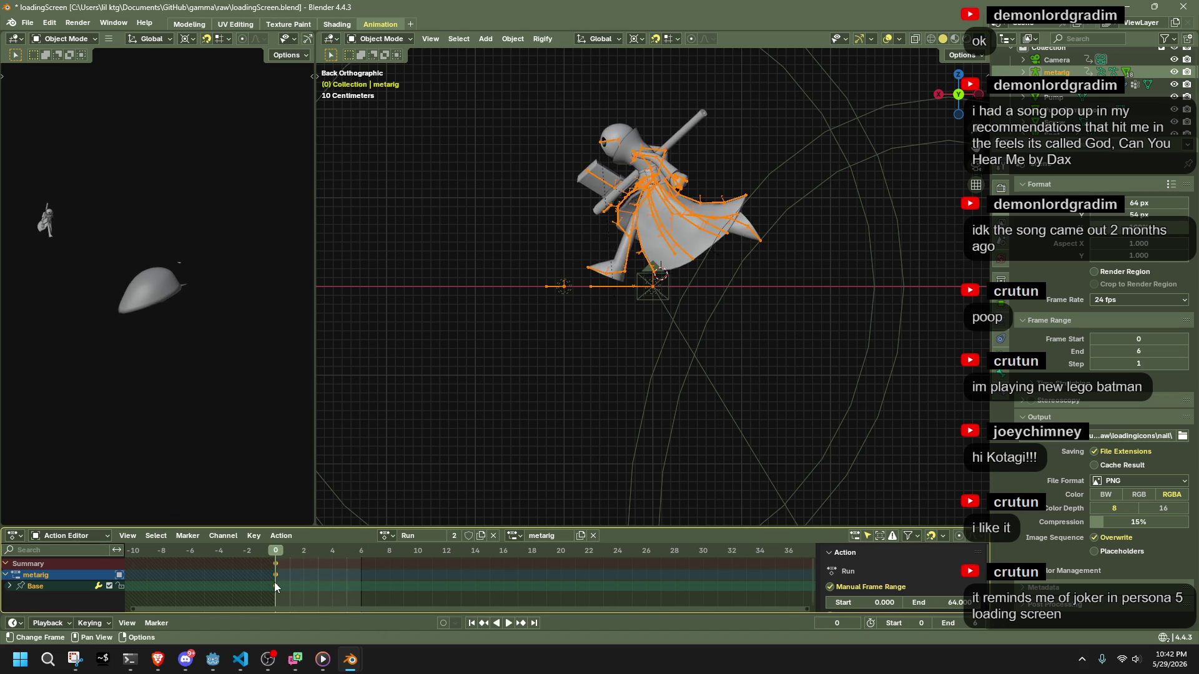
scroll(503, 389, down, 8)
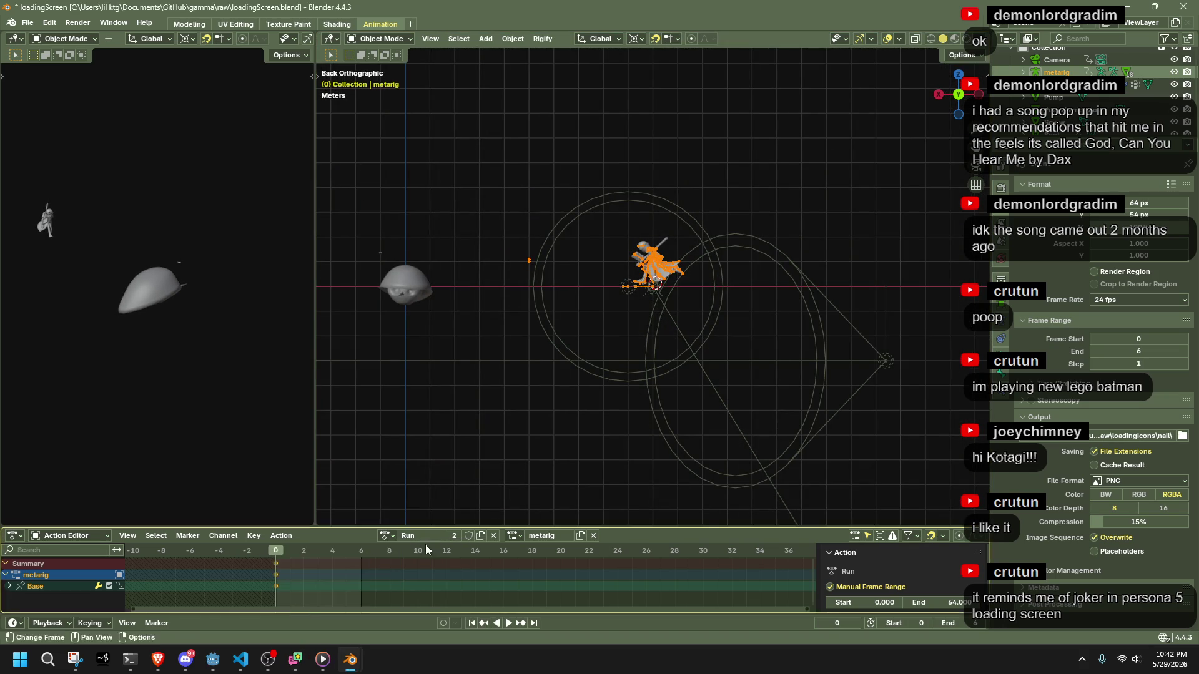
Compare against the Idle action in slink.blend, then return to loadingScreen.blend.
mouse_move(350, 660)
click(450, 558)
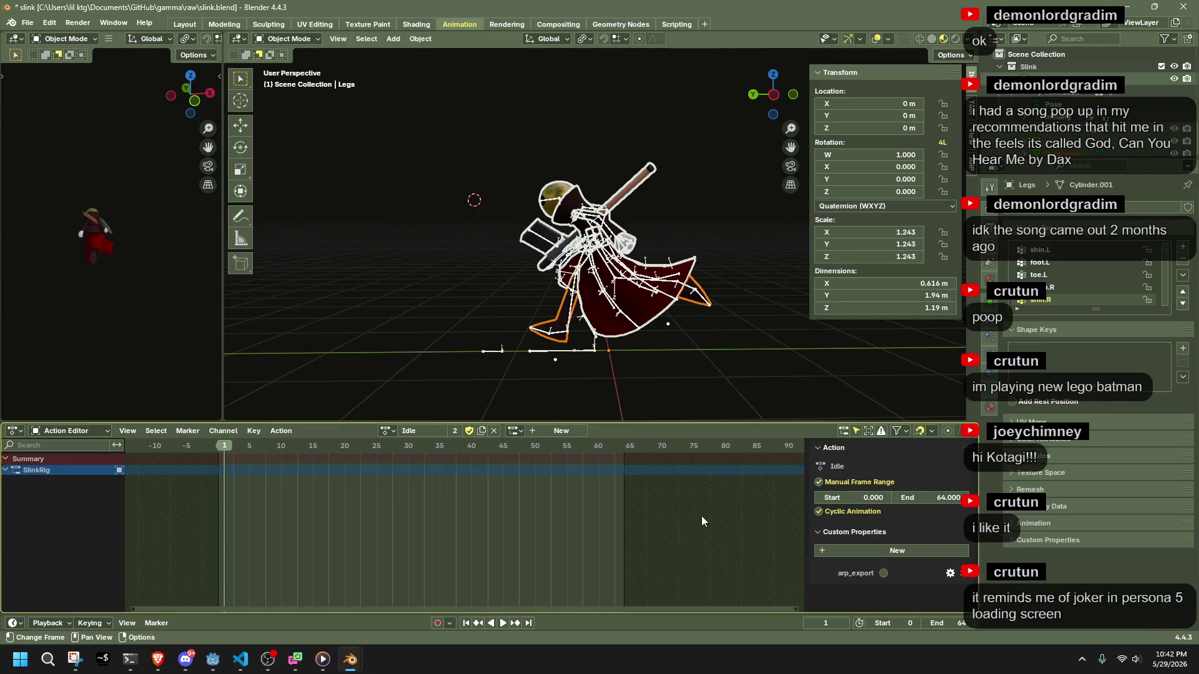
scroll(586, 469, down, 2)
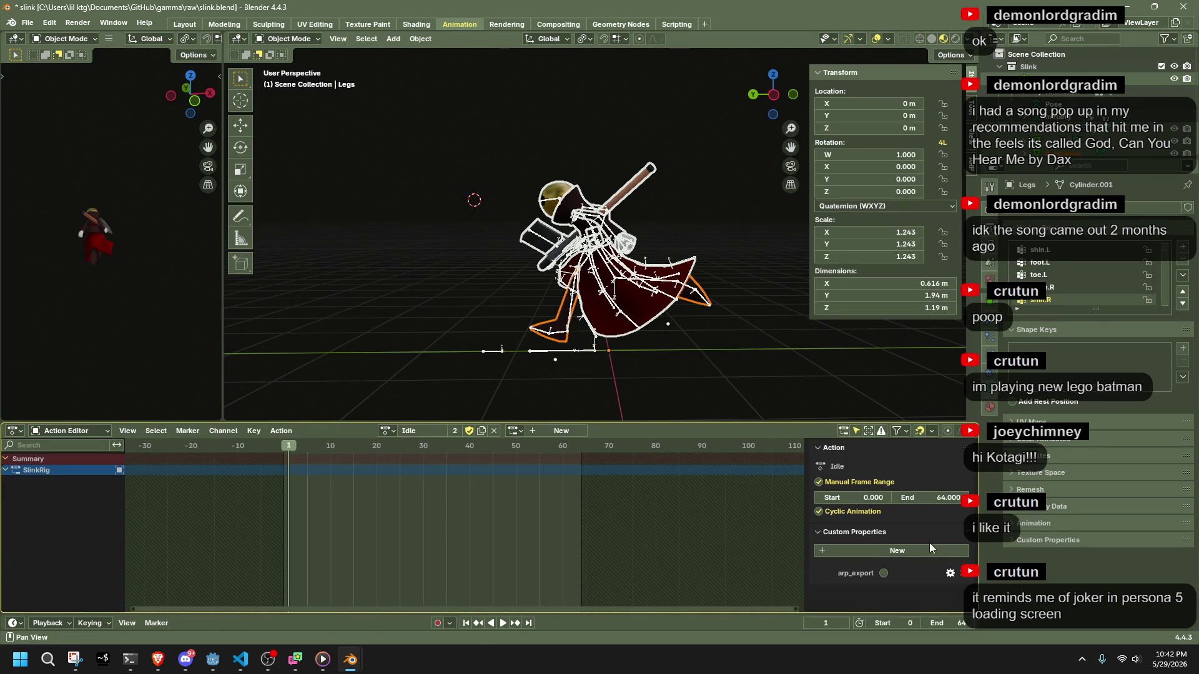
scroll(462, 503, down, 2)
scroll(446, 503, up, 4)
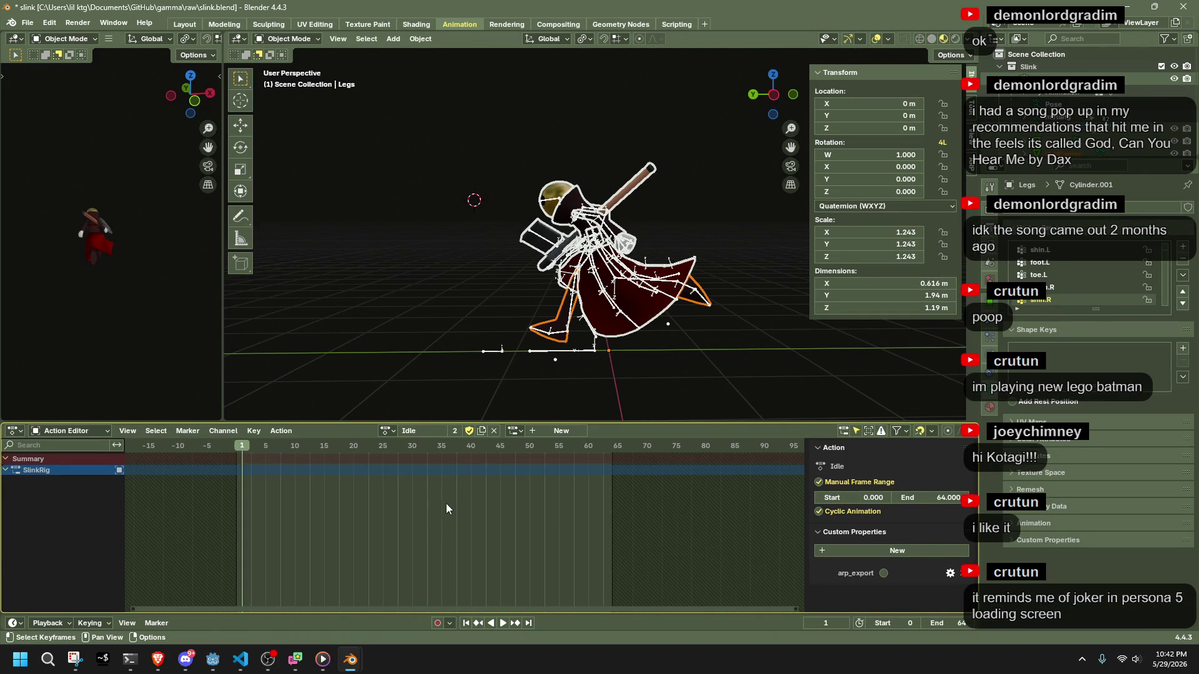
scroll(460, 361, down, 4)
scroll(459, 361, up, 2)
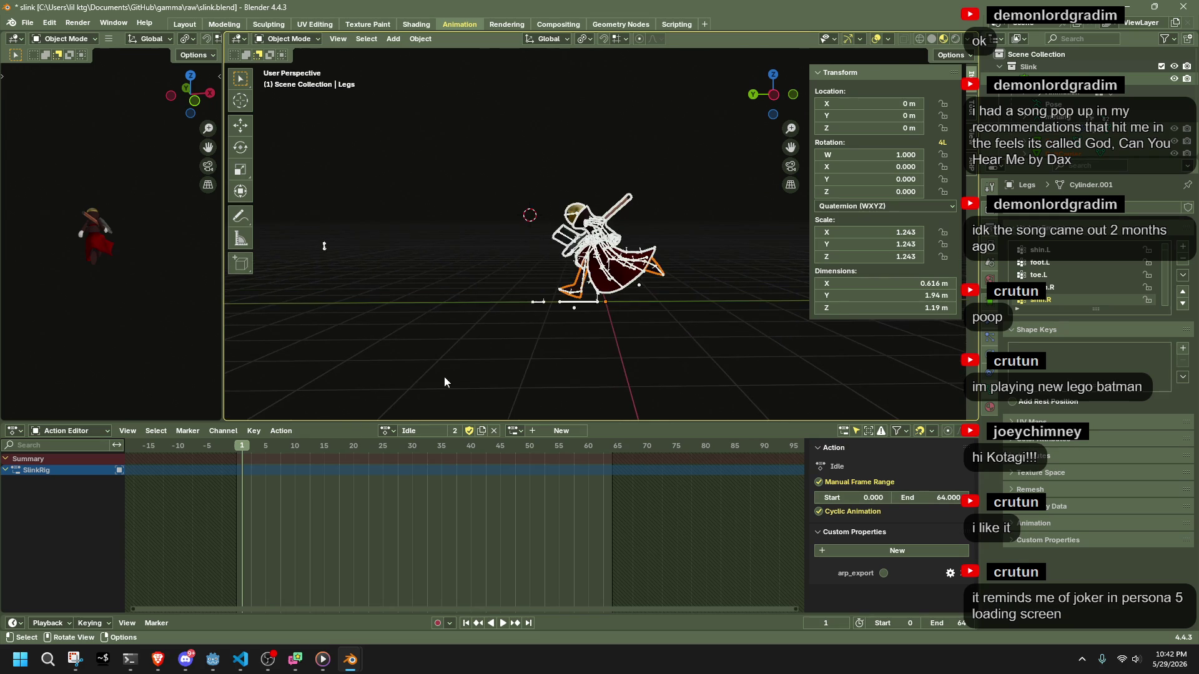
mouse_move(351, 659)
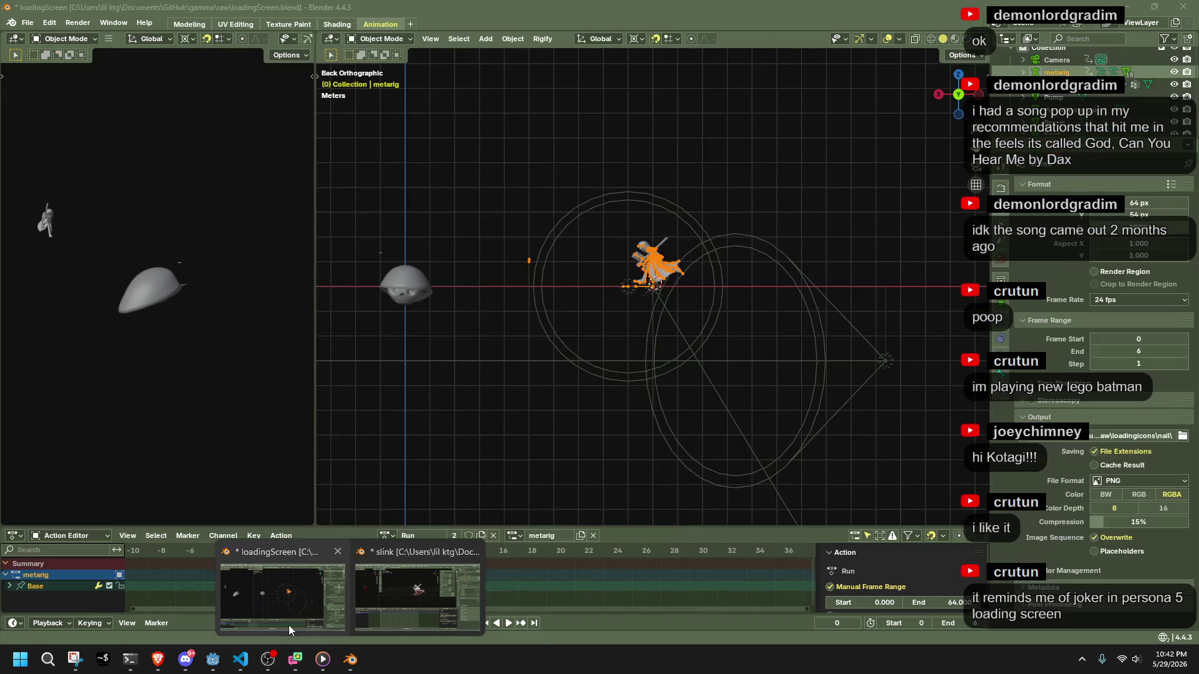
click(289, 624)
Inspect the Output properties' Frame Range settings.
click(1001, 170)
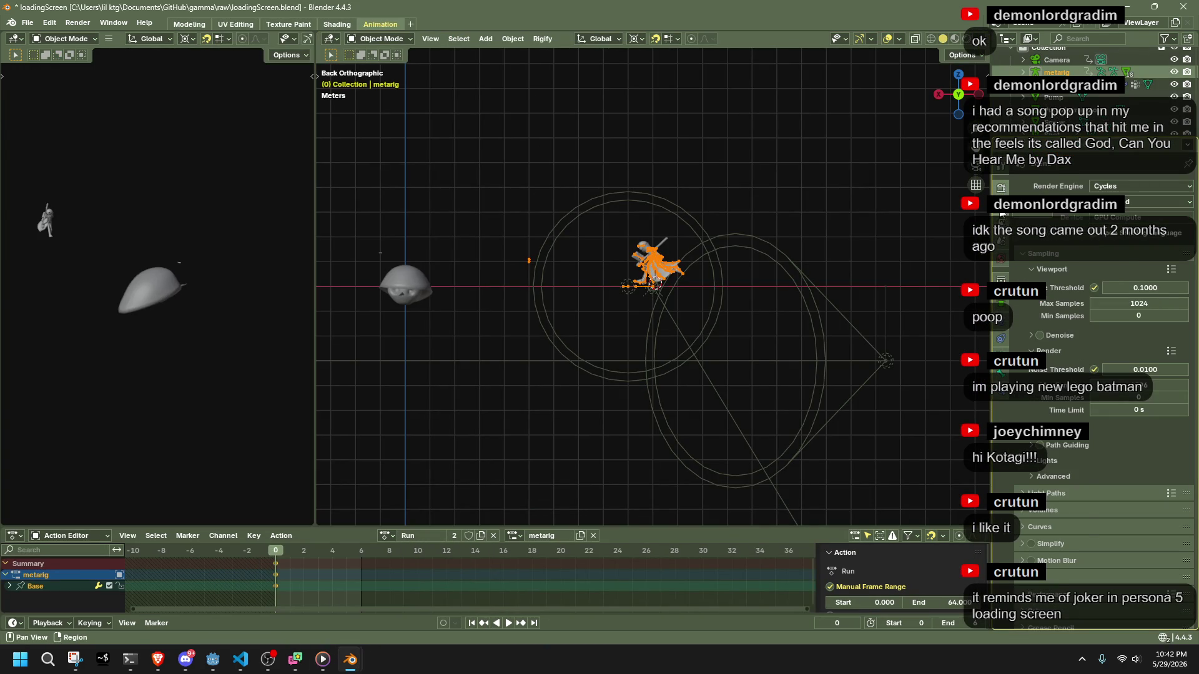
click(1001, 214)
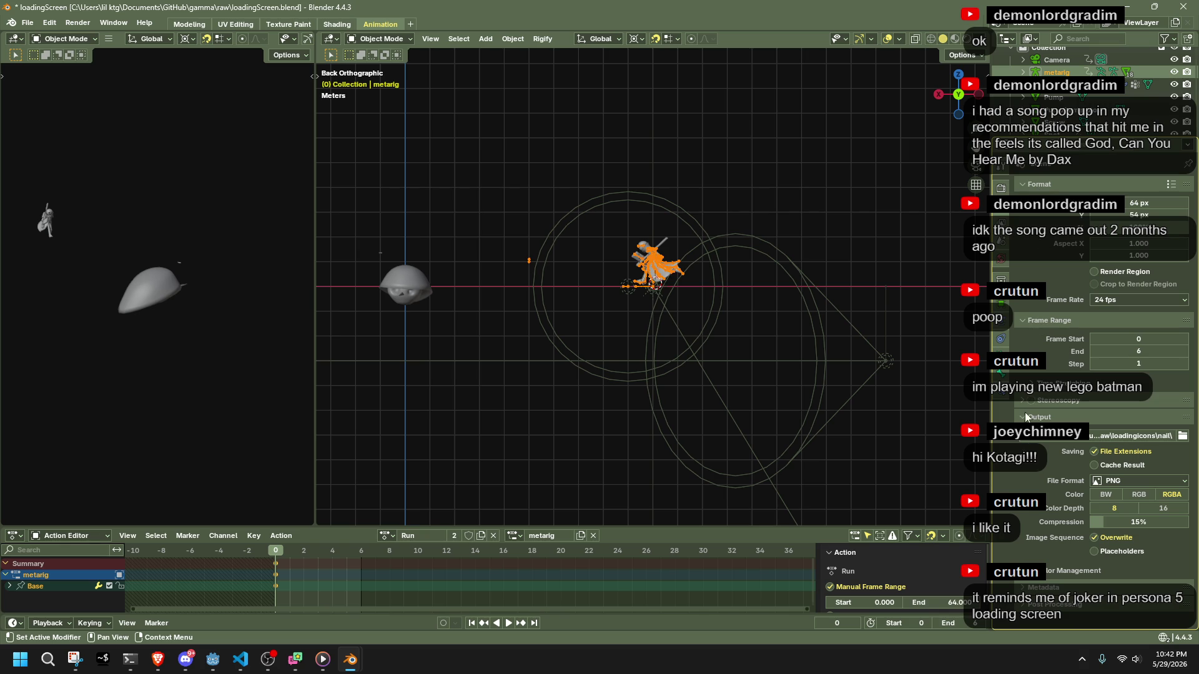
click(1020, 321)
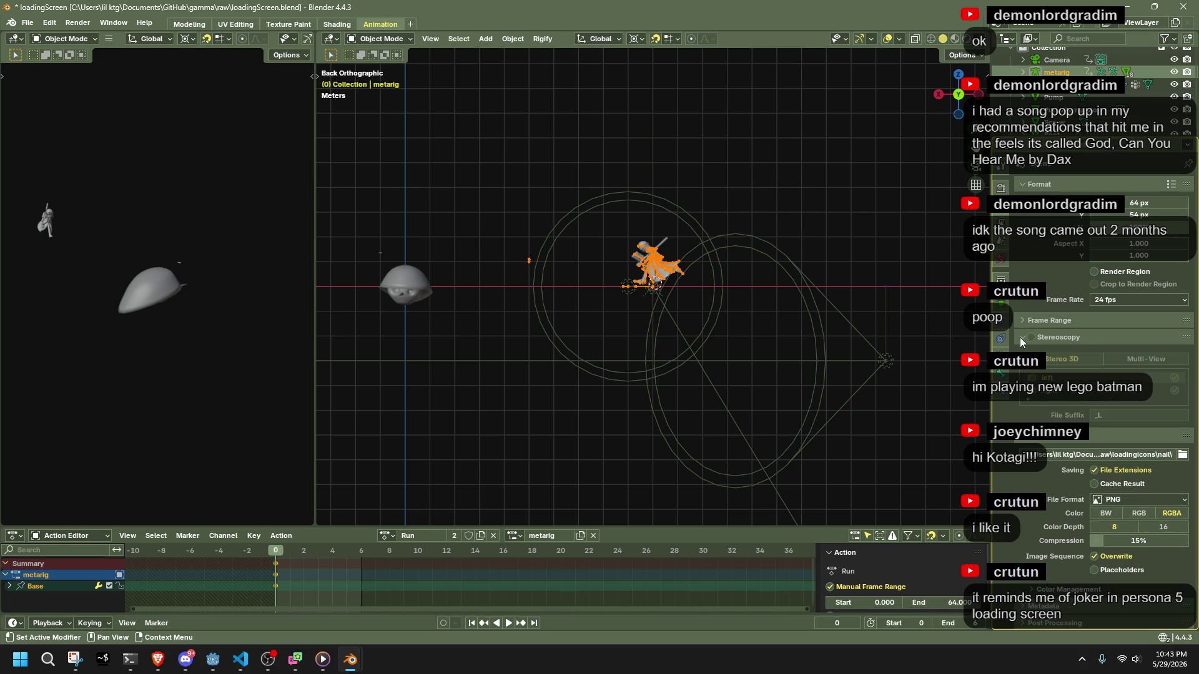
click(1020, 320)
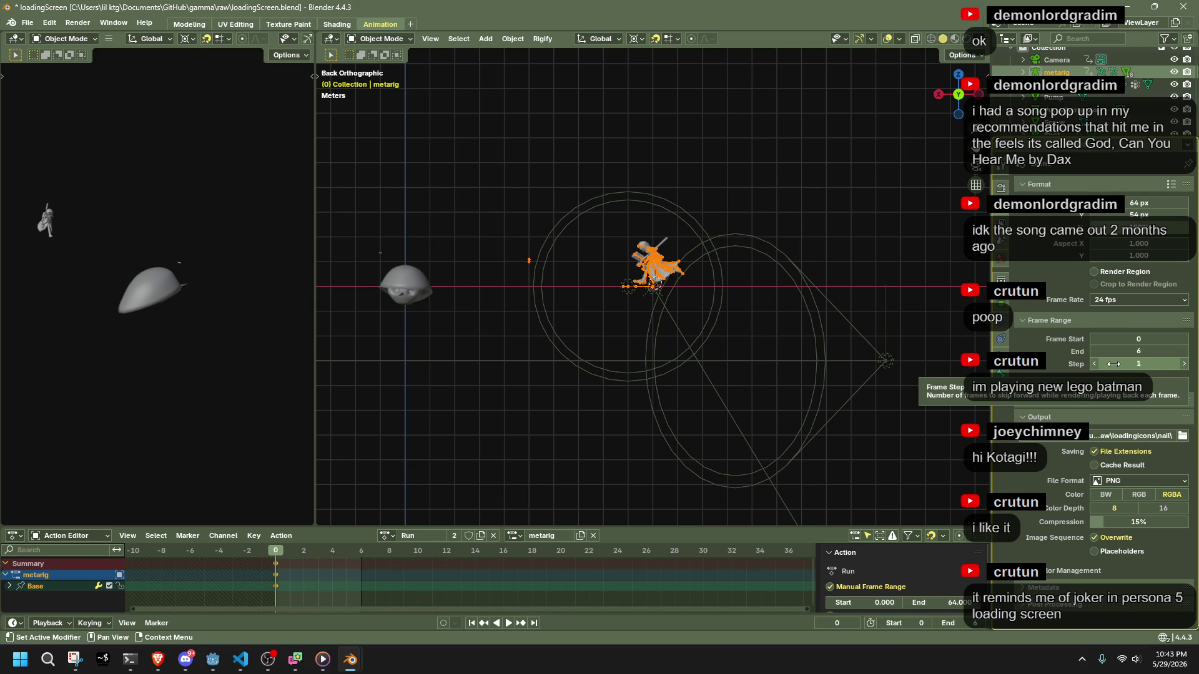
Deselect the metarig.
click(914, 166)
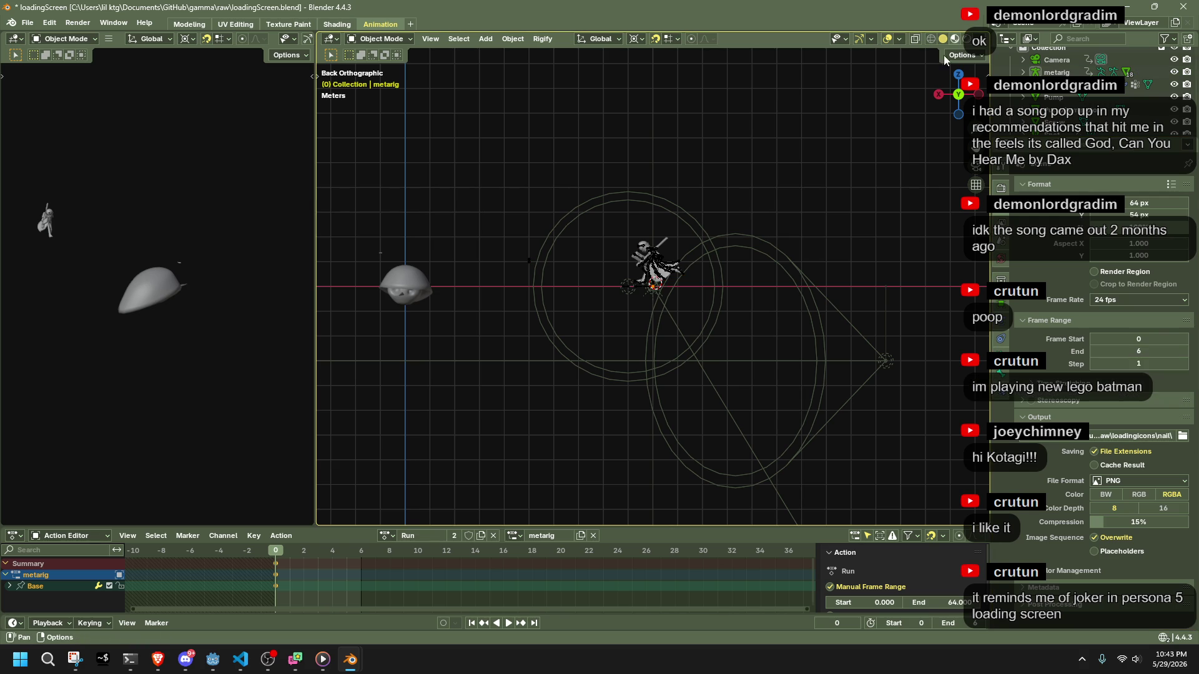
Preview the character in Rendered shading through the scene camera.
mouse_move(649, 254)
middle_down()
mouse_move(691, 268)
mouse_move(836, 257)
middle_up()
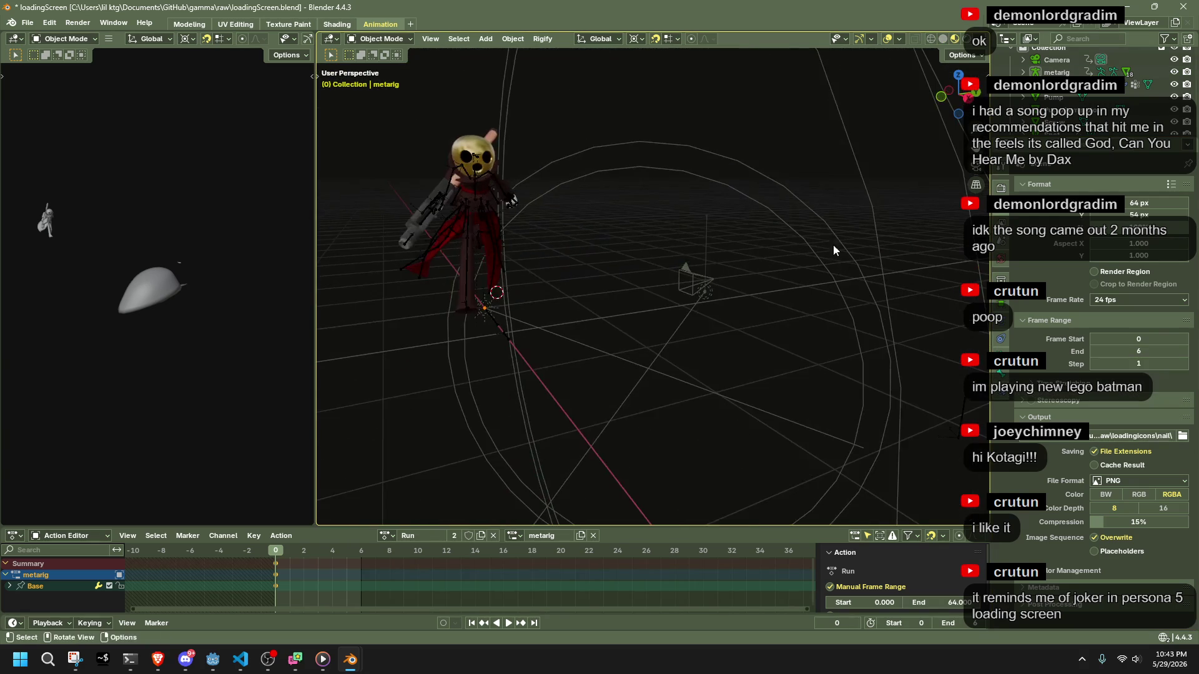
click(966, 39)
middle_drag(687, 185, 605, 232)
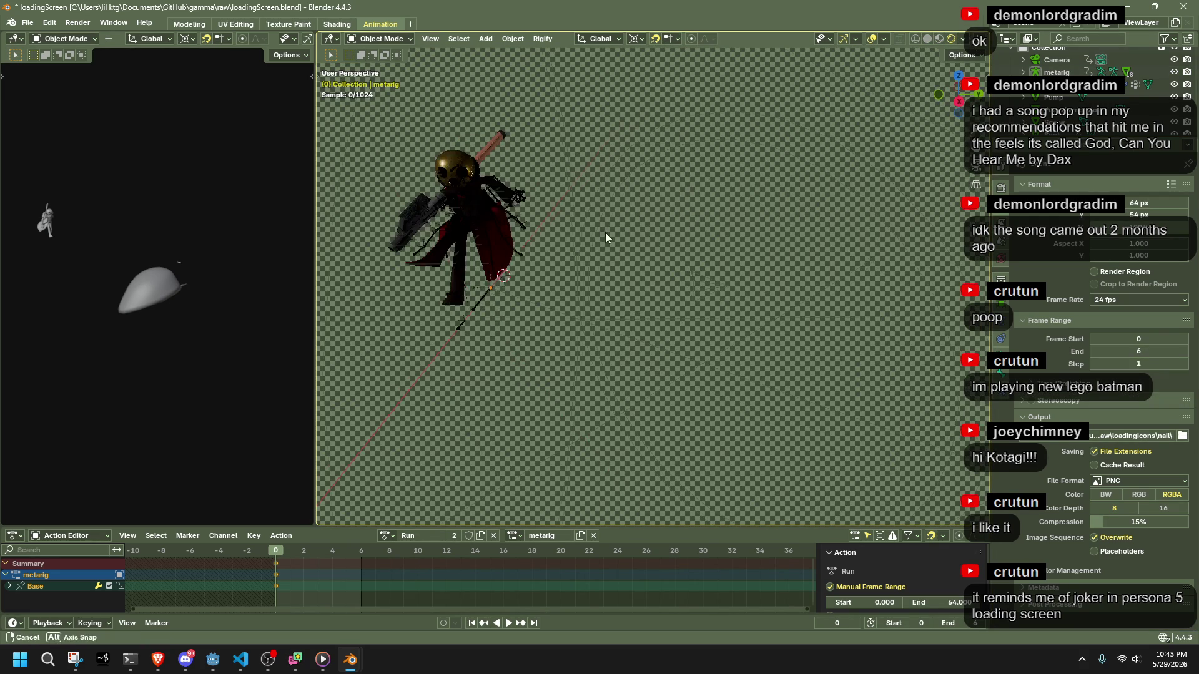
key(KP_0)
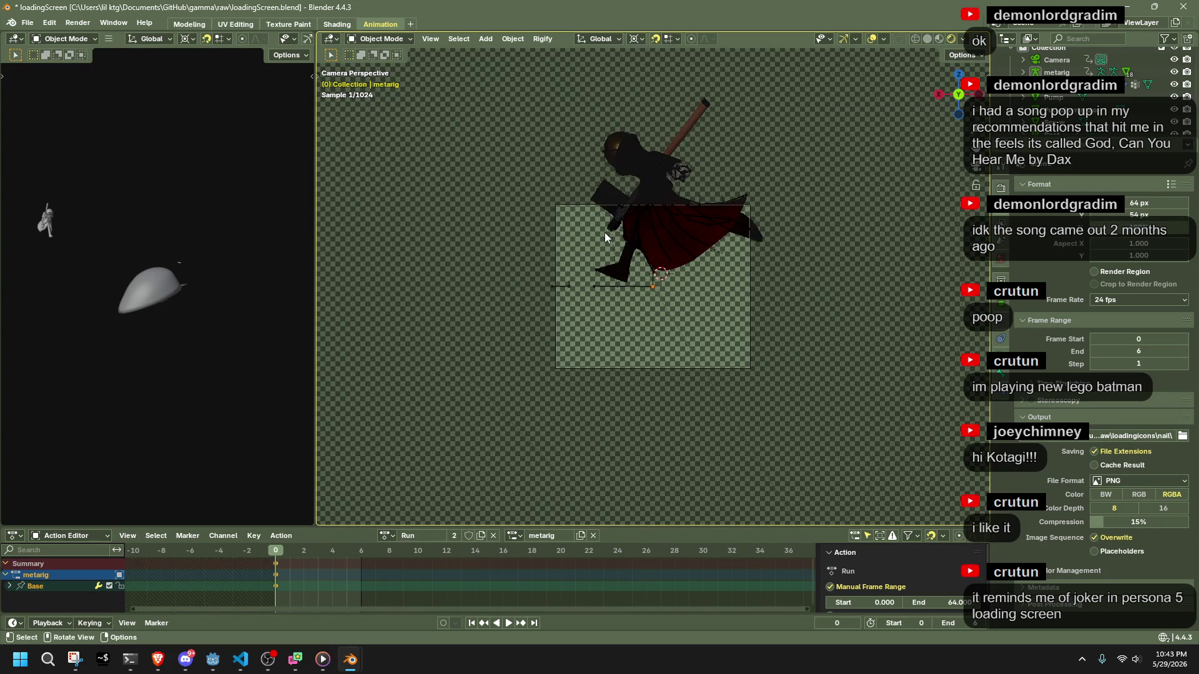
Return to Solid shading, orbit out to a wide view, and select the Spot light.
click(941, 37)
mouse_move(927, 56)
middle_down()
mouse_move(653, 276)
mouse_move(807, 274)
mouse_move(792, 306)
mouse_move(864, 322)
mouse_move(751, 380)
middle_up()
scroll(807, 275, down, 3)
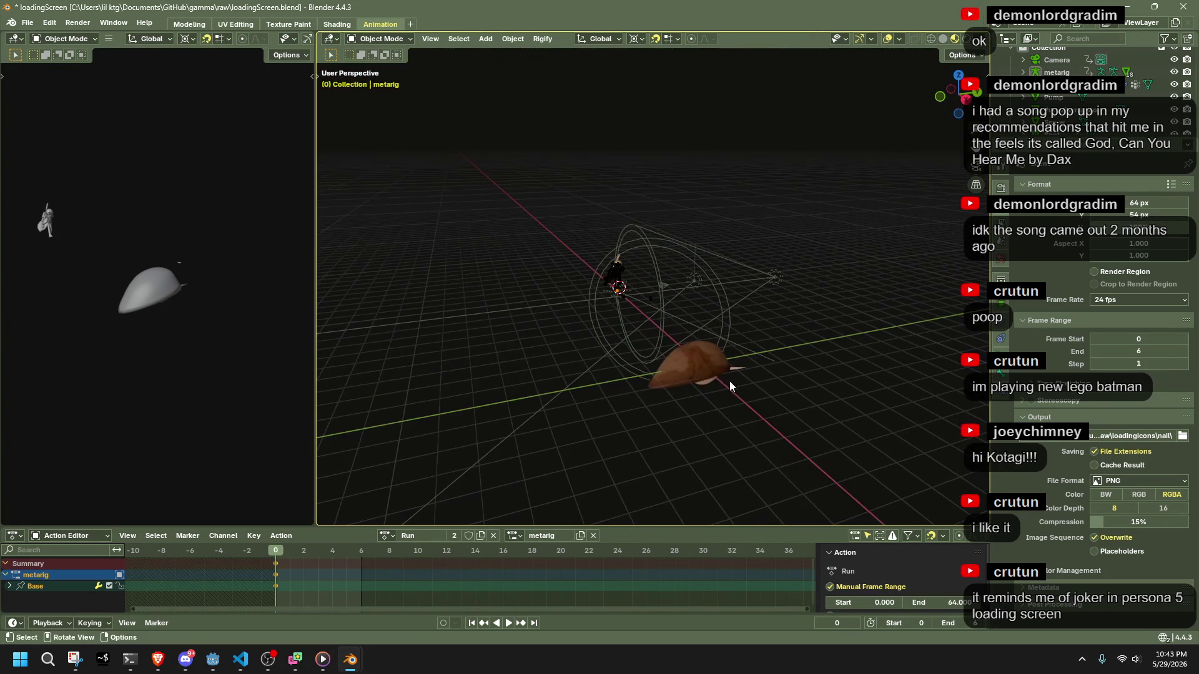
click(695, 281)
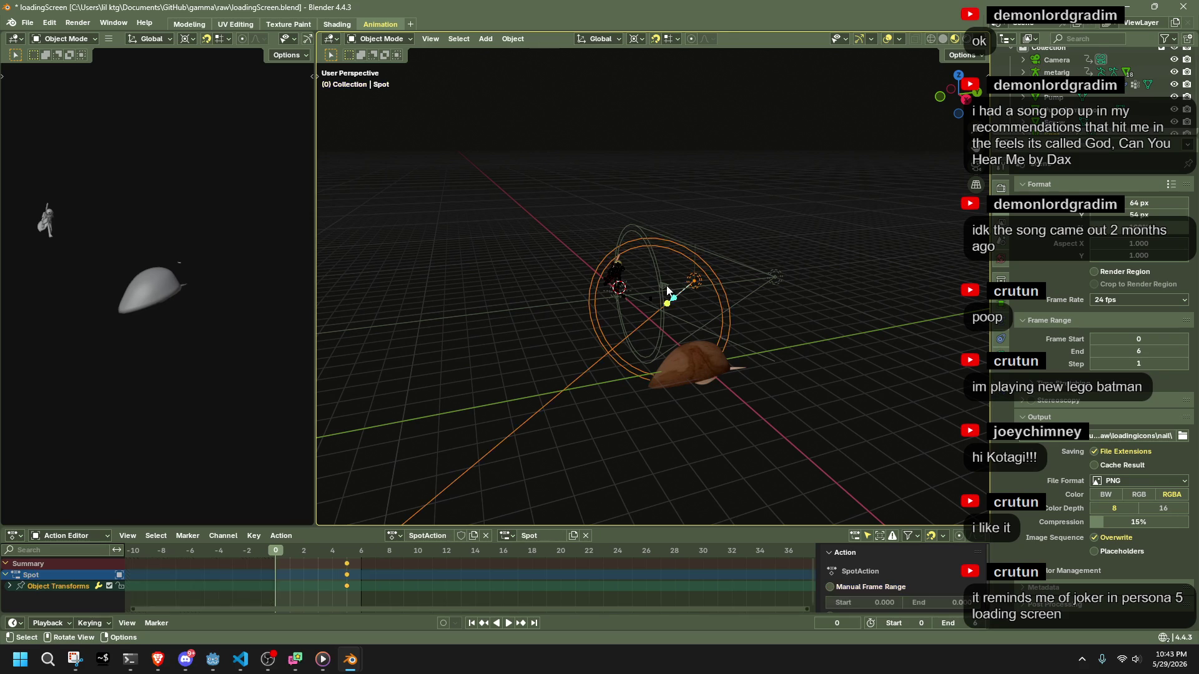
Select the camera and raise it along Z to 0.95 m in side view.
click(665, 286)
drag(818, 322, 674, 221)
click(964, 101)
key(g)
key(z)
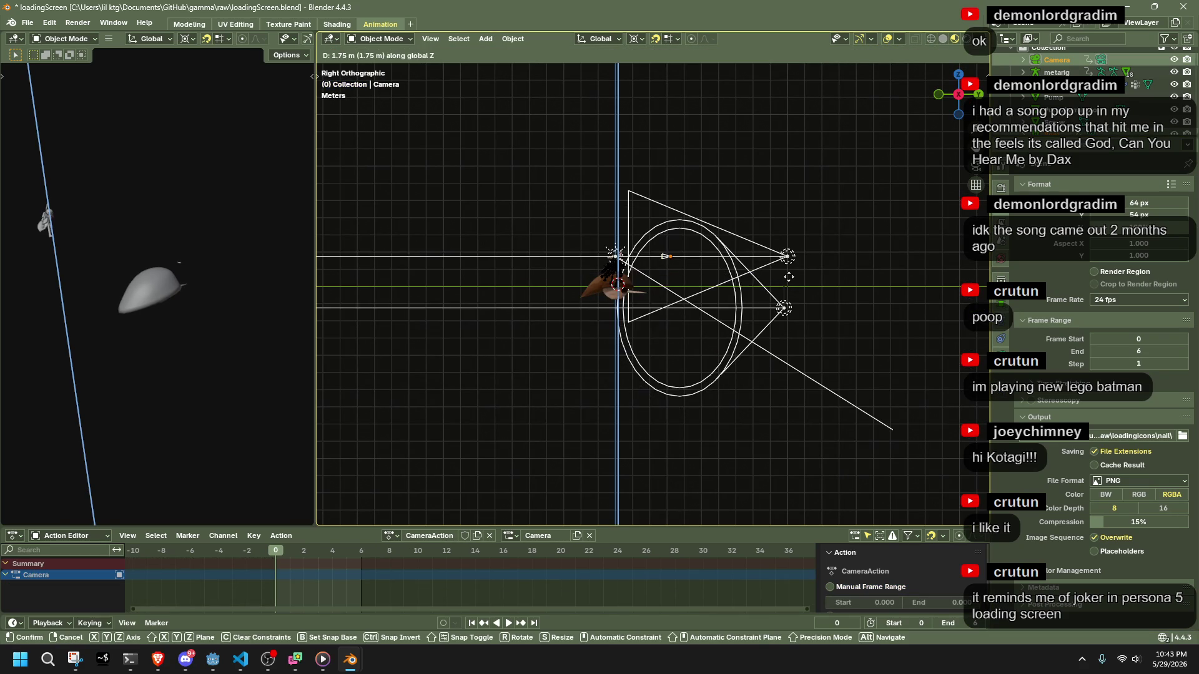
click(781, 283)
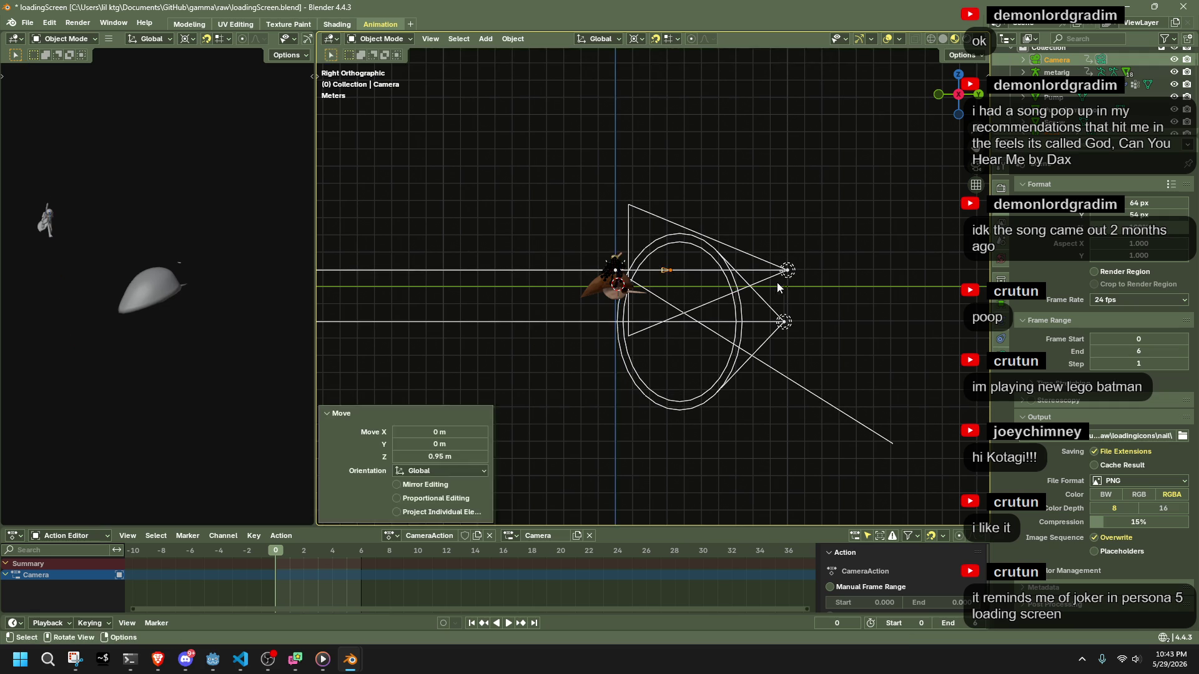
Select net-body.018 and move it upward along the Z axis.
scroll(782, 282, up, 5)
scroll(773, 283, down, 4)
click(603, 286)
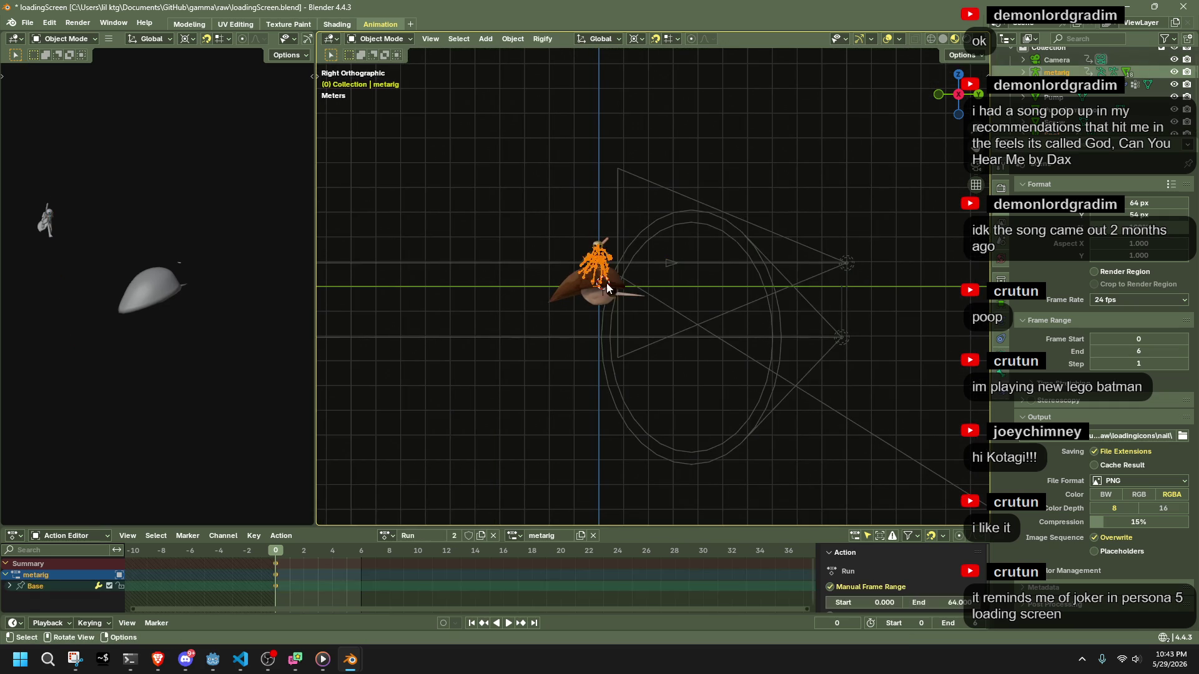
click(597, 298)
key(g)
key(z)
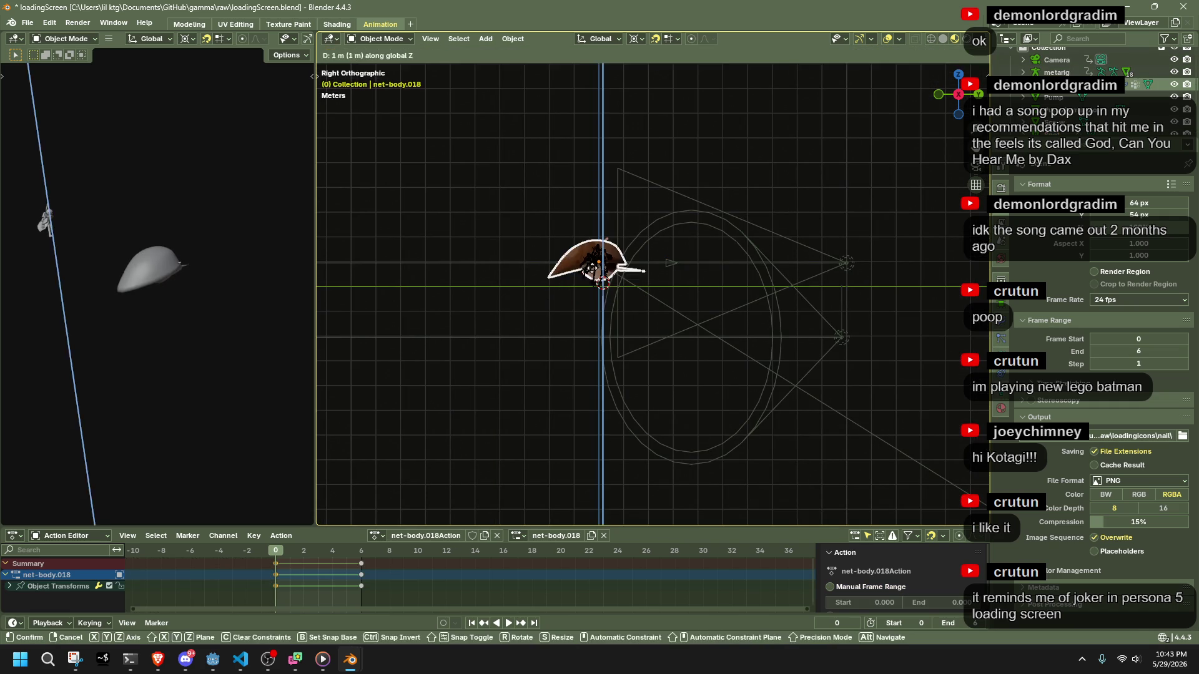
key(Return)
Try inserting a keyframe, then box-select the body, rig and camera.
mouse_move(649, 325)
middle_down()
mouse_move(678, 359)
mouse_move(667, 395)
middle_up()
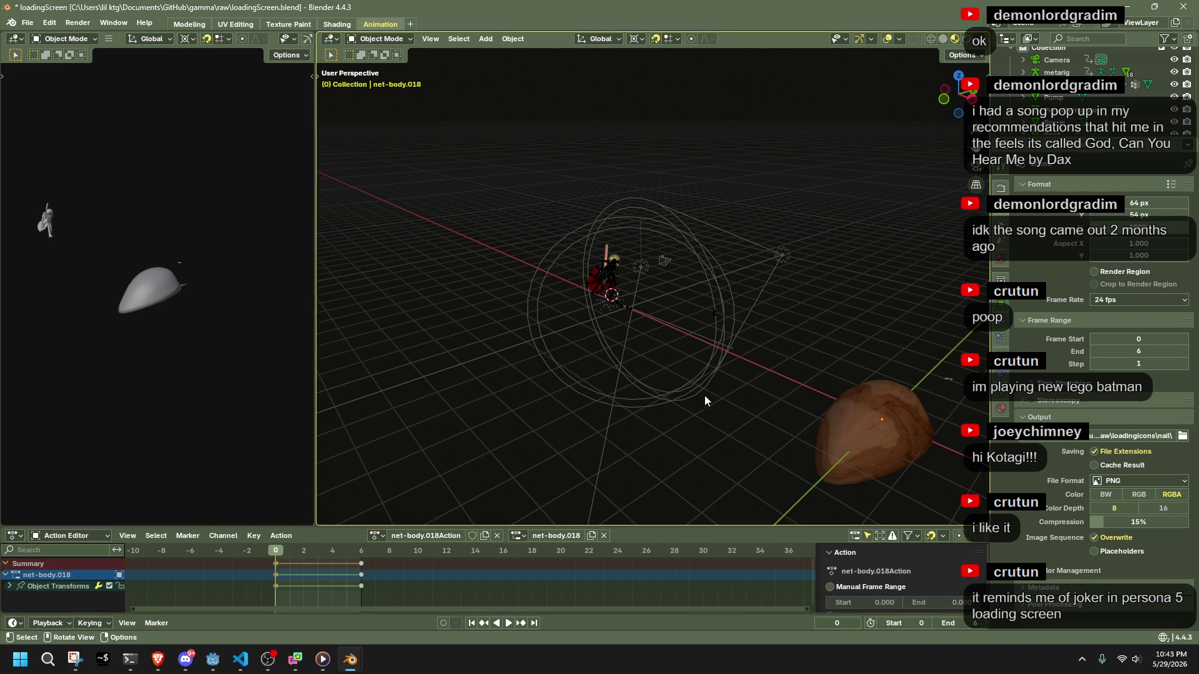
middle_drag(649, 400, 729, 408)
middle_drag(781, 362, 764, 348)
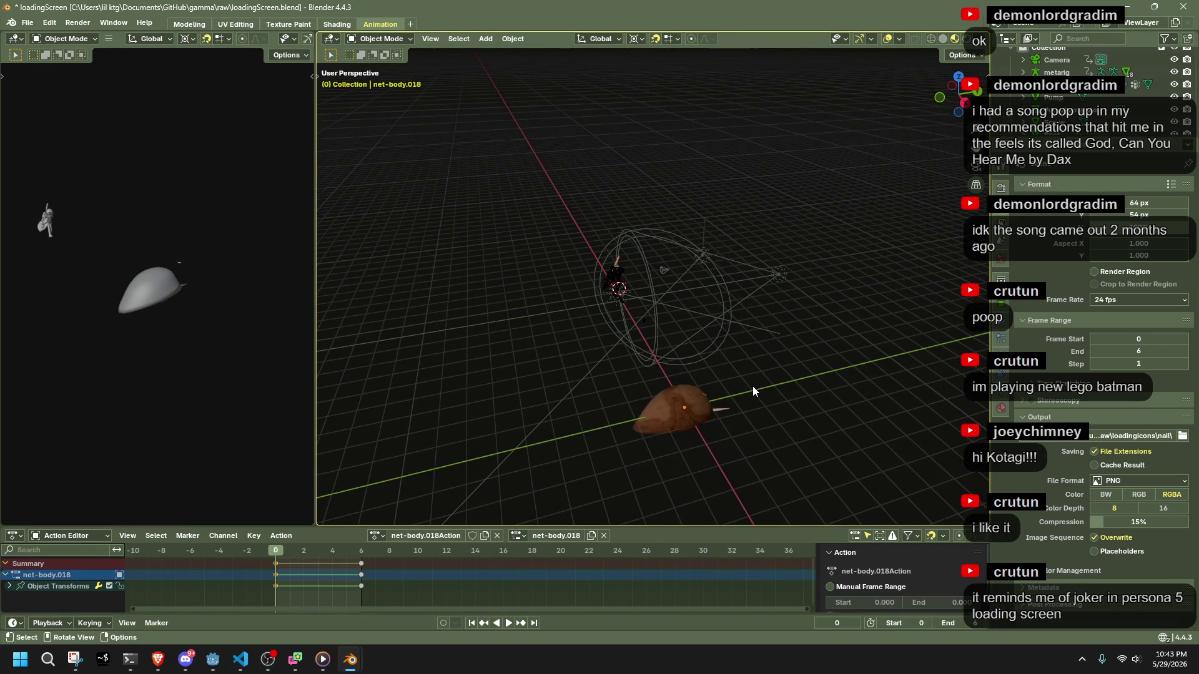
key(i)
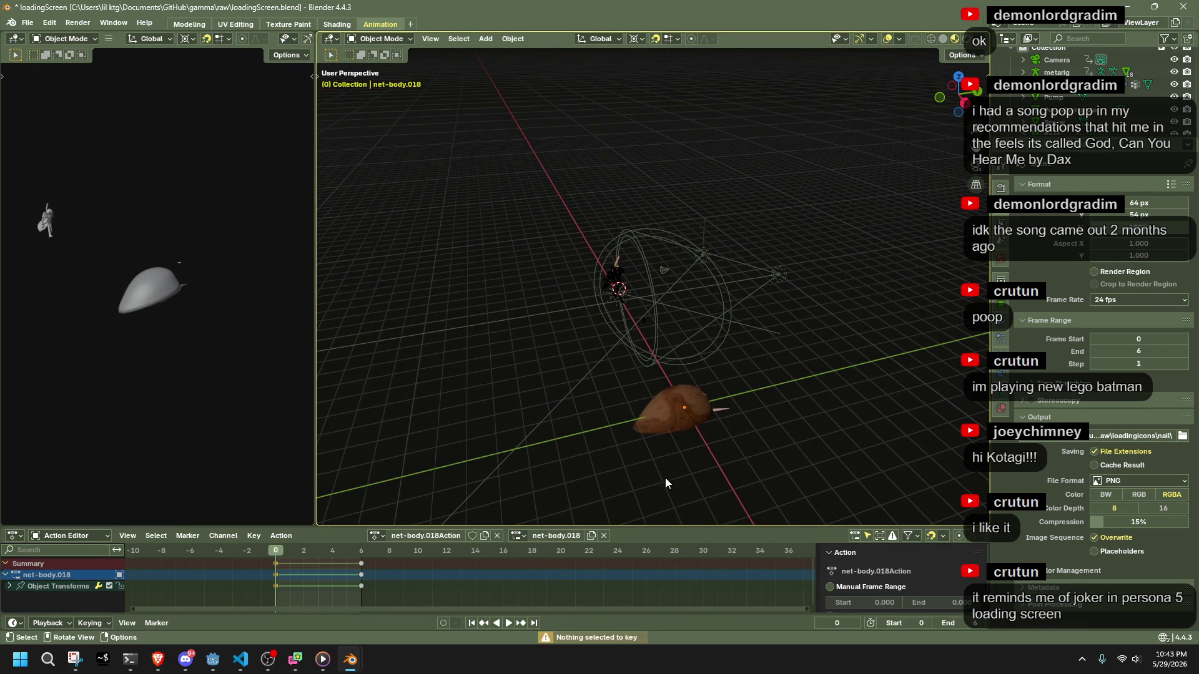
middle_drag(726, 415, 774, 410)
mouse_move(843, 438)
mouse_down()
mouse_move(751, 314)
mouse_move(619, 177)
mouse_move(648, 197)
mouse_up()
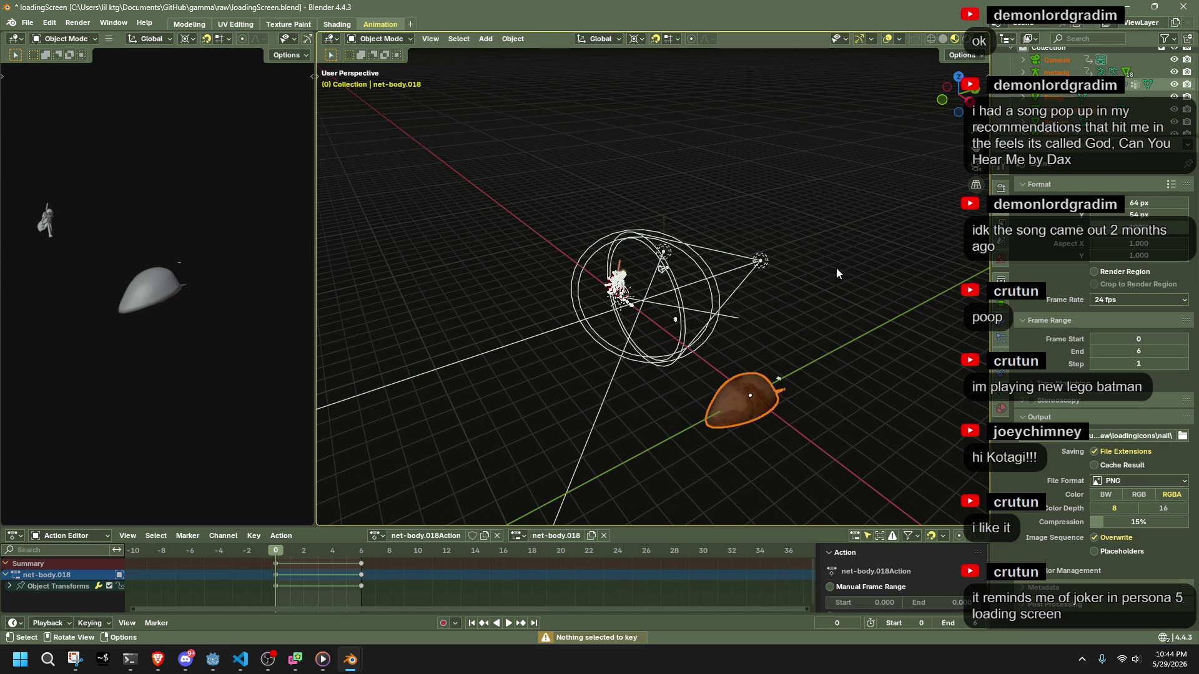
In right side view, move the body and camera along Z, then lower them.
key(KP_3)
scroll(923, 118, up, 4)
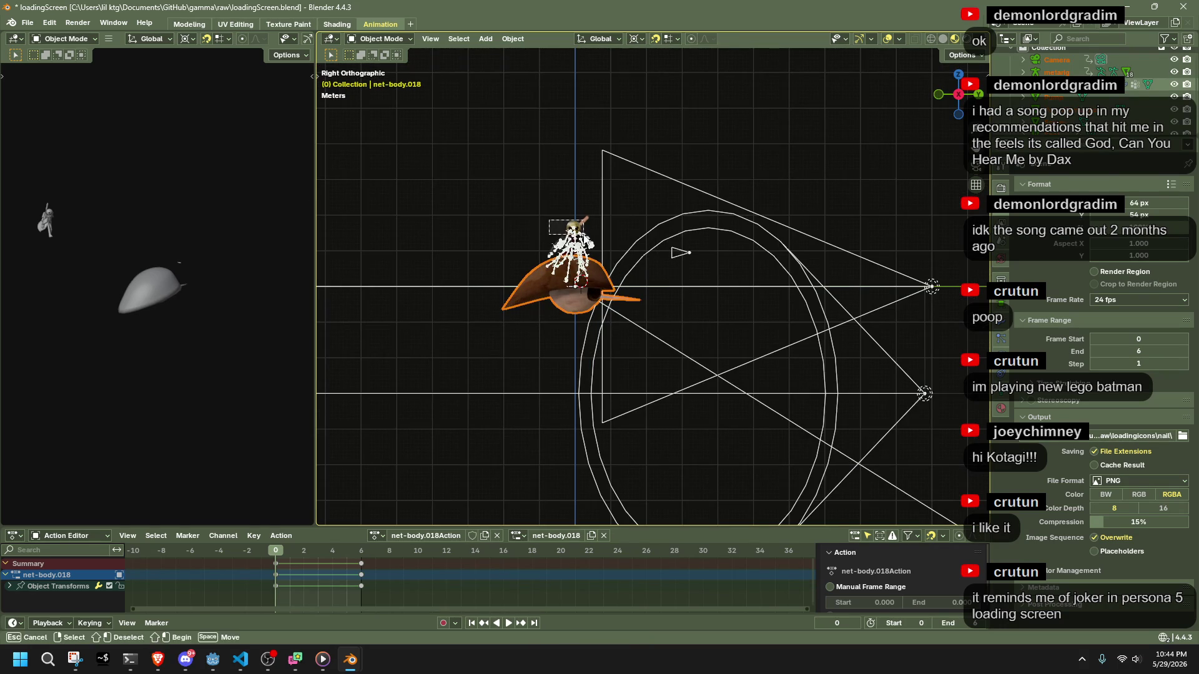
ctrl+click(1056, 72)
key(g)
key(z)
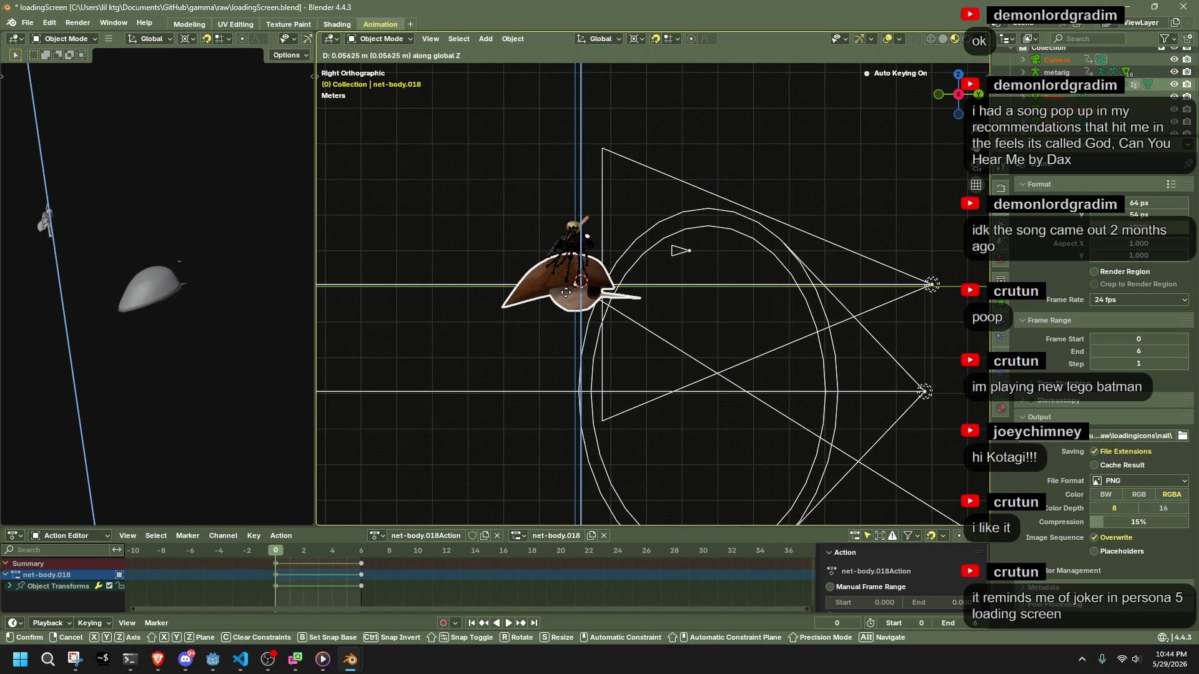
click(566, 292)
mouse_move(566, 292)
middle_down()
mouse_move(673, 328)
mouse_move(804, 329)
mouse_move(829, 364)
middle_up()
click(977, 94)
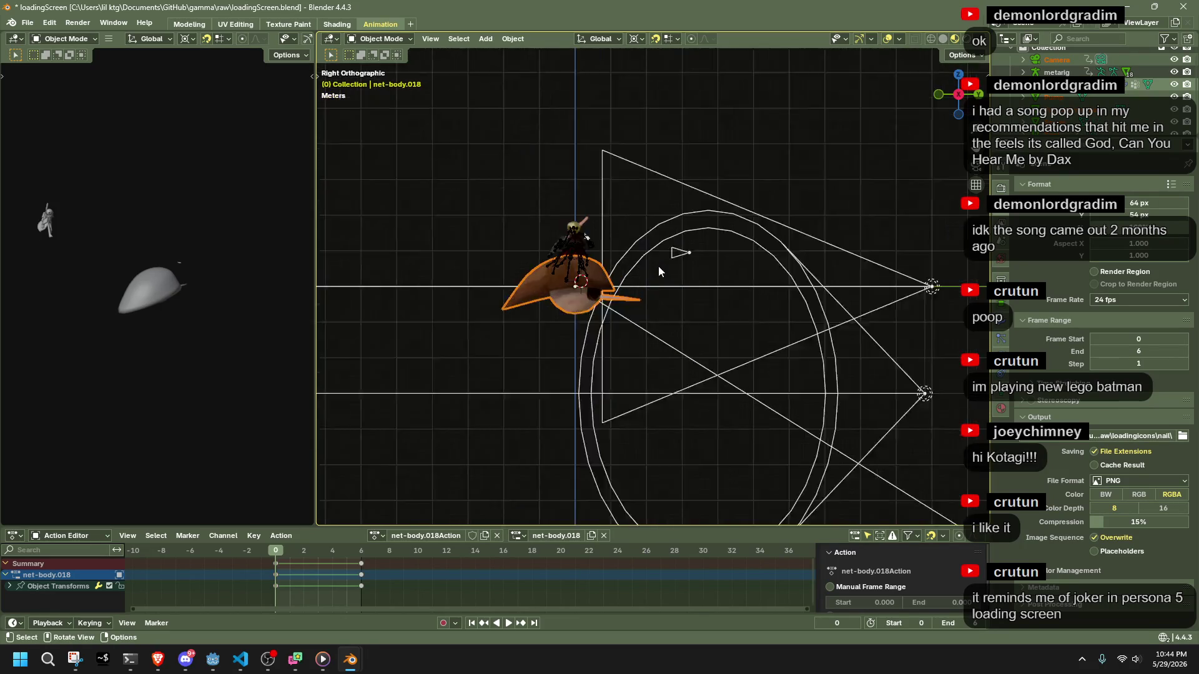
key(g)
key(z)
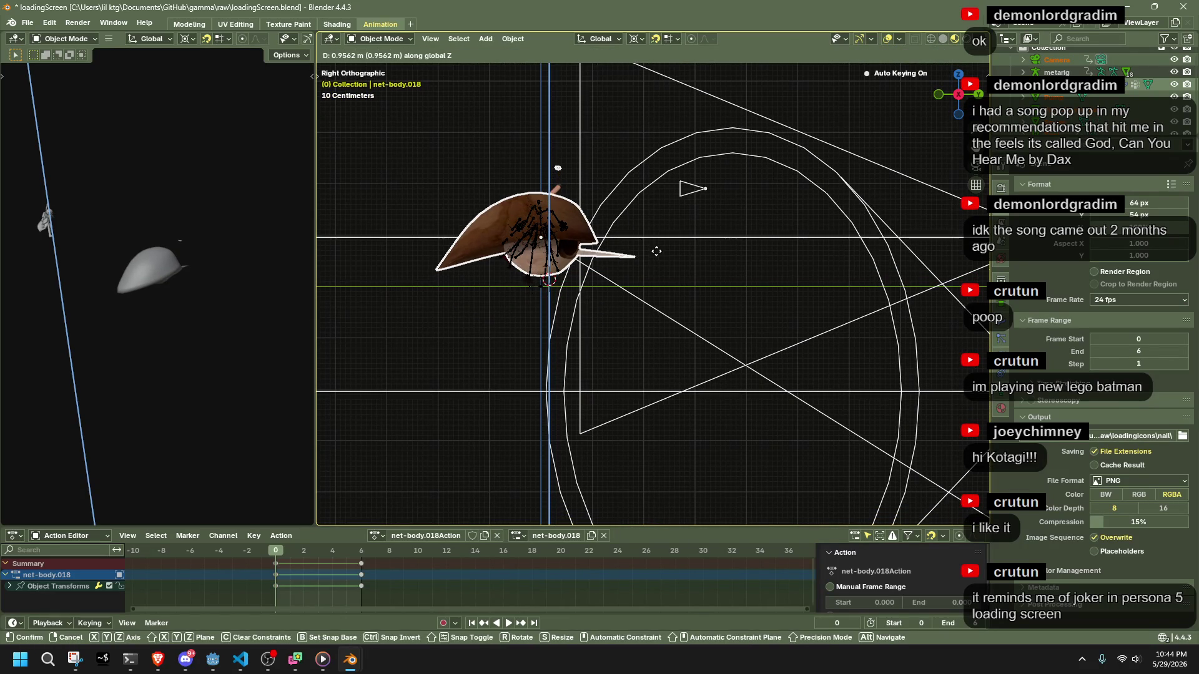
click(661, 307)
From the front view, lift the rig 1 m and then 3 m along Z.
mouse_move(678, 325)
middle_down()
mouse_move(748, 346)
mouse_move(844, 313)
middle_up()
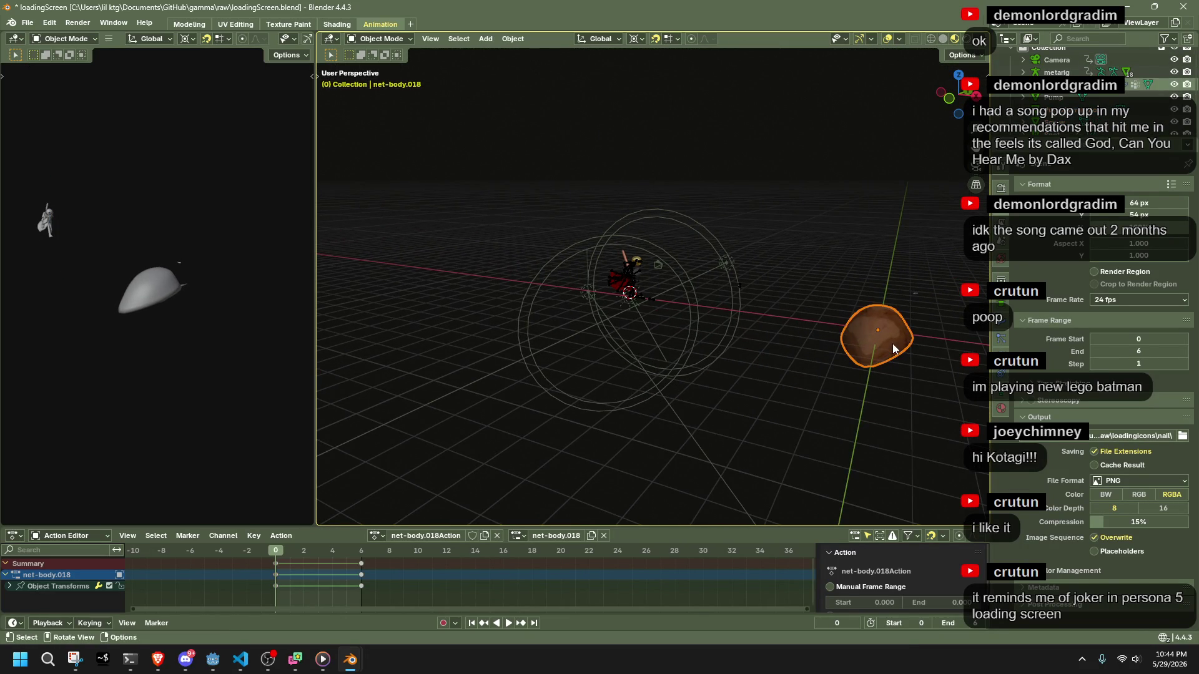
click(951, 97)
key(g)
key(z)
key(1)
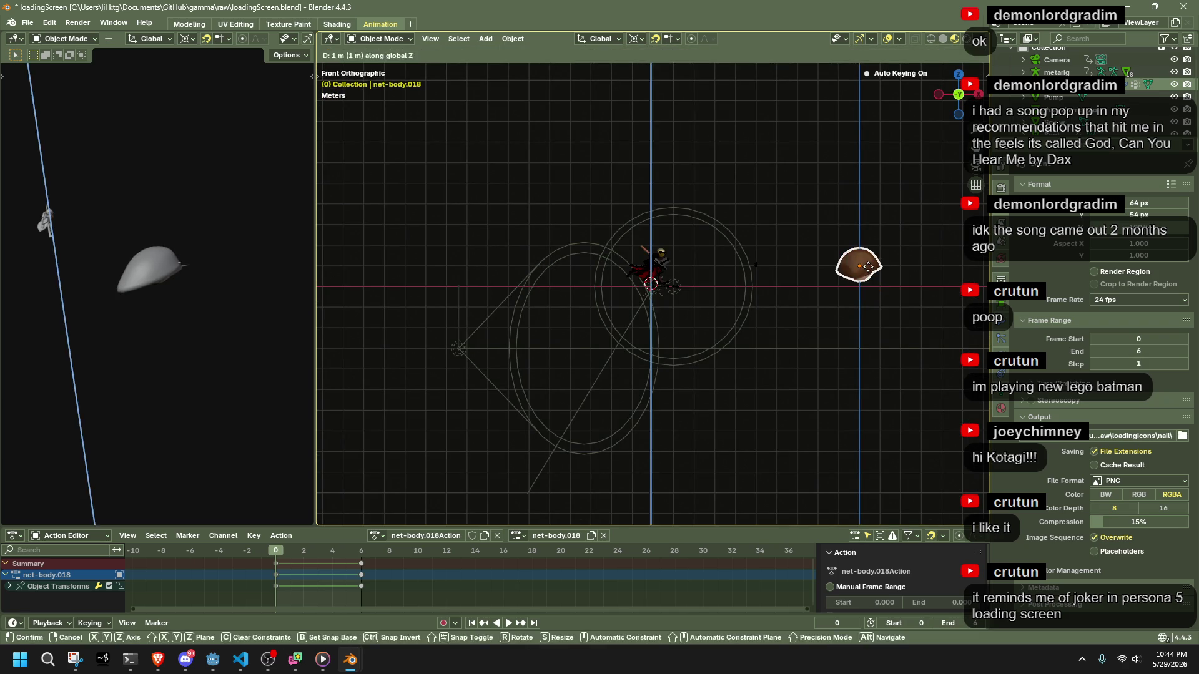
key(Return)
mouse_move(628, 343)
middle_down()
mouse_move(921, 356)
mouse_move(924, 417)
mouse_move(898, 156)
middle_up()
key(g)
key(z)
key(3)
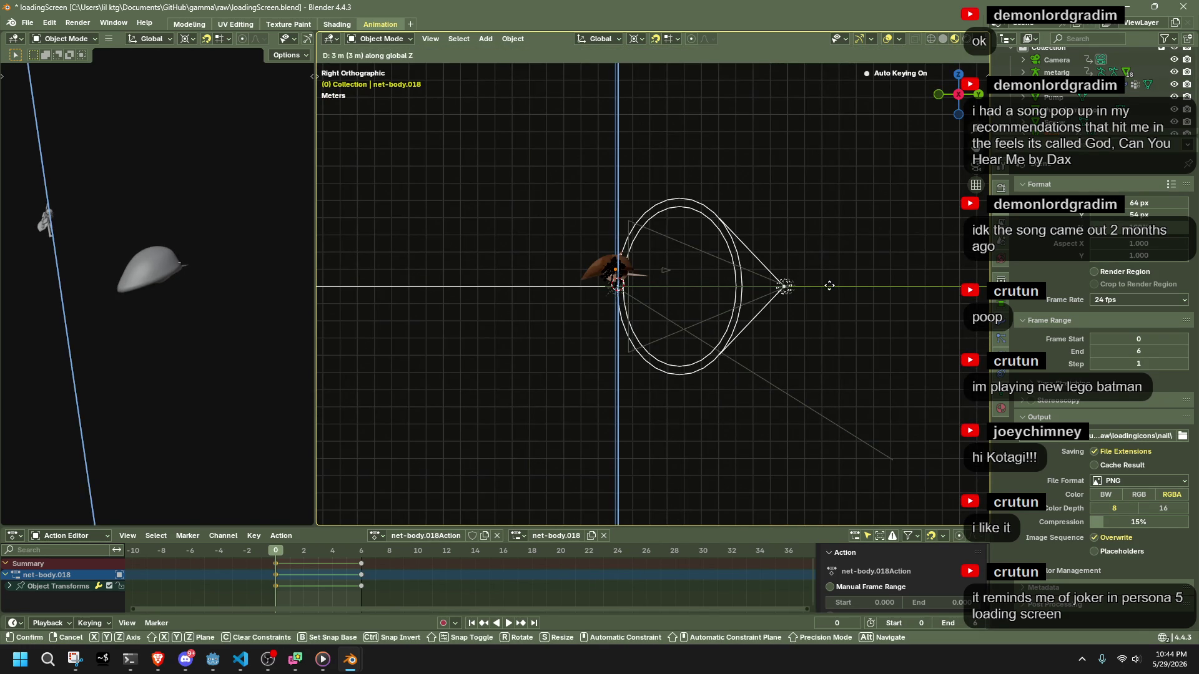
key(Return)
Deselect everything, save loadingScreen.blend, then select the metarig and play the animation.
mouse_move(826, 329)
middle_down()
mouse_move(844, 373)
mouse_move(940, 359)
middle_up()
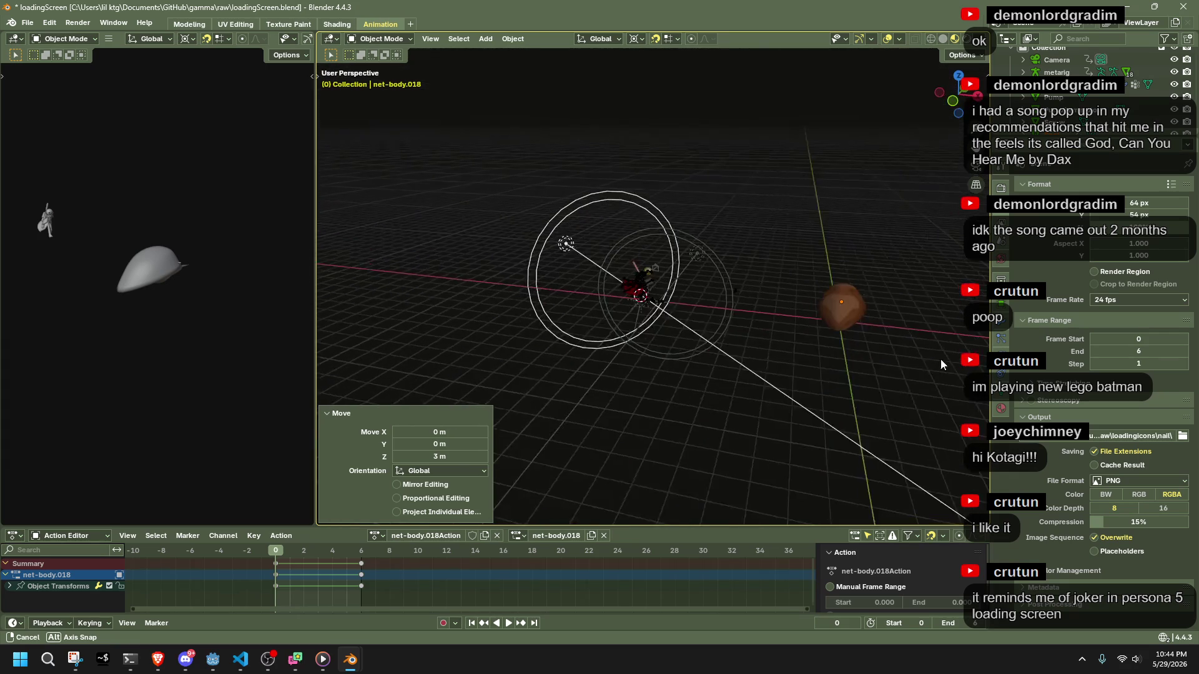
click(589, 402)
key(ctrl+s)
mouse_move(589, 402)
middle_down()
mouse_move(822, 392)
mouse_move(608, 252)
mouse_move(618, 236)
middle_up()
click(618, 236)
key(space)
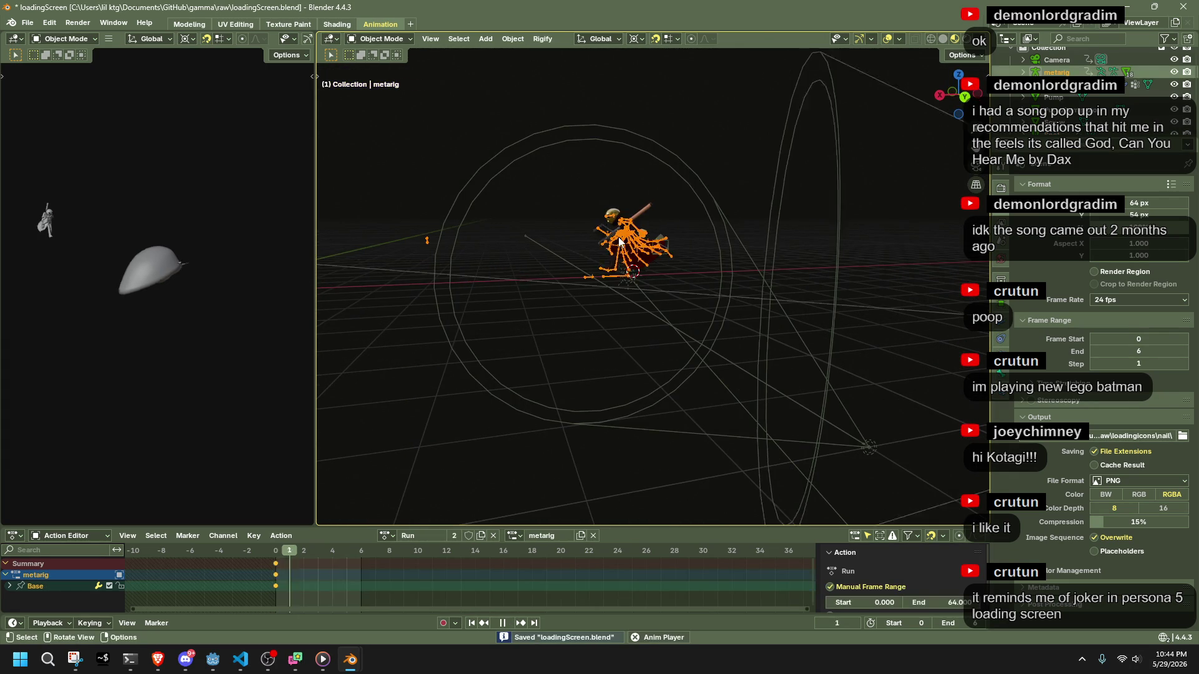
Set the scene end frame to 64 and preview the metarig's animation.
click(966, 623)
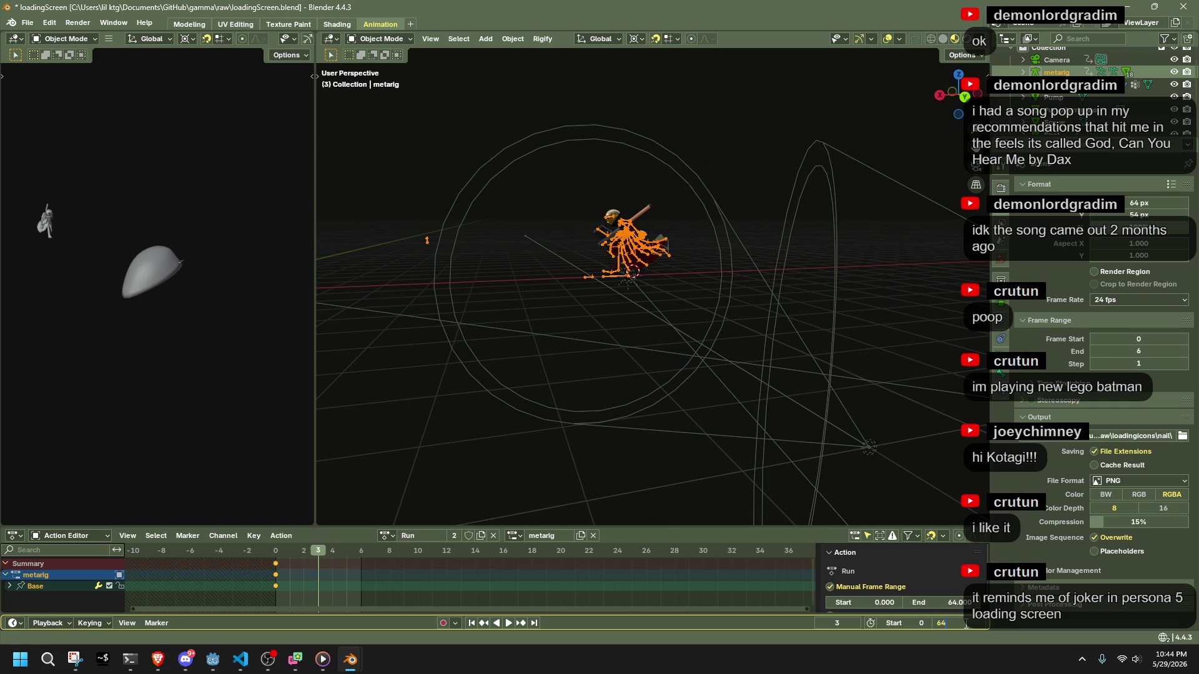
key(Return)
key(space)
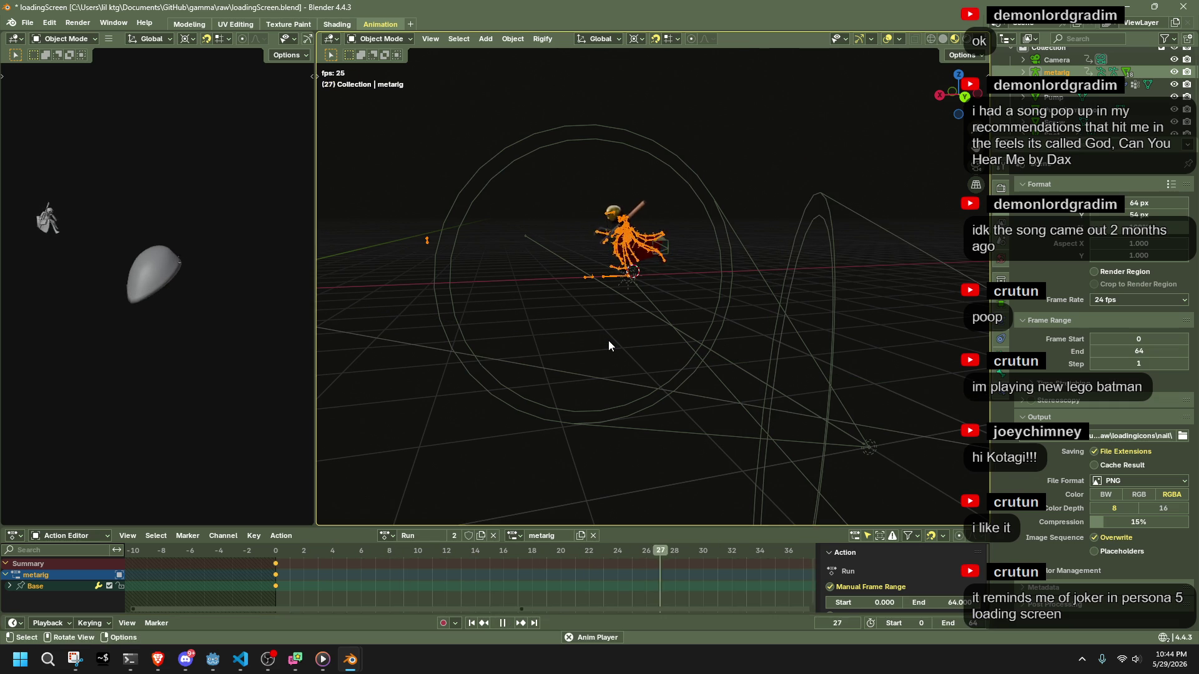
middle_drag(564, 305, 706, 318)
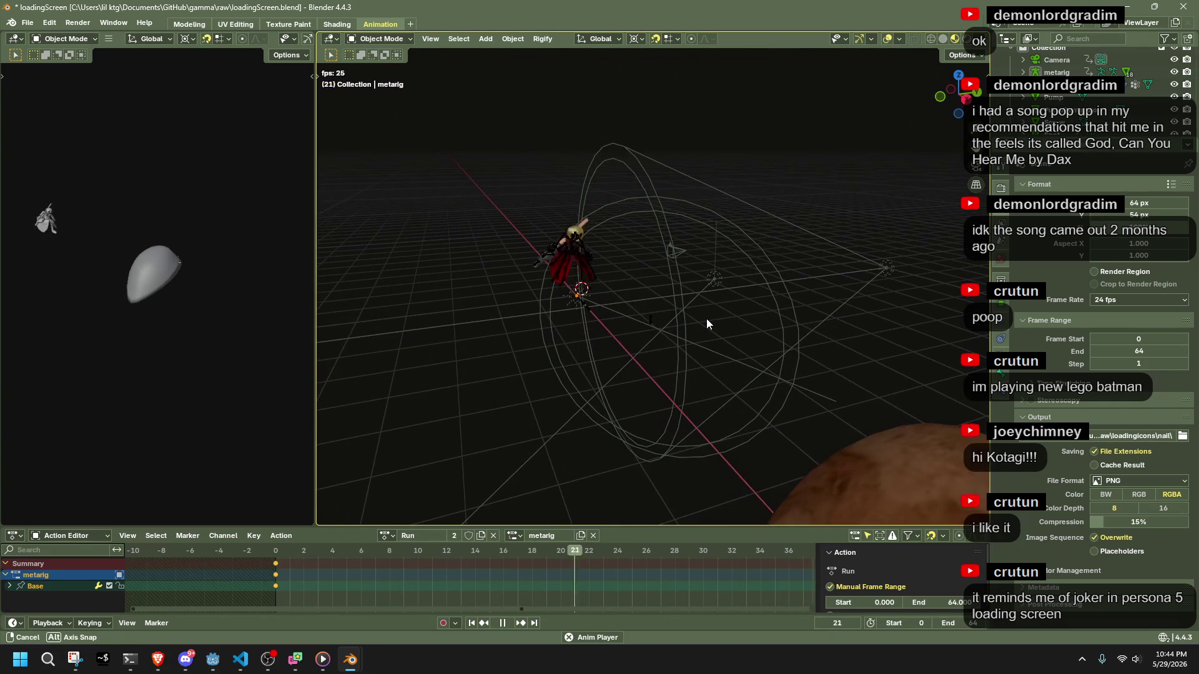
click(579, 244)
mouse_move(620, 282)
middle_down()
mouse_move(706, 332)
mouse_move(739, 336)
mouse_move(531, 375)
middle_up()
key(space)
Compare with slink.blend's playback, then return to loadingScreen.blend at an early frame.
mouse_move(352, 659)
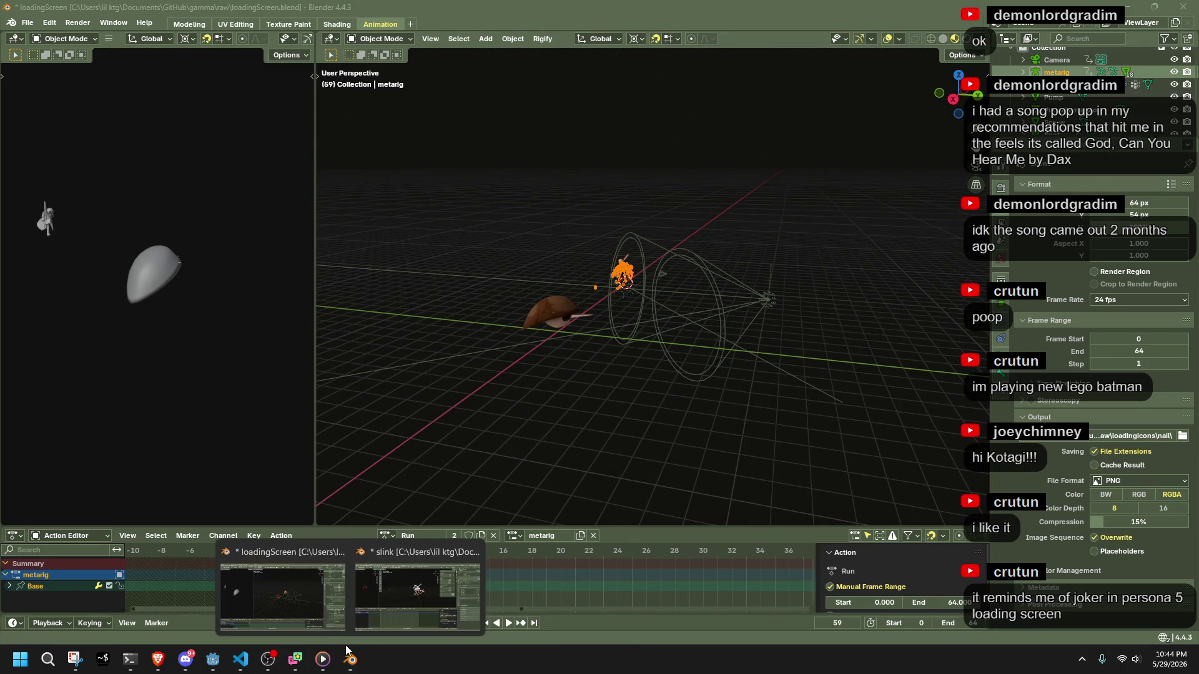
click(410, 602)
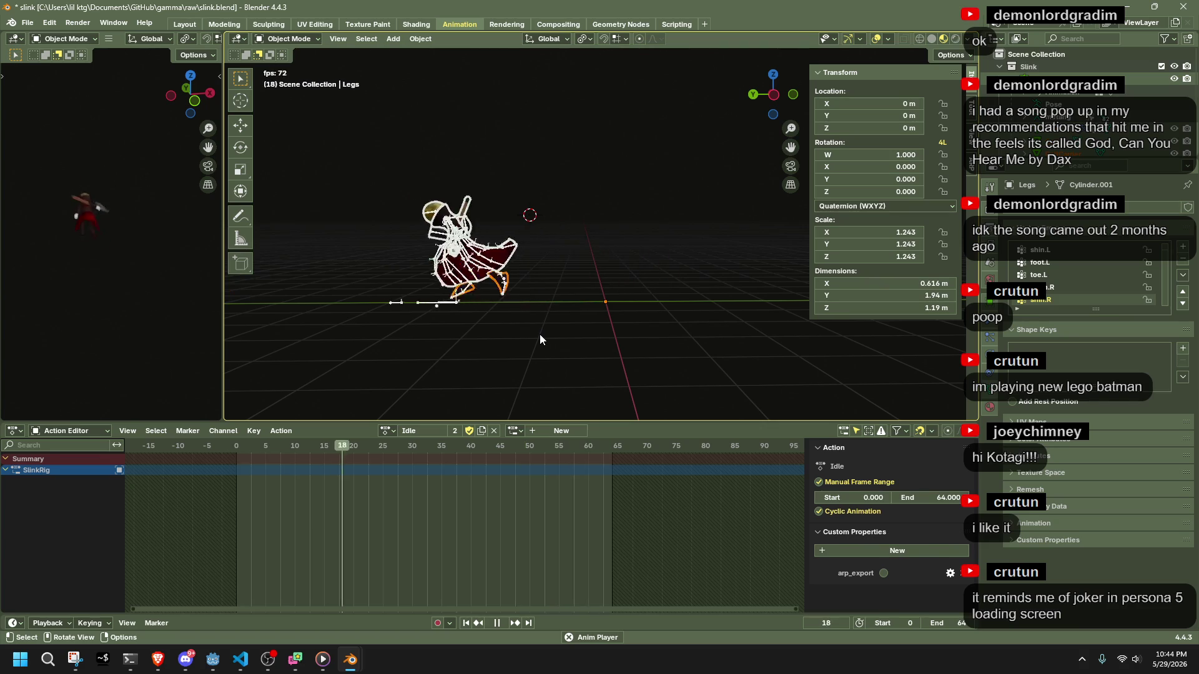
key(space)
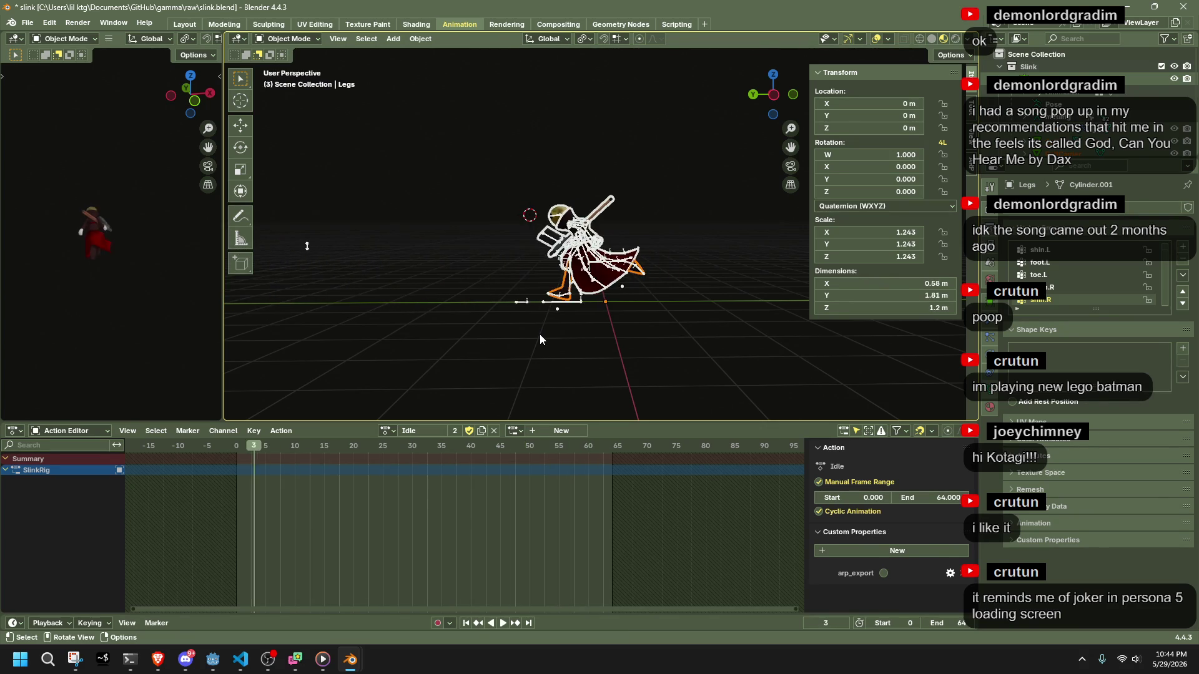
key(alt+Tab)
mouse_move(800, 316)
middle_down()
mouse_move(635, 365)
mouse_move(634, 385)
mouse_move(780, 358)
middle_up()
key(space)
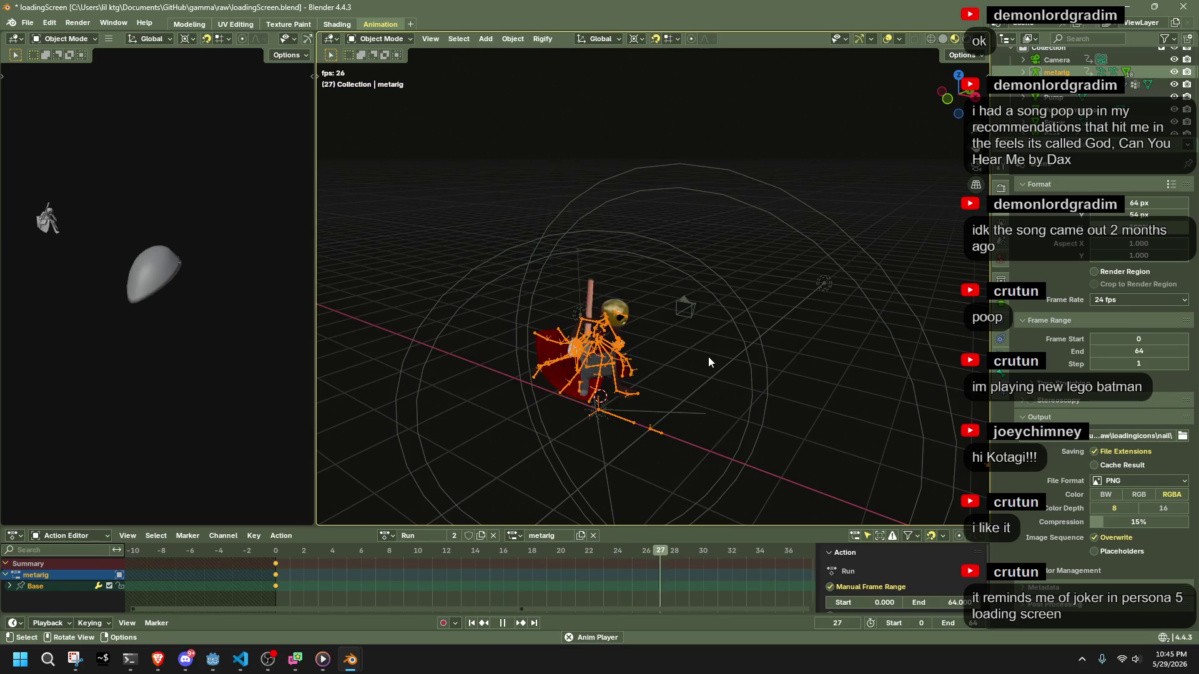
click(306, 558)
key(space)
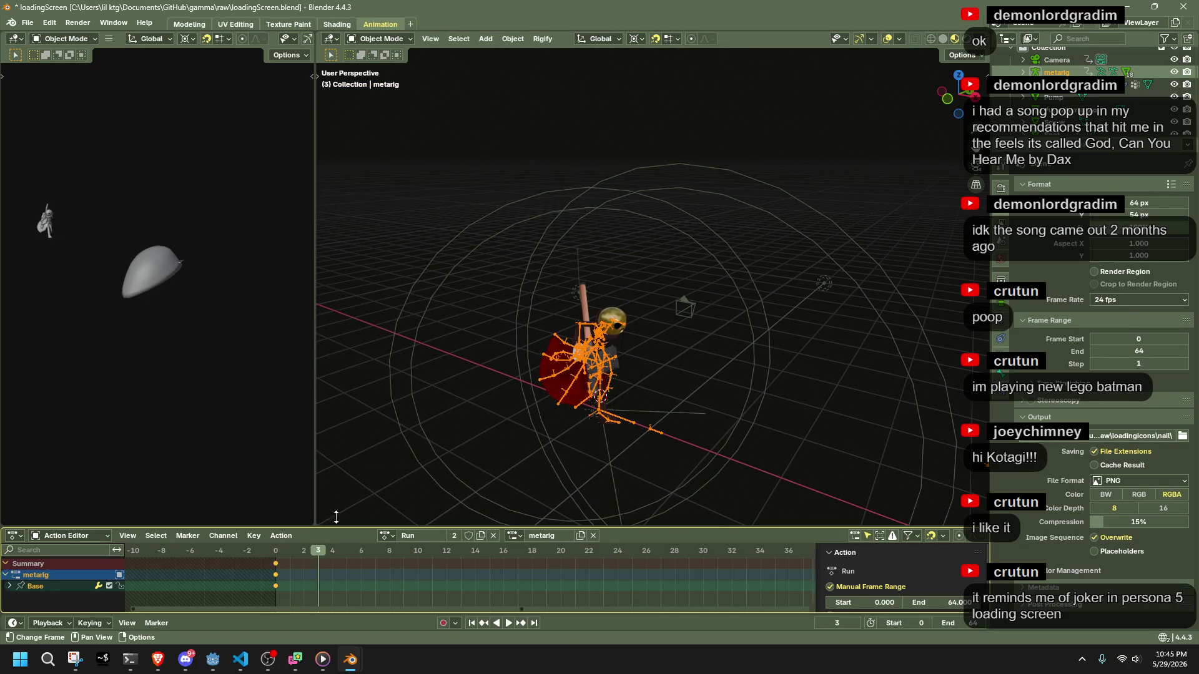
Delete the Spot light's frame-5 keyframes and save loadingScreen.blend.
click(567, 292)
key(b)
drag(370, 593, 327, 553)
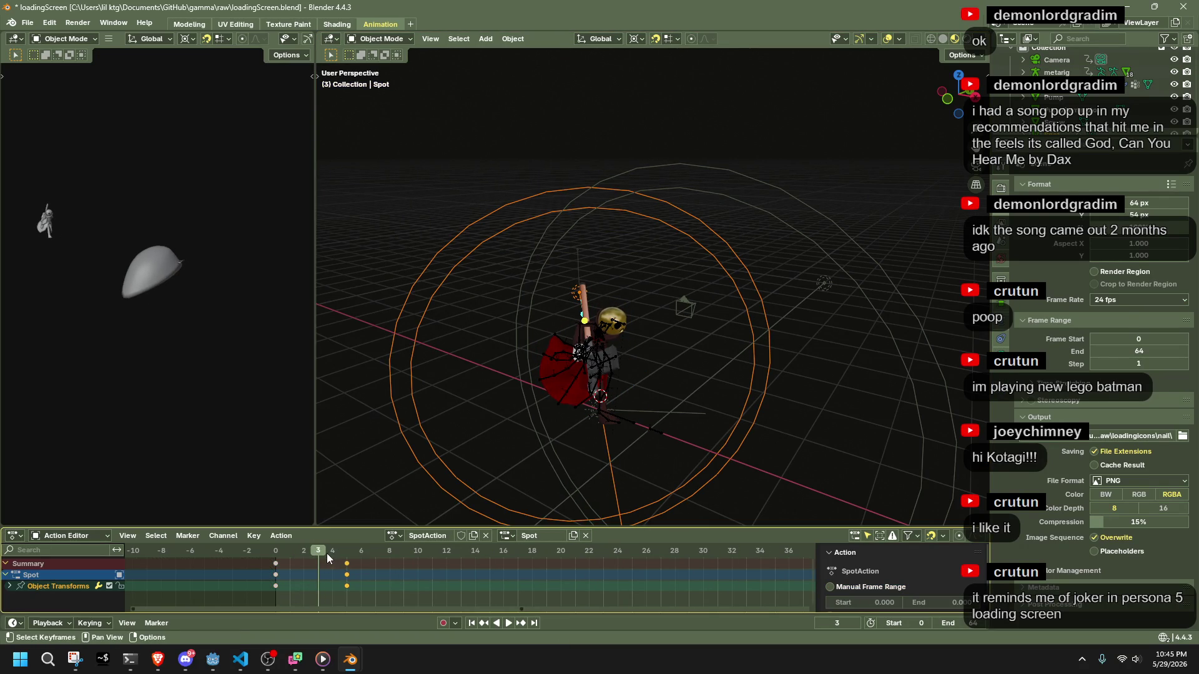
key(Delete)
middle_drag(340, 521, 621, 368)
key(space)
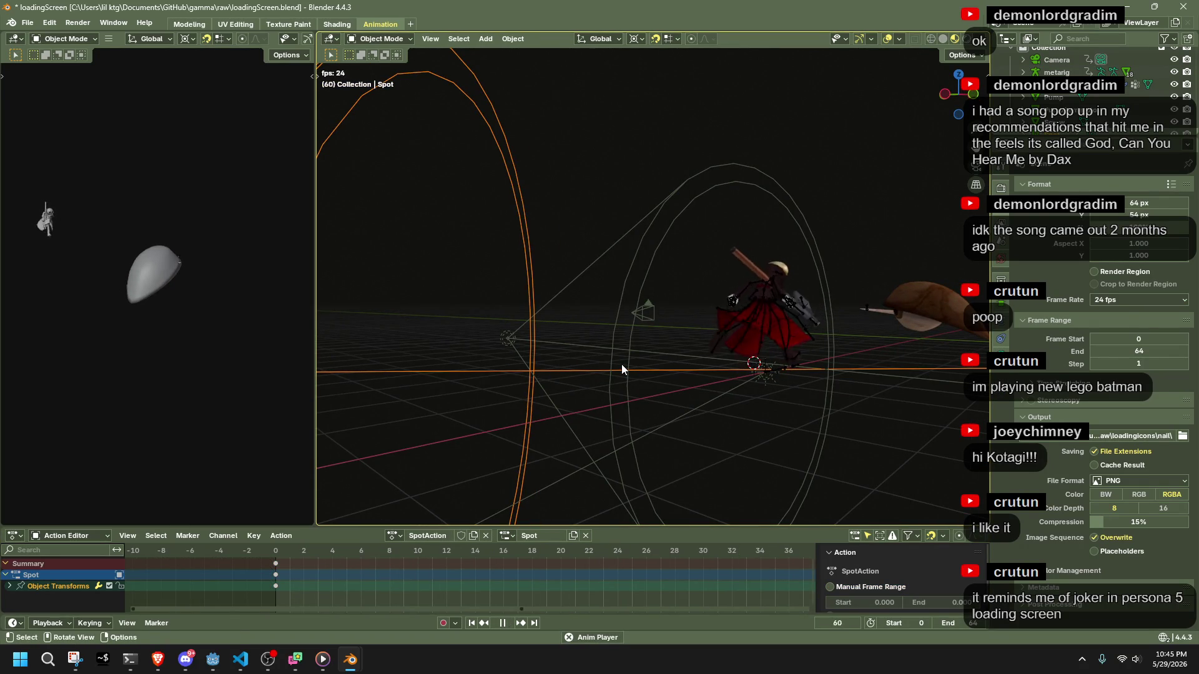
key(ctrl+s)
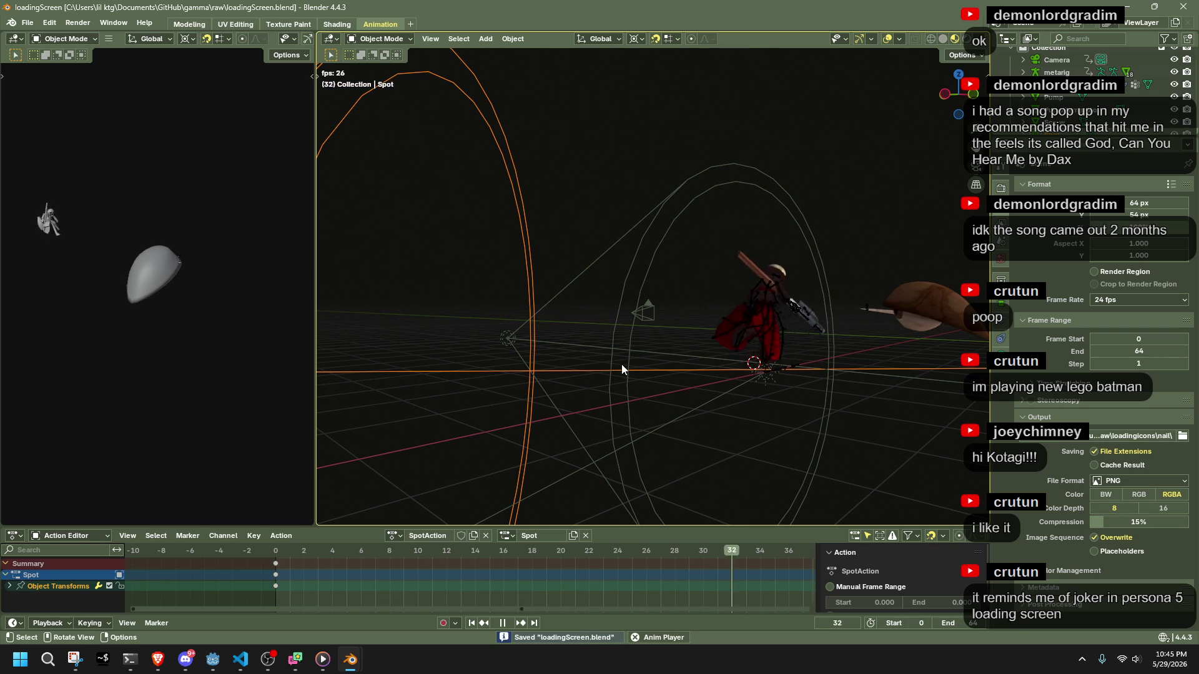
Put the metarig into Pose Mode with all its bones selected.
click(763, 305)
key(space)
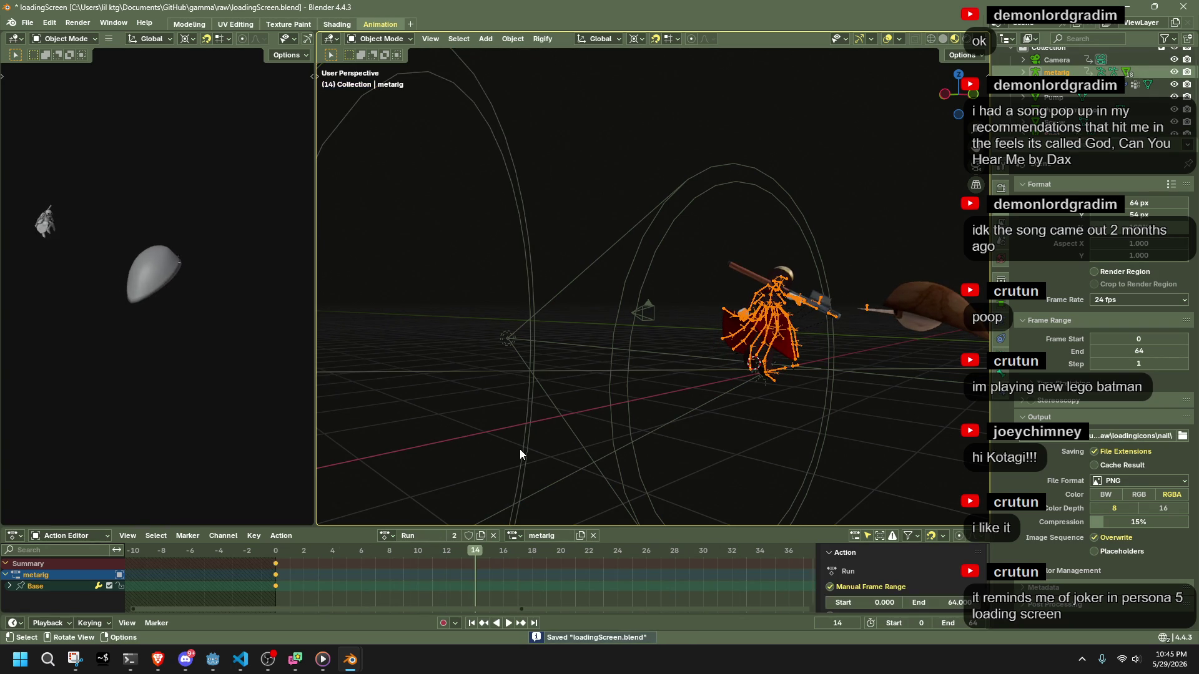
click(382, 81)
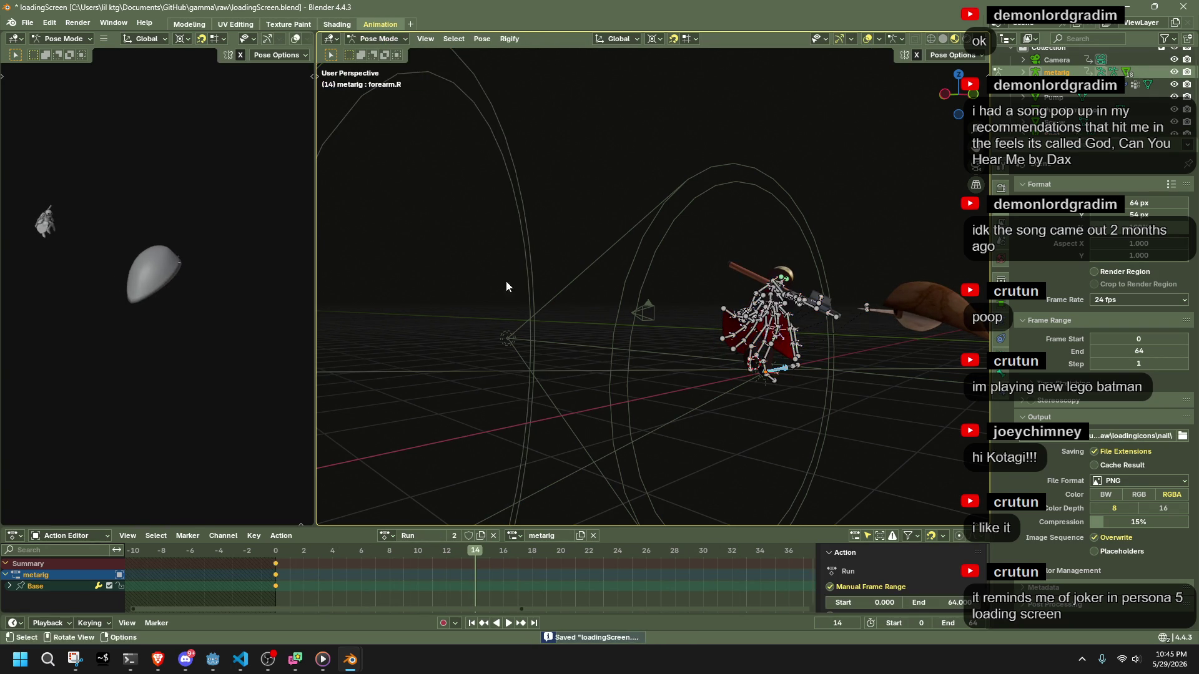
key(a)
scroll(570, 595, down, 3)
scroll(571, 594, down, 3)
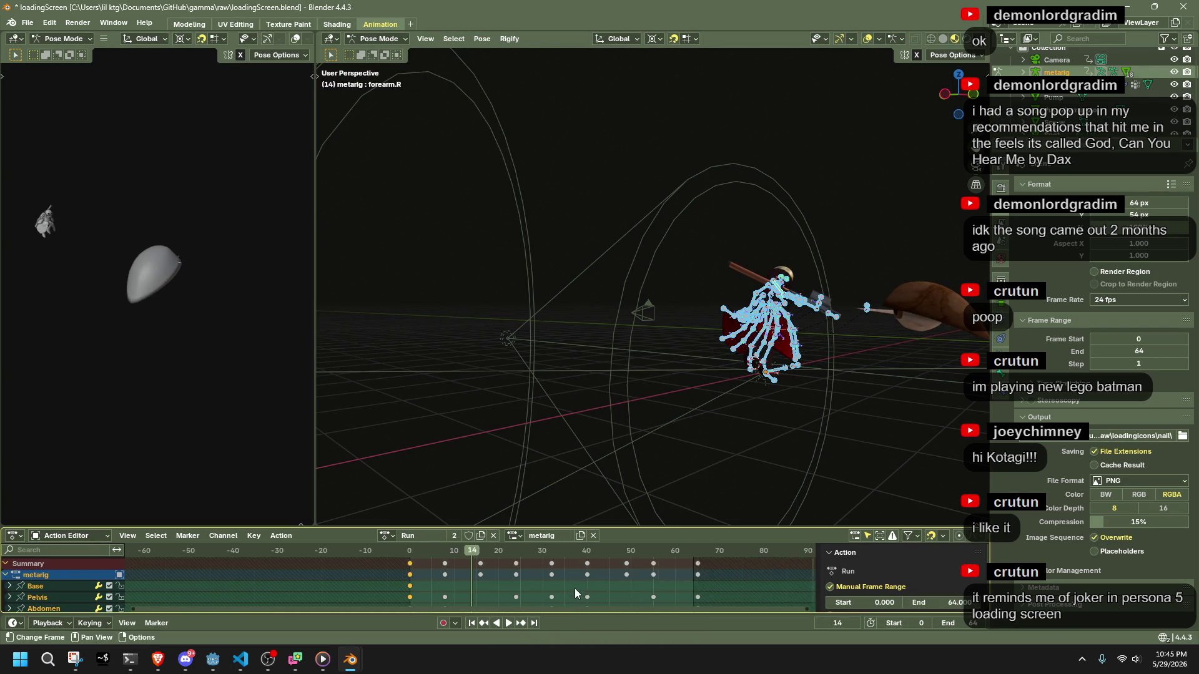
Replay the animation from frame 64 and from the start, then switch to slink.blend.
click(692, 553)
key(space)
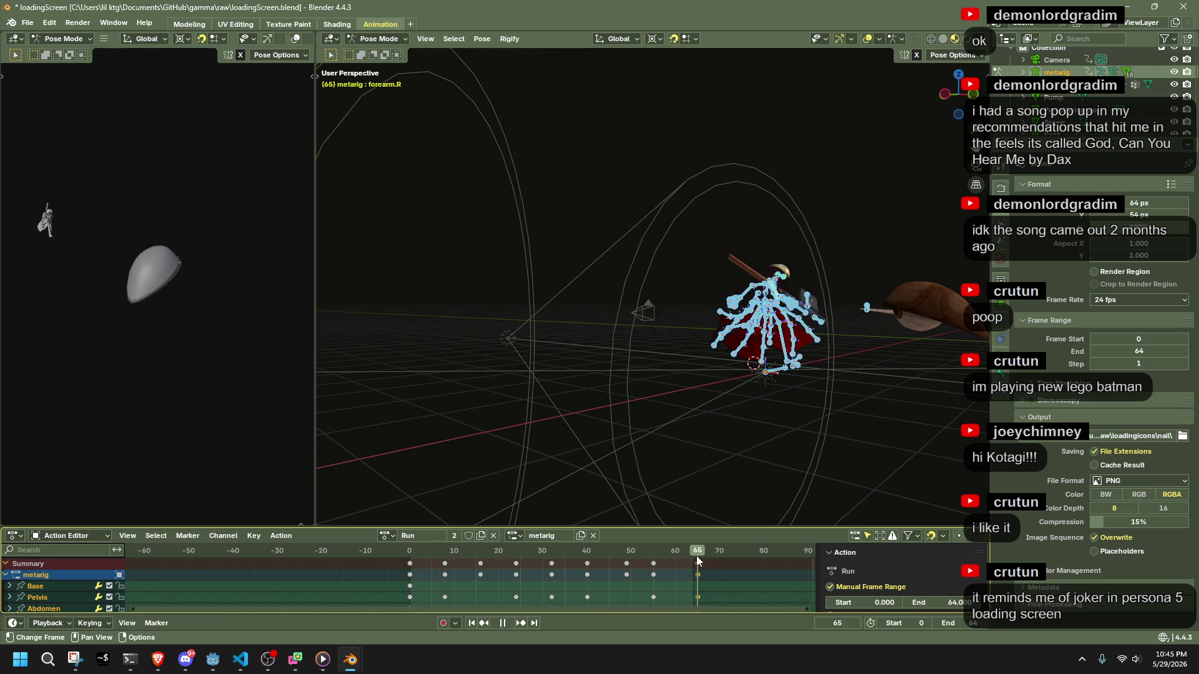
drag(697, 560, 404, 573)
key(space)
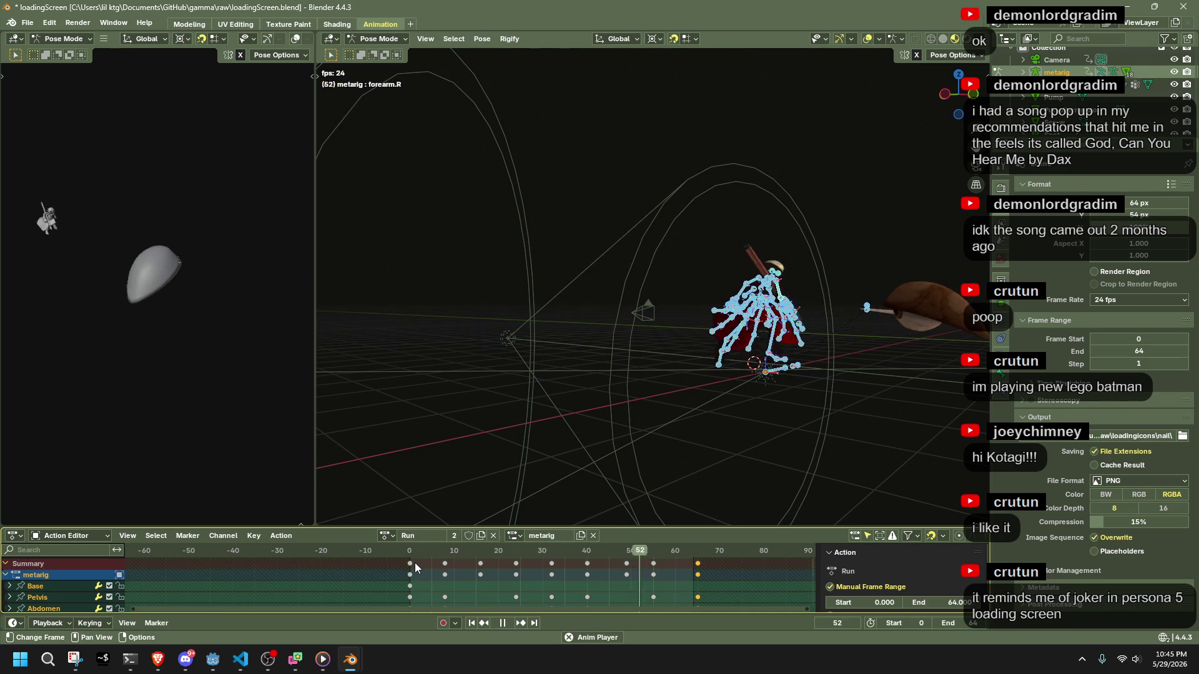
mouse_move(927, 393)
middle_down()
mouse_move(837, 403)
mouse_move(691, 344)
middle_up()
key(space)
key(alt+Tab)
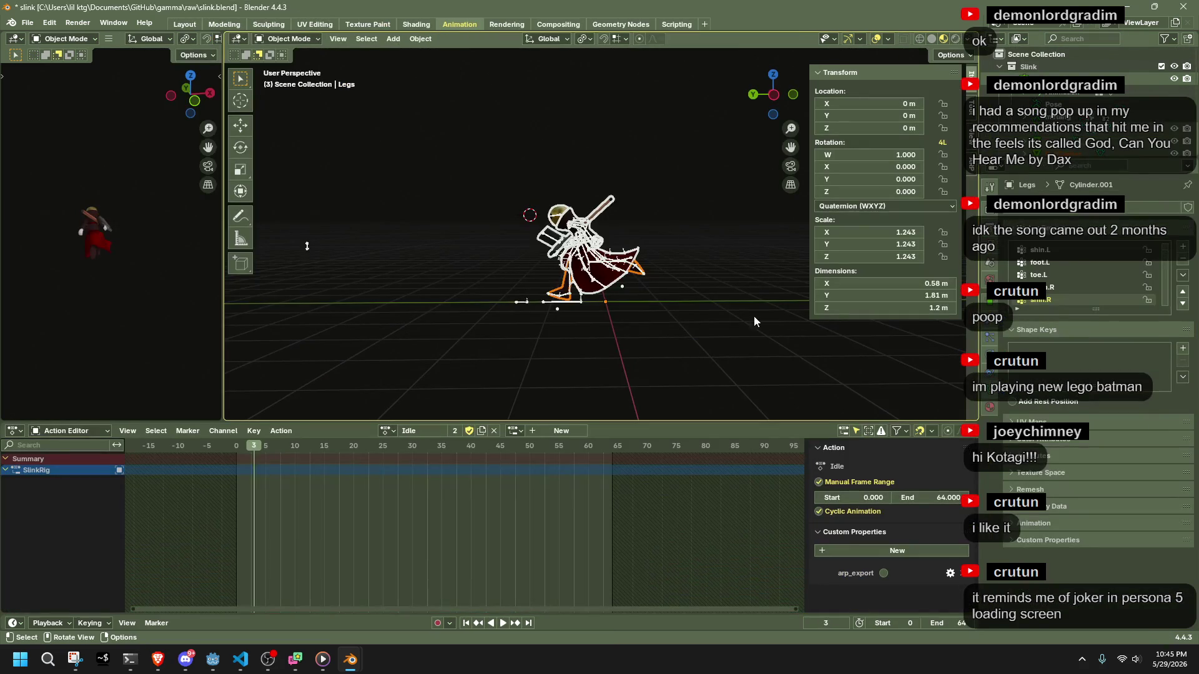
Check slink.blend's frame rate, then set loadingScreen.blend to 60 fps and play from frame 0.
click(993, 213)
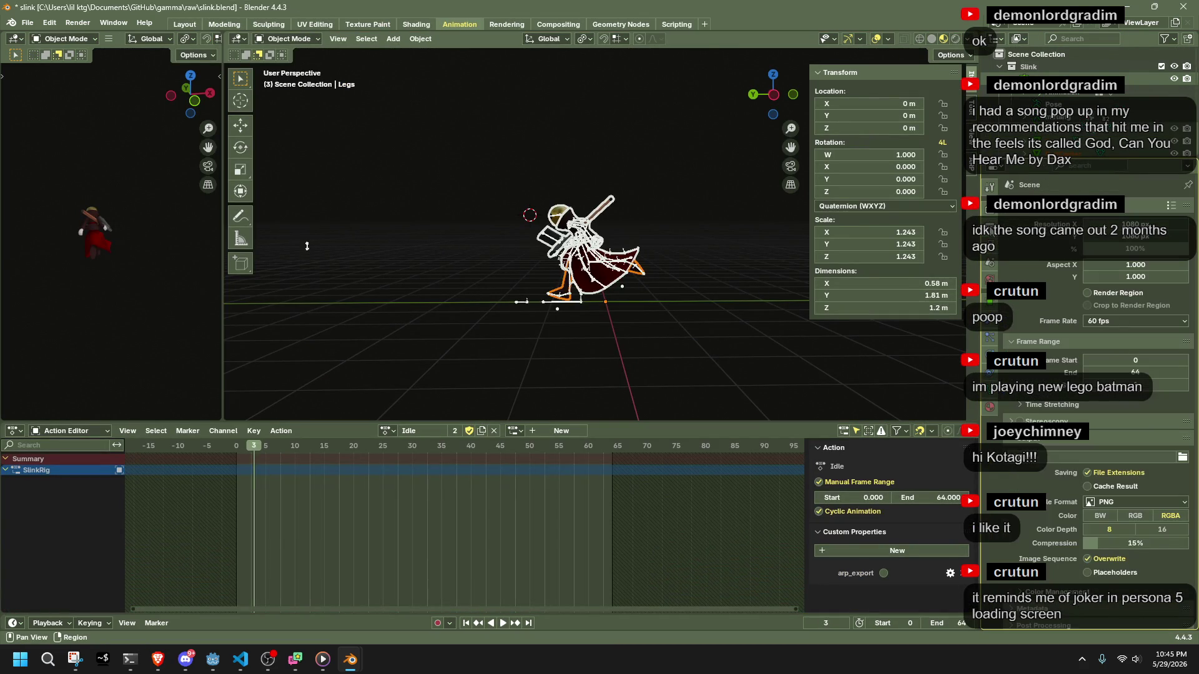
key(alt+Tab)
click(1124, 301)
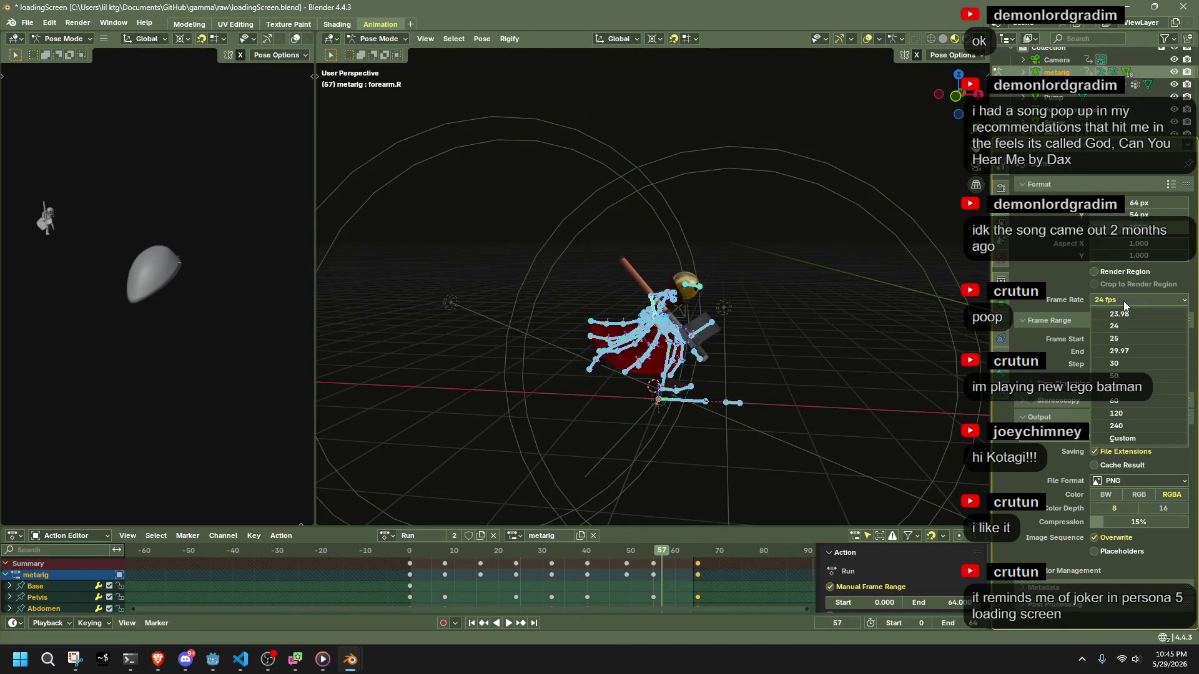
click(1126, 400)
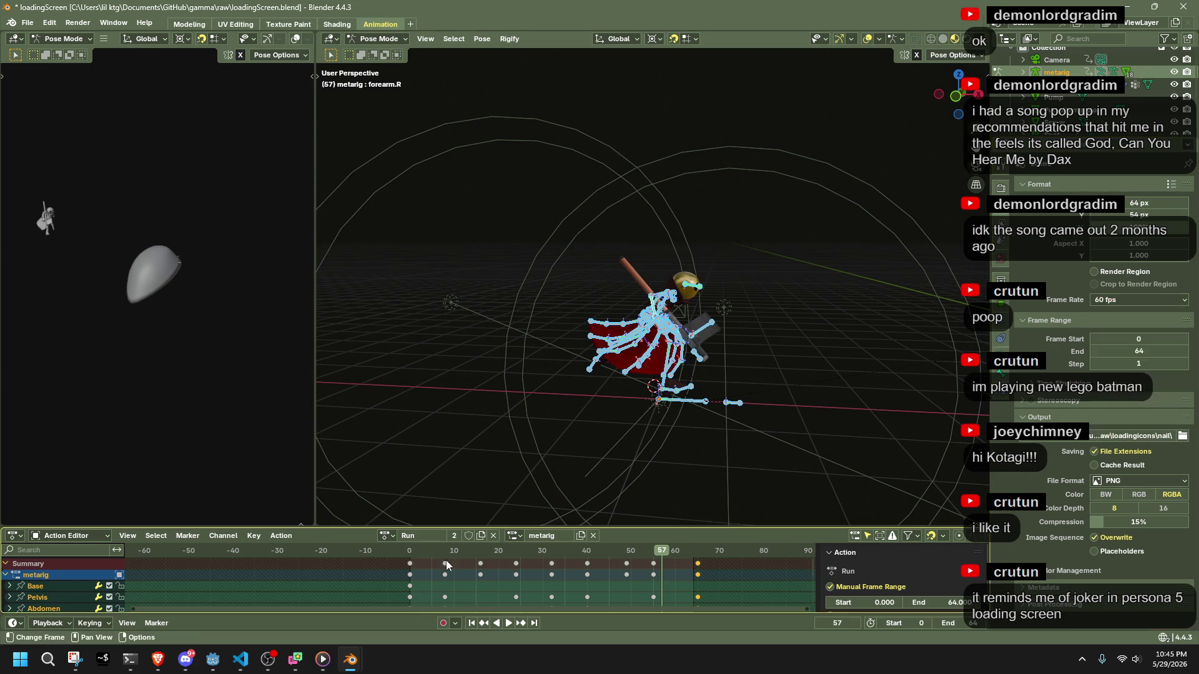
key(shift+Left)
key(space)
Reselect all the rig's bones and replay the Run animation at 60 fps.
scroll(621, 357, down, 4)
middle_drag(620, 357, 702, 353)
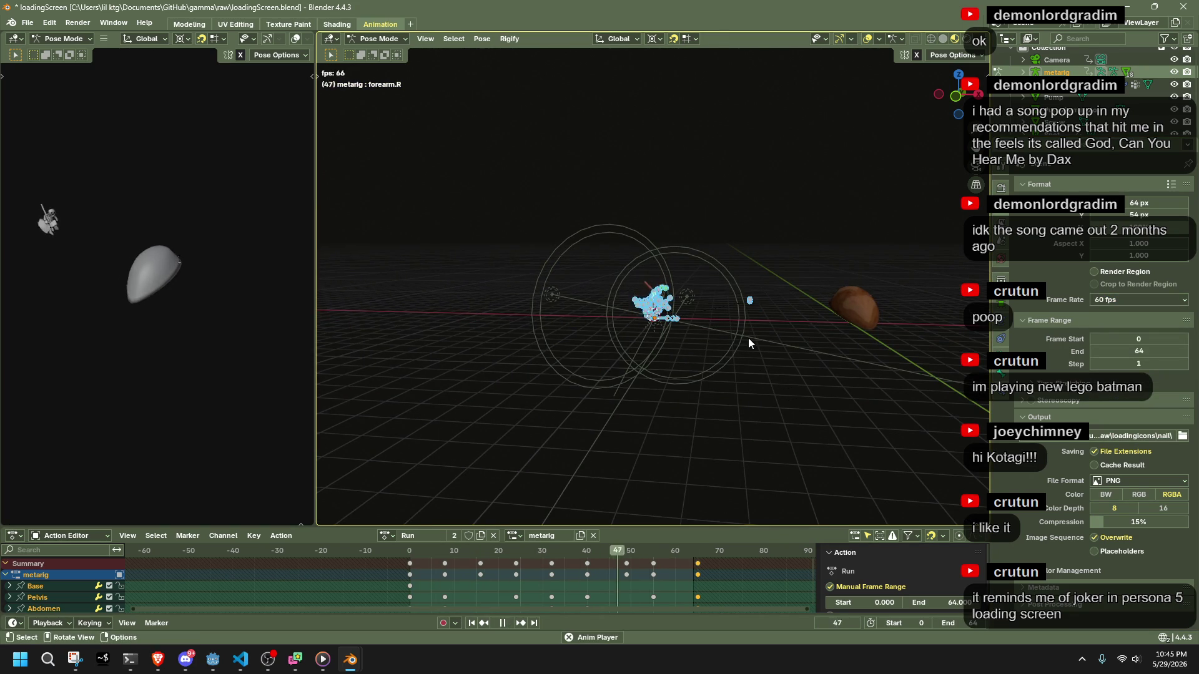
middle_drag(766, 335, 857, 320)
key(space)
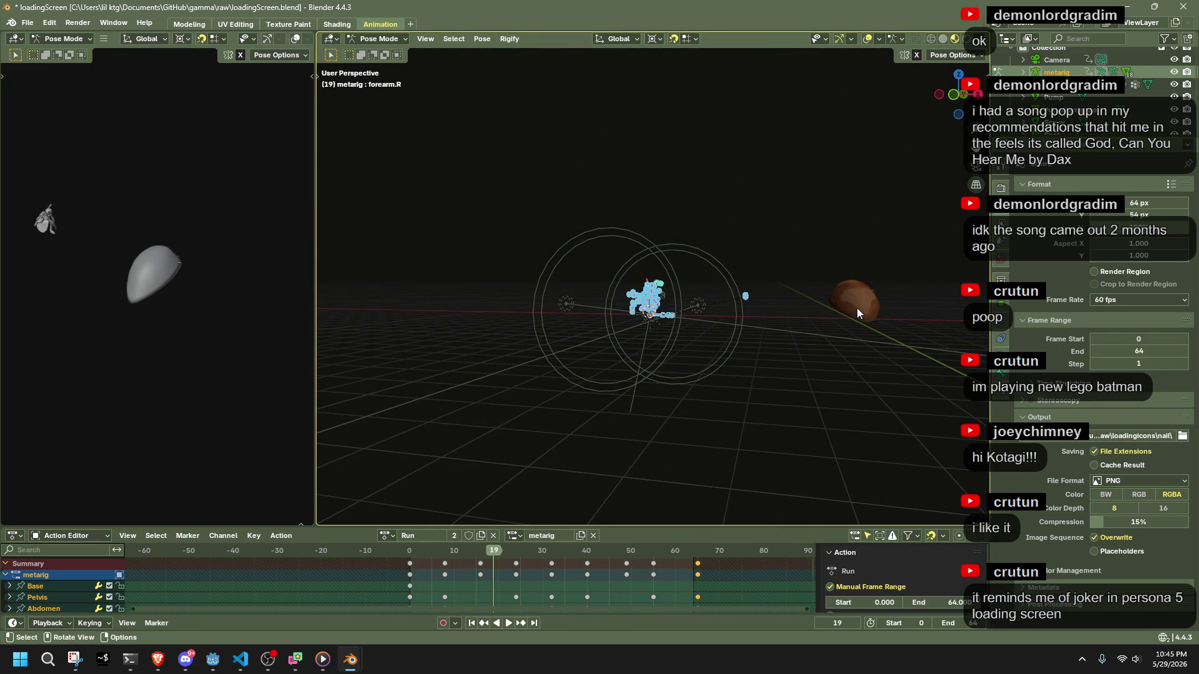
click(857, 308)
key(a)
key(space)
mouse_move(680, 340)
middle_down()
mouse_move(547, 402)
mouse_move(673, 436)
mouse_move(855, 402)
middle_up()
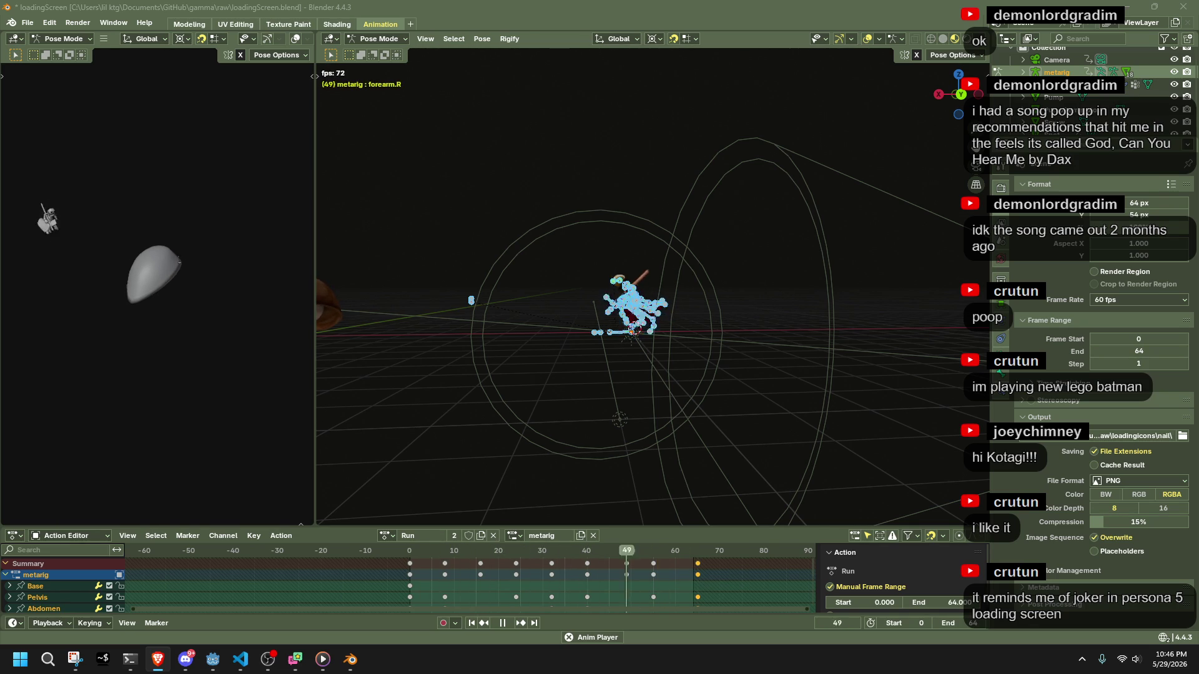
Stop playback and expand the Lights panel in Render properties to reveal Light Tree.
click(763, 312)
key(space)
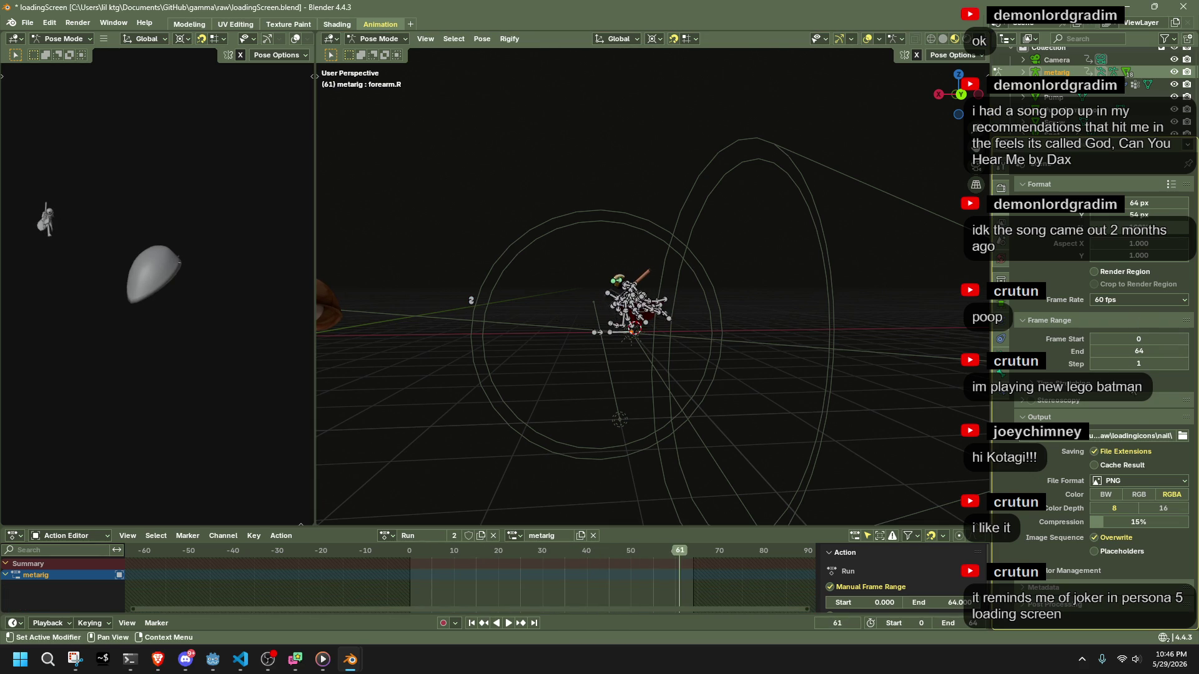
click(1000, 189)
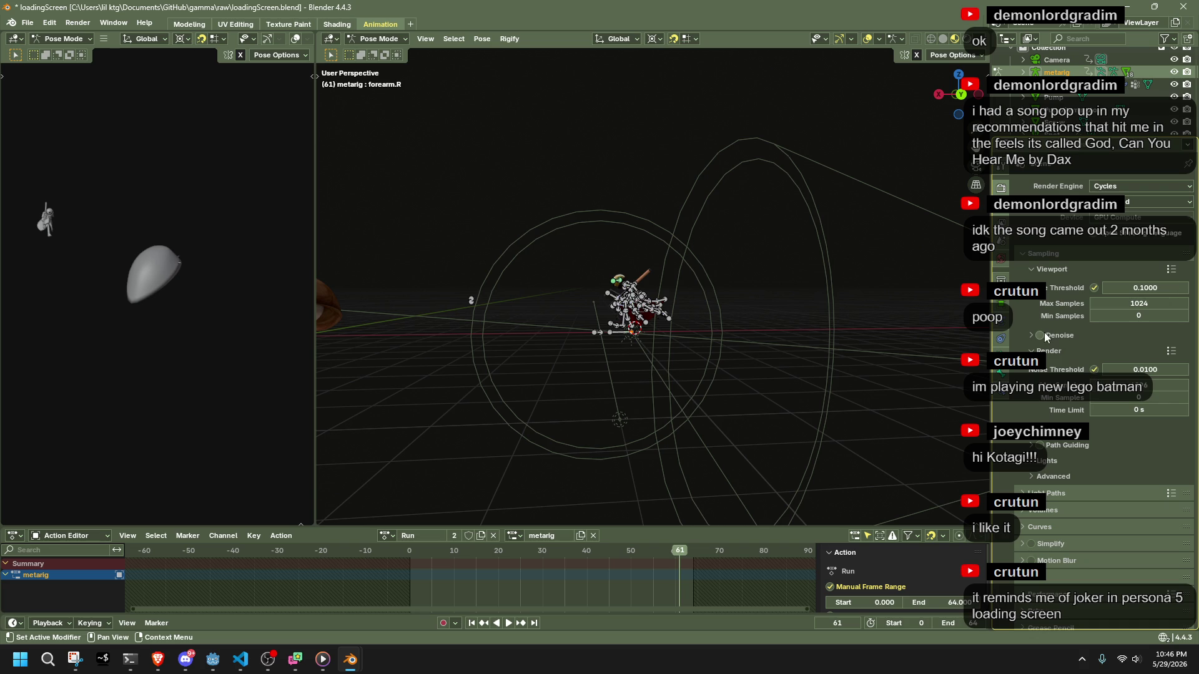
scroll(806, 354, up, 5)
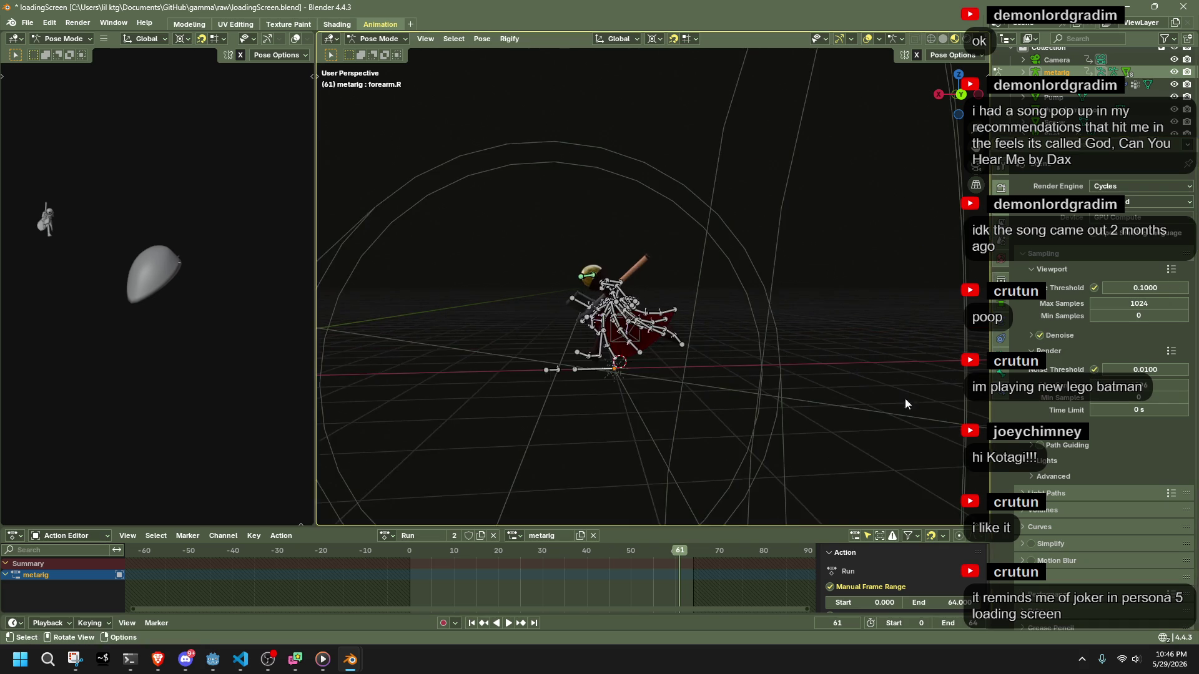
mouse_move(680, 393)
middle_down()
mouse_move(661, 433)
mouse_move(777, 413)
mouse_move(730, 388)
mouse_move(697, 421)
middle_up()
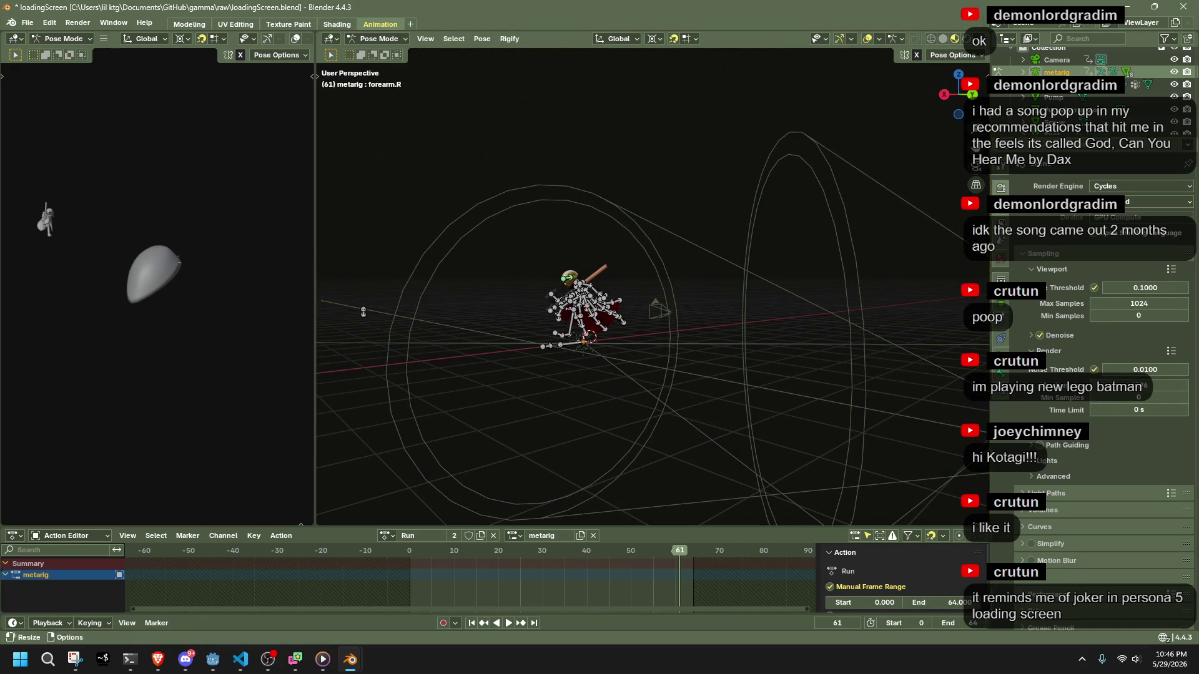
click(1040, 466)
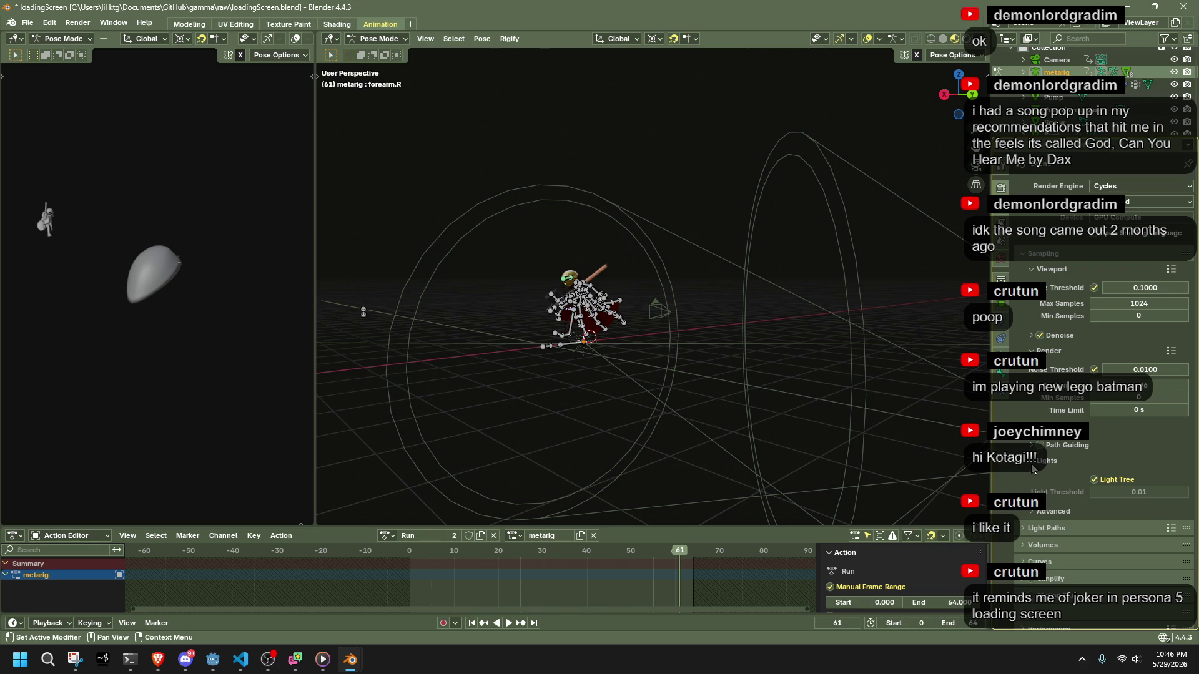